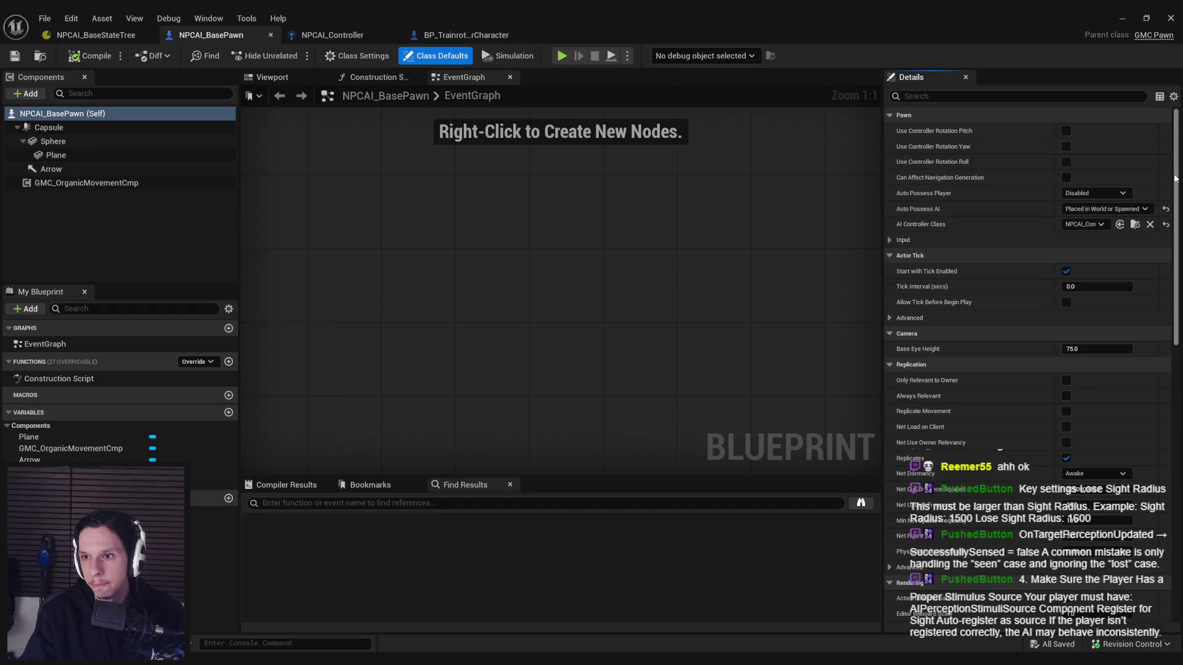
Step: Leave the NPCAI_BasePawn Details panel and bring AISense_Sight.cpp up in Rider
scroll(909, 305, "down", 2)
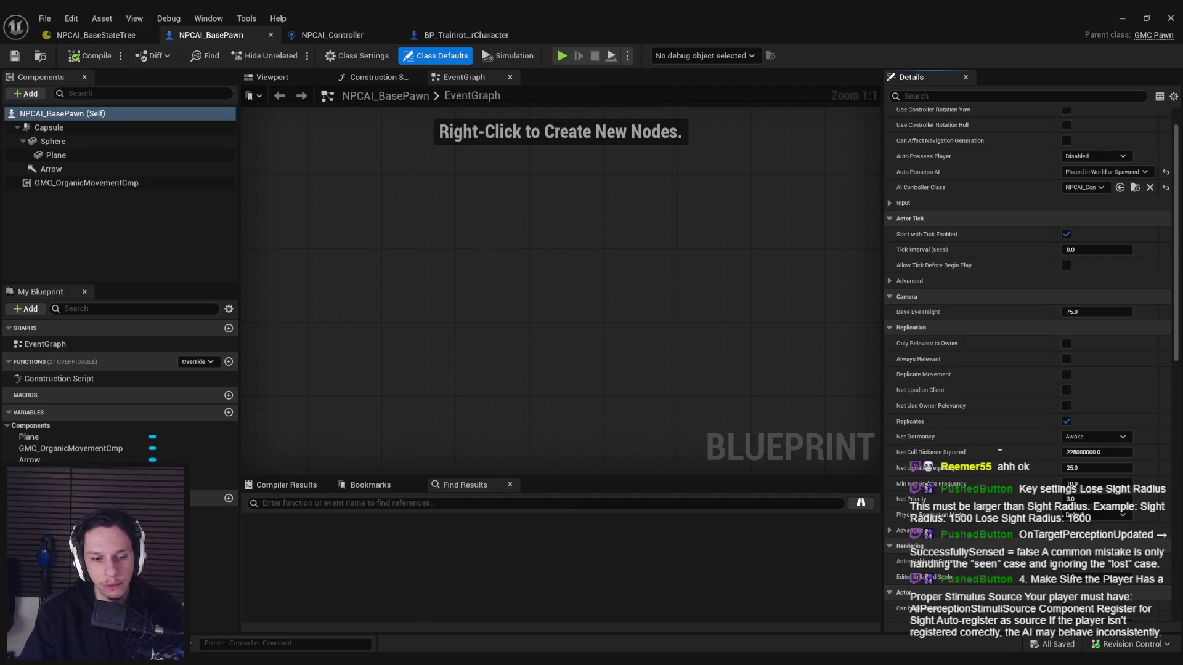
mouse_move(329, 663)
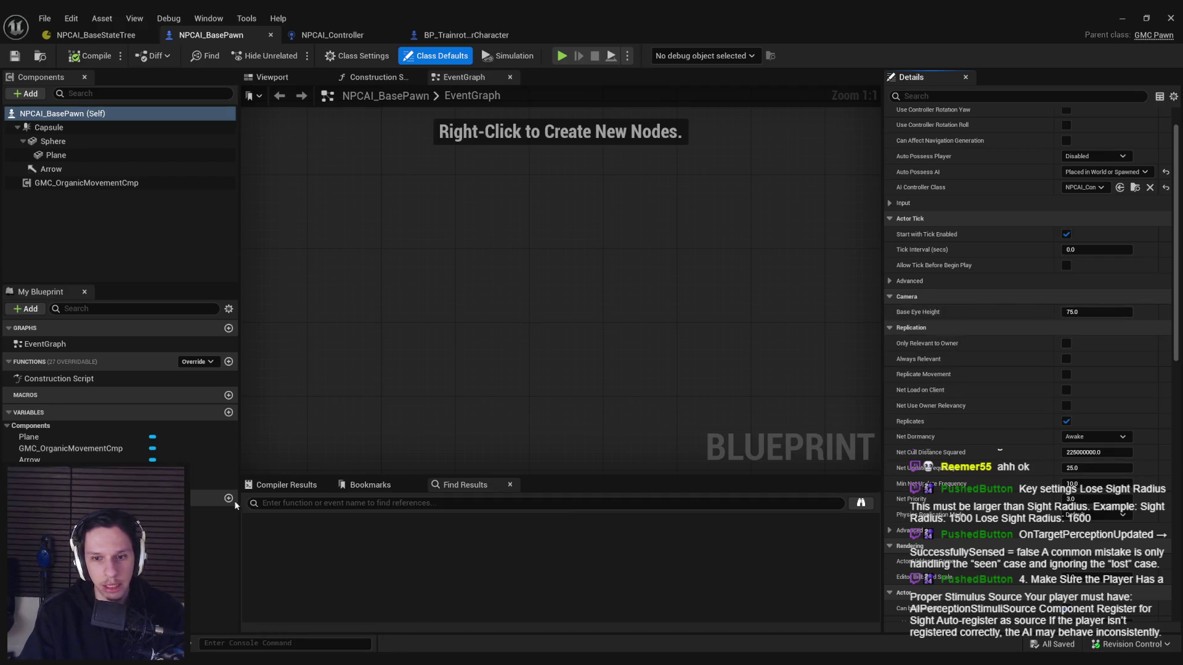
key("alt+Tab")
scroll(511, 331, "down", 5)
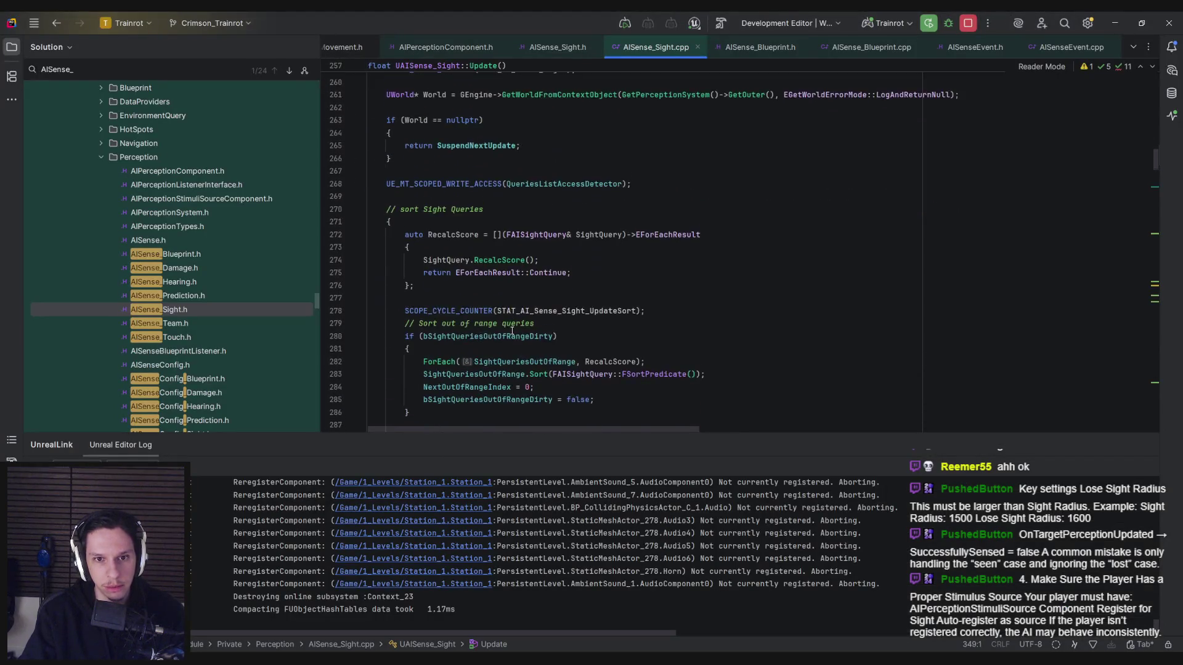
Step: Read down UAISense_Sight::Update to its ComputeVisibility calls, then switch back to Unreal
scroll(512, 331, "down", 4)
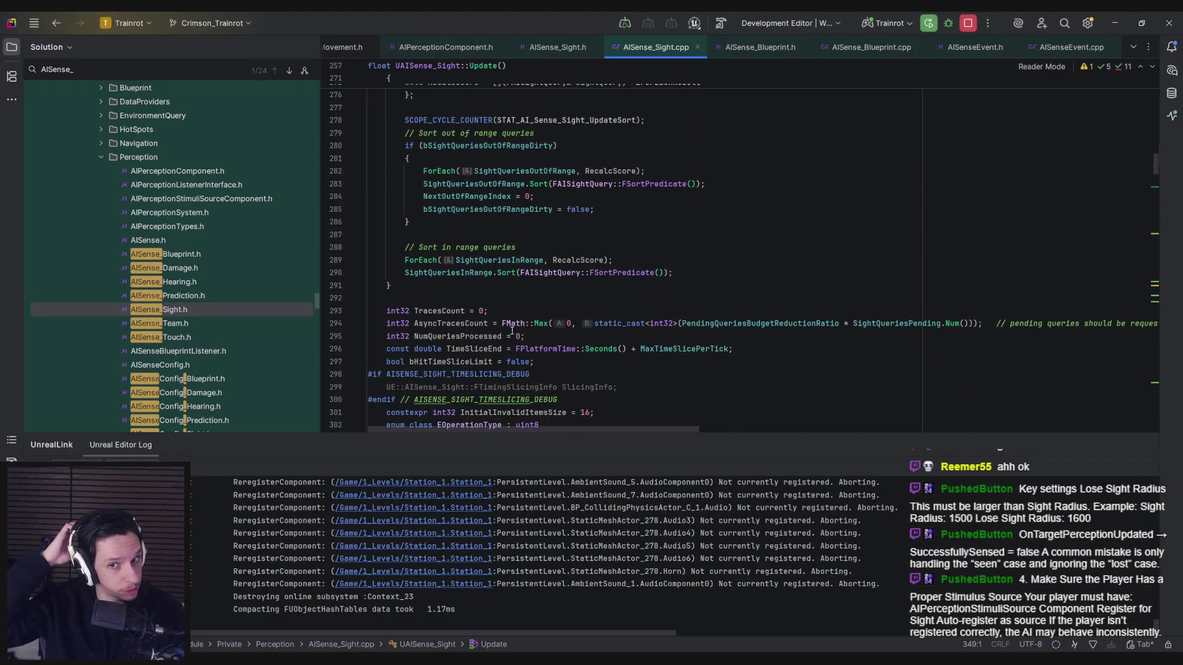
scroll(512, 331, "down", 6)
scroll(496, 272, "down", 3)
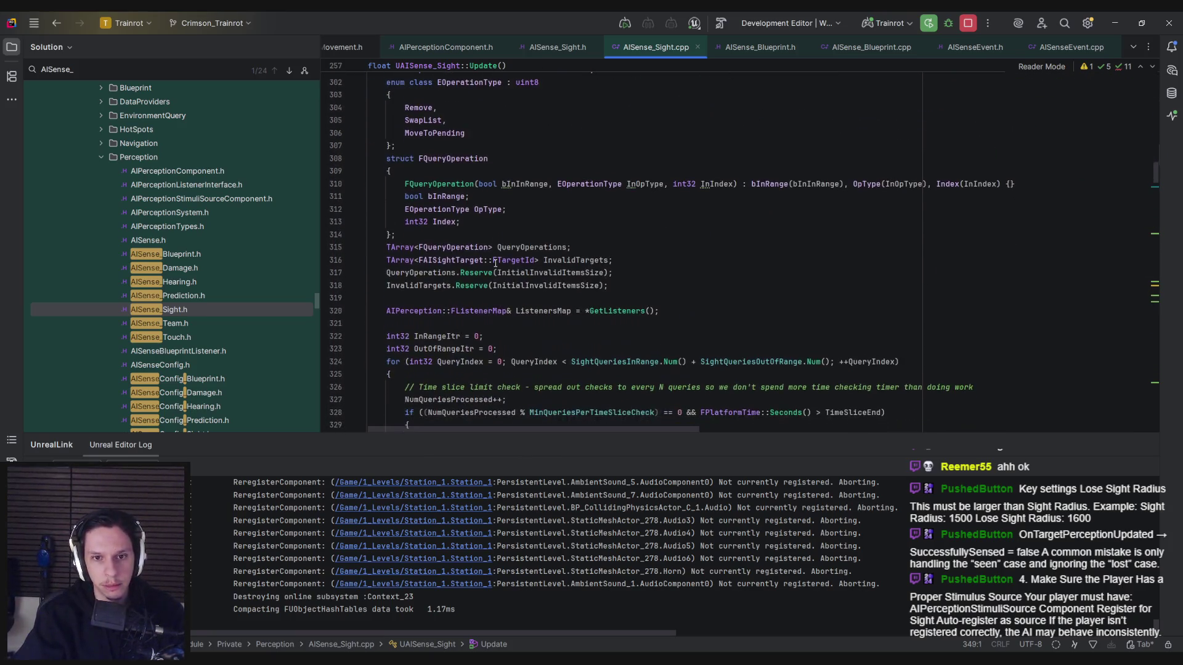
scroll(495, 263, "down", 3)
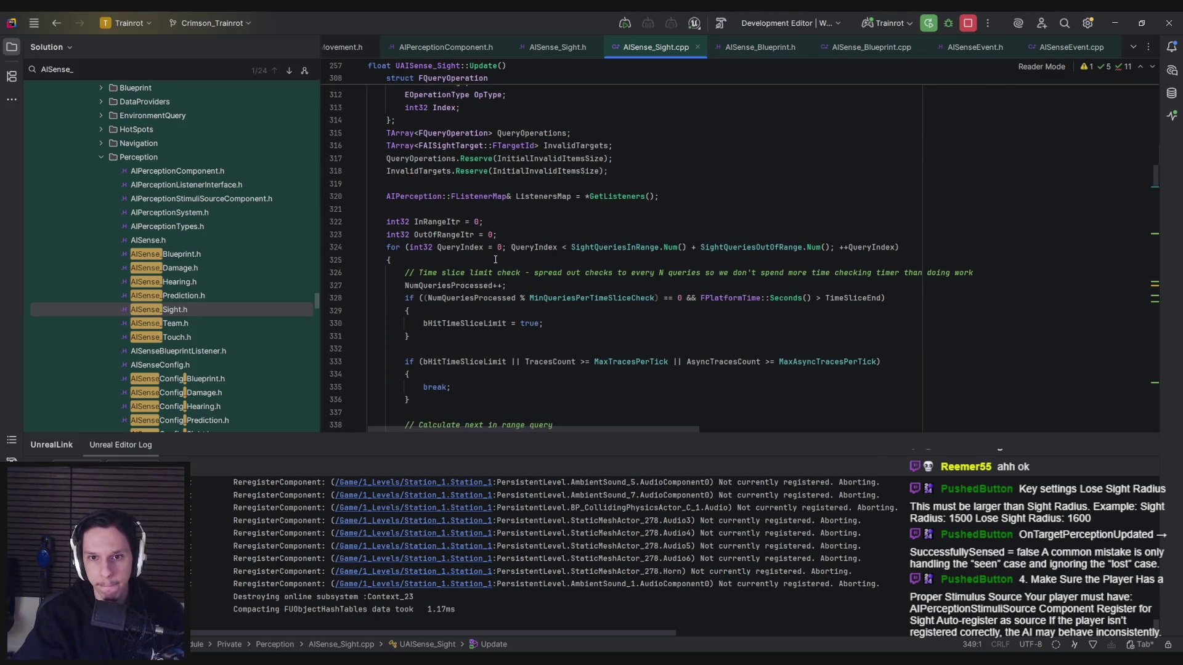
scroll(495, 260, "down", 5)
scroll(496, 259, "down", 5)
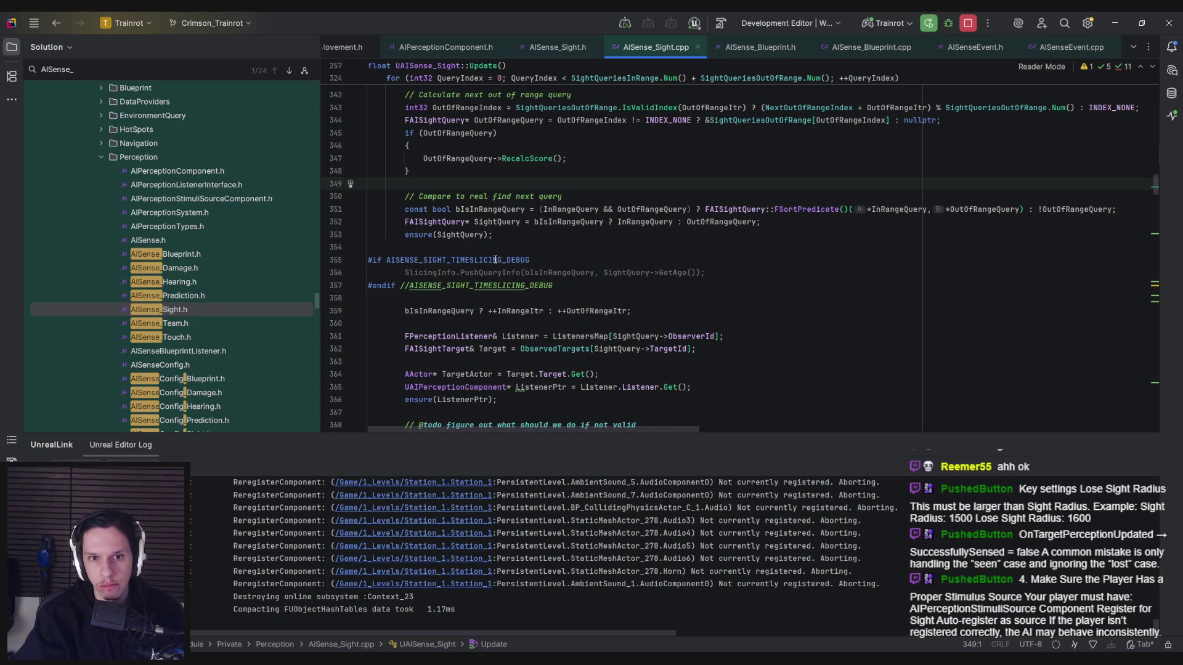
scroll(495, 260, "down", 4)
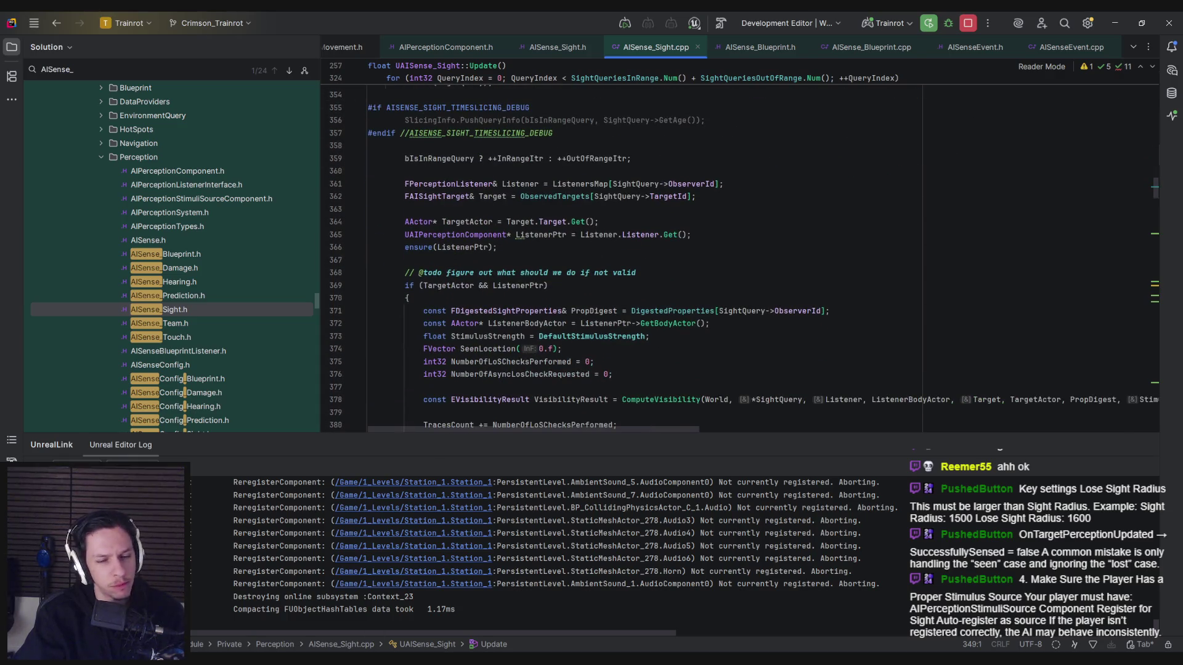
key("alt+Tab")
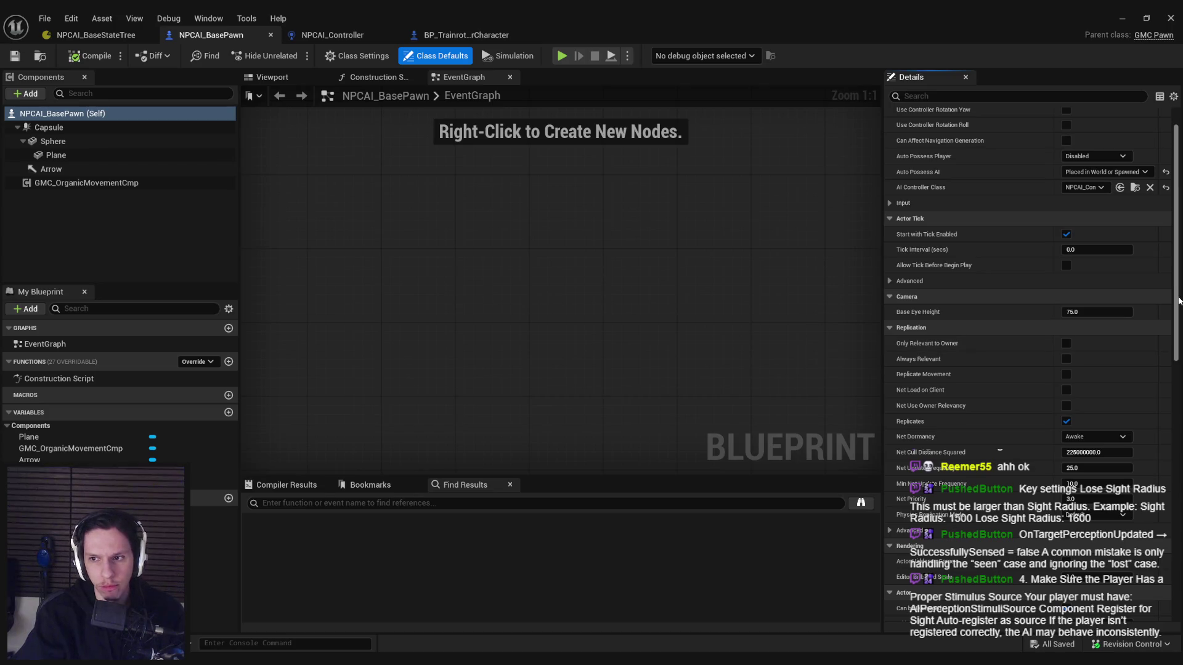
Step: Open the NPCAI_Controller blueprint and scroll its Details to the AI sight config
scroll(1017, 308, "down", 6)
scroll(1029, 363, "down", 5)
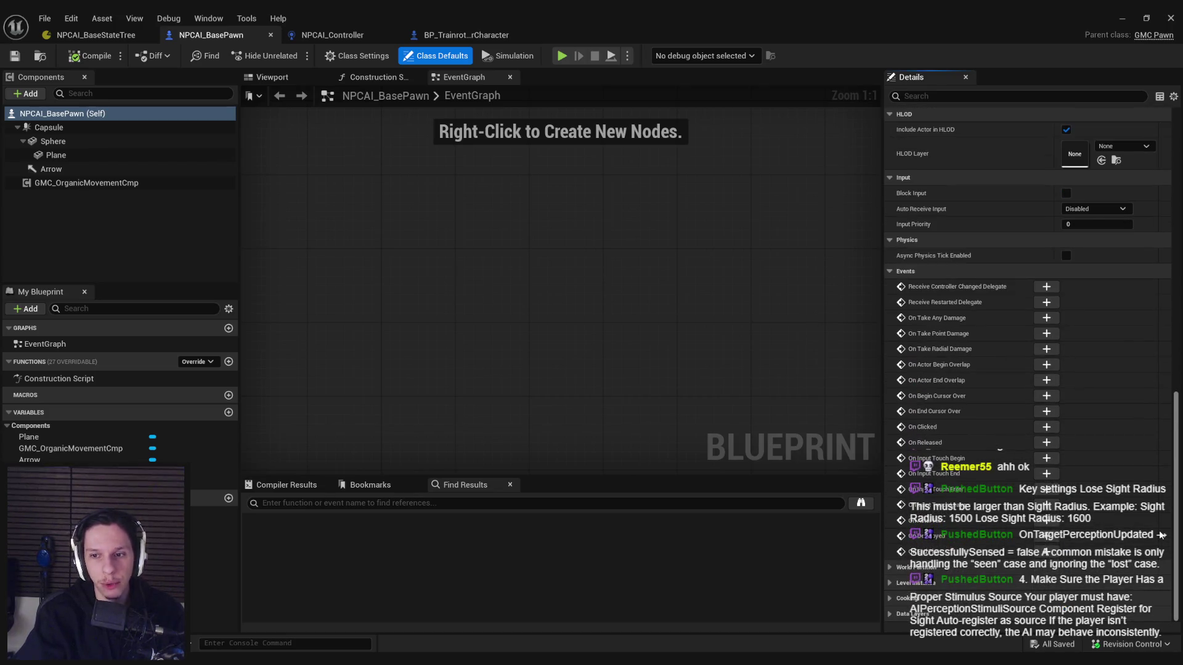
scroll(1146, 294, "up", 10)
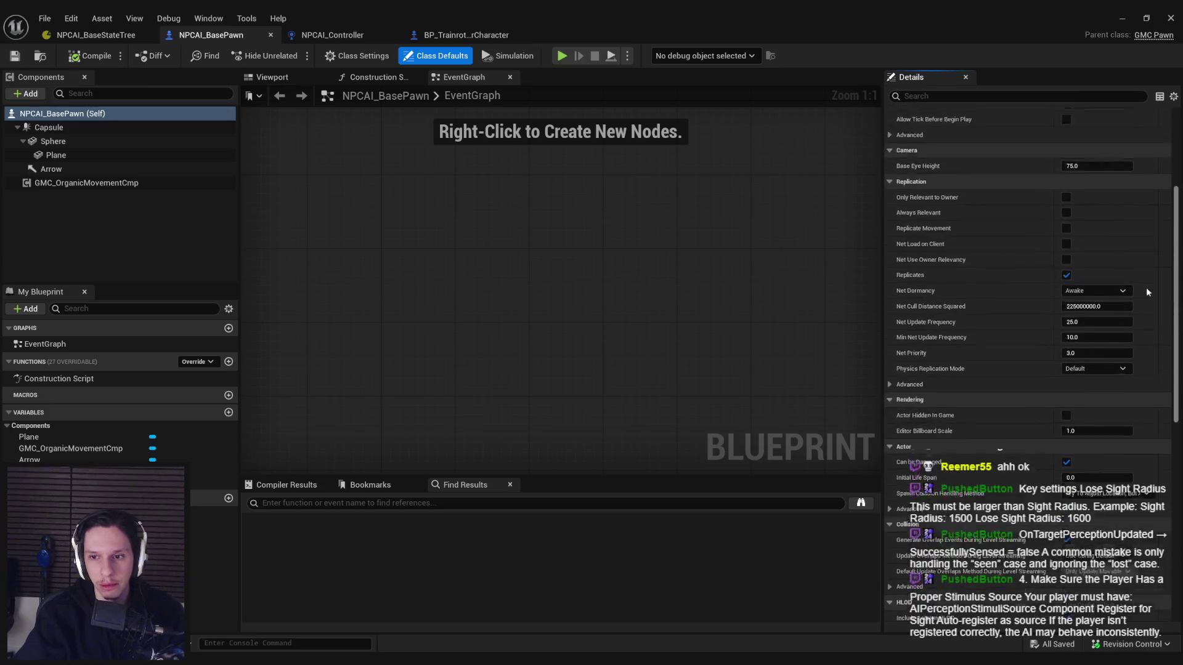
left_click(349, 34)
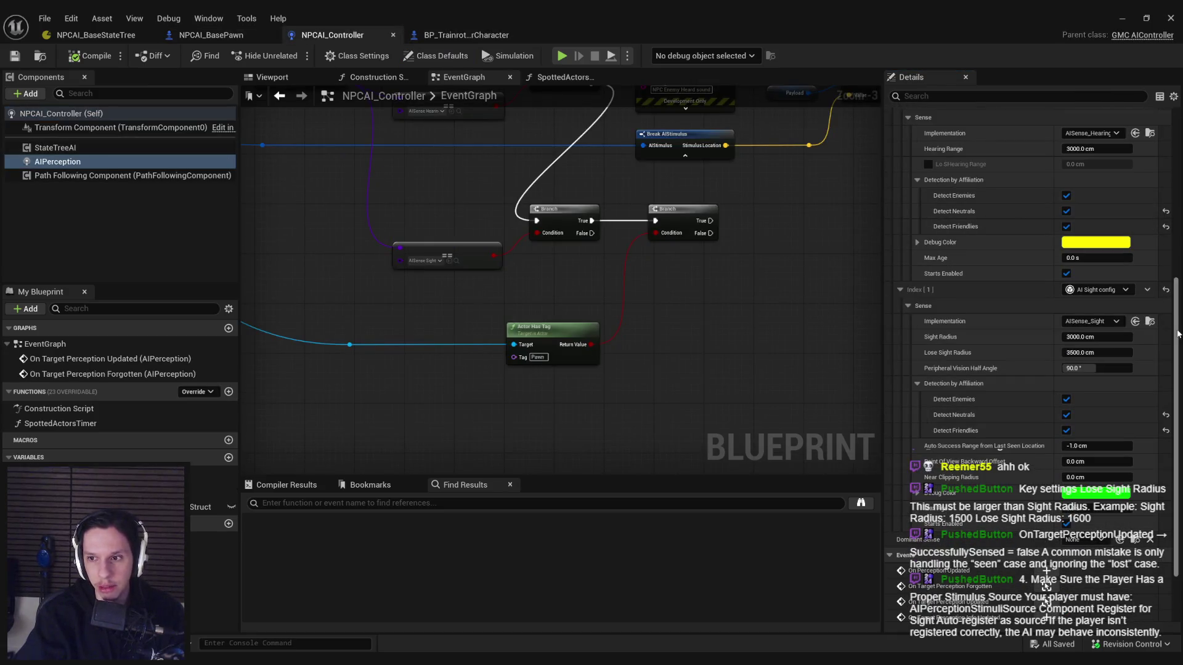
scroll(1036, 308, "down", 5)
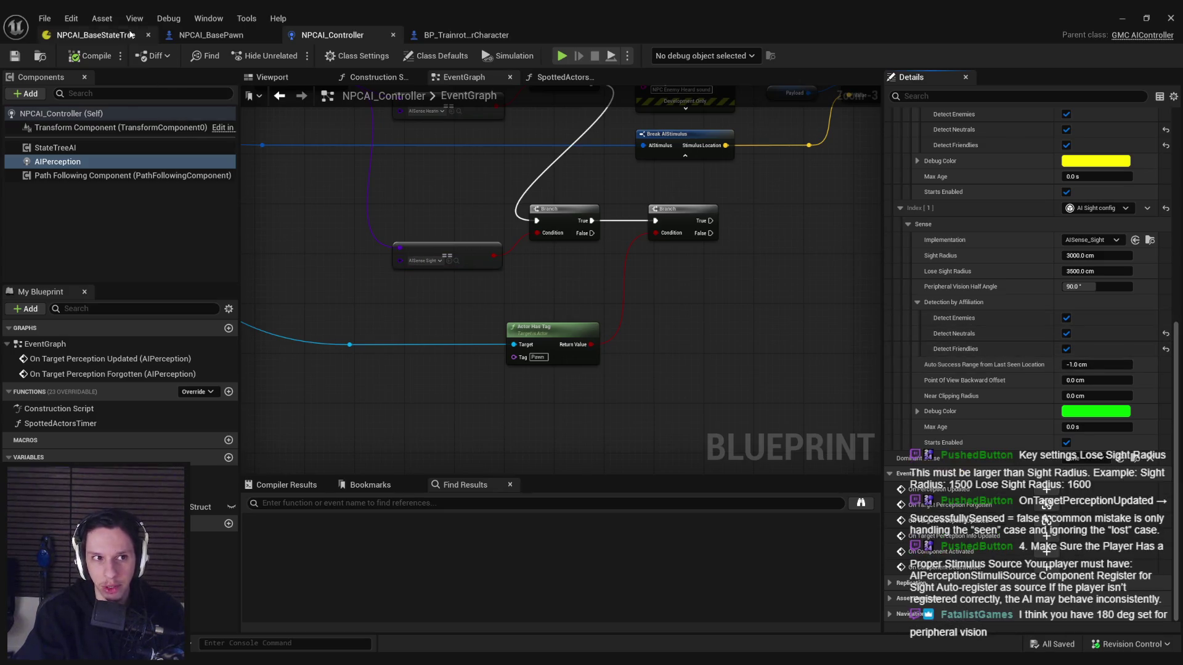
Step: Set the sight config's Peripheral Vision Half Angle to 70°
left_click(72, 18)
left_click(71, 19)
left_click(72, 19)
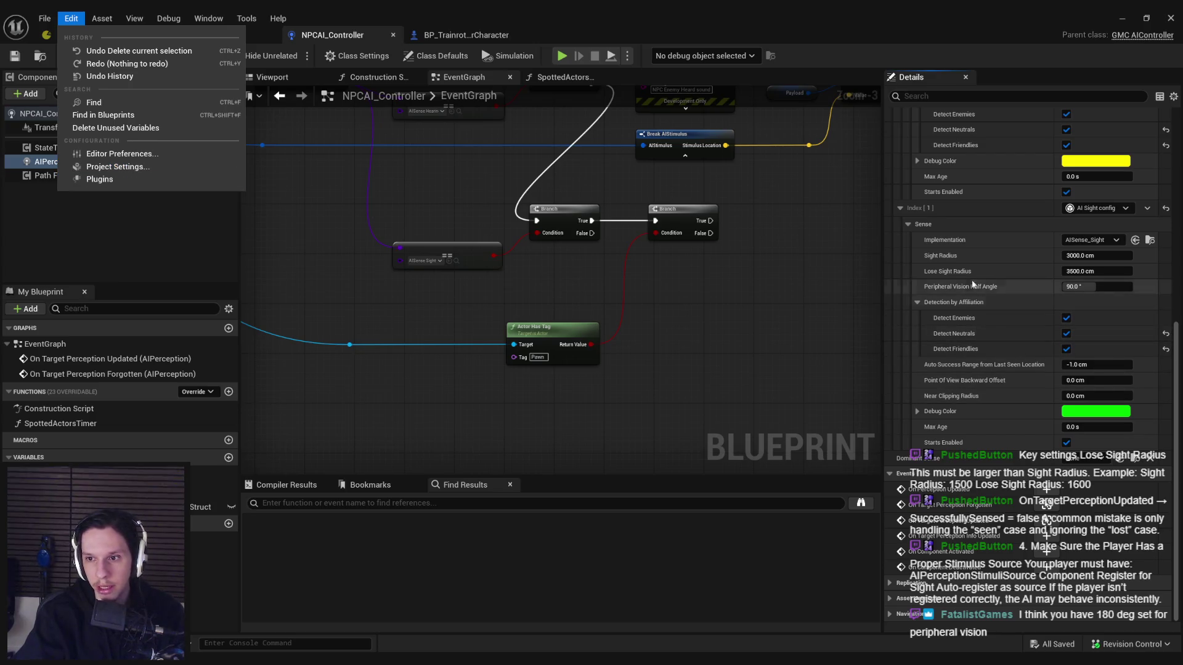
left_click(960, 287)
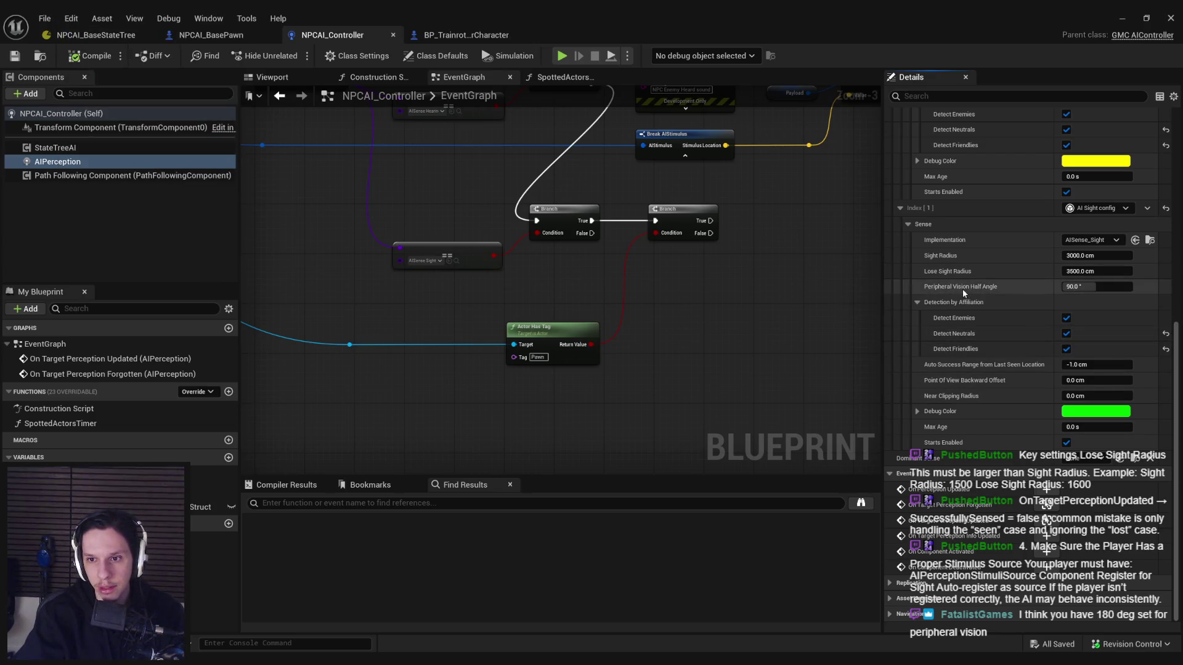
left_click(1106, 287)
type("70")
key("Return")
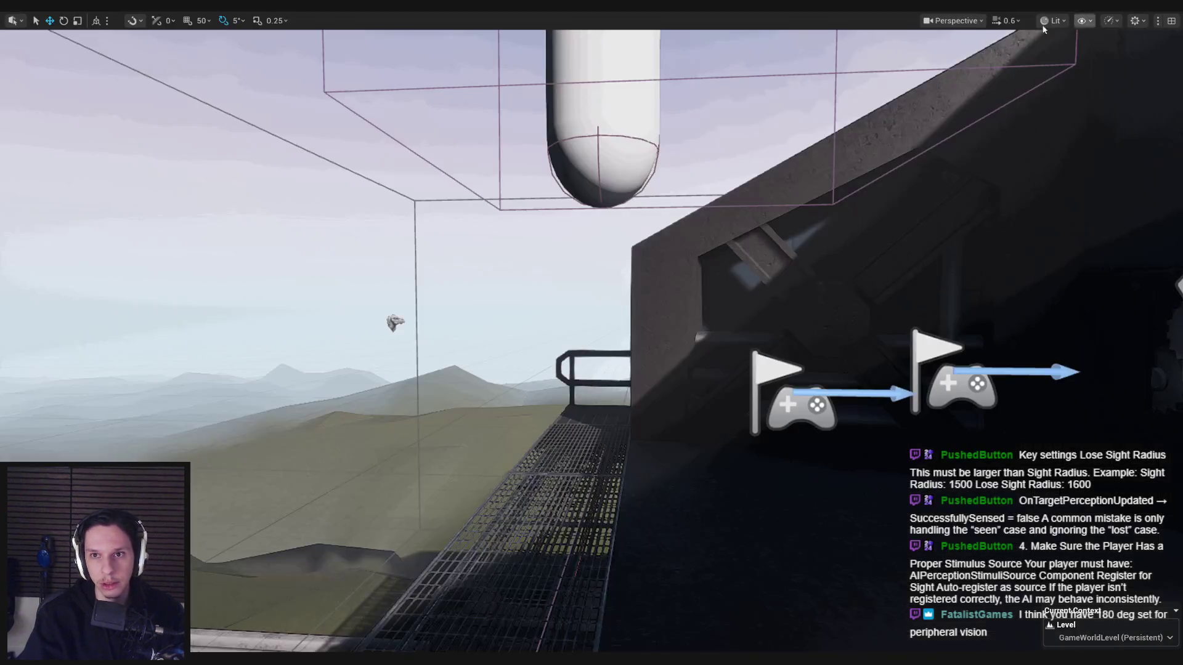
Step: Playtest the level, walking toward and away from the doorway, then stop
key("alt+p")
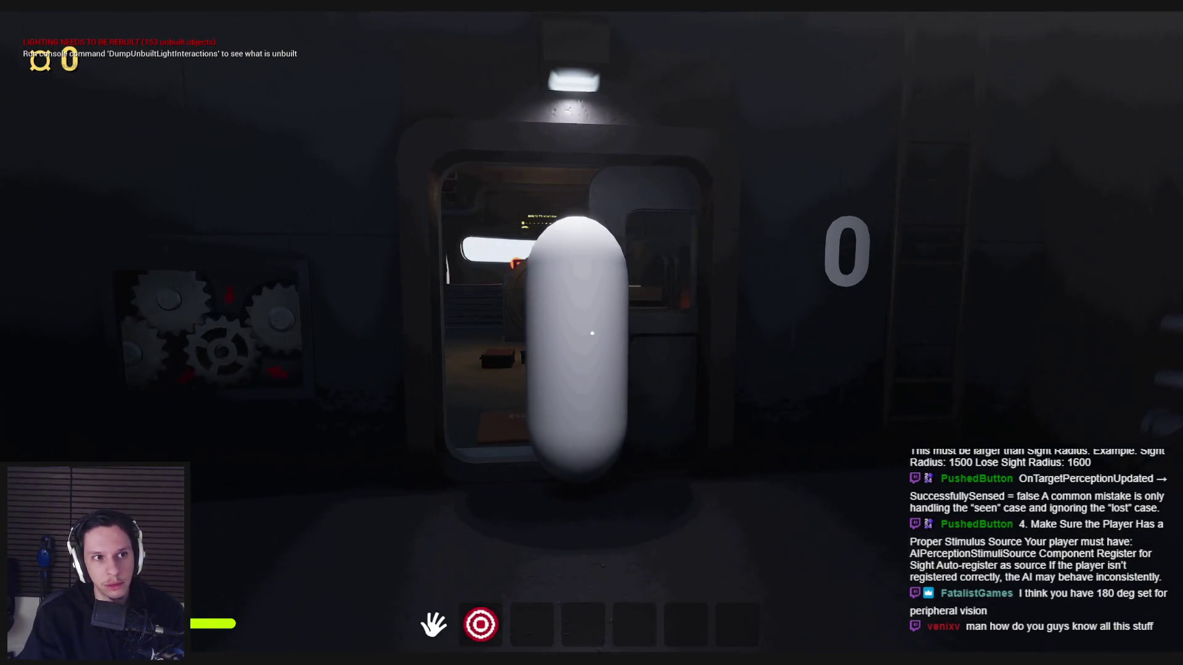
key("w")
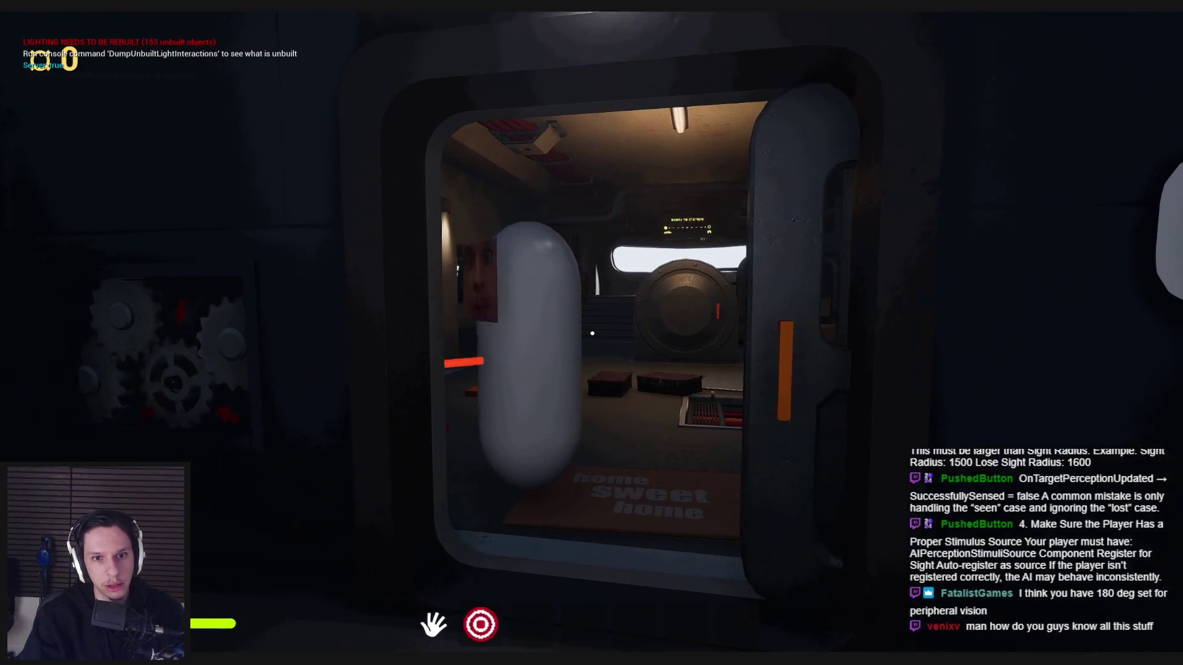
key("s")
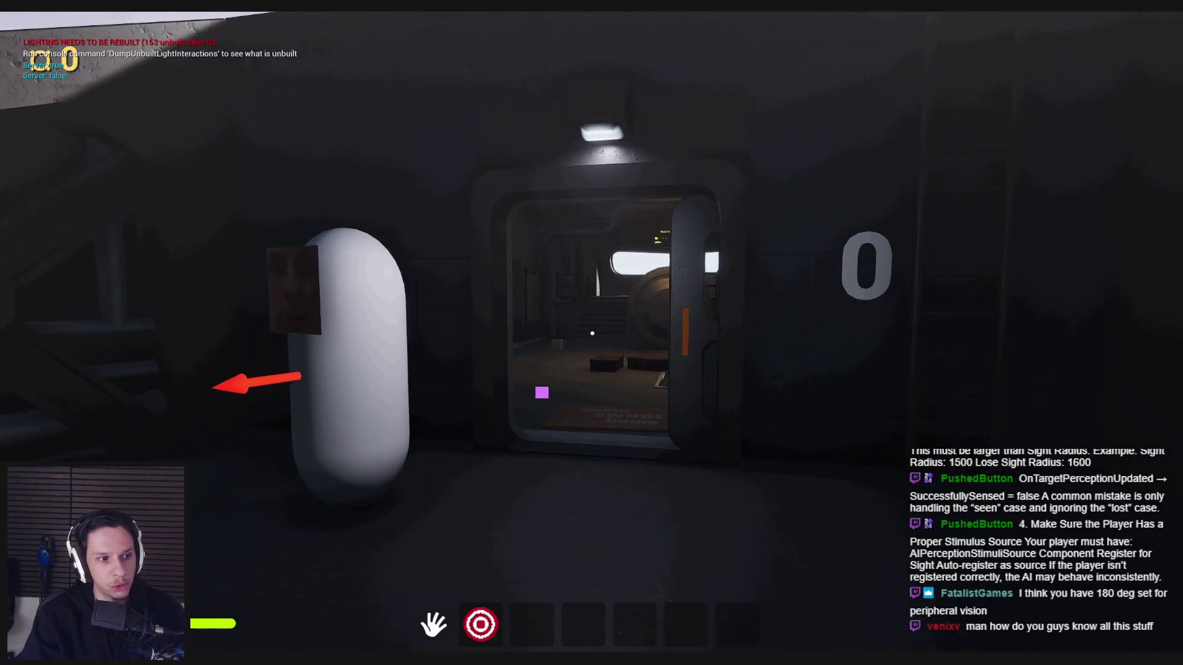
key("Escape")
Step: Select NPCAI_BasePawn's Capsule component, then return to AISense_Sight.cpp in Rider
left_click(394, 642)
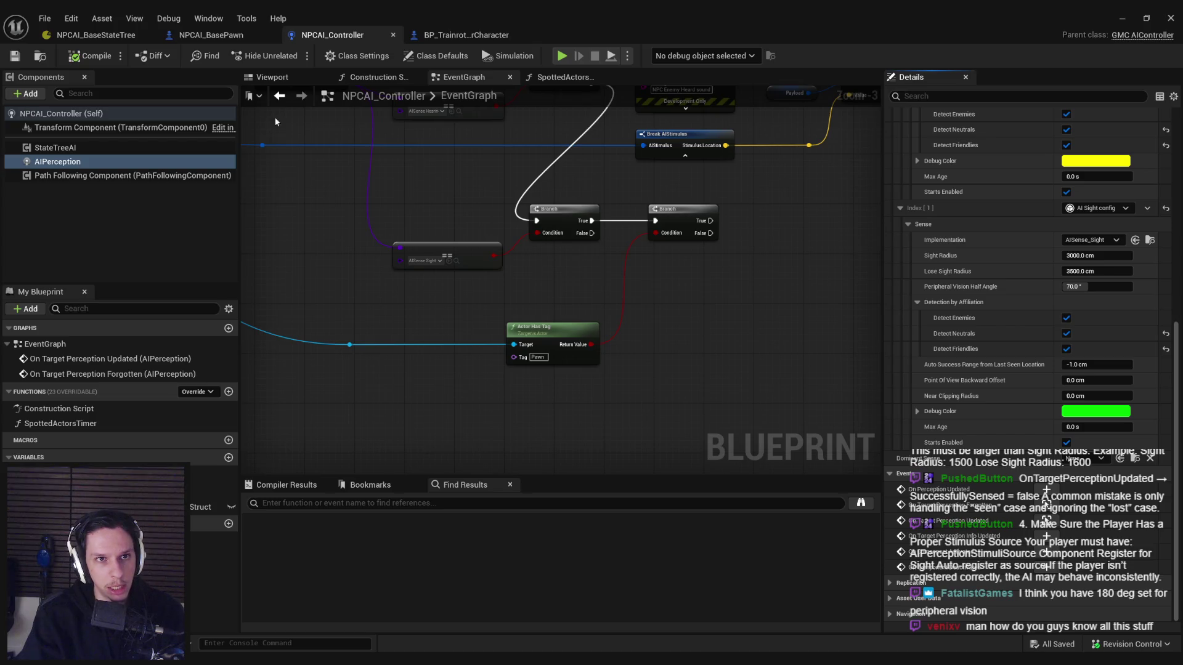
left_click(210, 35)
left_click(49, 127)
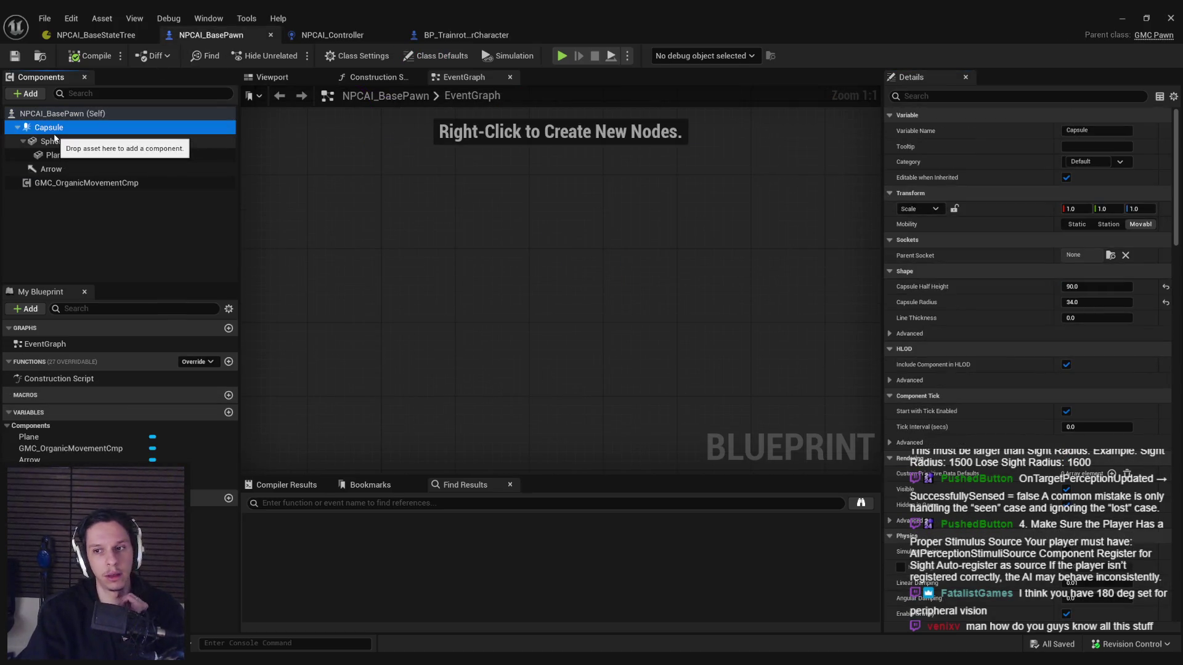
scroll(1181, 233, "down", 10)
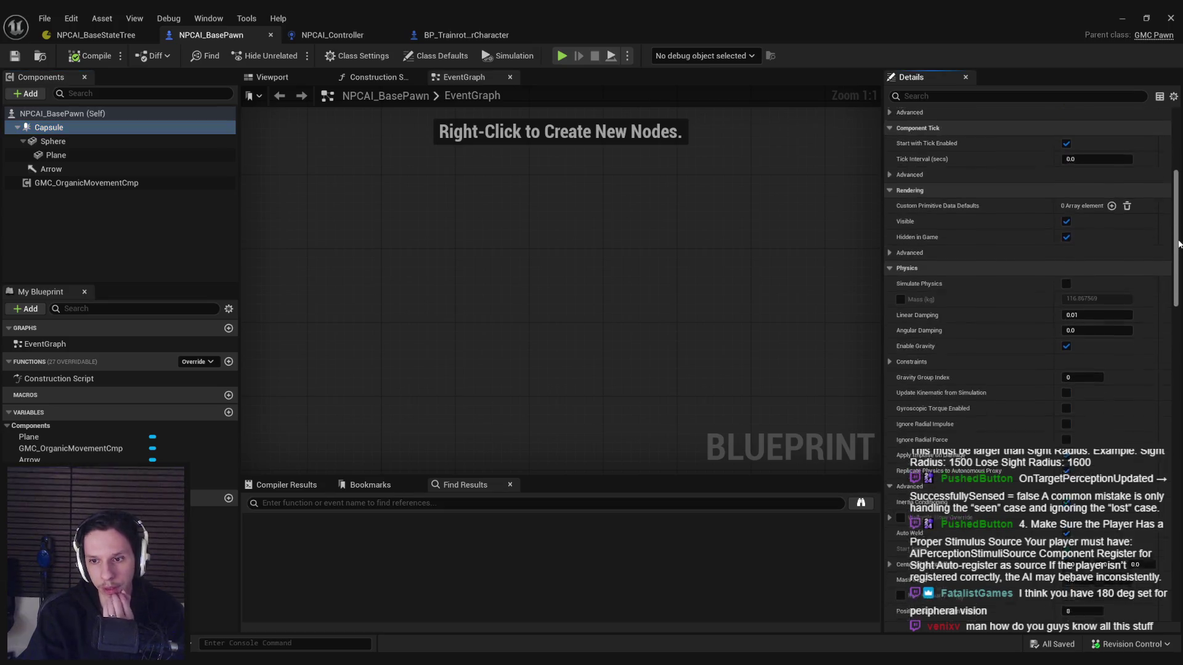
key("alt+Tab")
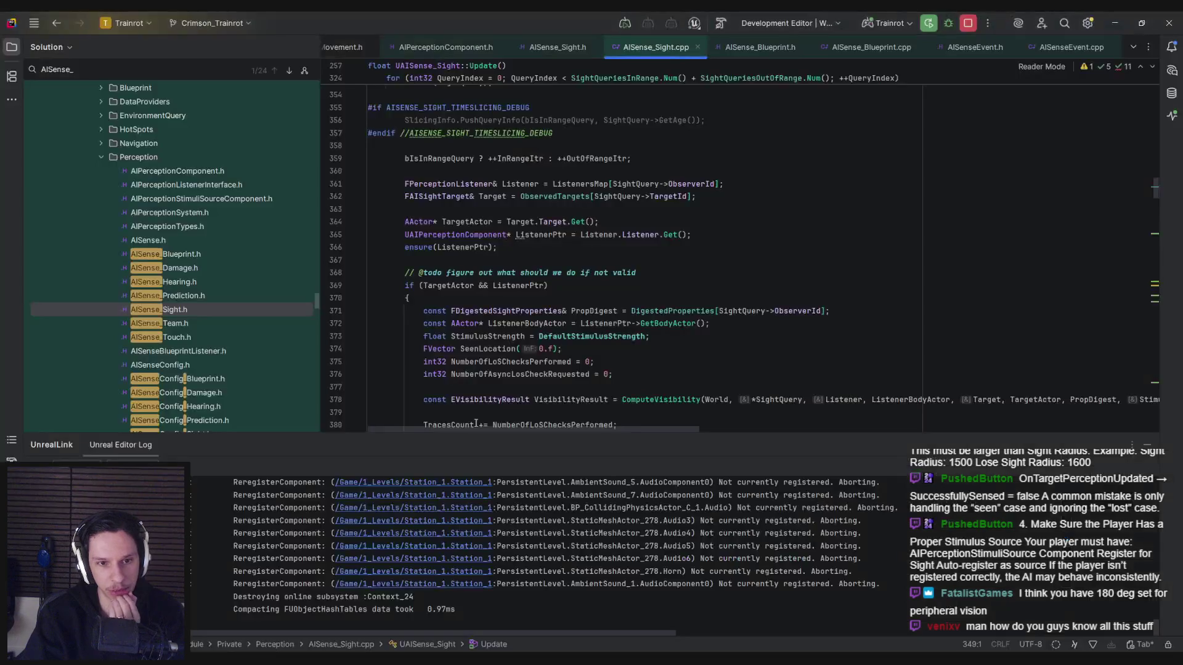
left_click(573, 299)
key("ctrl+f")
type("rot")
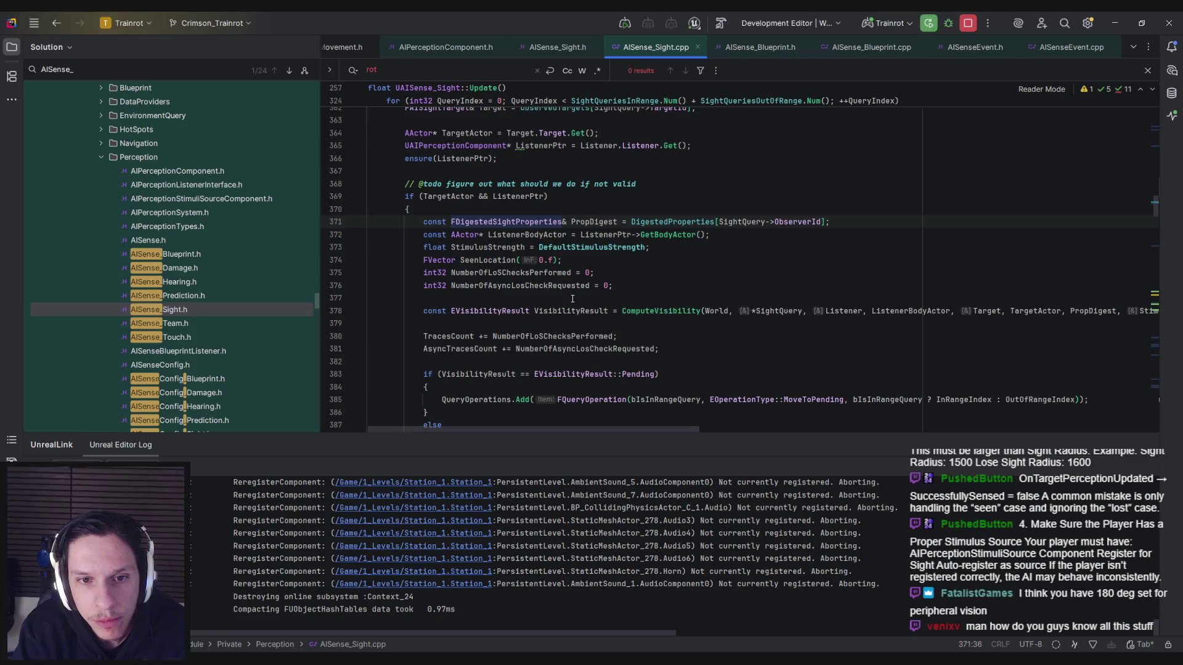
type("contr")
key("BackSpace")
key("BackSpace")
key("BackSpace")
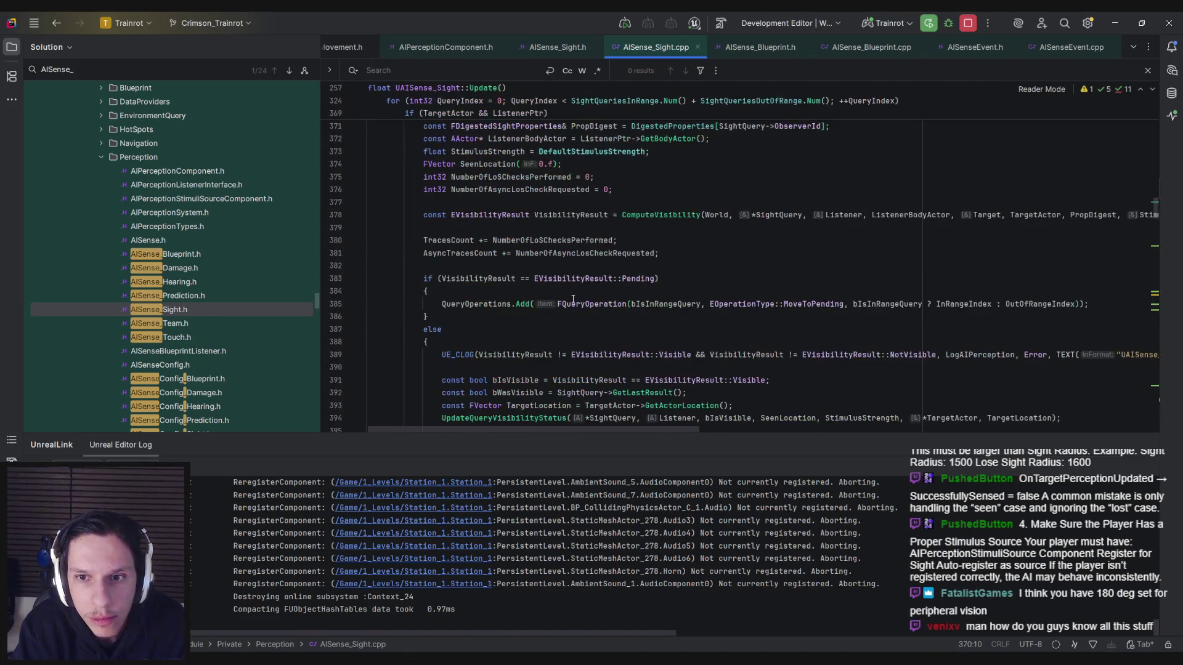
scroll(573, 300, "up", 1)
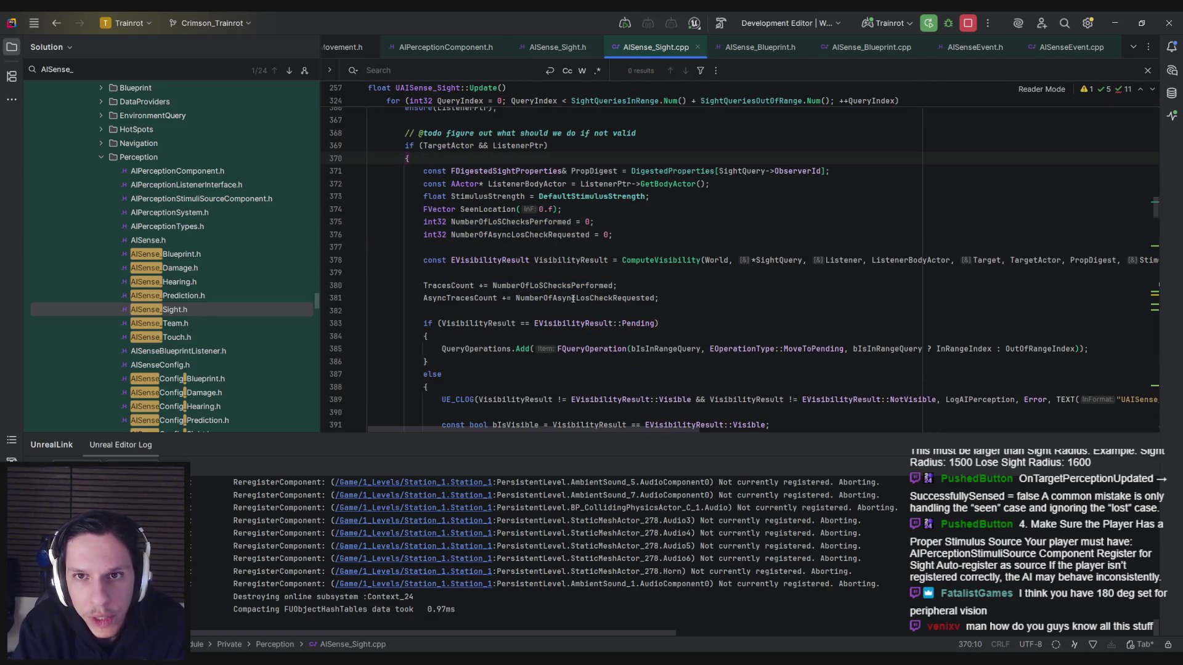
key("Escape")
scroll(592, 303, "up", 2)
left_click(608, 287)
scroll(622, 295, "up", 6)
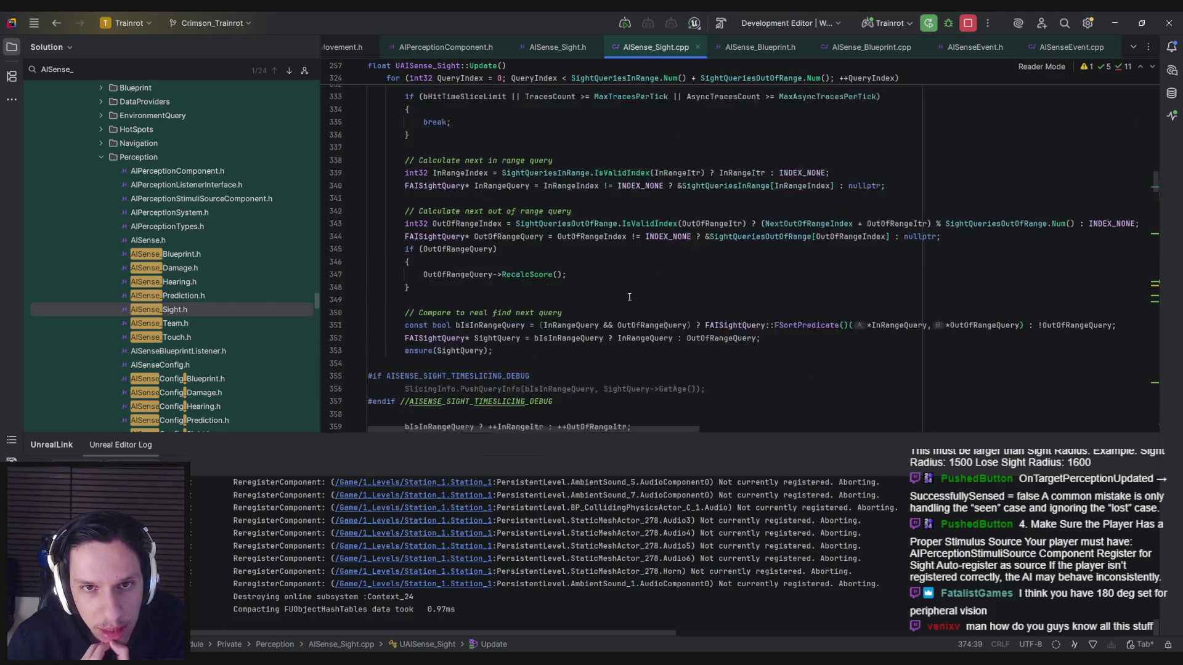
scroll(629, 297, "up", 8)
scroll(629, 297, "up", 8)
scroll(629, 297, "up", 4)
scroll(629, 297, "down", 2)
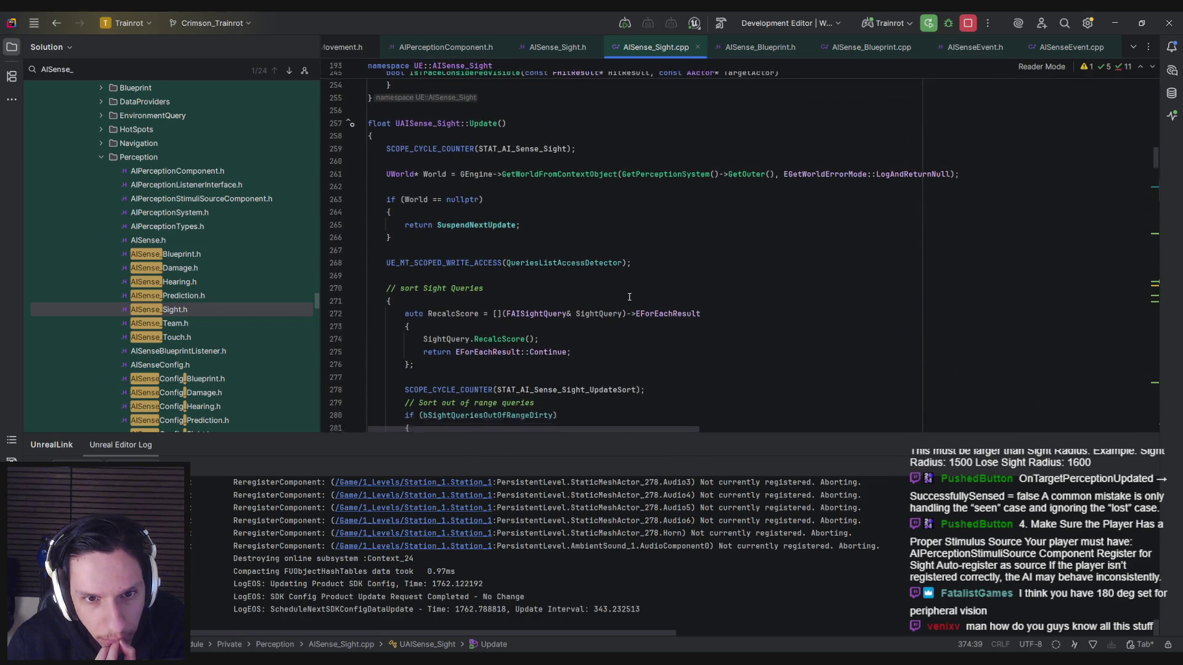
left_click(618, 298)
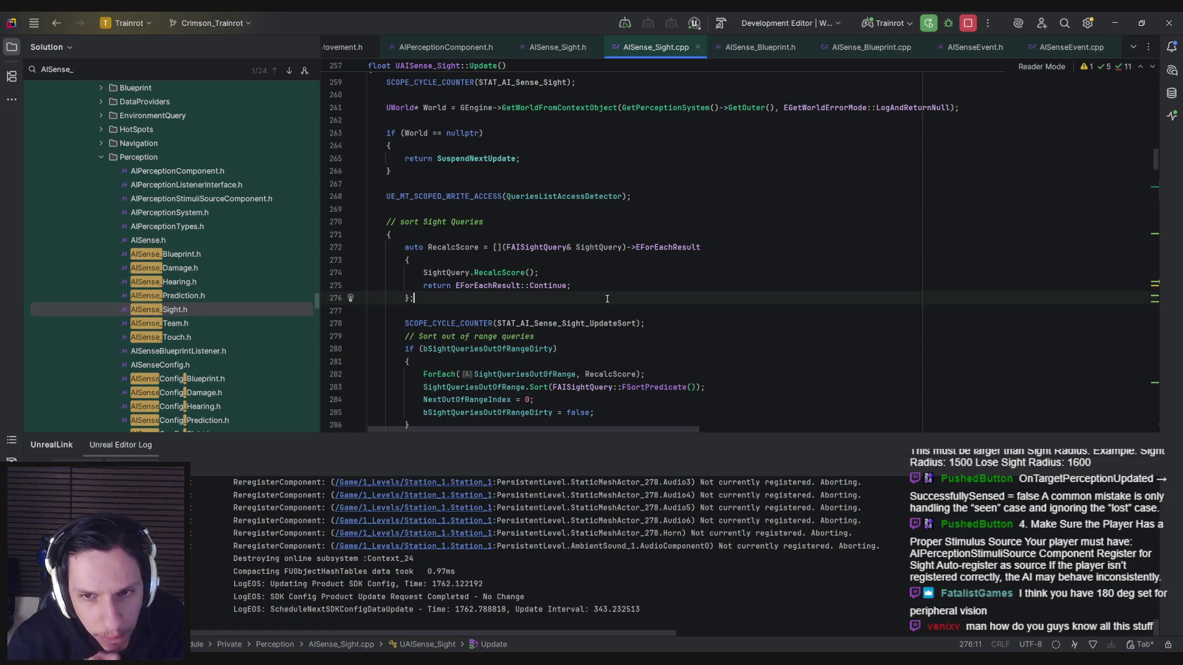
left_click(503, 274, "ctrl")
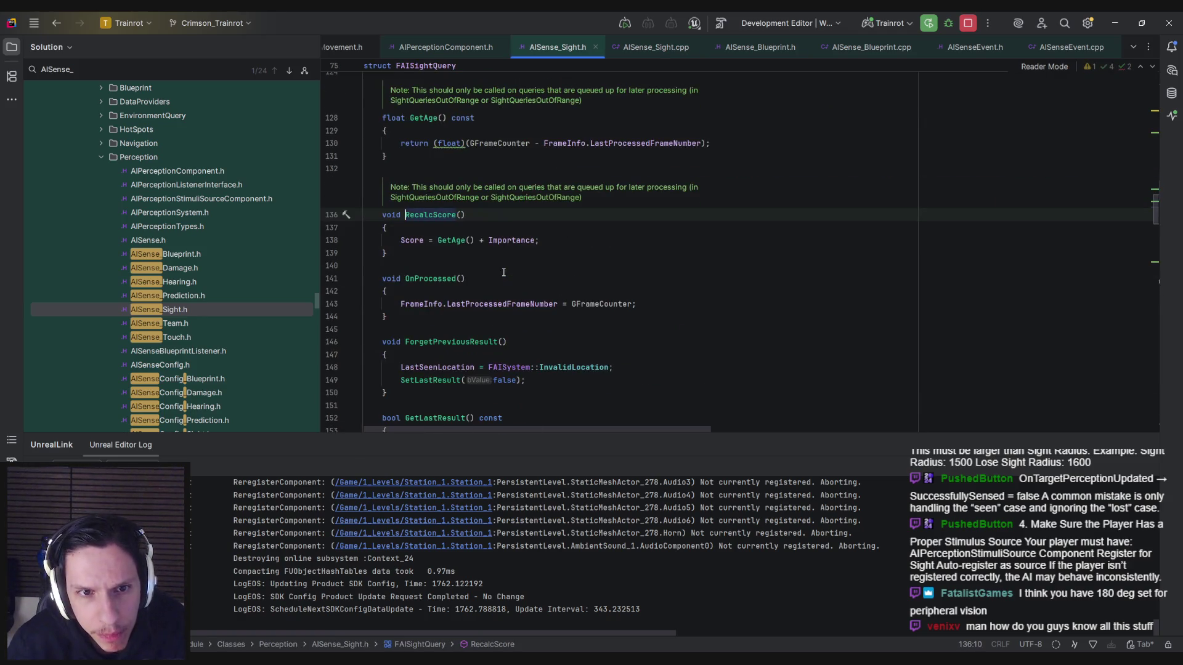
key("ctrl+alt+Left")
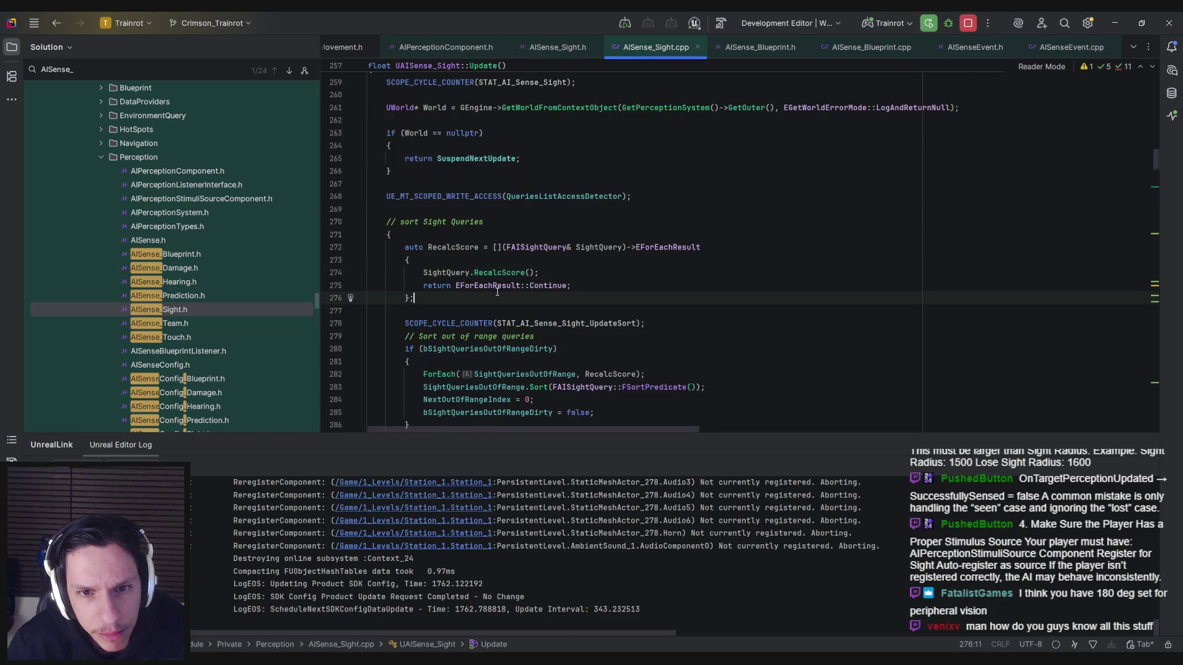
scroll(497, 292, "down", 3)
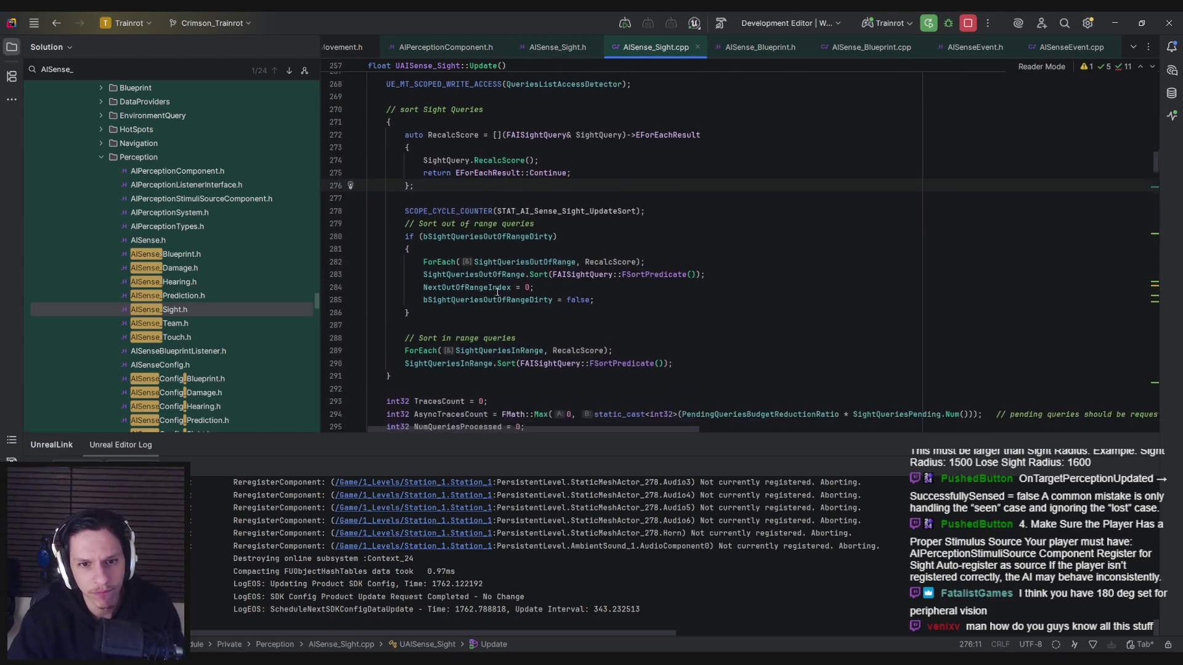
scroll(498, 292, "down", 3)
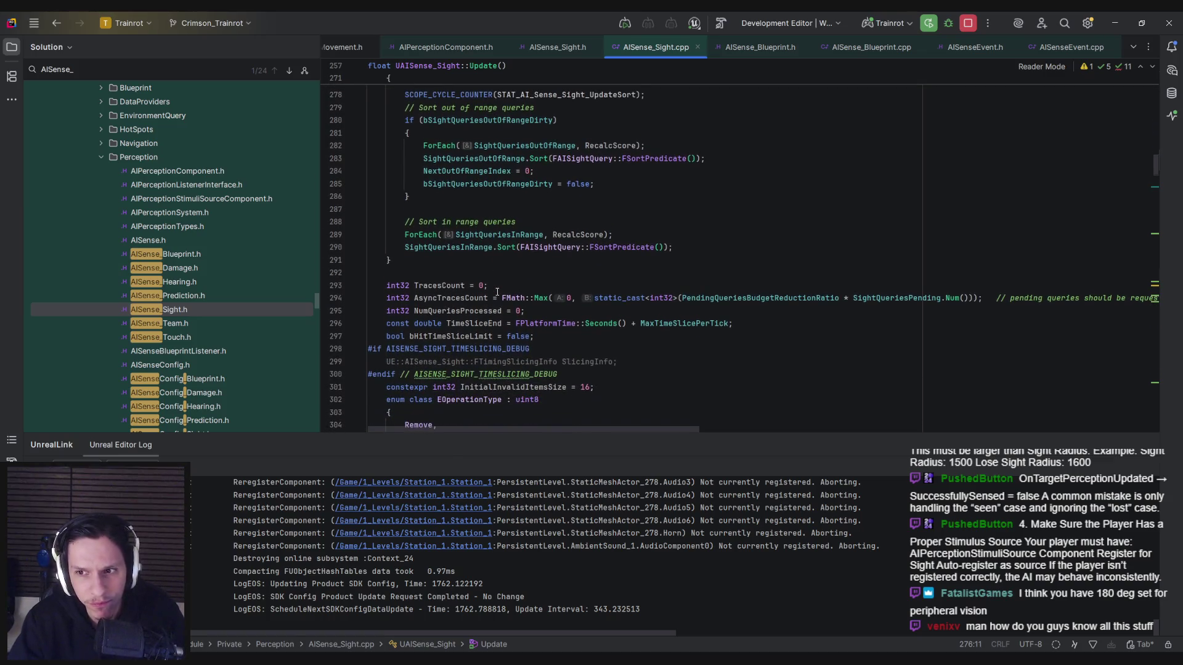
scroll(497, 292, "down", 3)
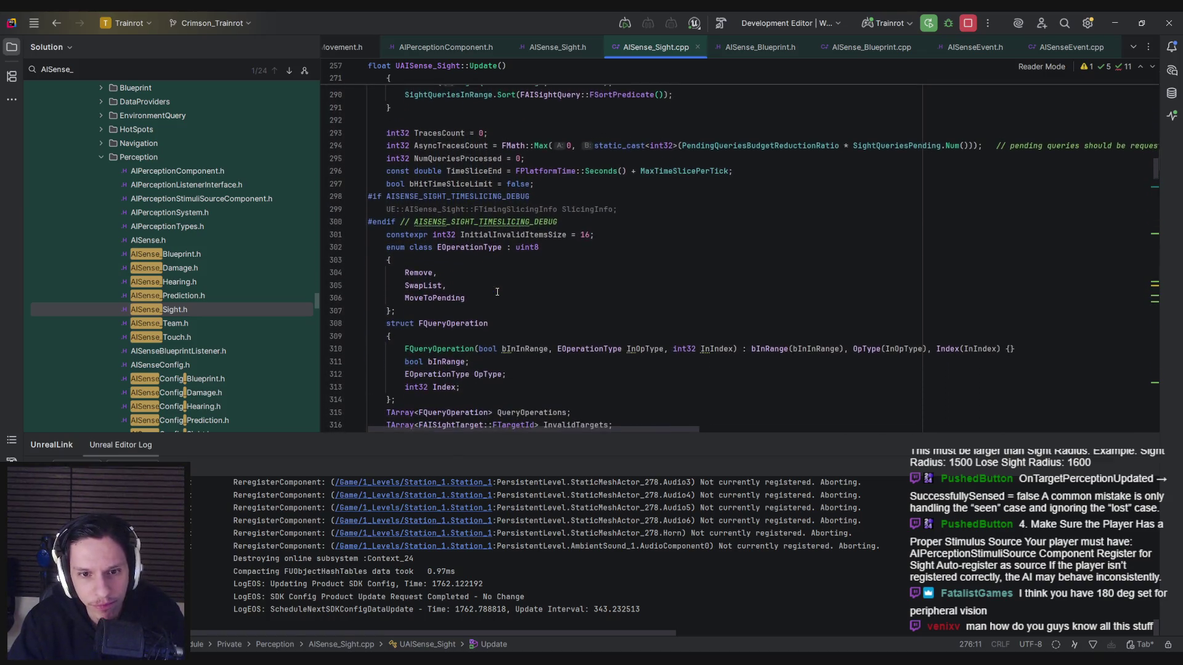
scroll(498, 292, "up", 3)
scroll(496, 271, "up", 1)
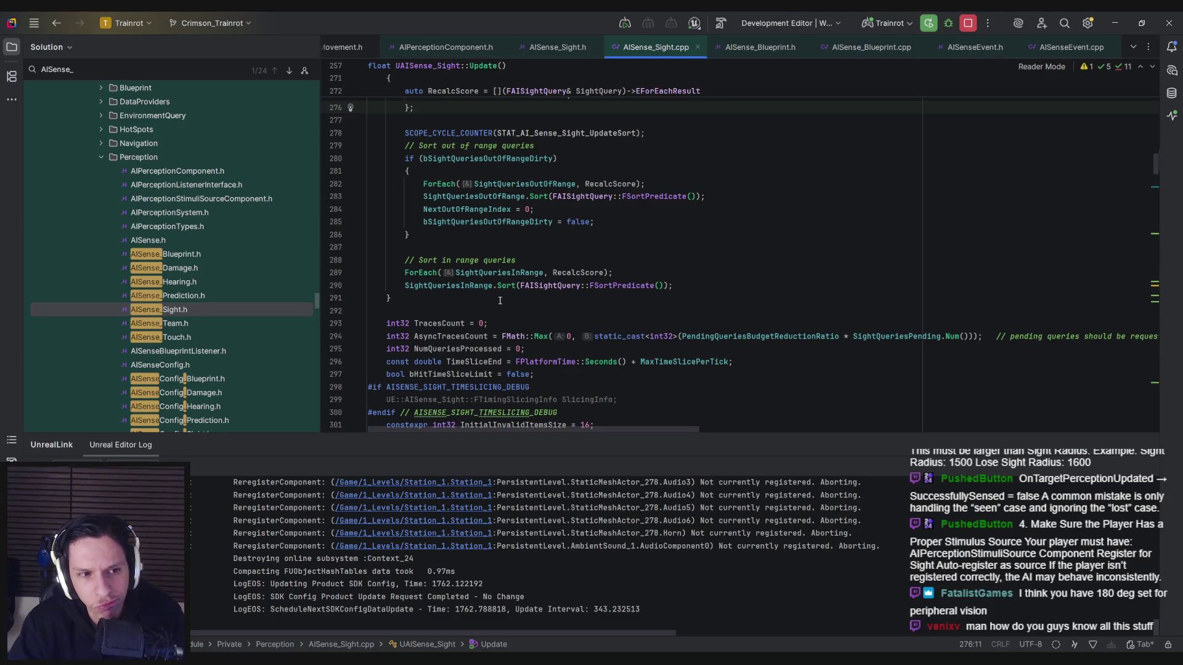
left_click(524, 184, "ctrl")
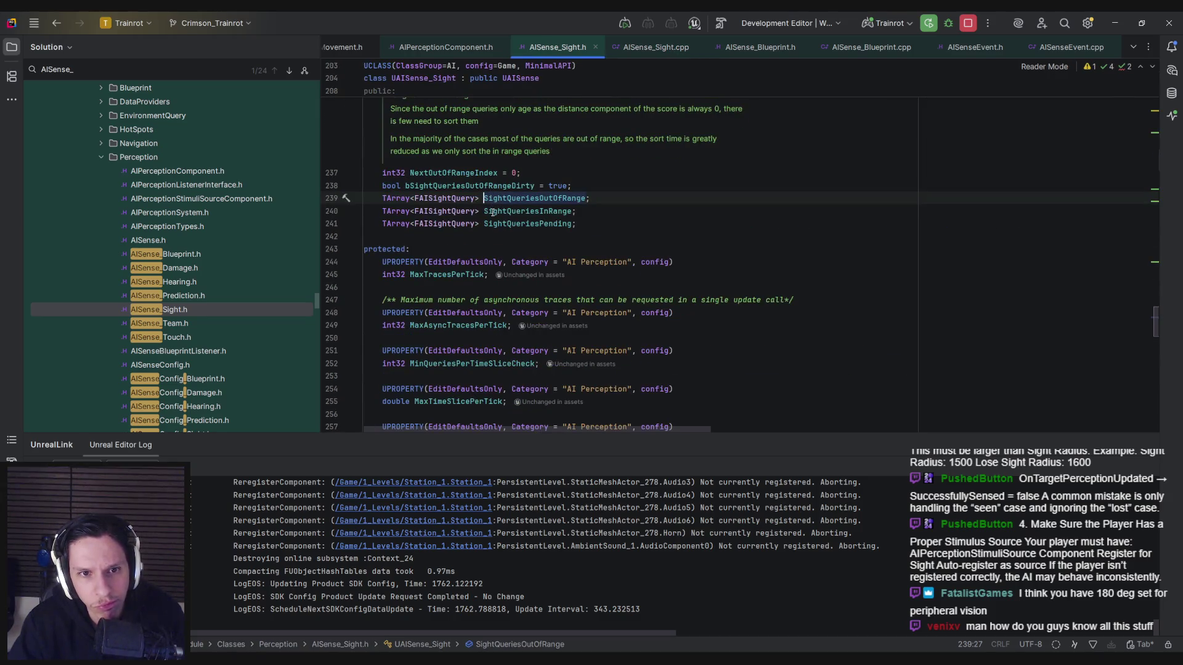
key("ctrl+alt+Left")
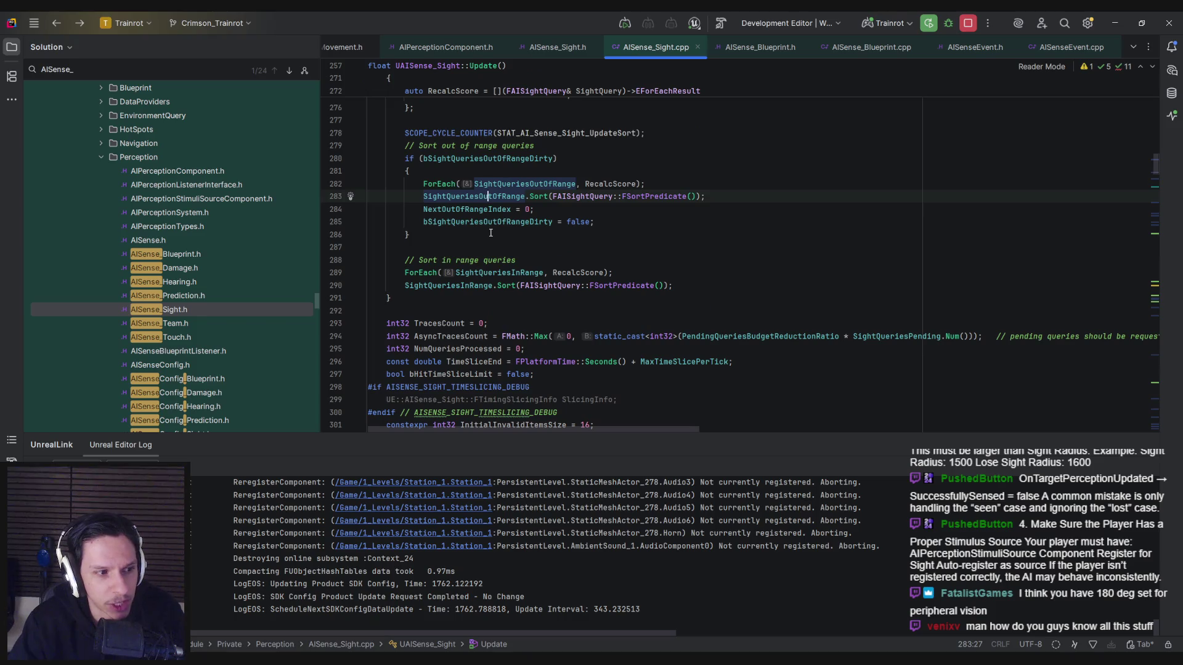
scroll(491, 233, "down", 5)
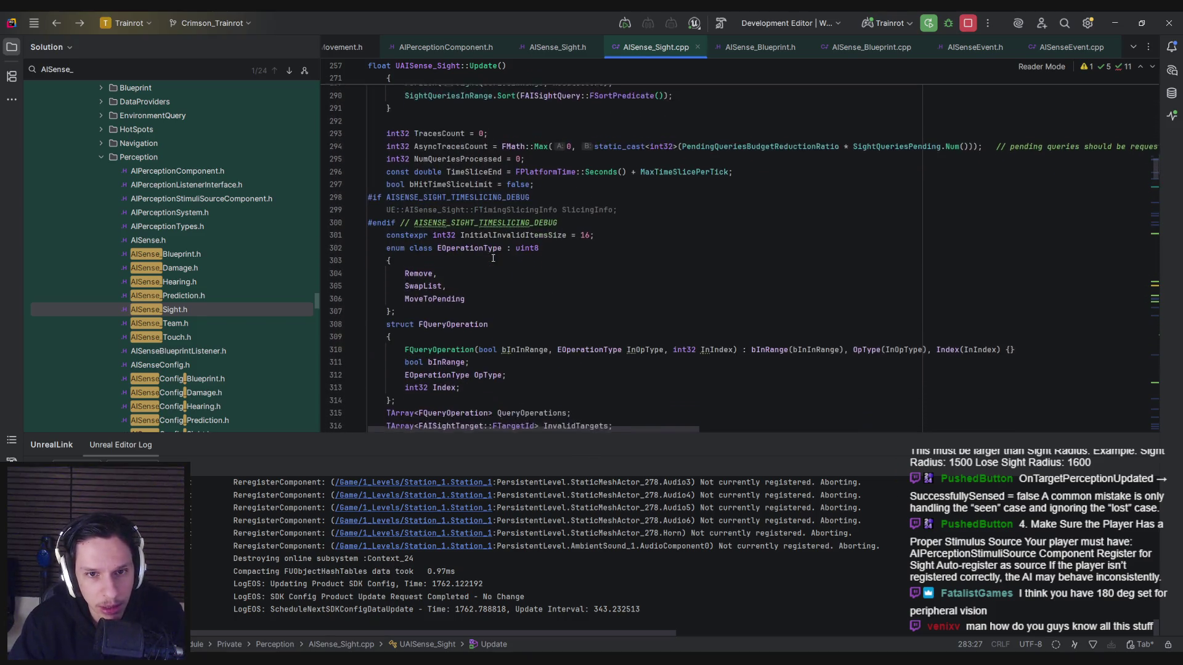
scroll(430, 182, "down", 2)
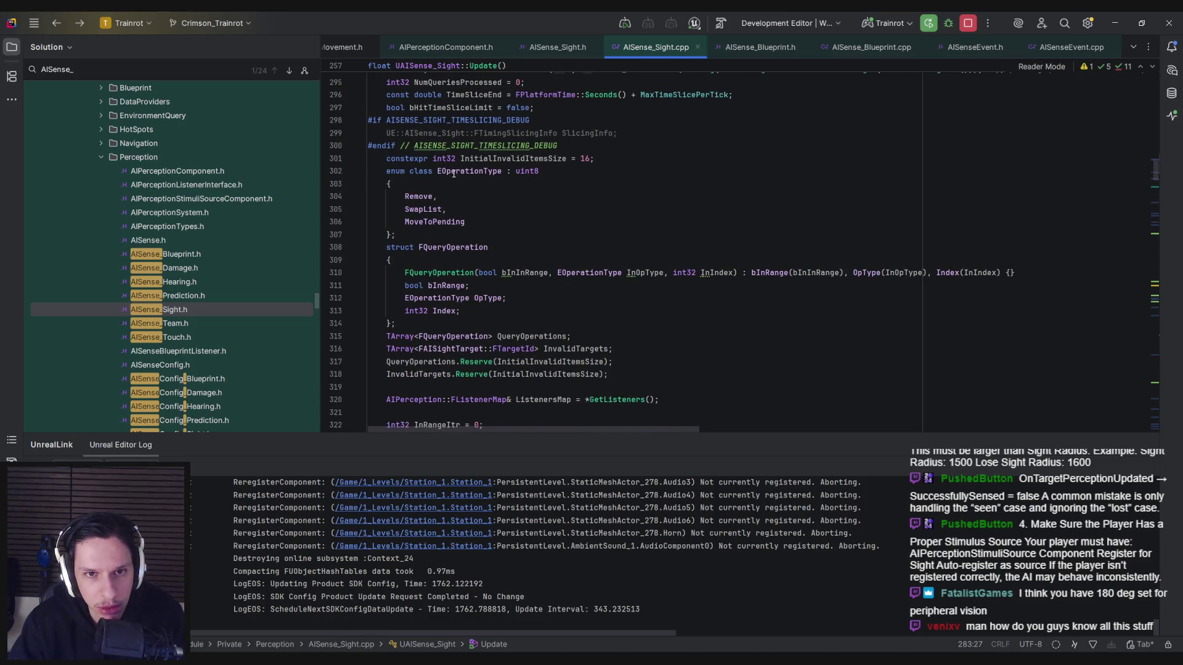
scroll(433, 181, "down", 4)
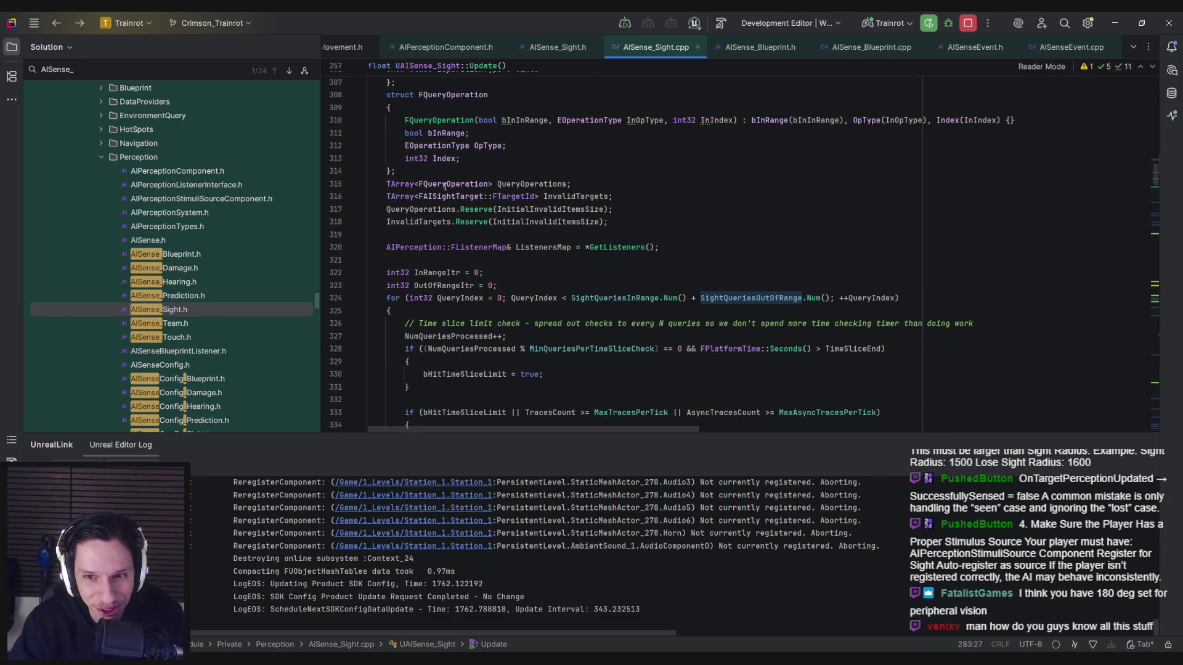
scroll(450, 194, "down", 1)
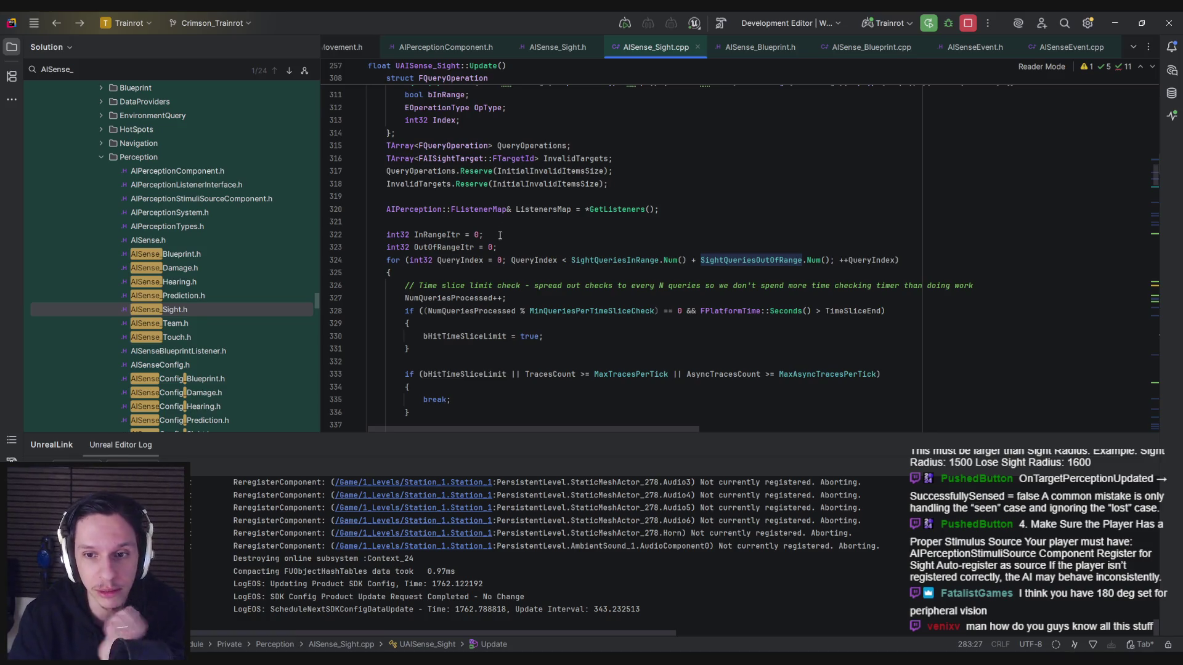
scroll(497, 241, "down", 3)
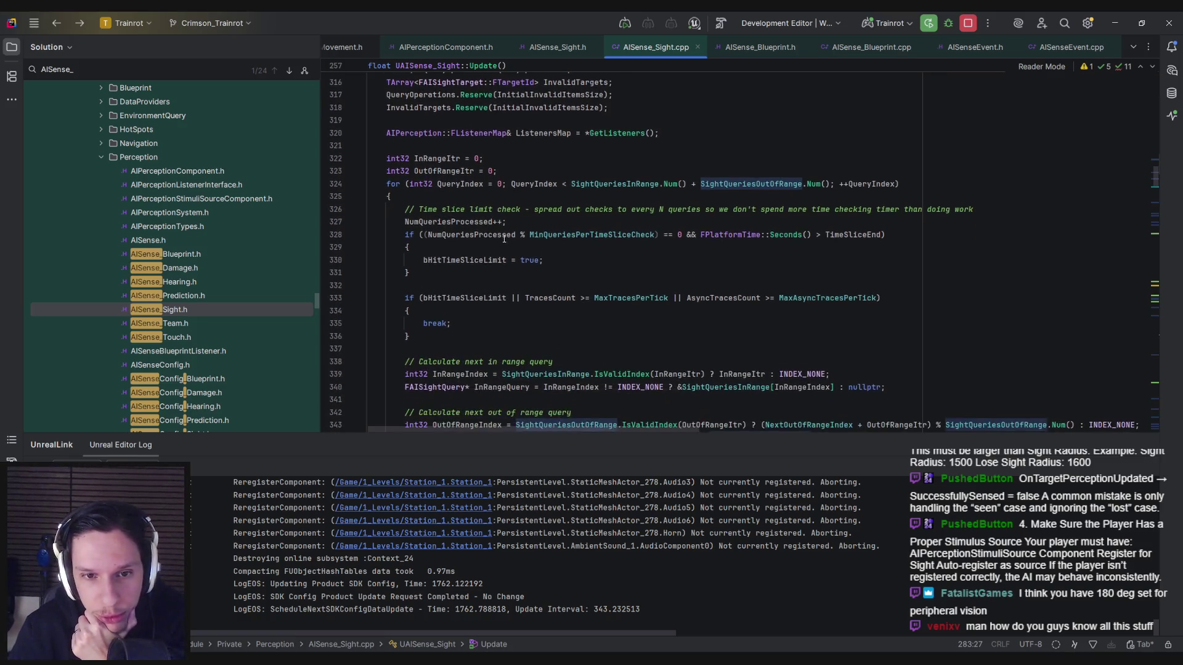
scroll(472, 245, "down", 4)
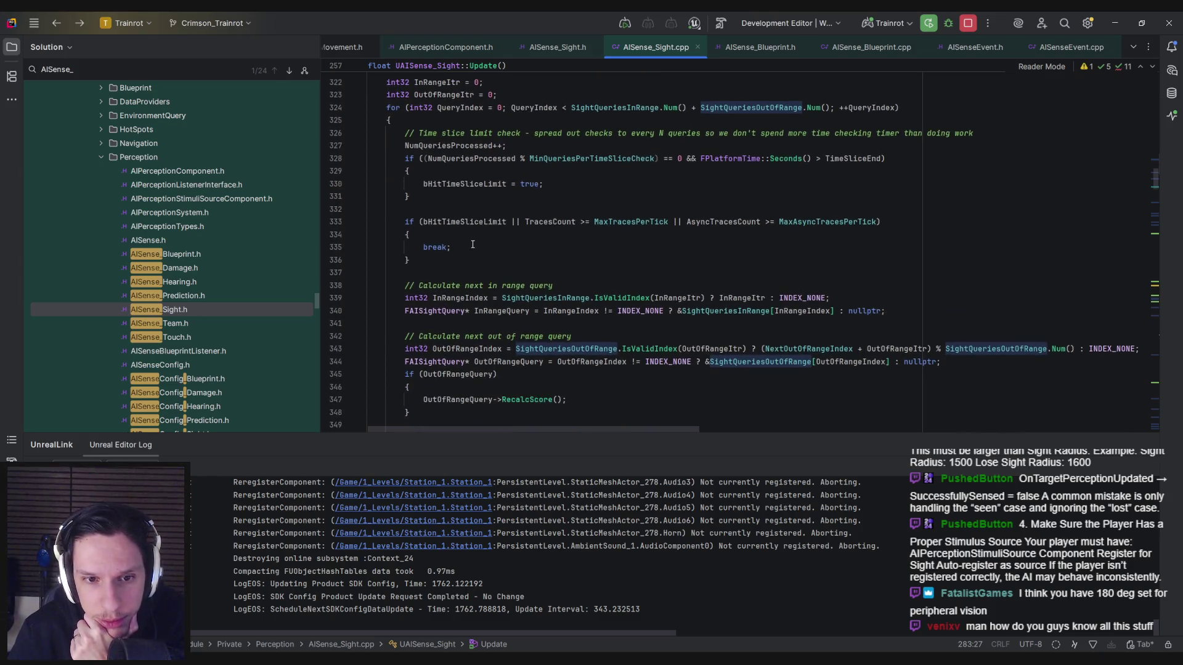
scroll(473, 245, "down", 1)
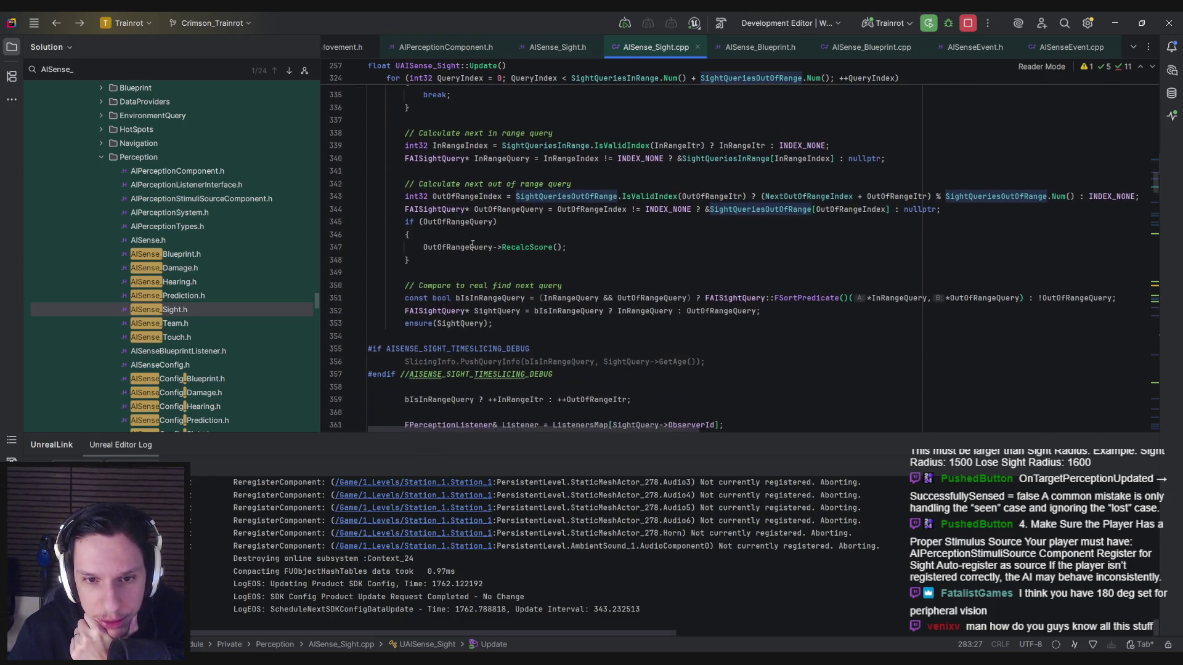
scroll(473, 244, "down", 5)
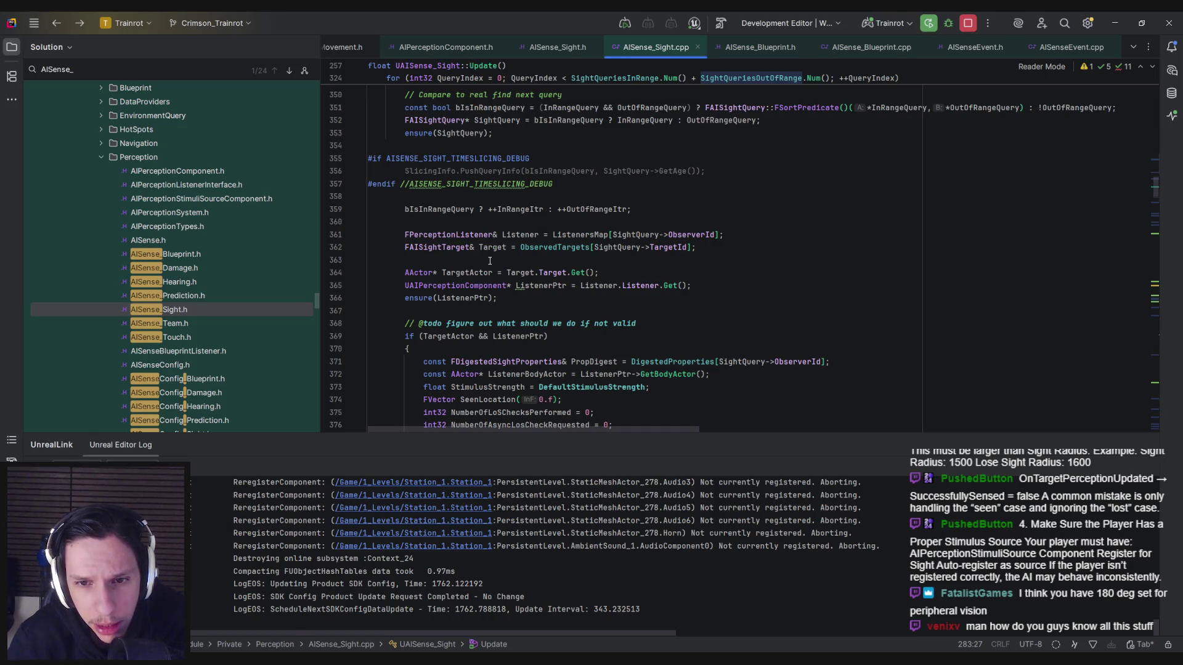
scroll(489, 261, "down", 3)
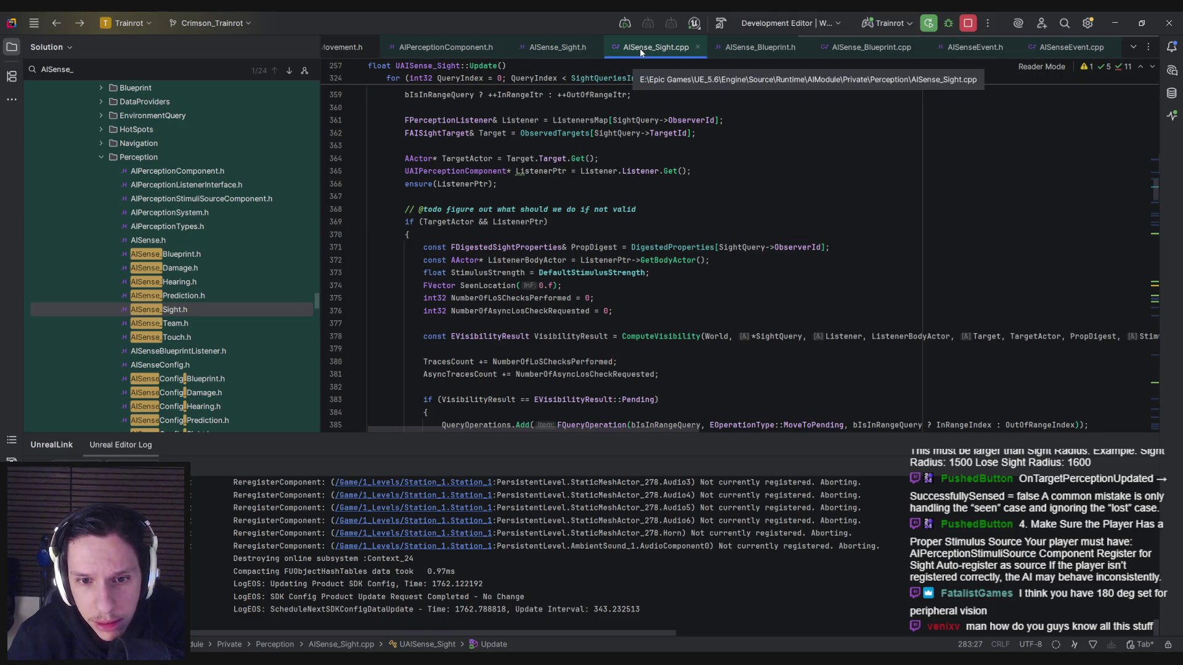
left_click(1072, 48)
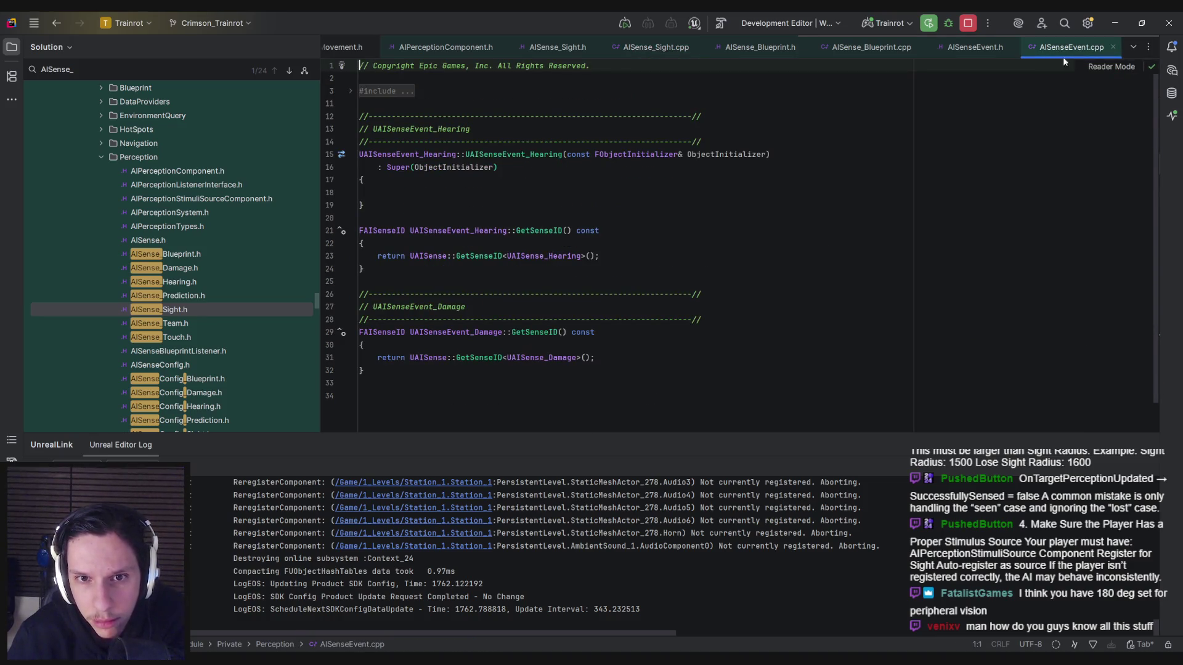
Step: Open AISense_Sight.h and scroll to the protected Update and ComputeVisibility declarations
left_click(737, 53)
left_click(630, 48)
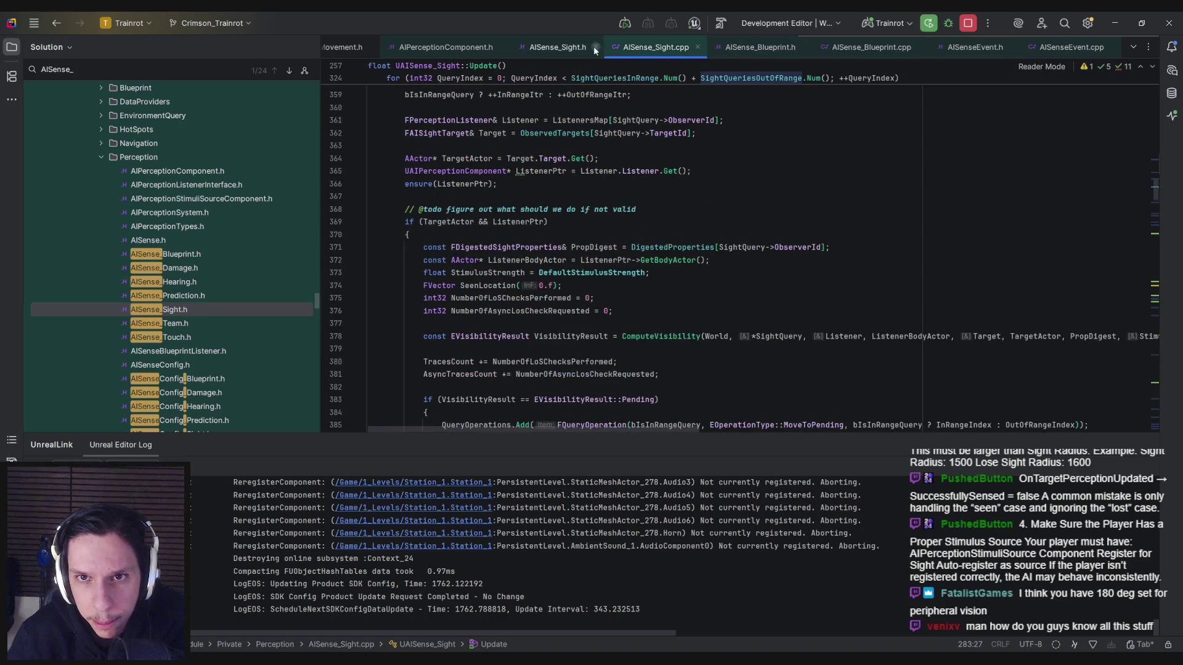
left_click(559, 49)
scroll(580, 252, "down", 5)
scroll(581, 253, "down", 5)
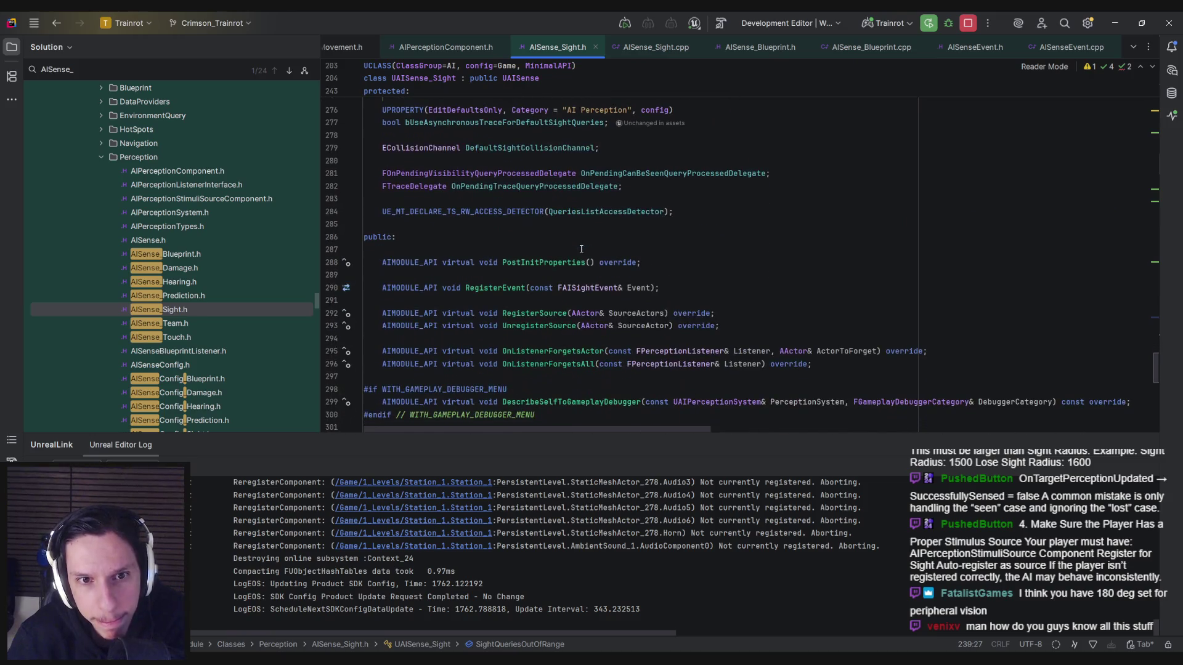
scroll(549, 255, "down", 6)
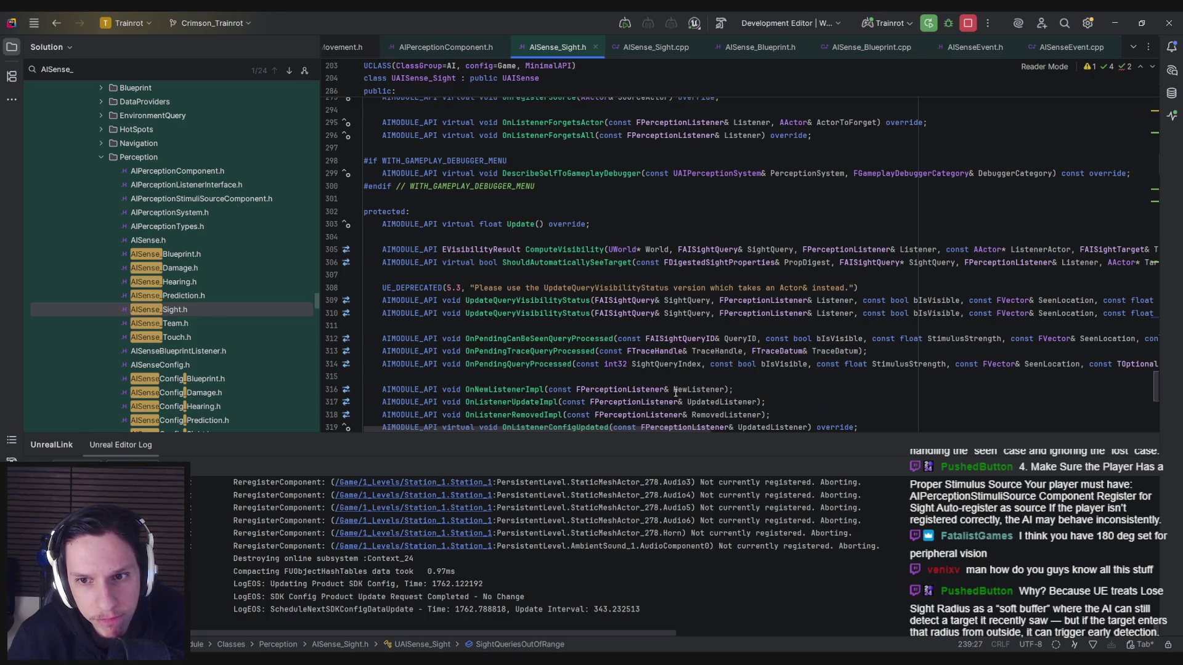
scroll(667, 425, "right", 4)
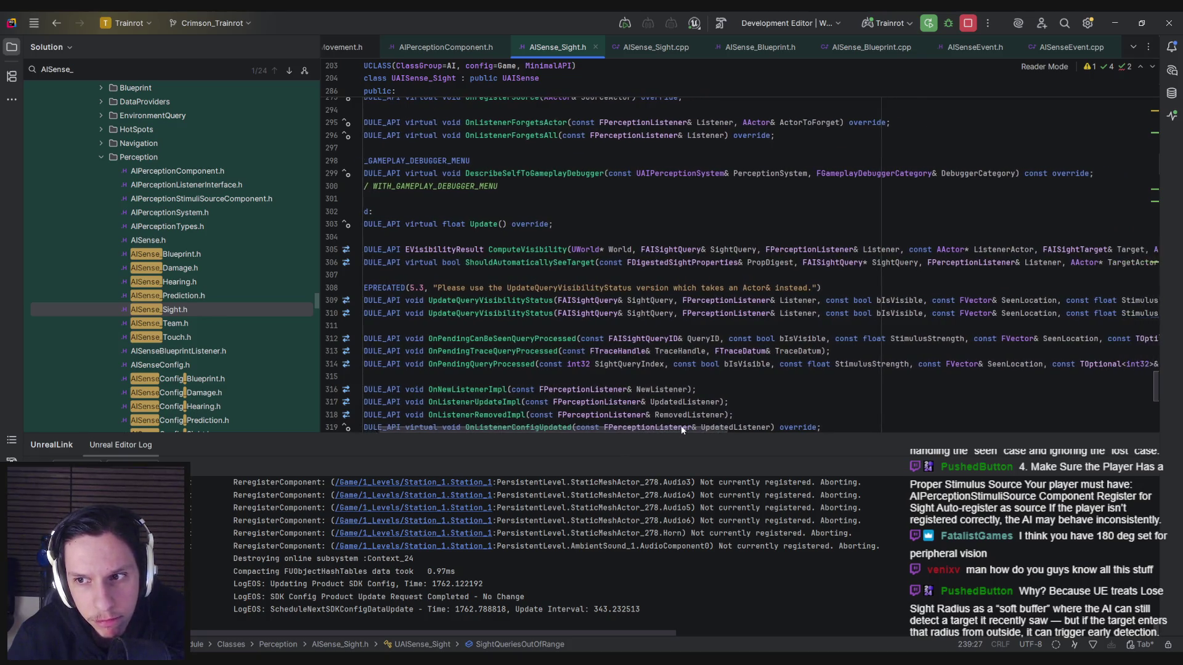
scroll(712, 424, "left", 4)
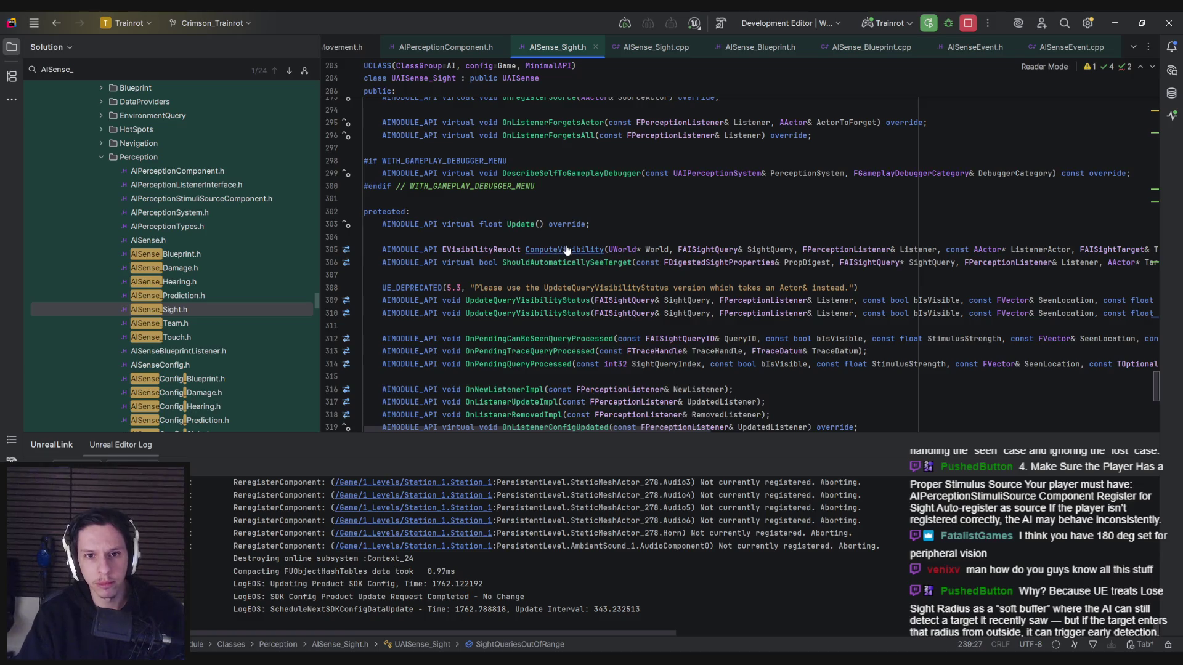
Step: Jump to UAISense_Sight::ComputeVisibility and highlight lines in its sight-radius and vision-cone checks
left_click(566, 250, "ctrl")
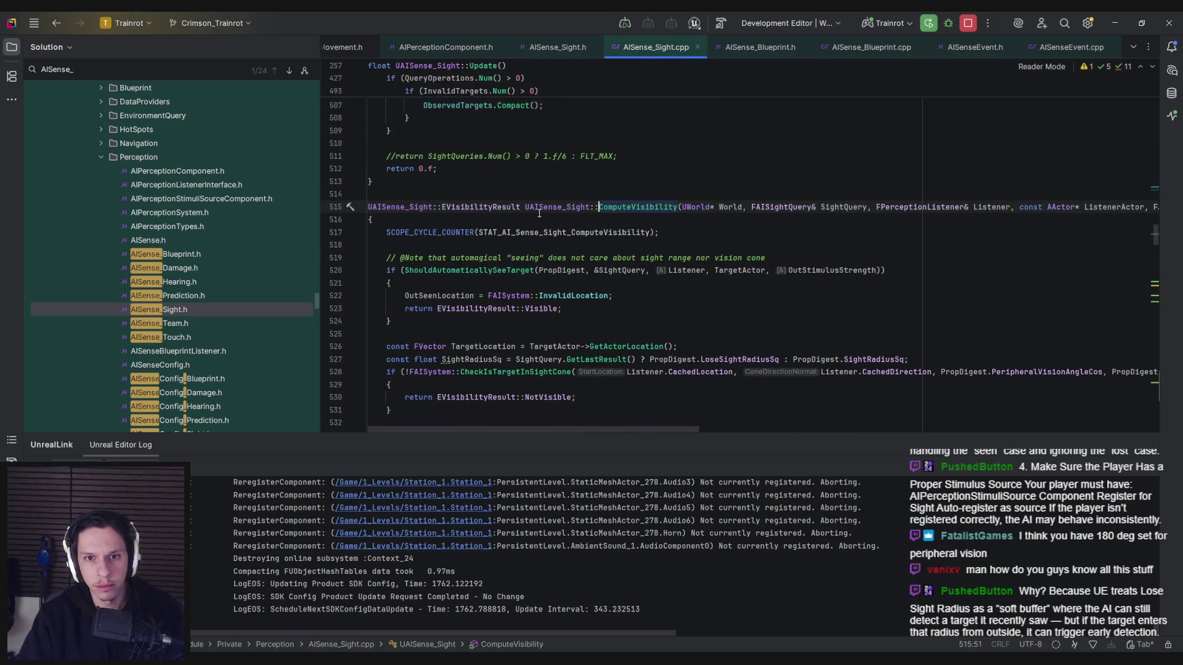
scroll(505, 256, "down", 3)
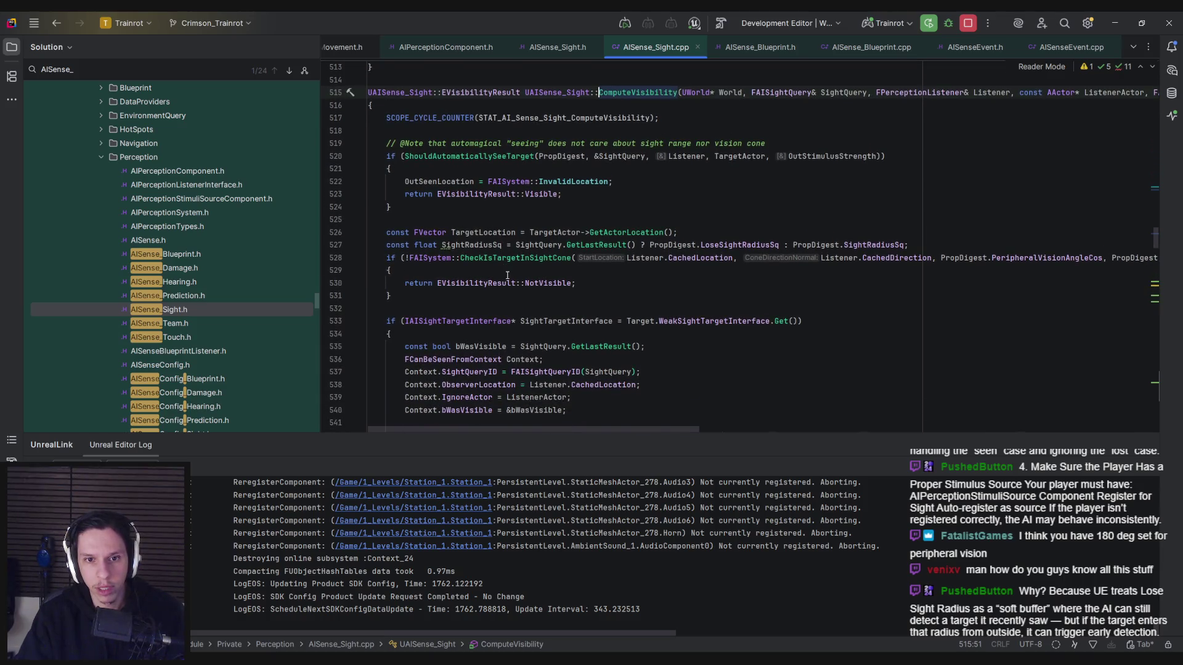
left_click_drag(578, 431, 605, 433)
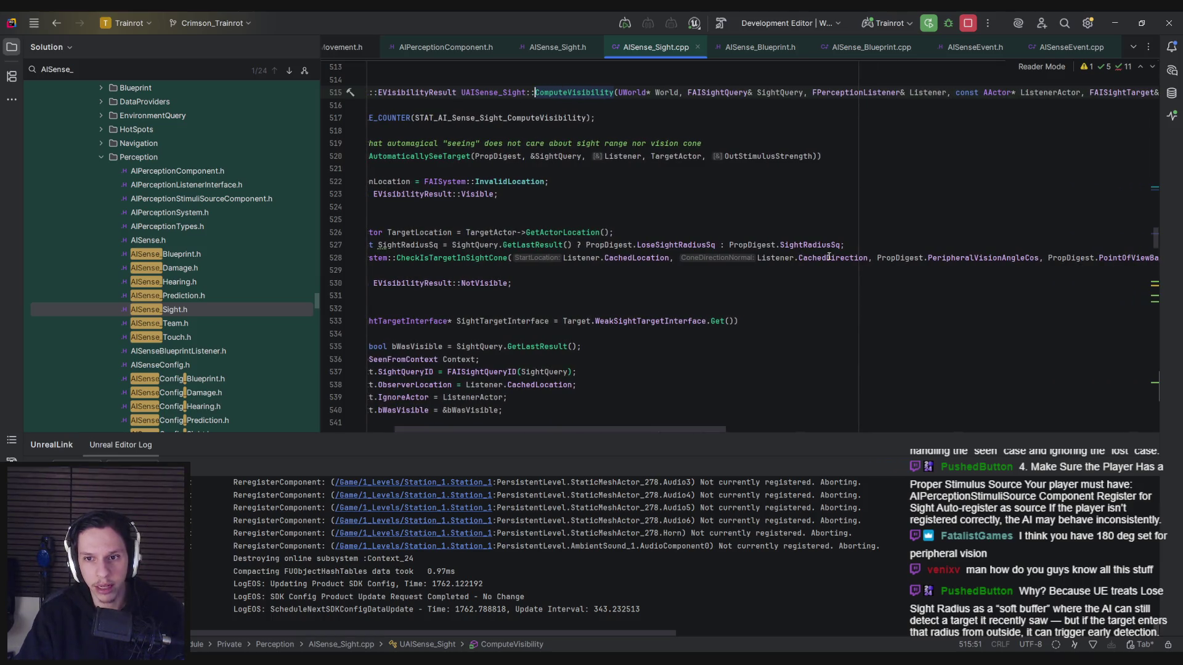
mouse_move(829, 256)
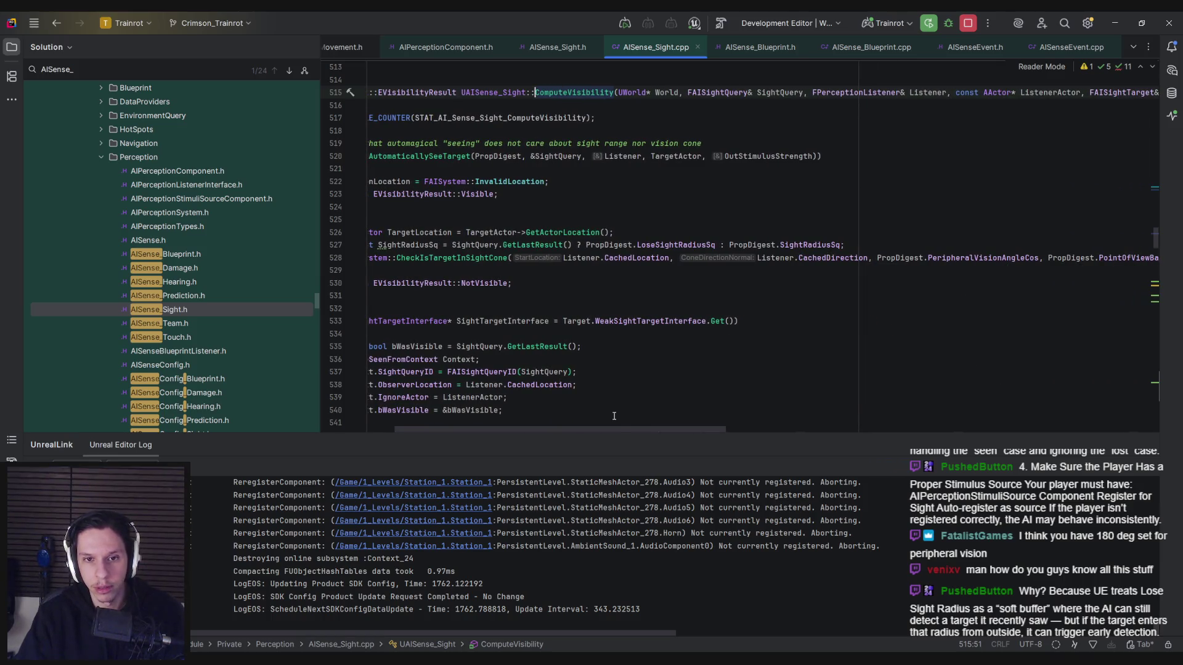
mouse_move(613, 429)
left_mouse_down()
mouse_move(594, 429)
mouse_move(721, 420)
left_mouse_up()
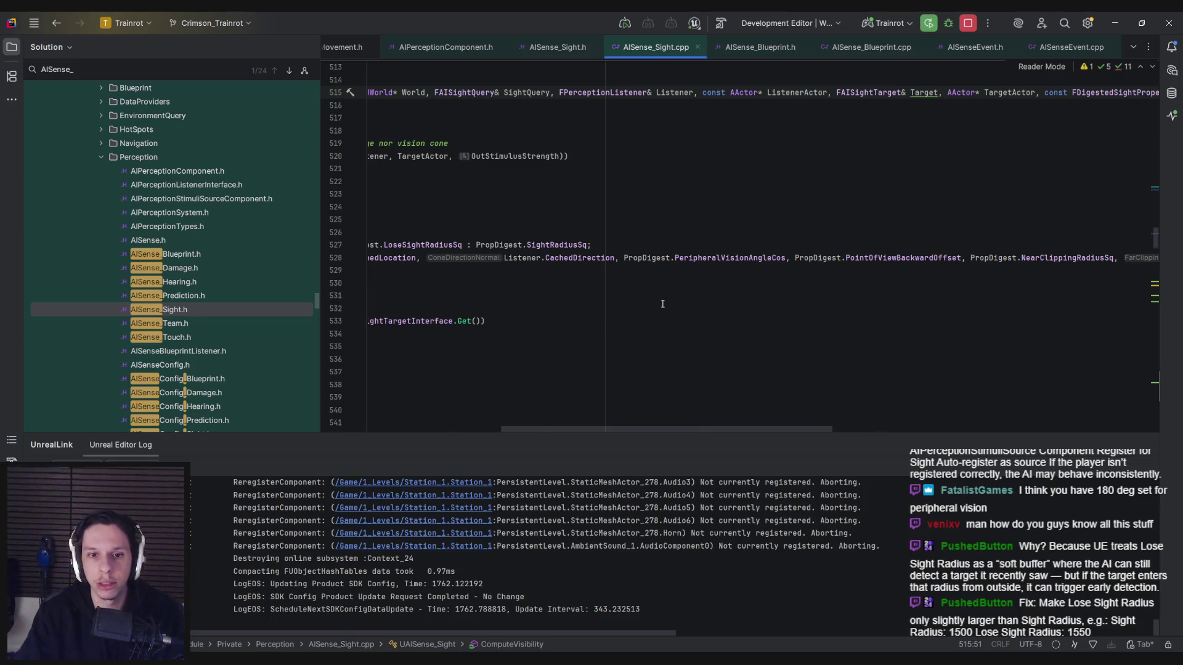
mouse_move(575, 428)
left_mouse_down()
mouse_move(694, 430)
mouse_move(434, 435)
left_mouse_up()
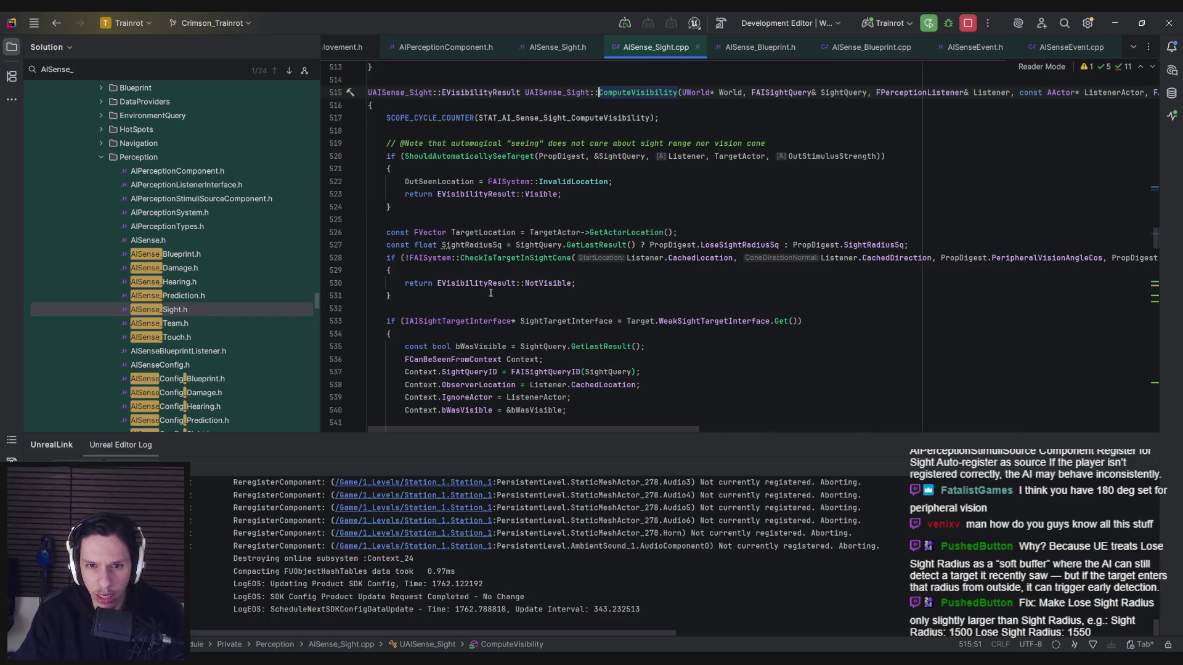
Step: Jump to CachedDirection in AIPerceptionTypes.h and inspect the FPerceptionListener struct fields
left_click(893, 258, "ctrl")
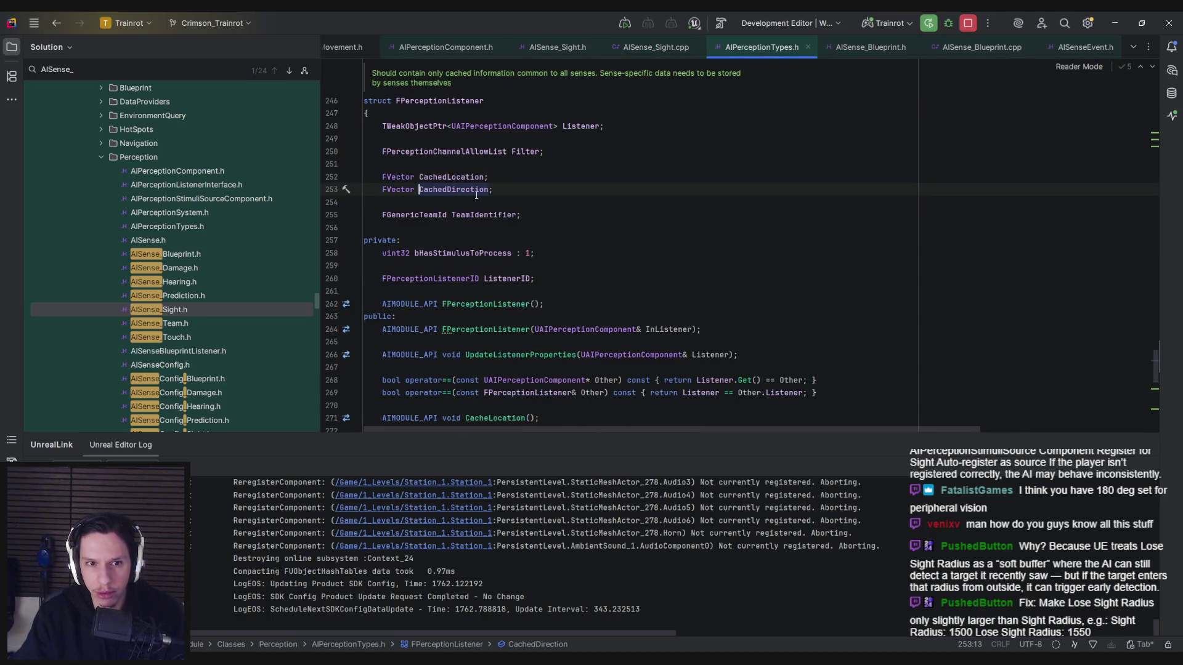
left_click(504, 187)
left_click(451, 100)
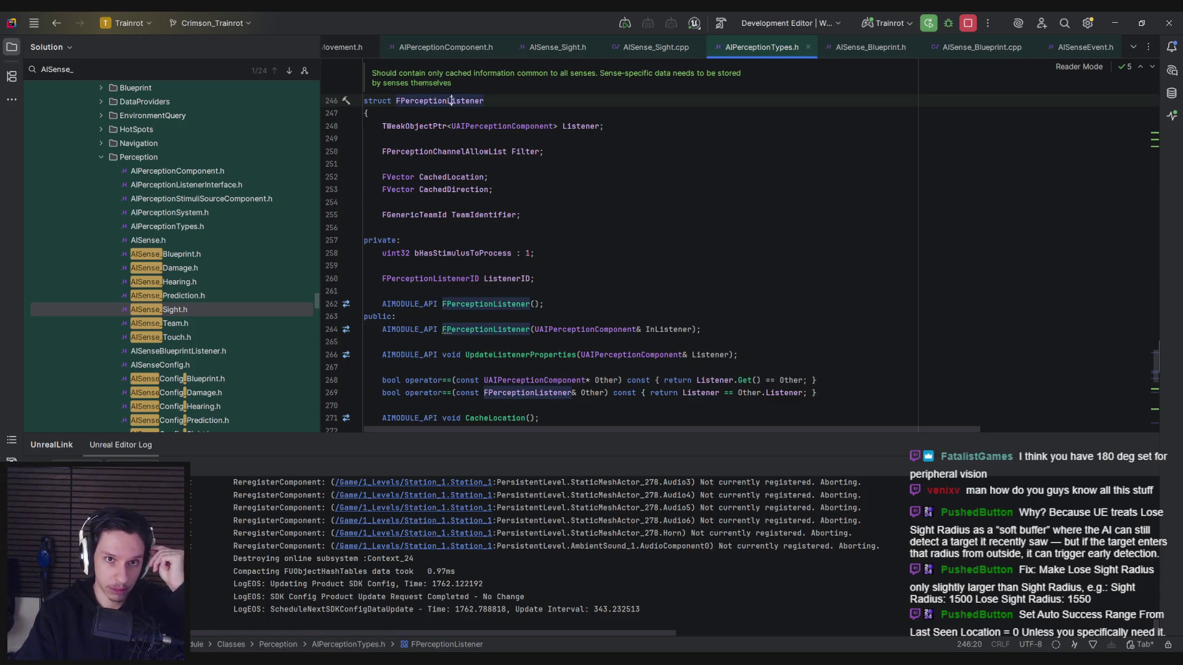
scroll(452, 100, "up", 1)
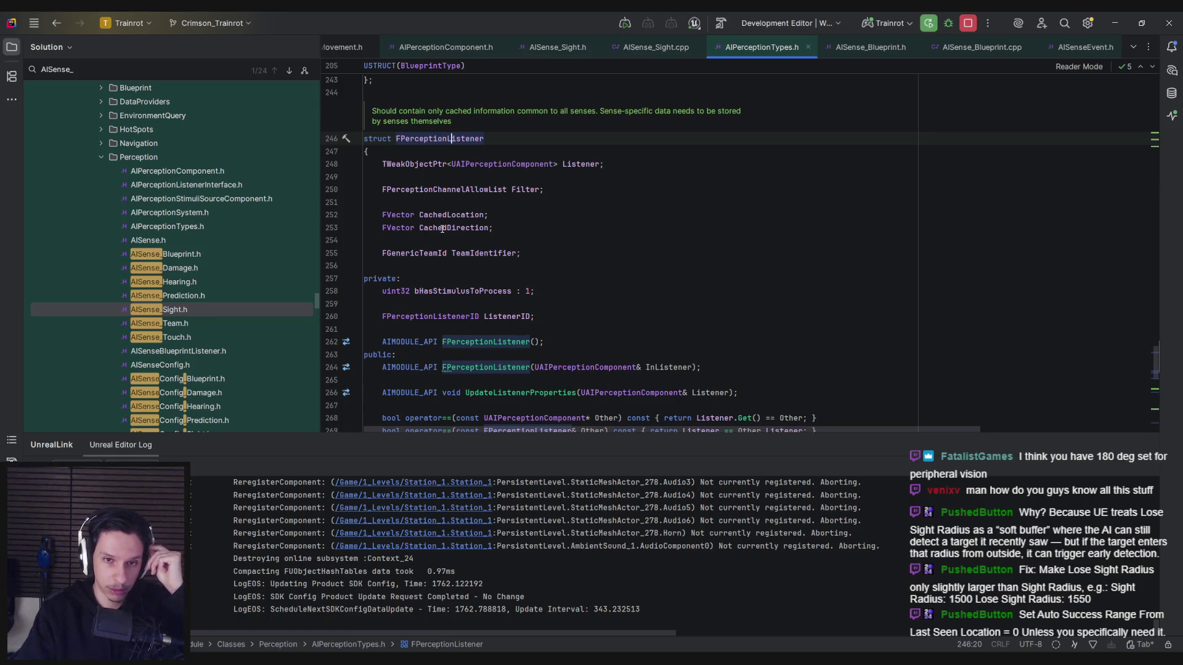
mouse_move(442, 229)
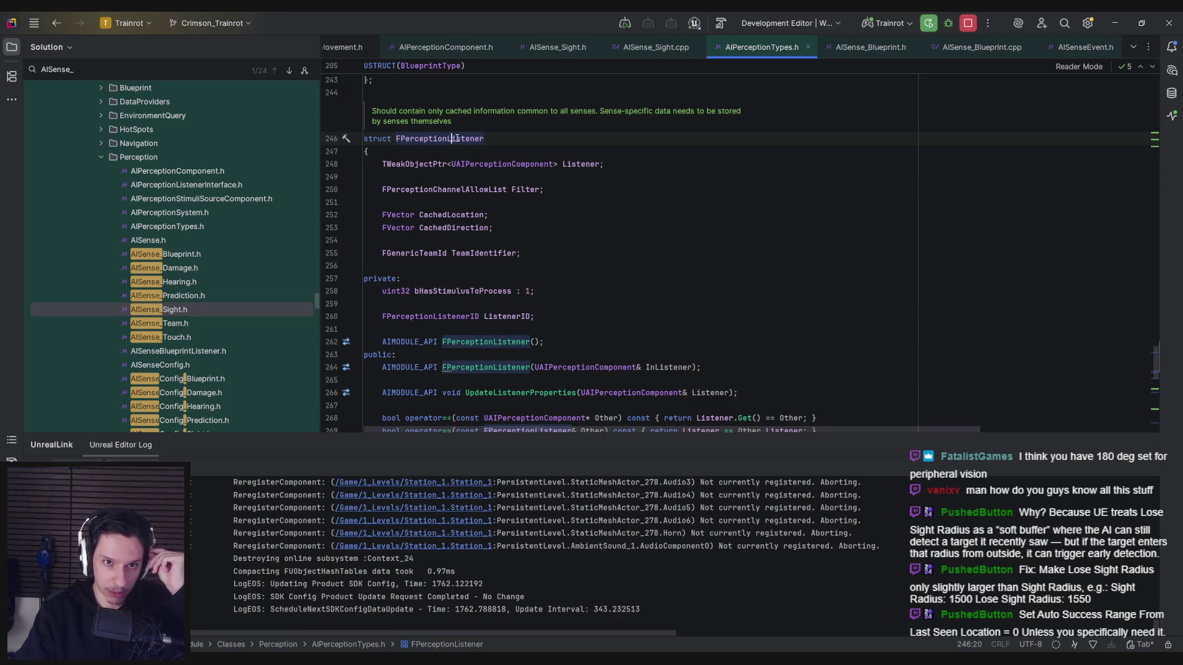
mouse_move(454, 140)
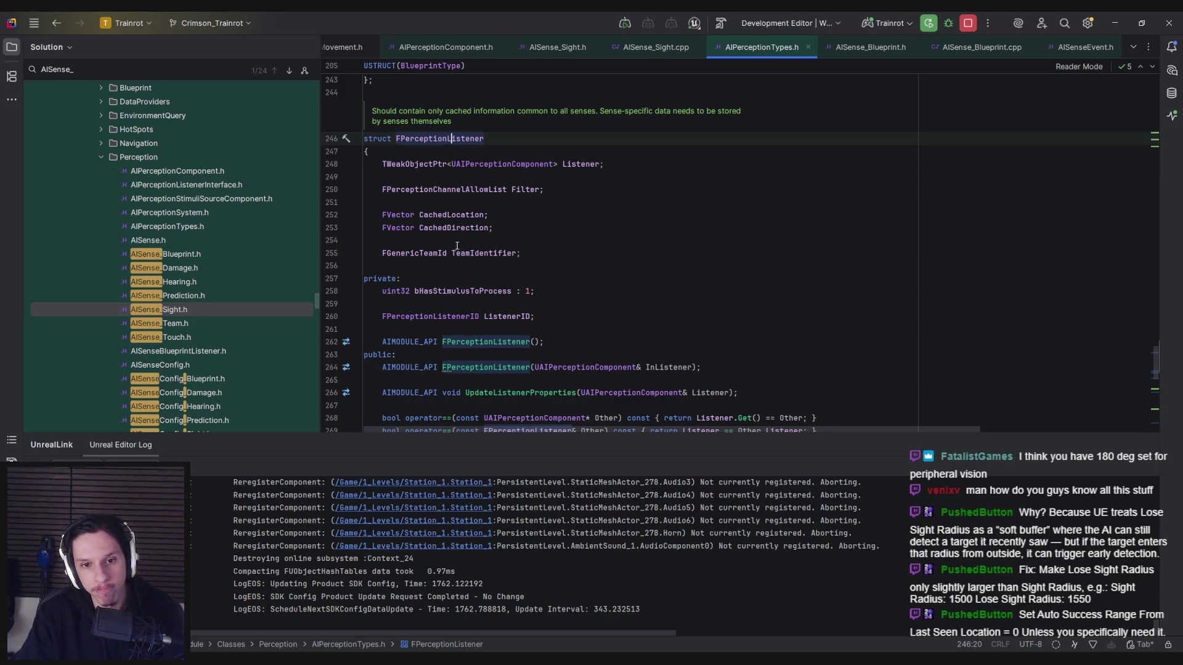
Step: Open UpdateListenerProperties' definition in AIPerceptionTypes.cpp, then return to its header declaration
scroll(474, 303, "down", 1)
scroll(473, 303, "down", 1)
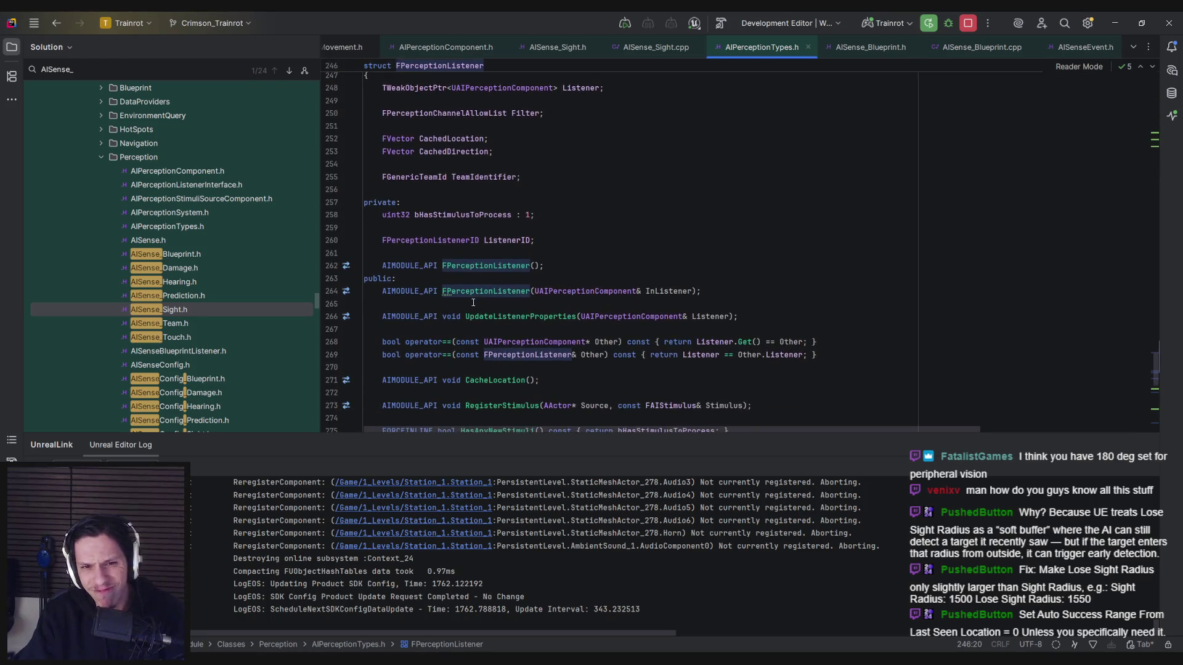
scroll(473, 302, "down", 1)
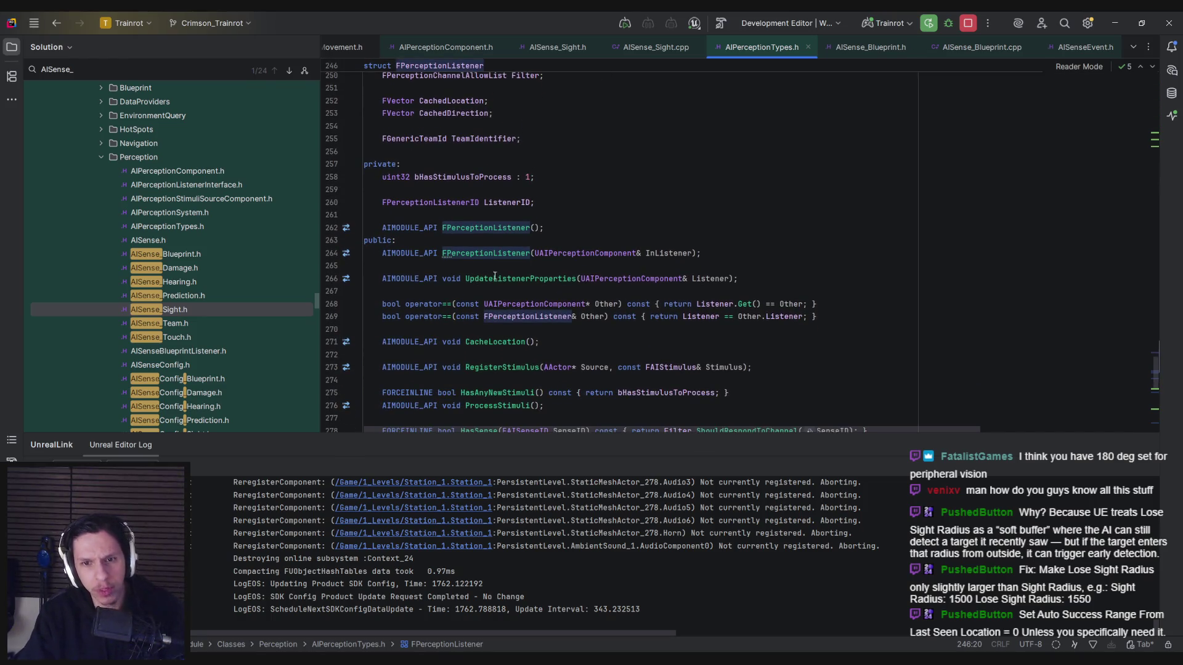
left_click(487, 279, "ctrl")
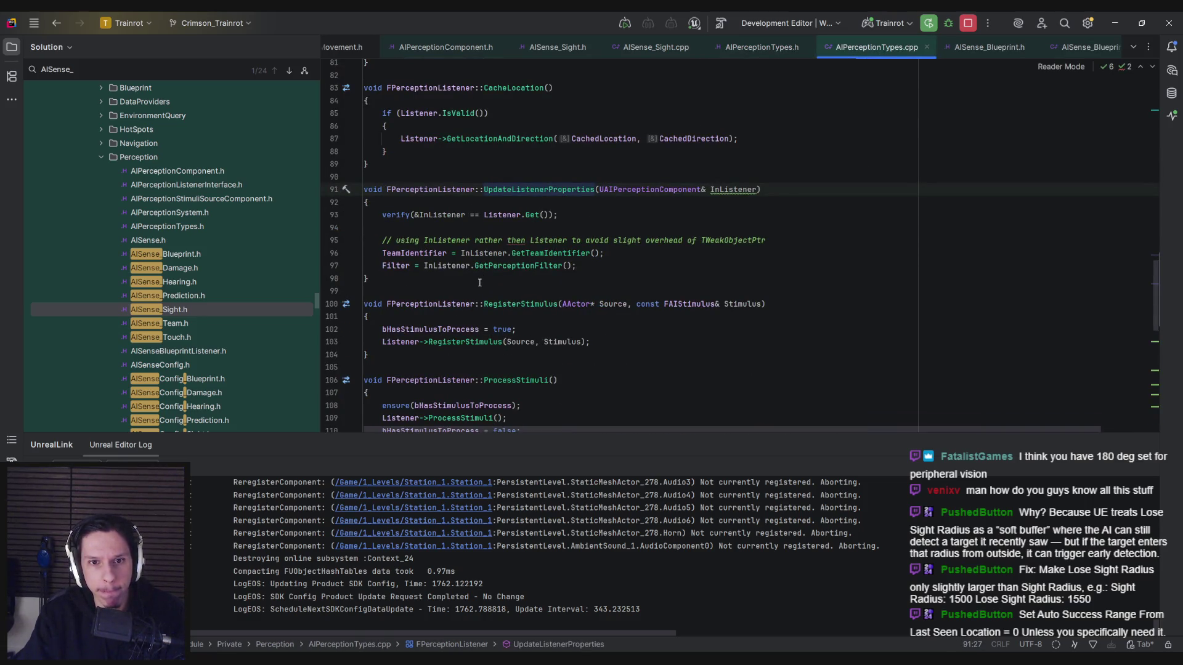
left_click(482, 227)
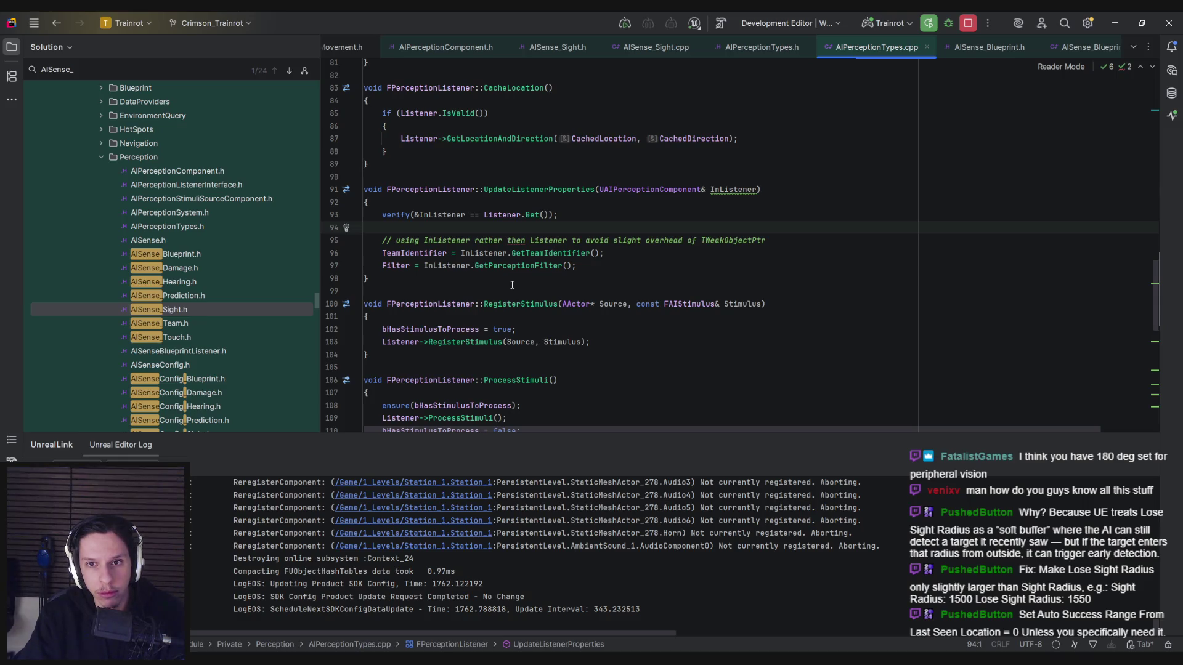
left_click(536, 189, "ctrl")
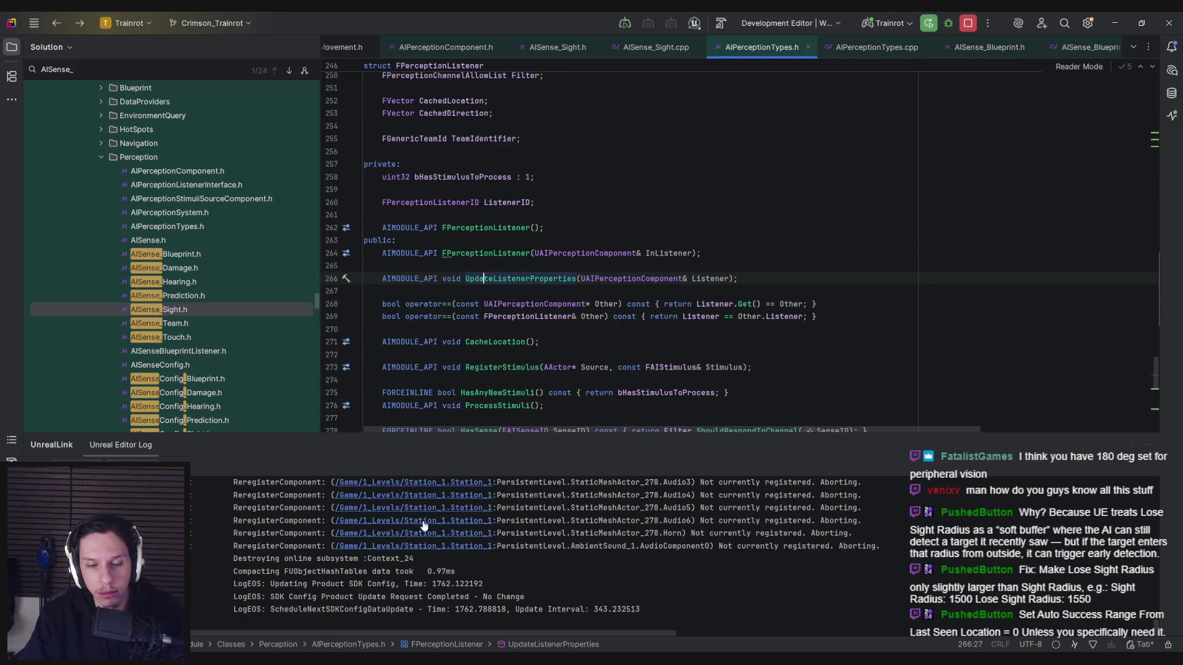
Step: Open AIPerceptionComponent.h in Rider from NPCAI_Controller's AIPerception component context menu
left_click(398, 612)
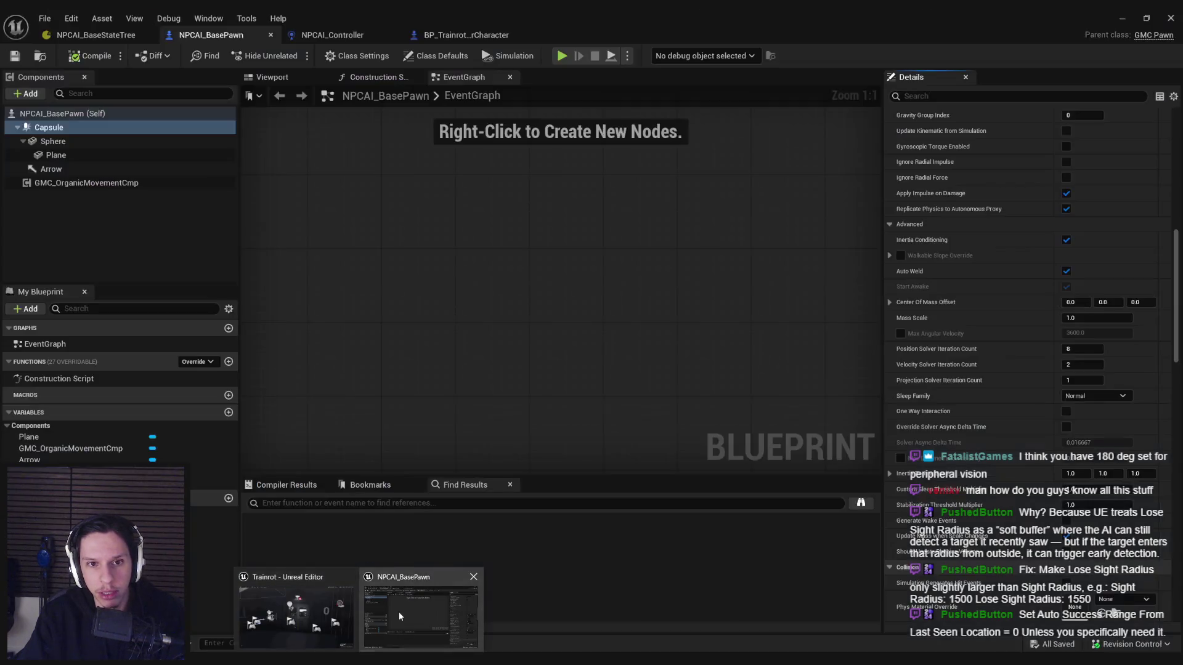
left_click(333, 34)
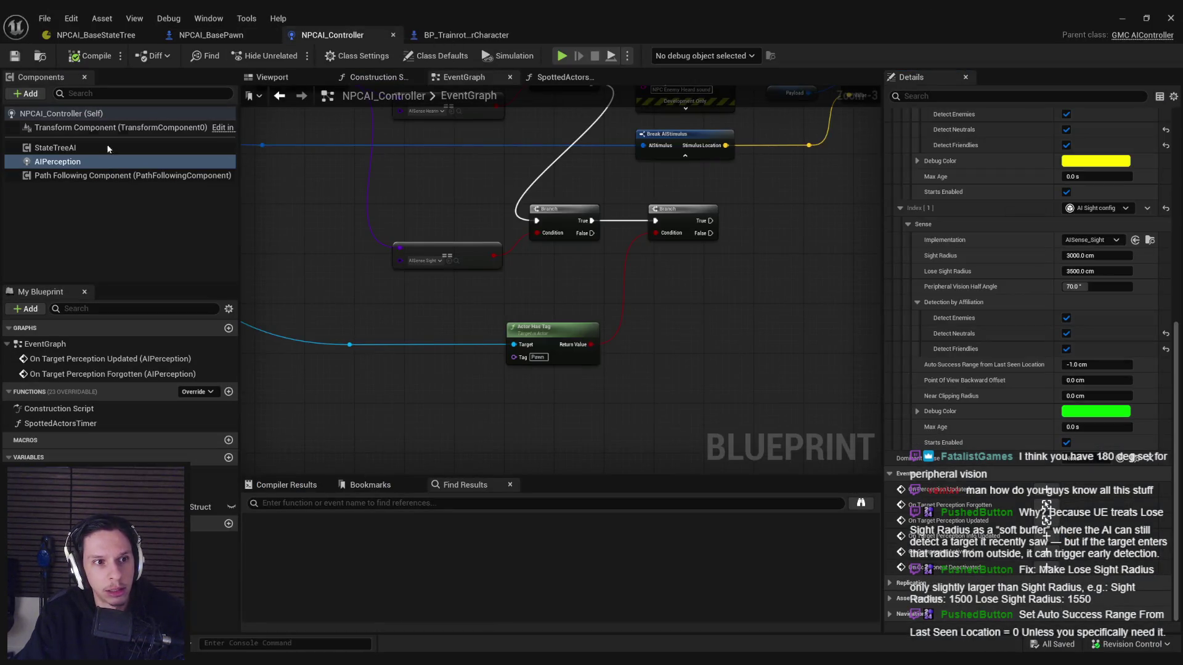
right_click(75, 164)
left_click(123, 328)
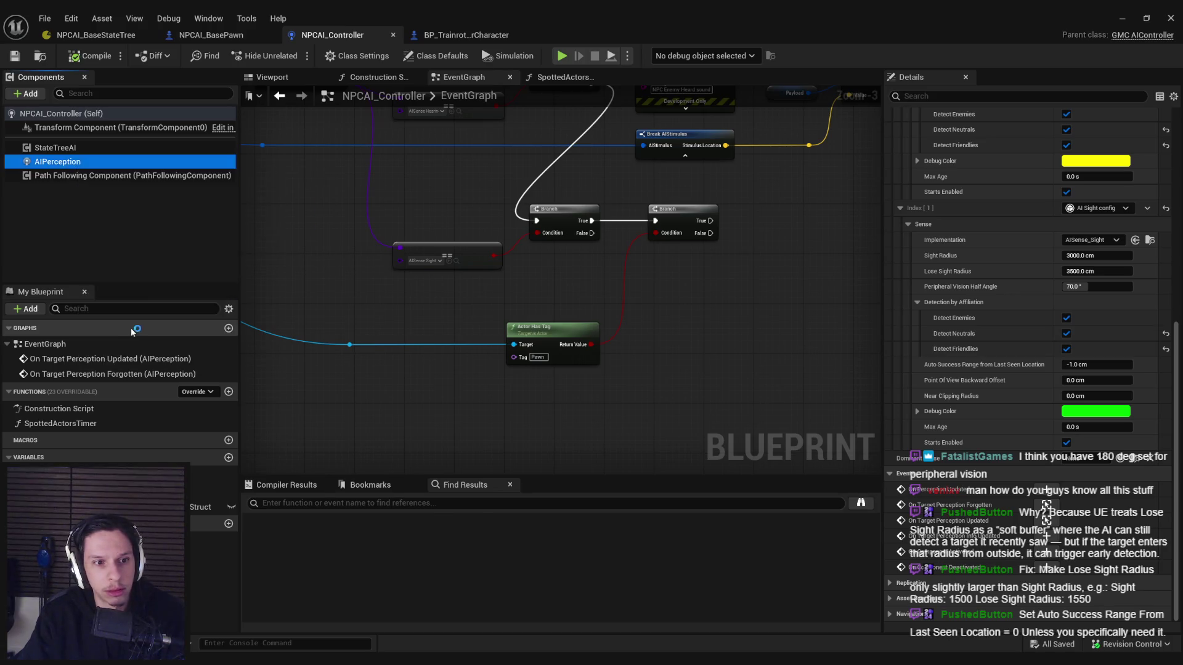
scroll(523, 256, "down", 5)
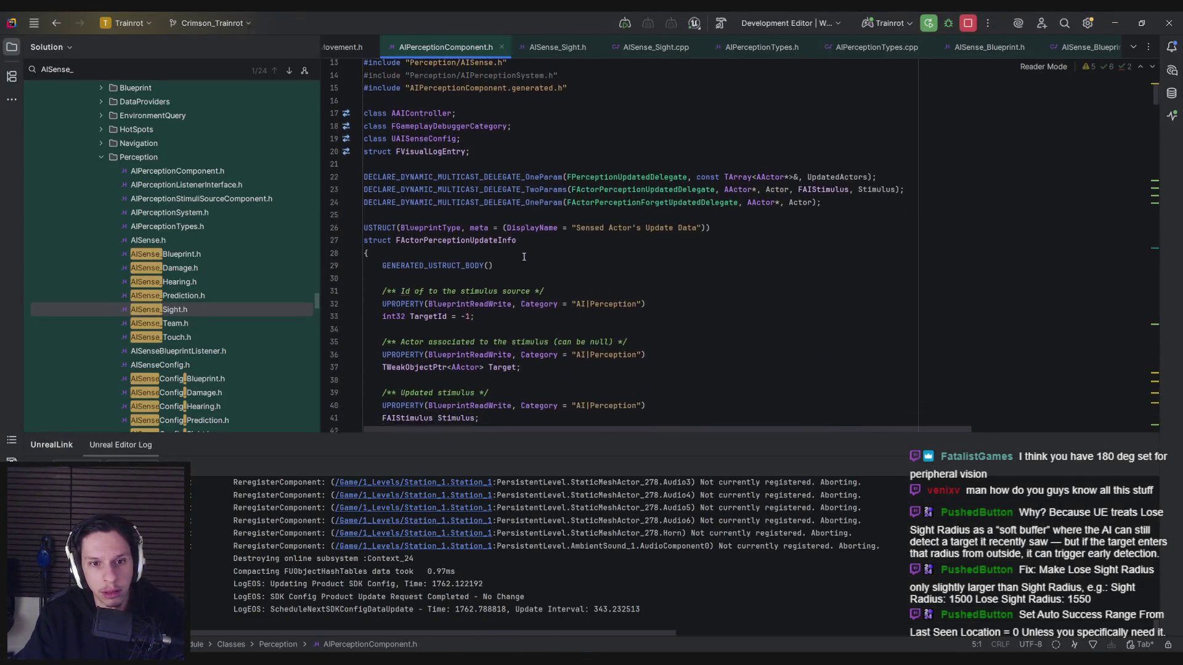
Step: Scroll AIPerceptionComponent.h past FActorPerceptionUpdateInfo down into the FActorPerceptionInfo struct
scroll(524, 256, "down", 4)
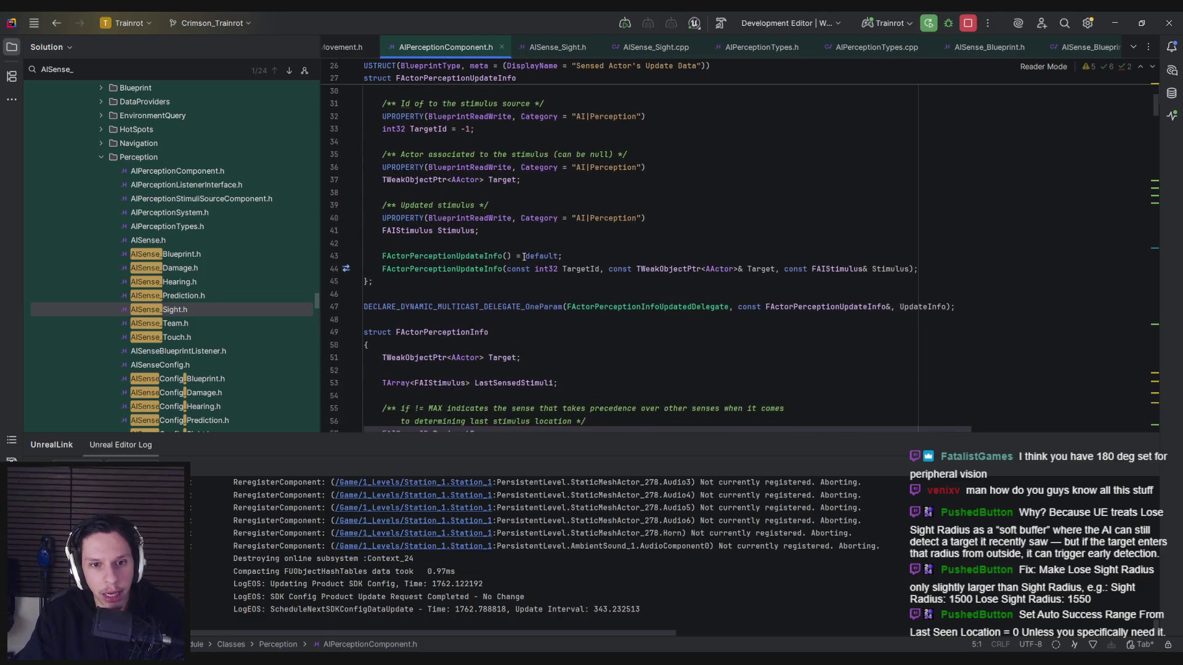
scroll(524, 256, "down", 1)
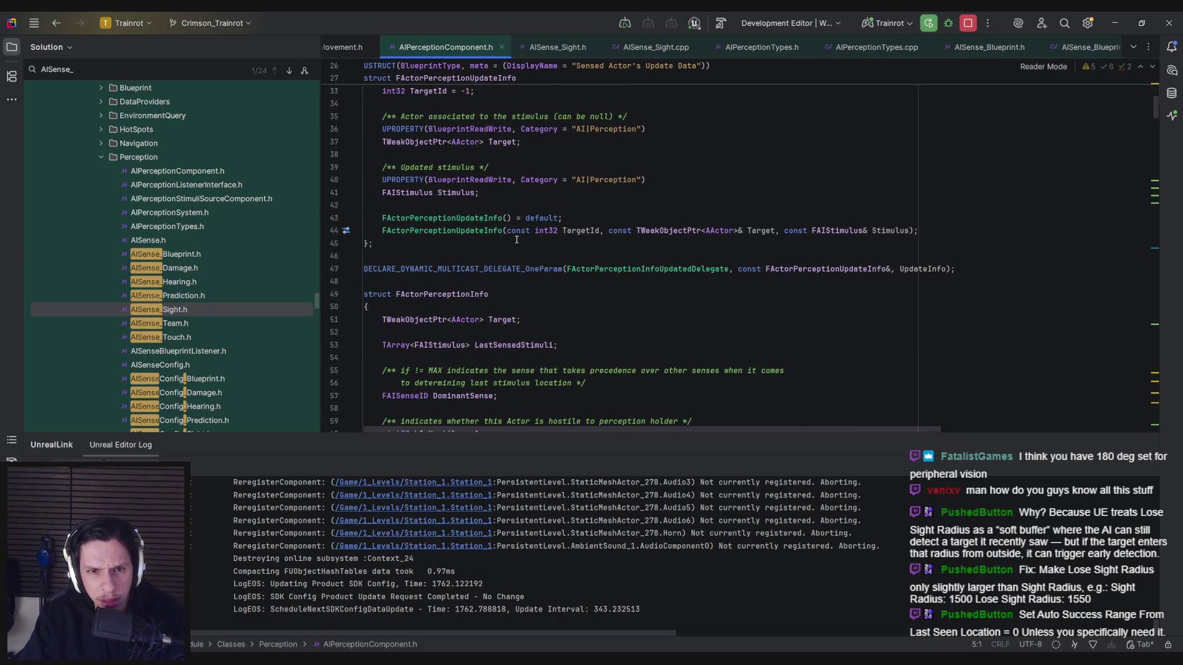
left_click(484, 222)
key("Down")
key("Down")
scroll(476, 245, "down", 2)
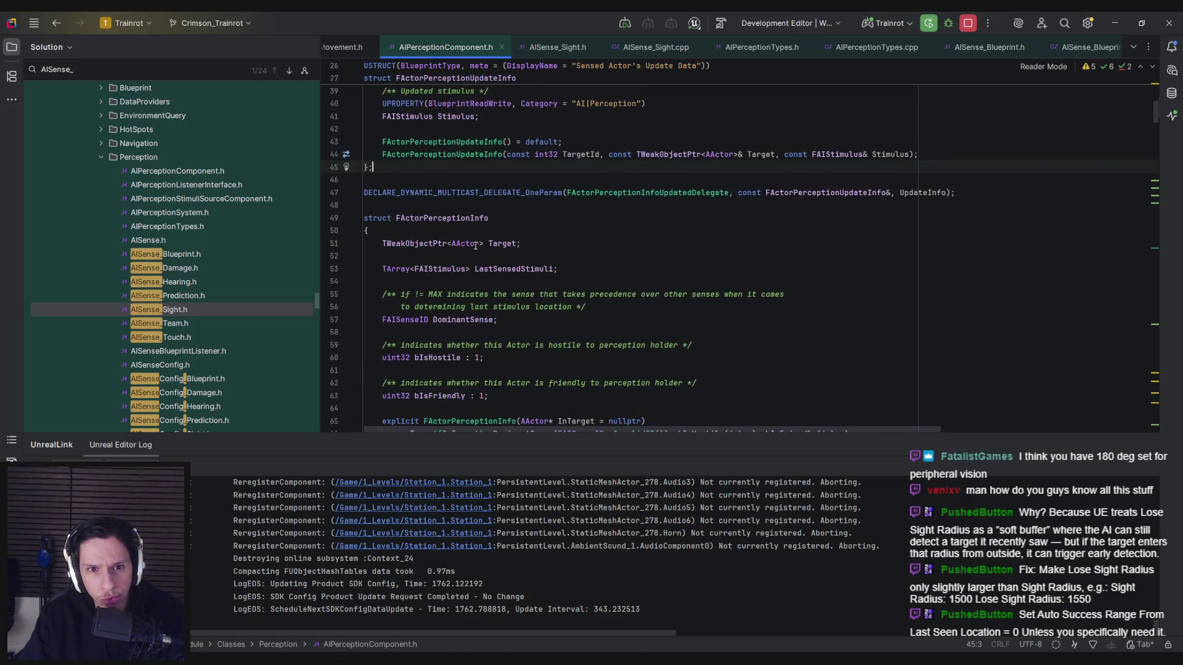
key("Down")
key("Down")
key("Down")
scroll(476, 240, "down", 1)
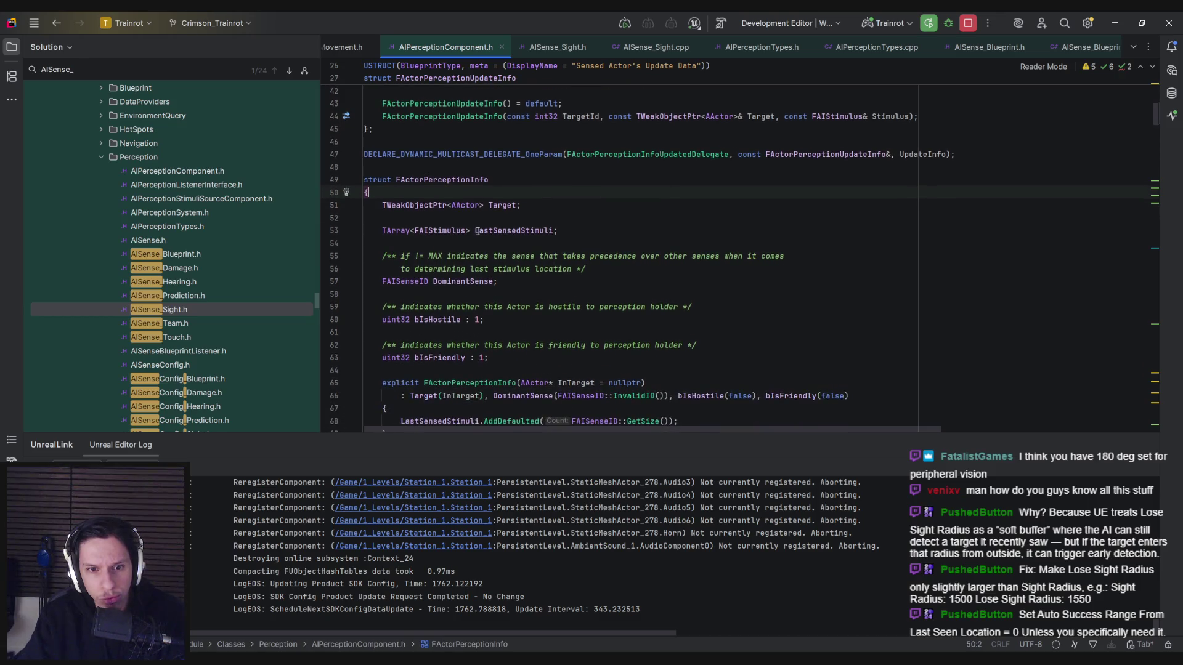
scroll(477, 231, "down", 3)
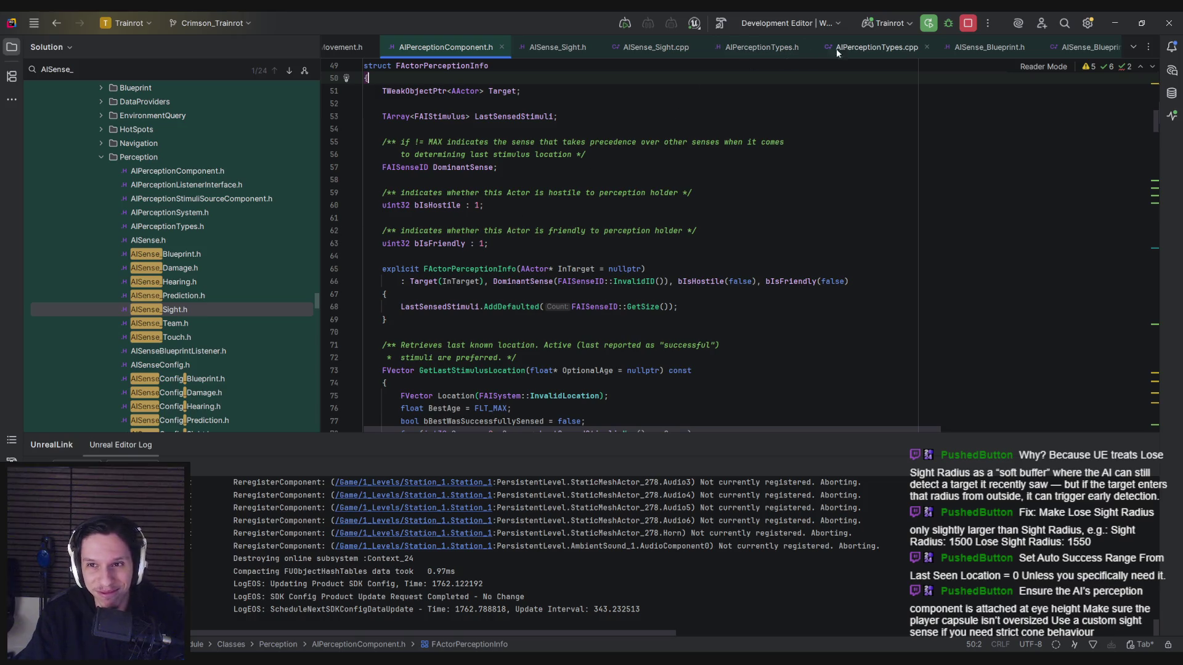
Step: Back in Unreal, look over NPCAI_Controller's 3D viewport and event graph
mouse_move(359, 645)
left_click(296, 601)
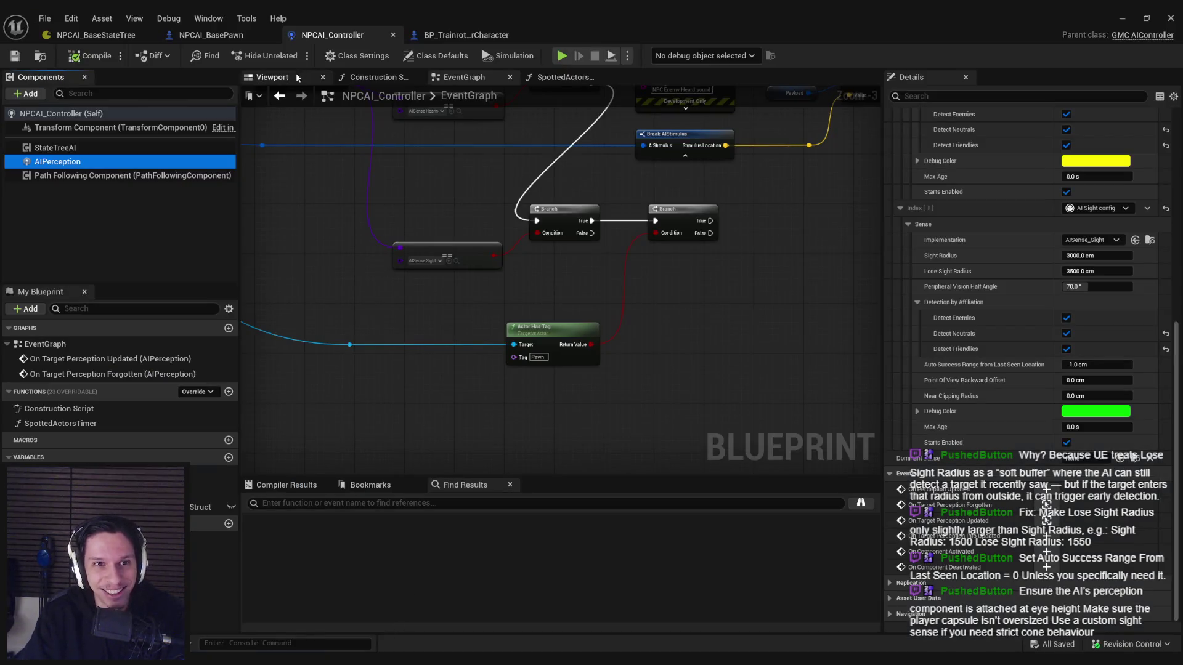
left_click(272, 77)
mouse_move(555, 251)
left_mouse_down()
mouse_move(542, 252)
mouse_move(592, 253)
left_mouse_up()
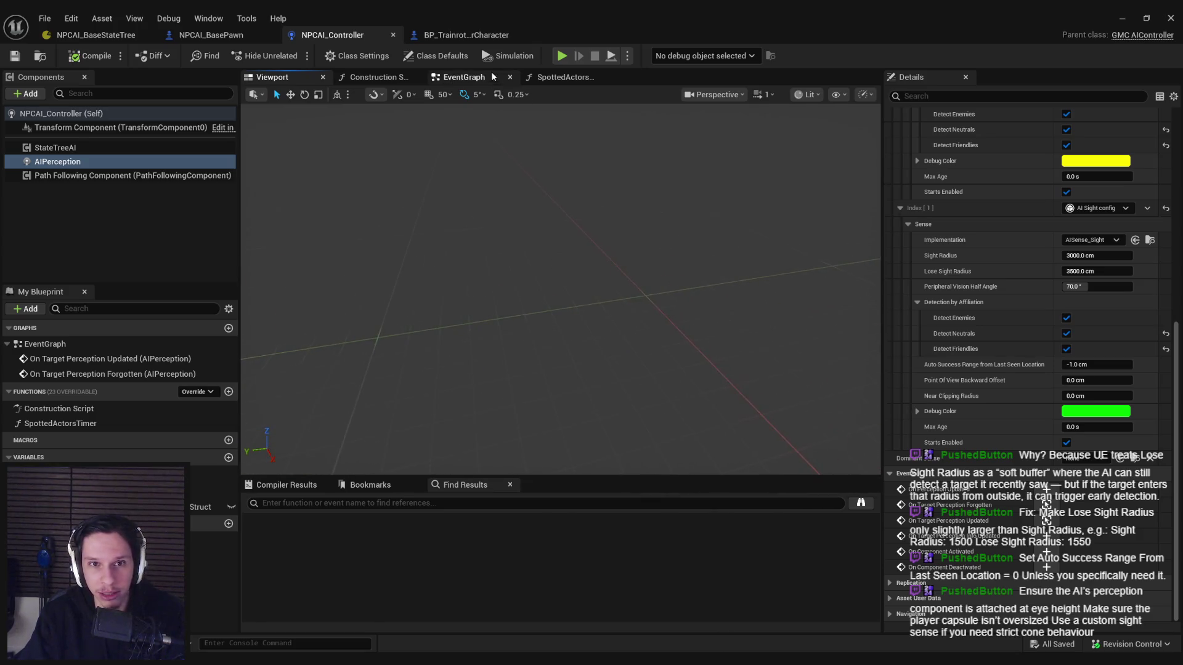
left_click(464, 77)
left_click_drag(473, 147, 487, 150)
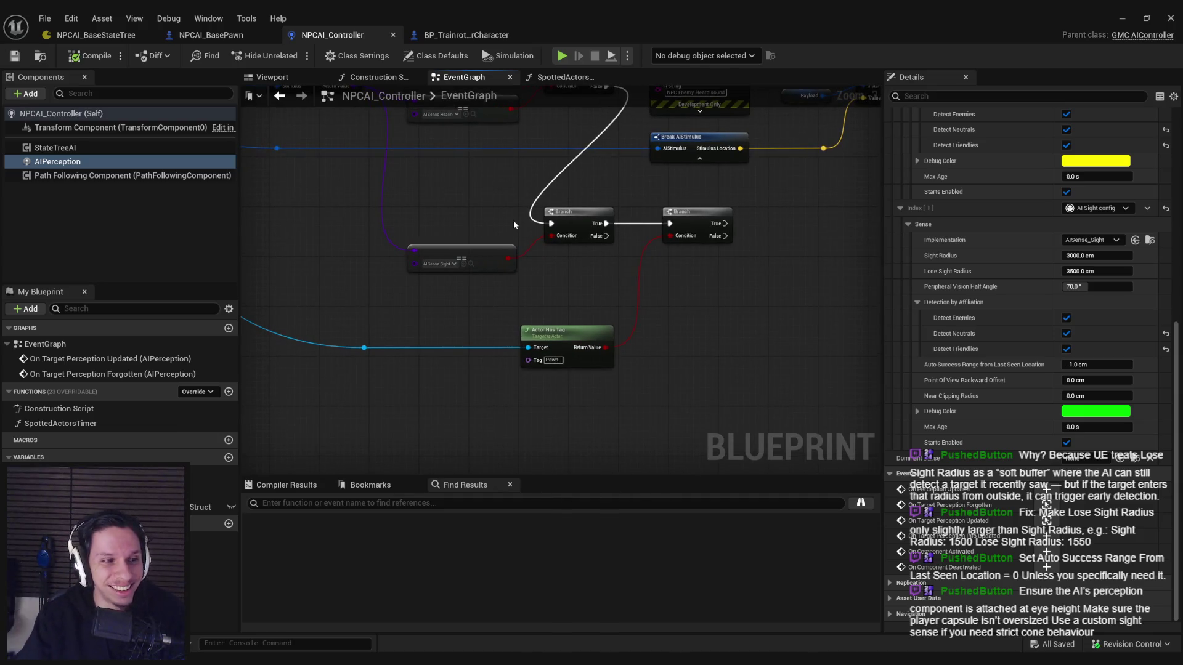
scroll(326, 246, "down", 4)
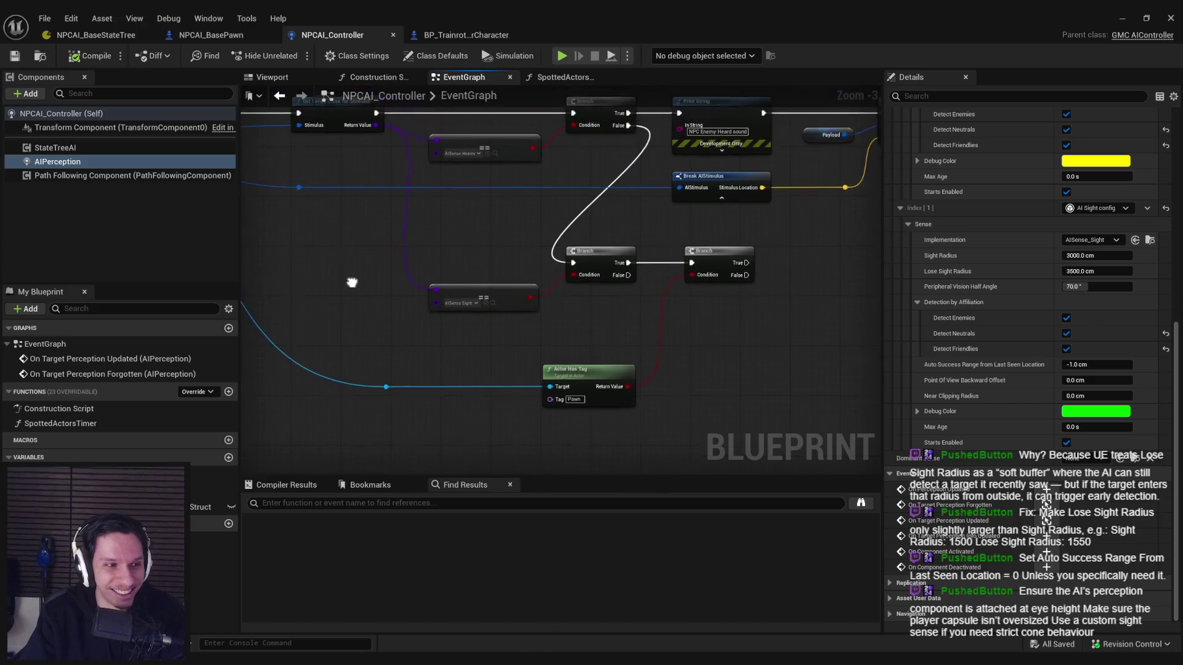
left_click(265, 78)
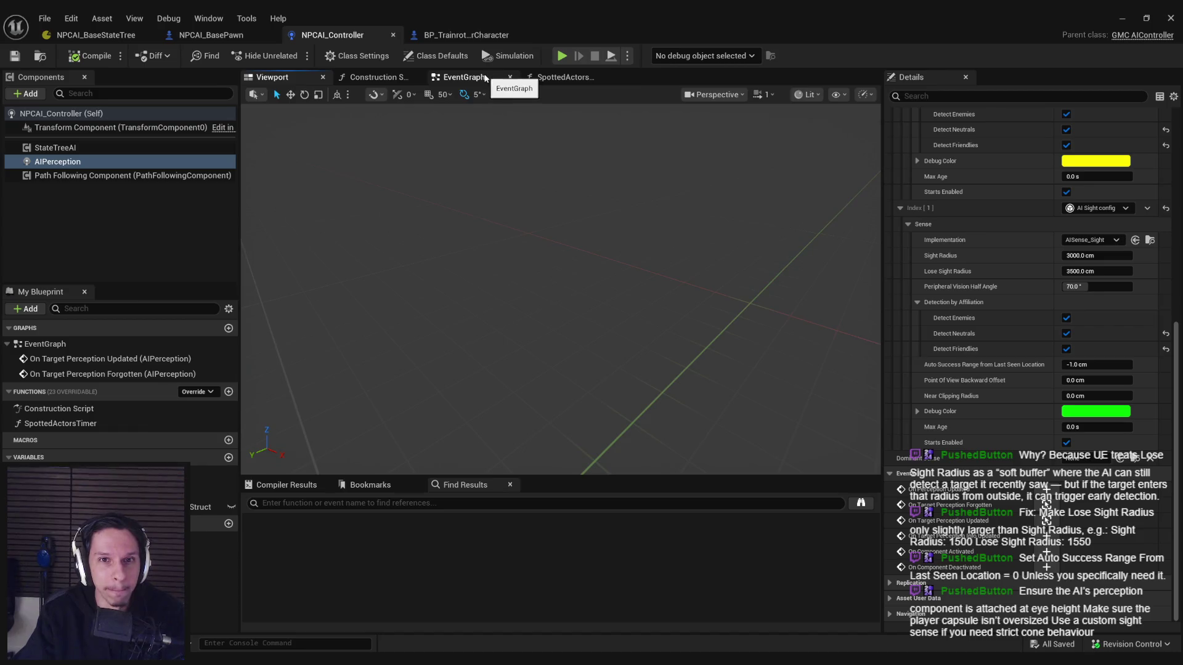
left_click(464, 77)
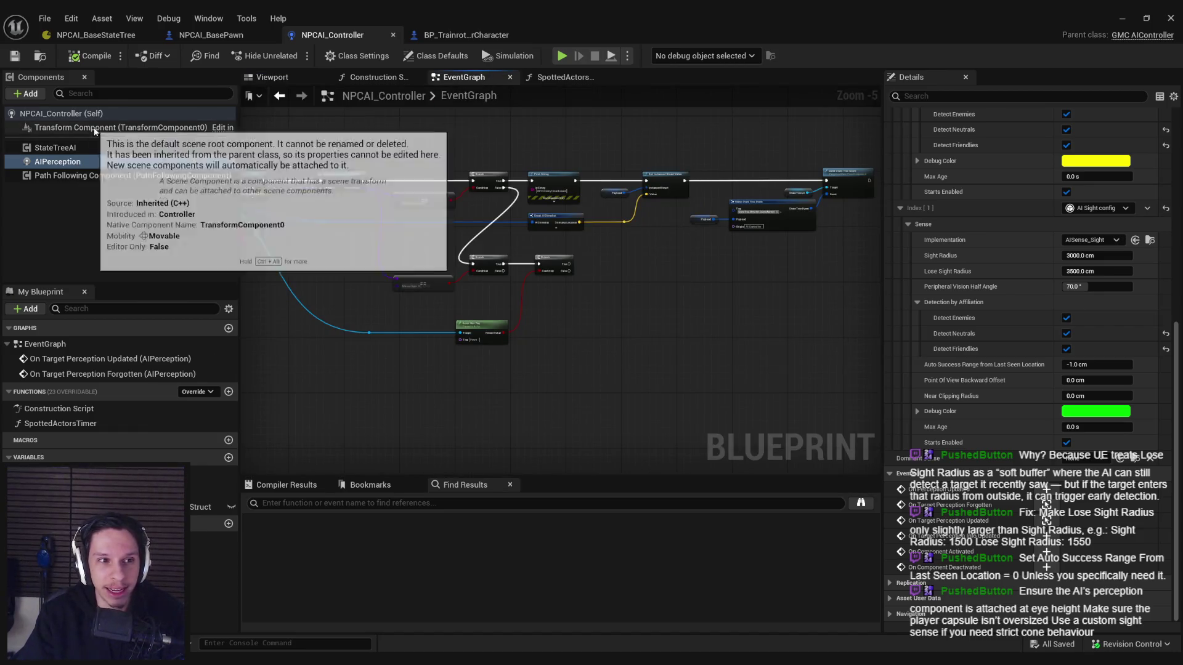
Step: Search NPCAI_BasePawn's components for 'ai per' without adding one, then return to Rider
left_click(241, 37)
left_click(32, 97)
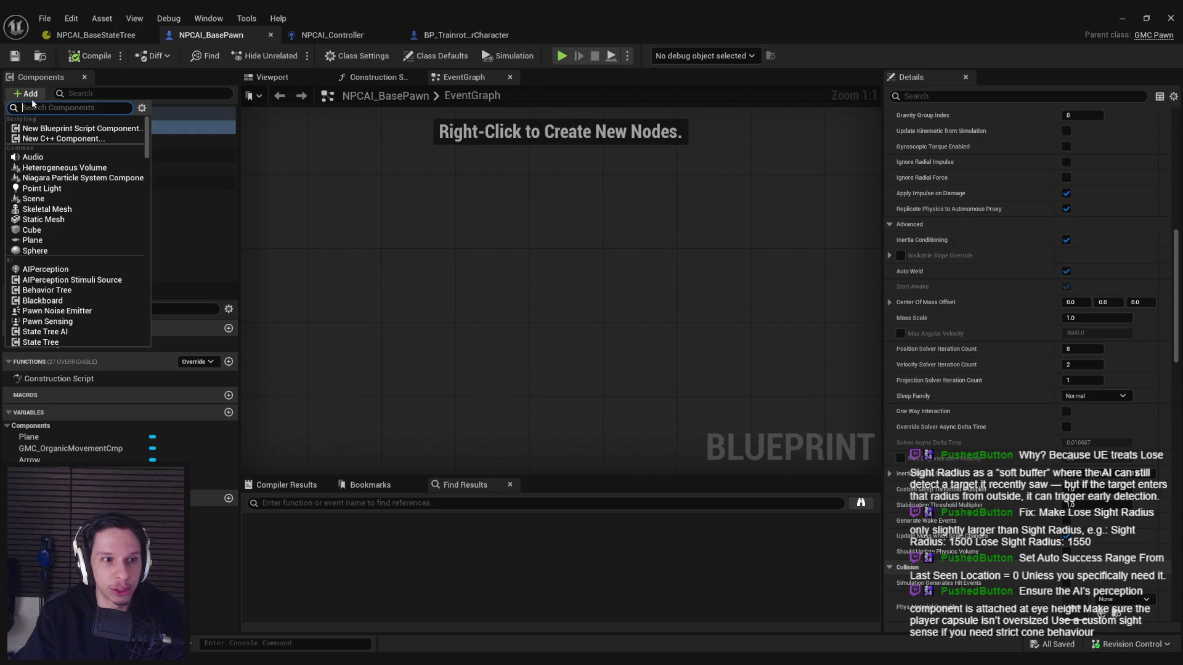
type("ai per")
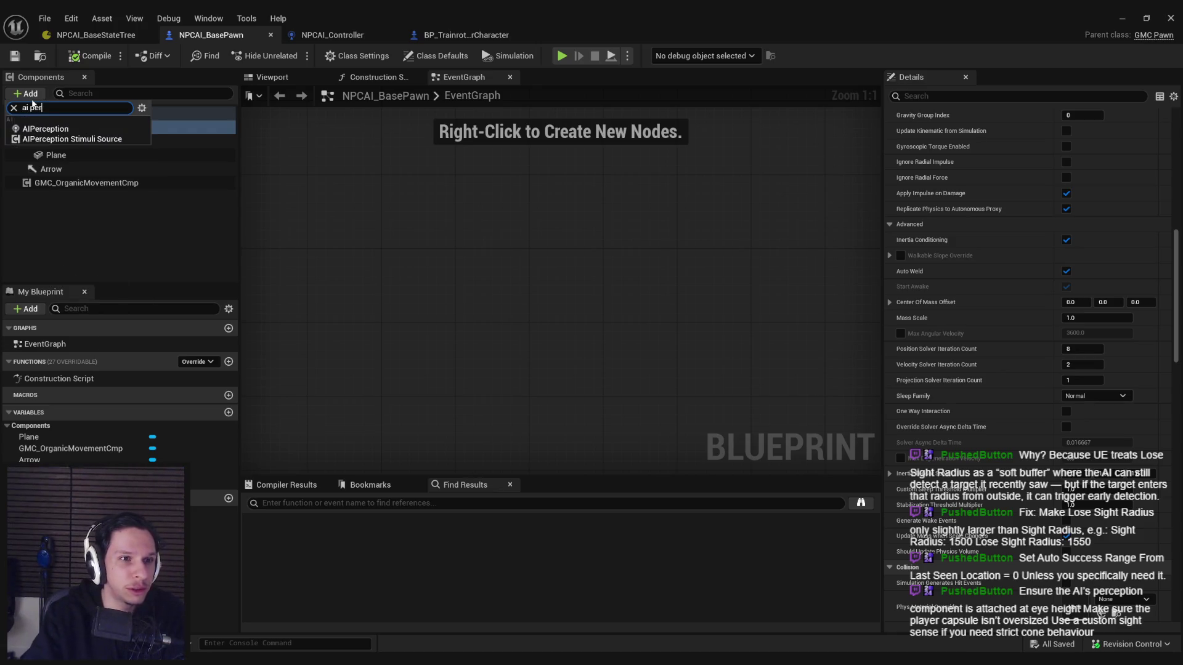
left_click(186, 93)
left_click(332, 35)
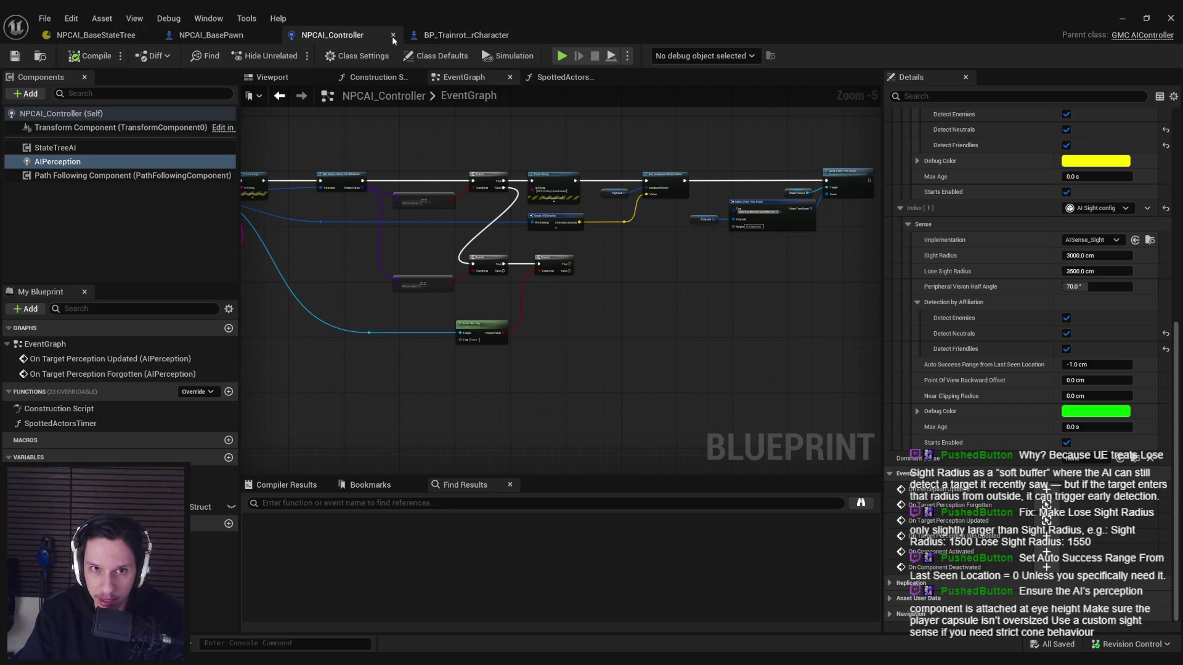
left_click(209, 36)
scroll(1013, 260, "up", 10)
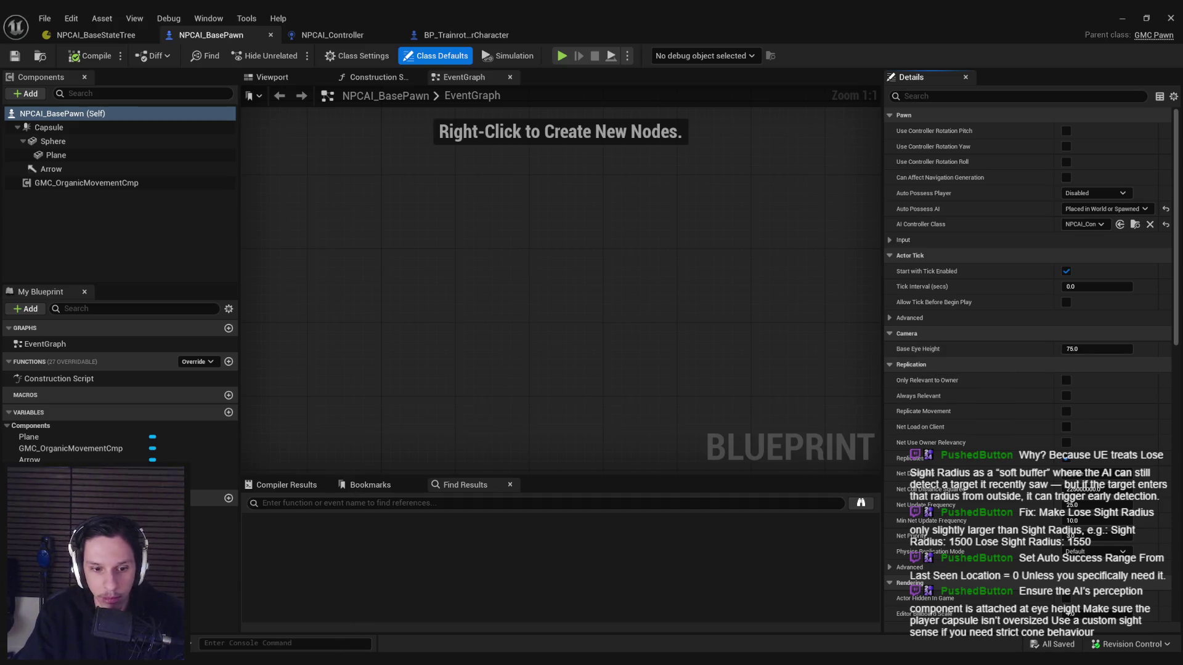
left_click(419, 610)
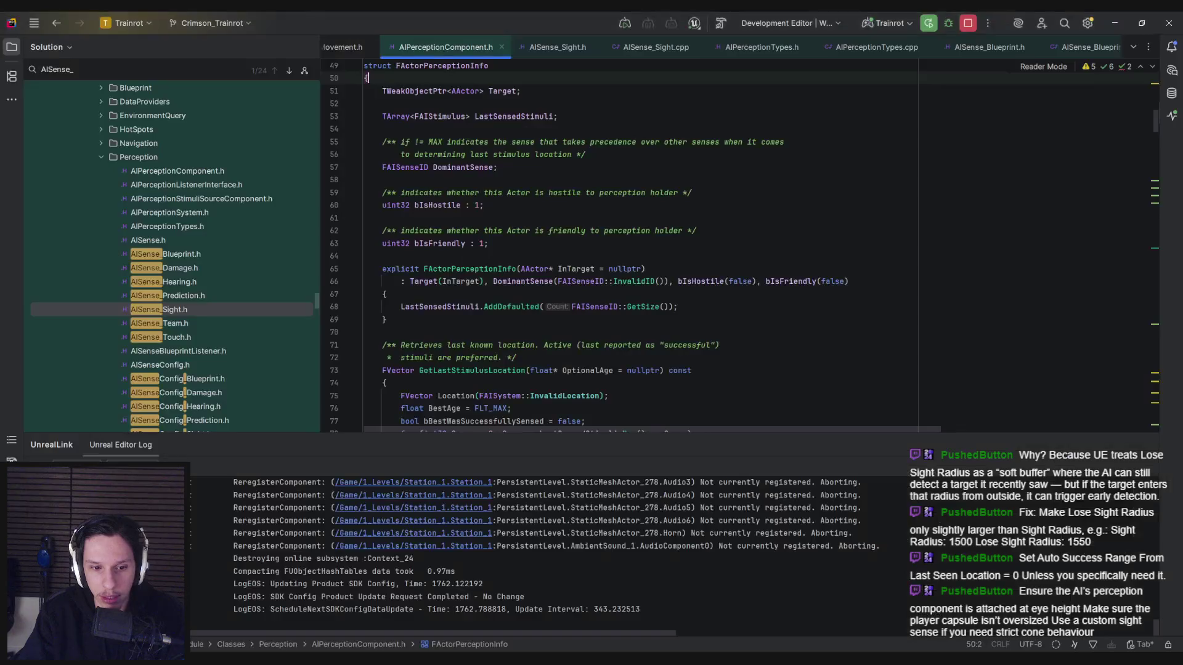
scroll(466, 266, "down", 3)
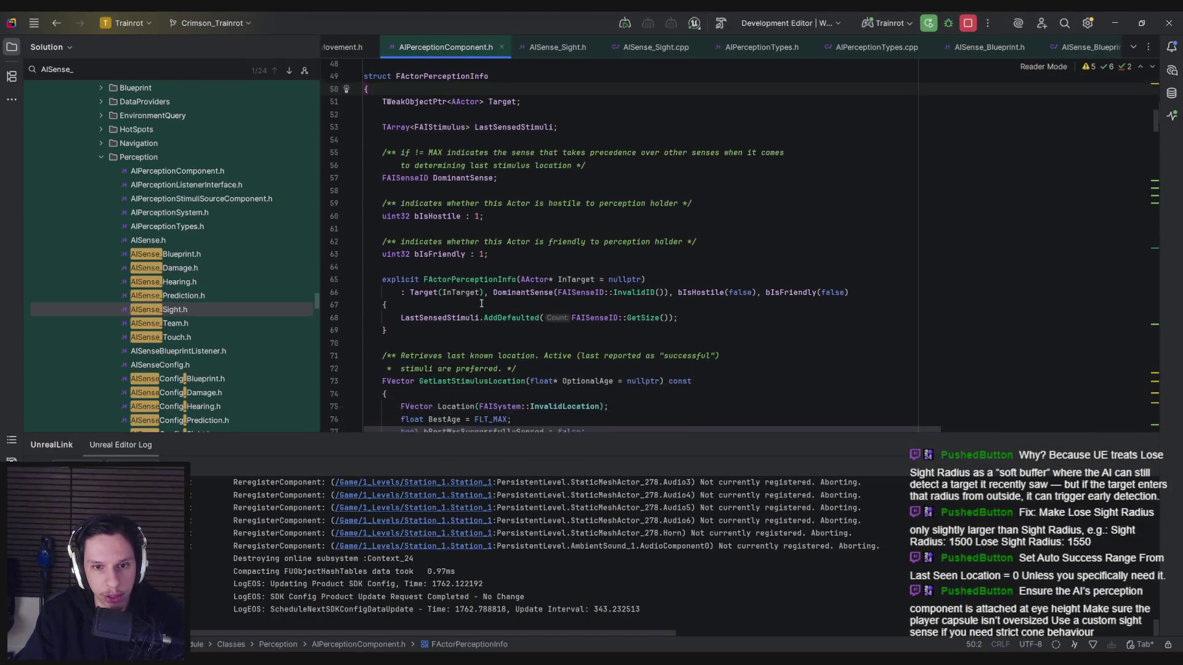
scroll(473, 271, "down", 1)
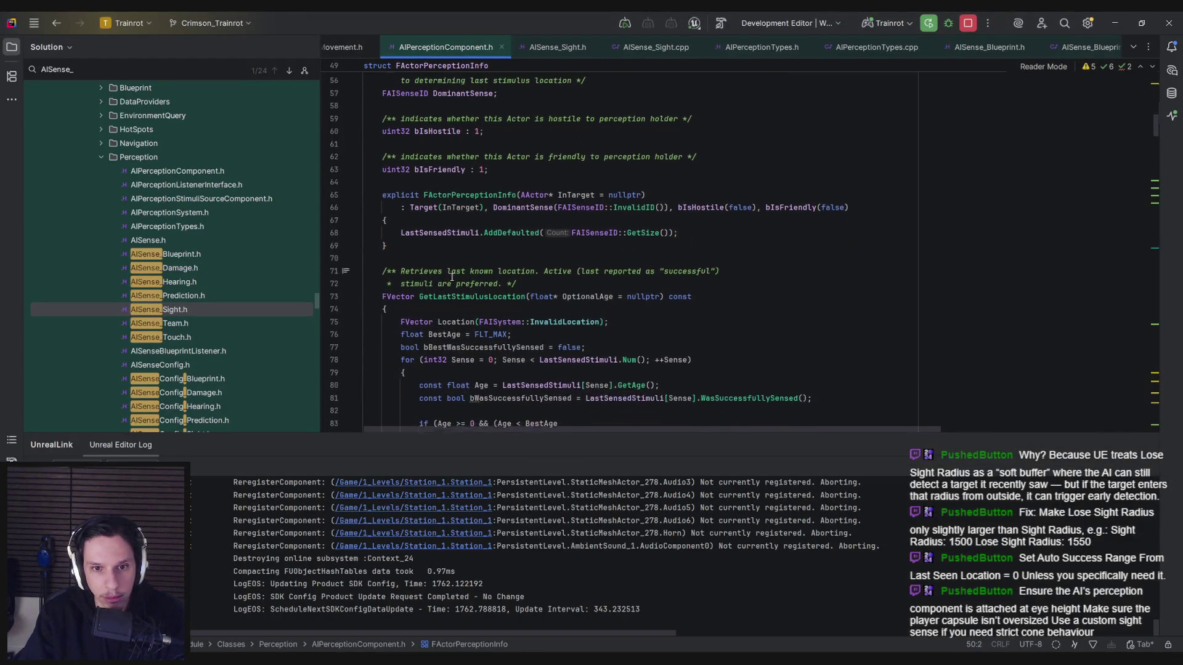
left_click(1097, 48)
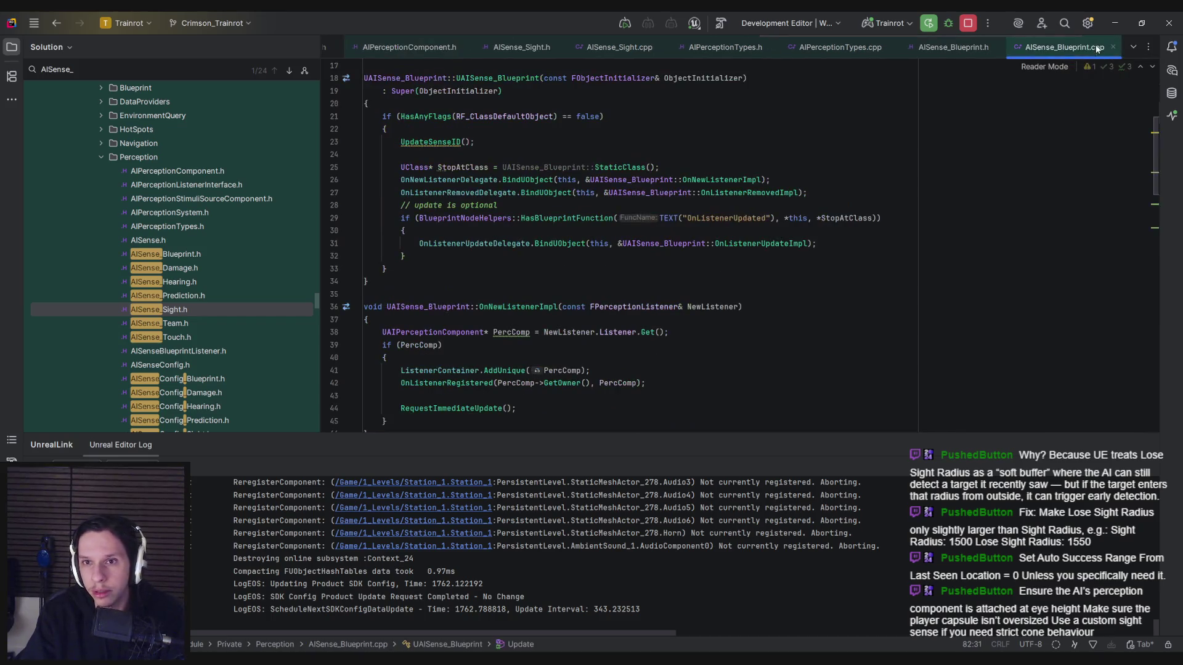
key("ctrl+alt+Home")
left_click(1130, 50)
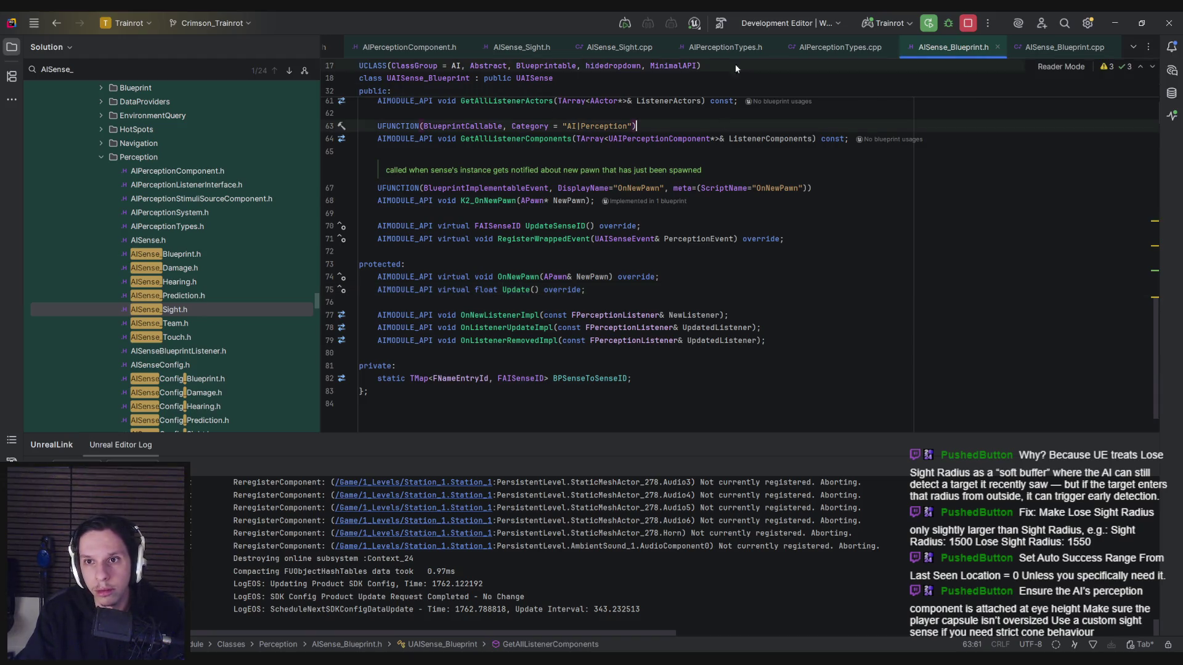
left_click(733, 48)
scroll(478, 281, "up", 4)
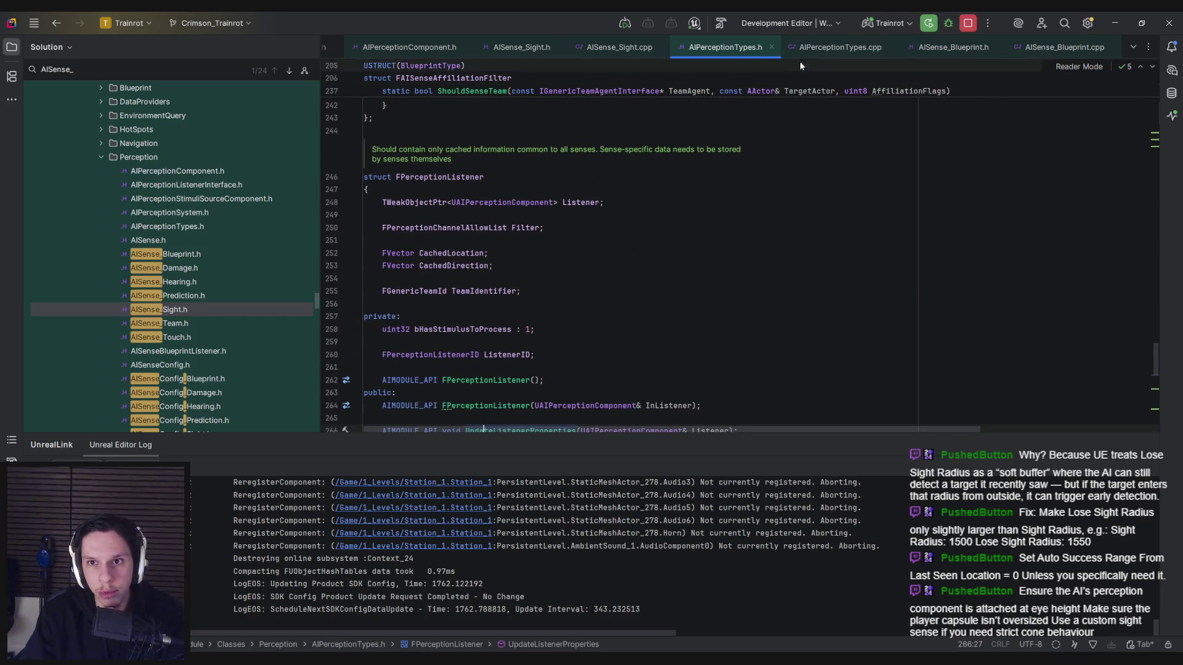
left_click(822, 49)
left_click(409, 48)
left_click(499, 178)
key("ctrl+f")
Step: Step through every 'listener' match in AIPerceptionComponent.h, wrapping back to the first
type("listener")
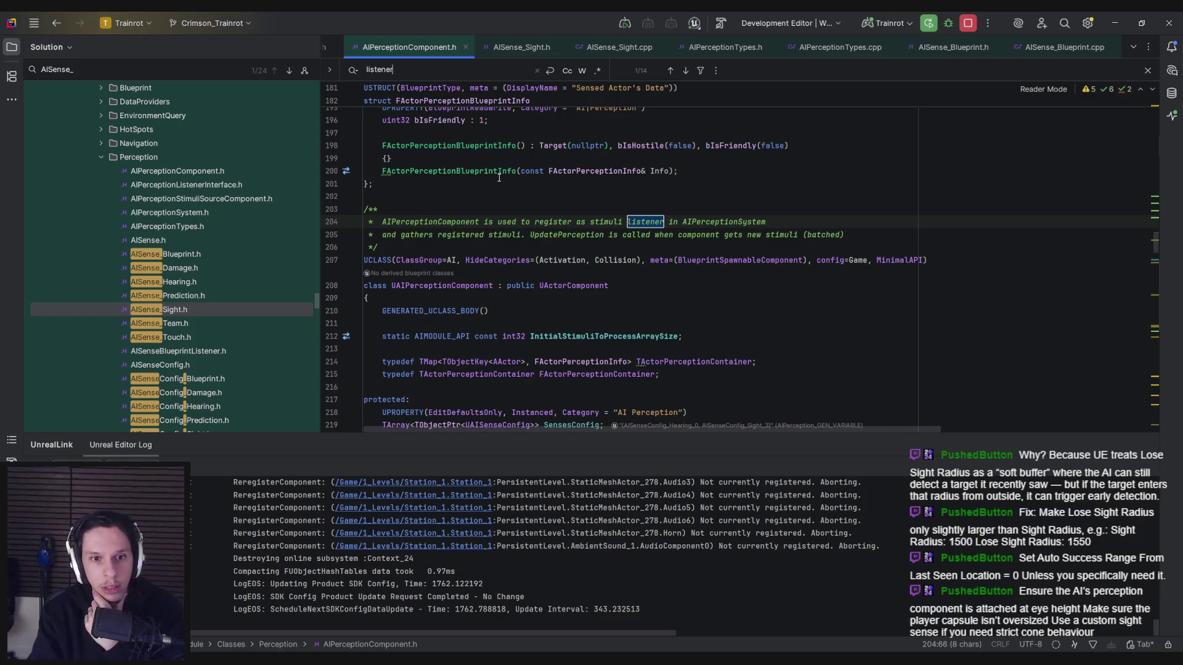
key("Return")
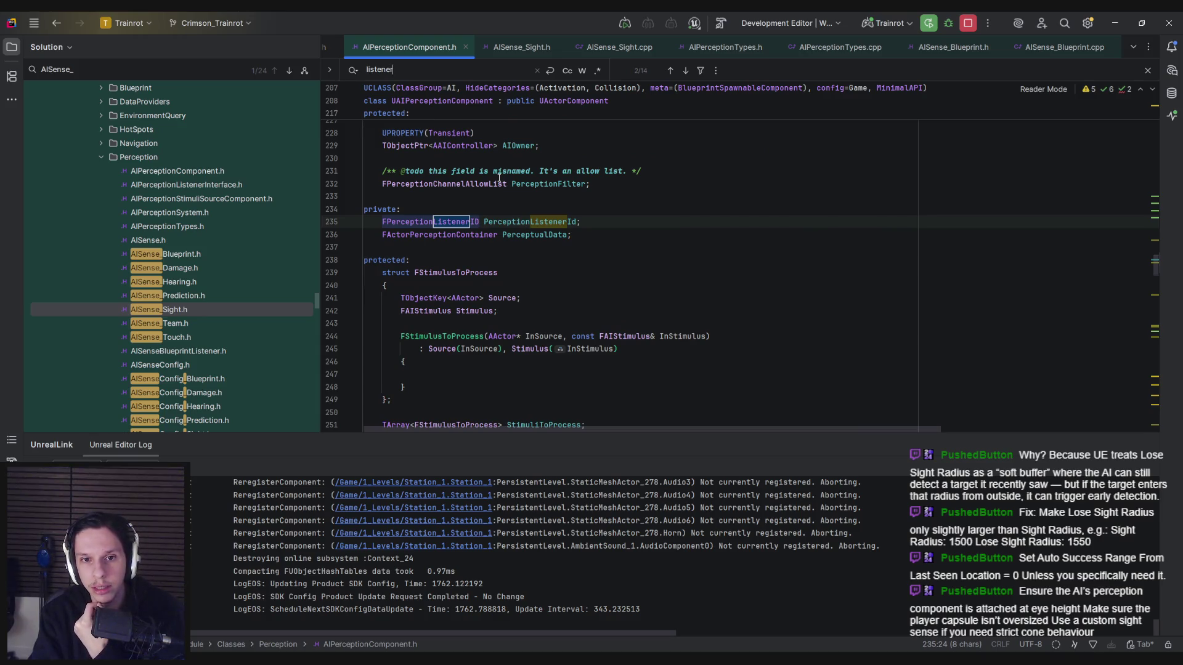
key("Return")
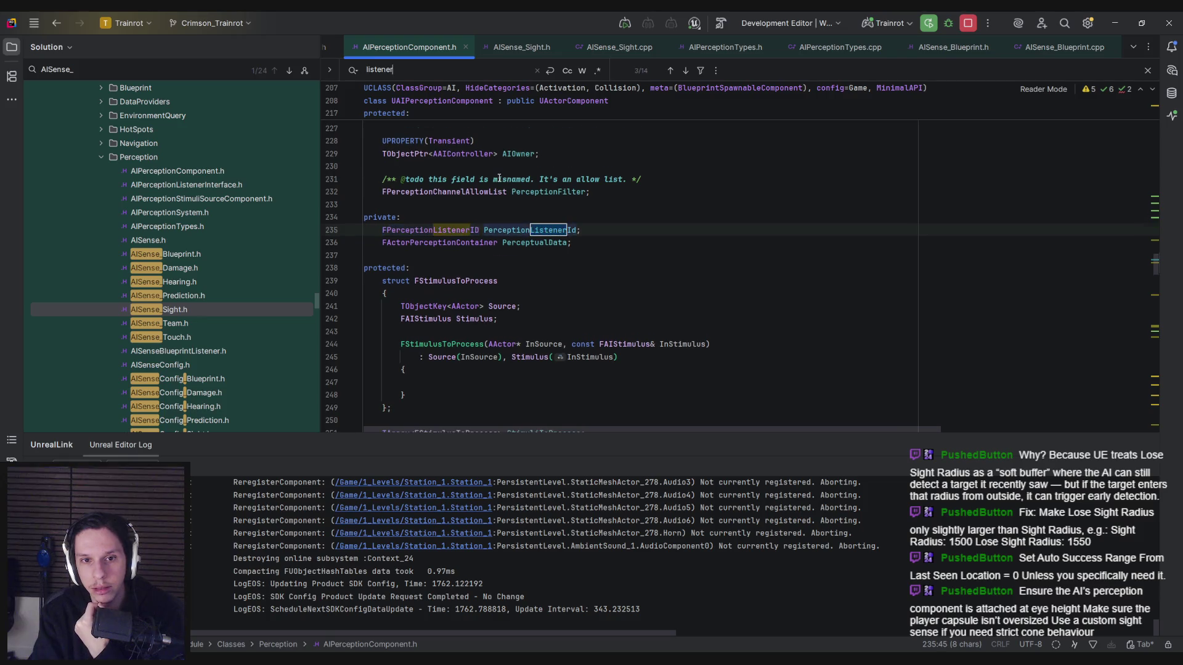
key("Return")
key("Return")
key("Return")
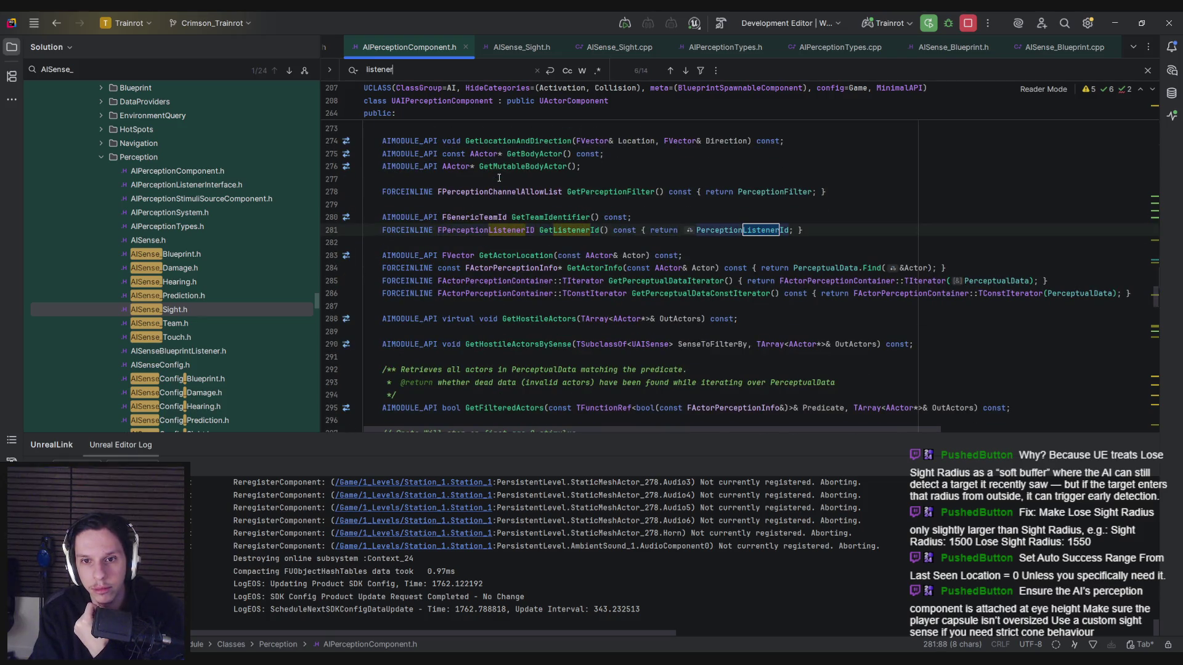
key("Return")
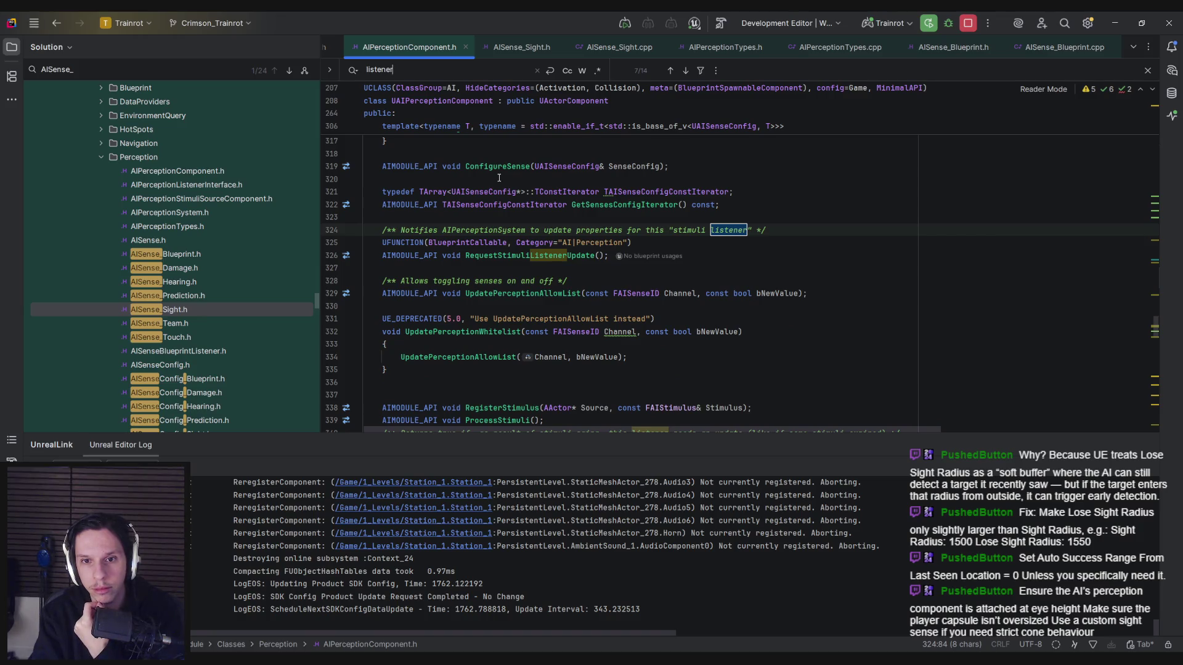
key("Return")
key("Return")
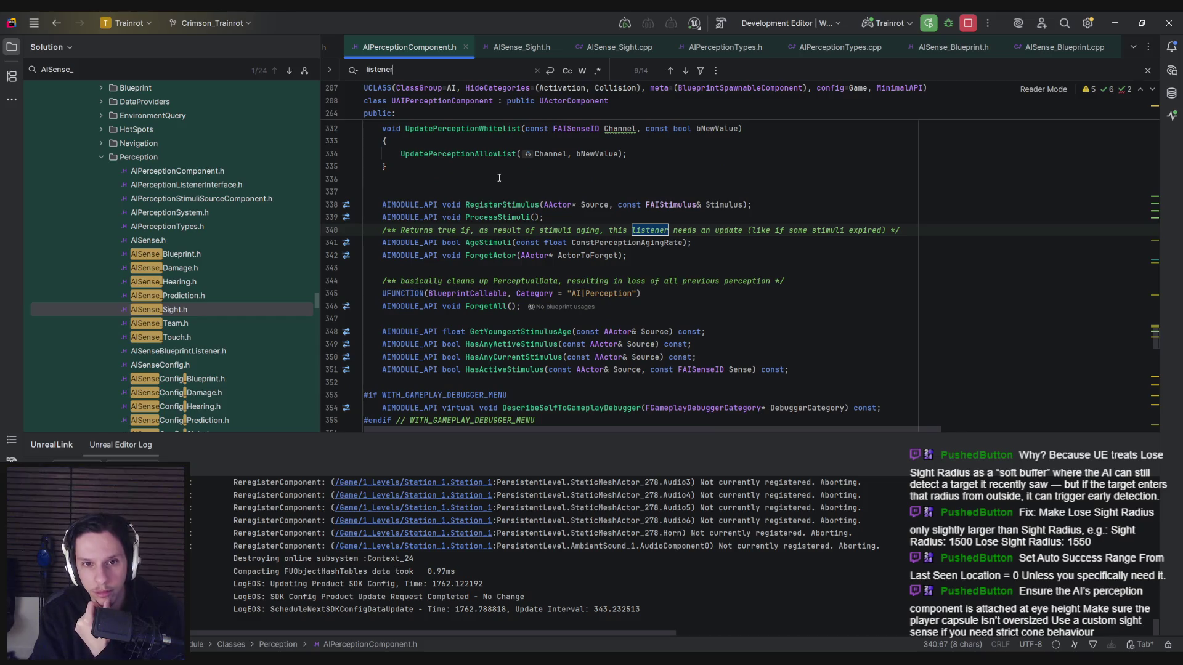
key("Return")
key("Return")
key("Return")
key("Return")
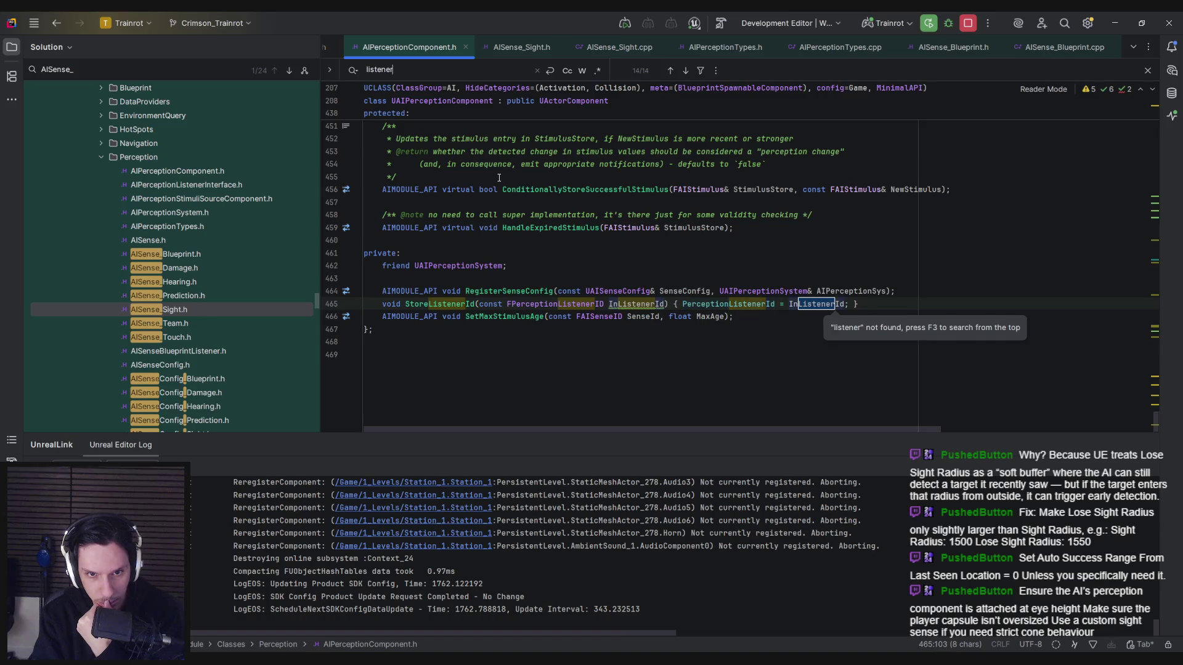
key("Return")
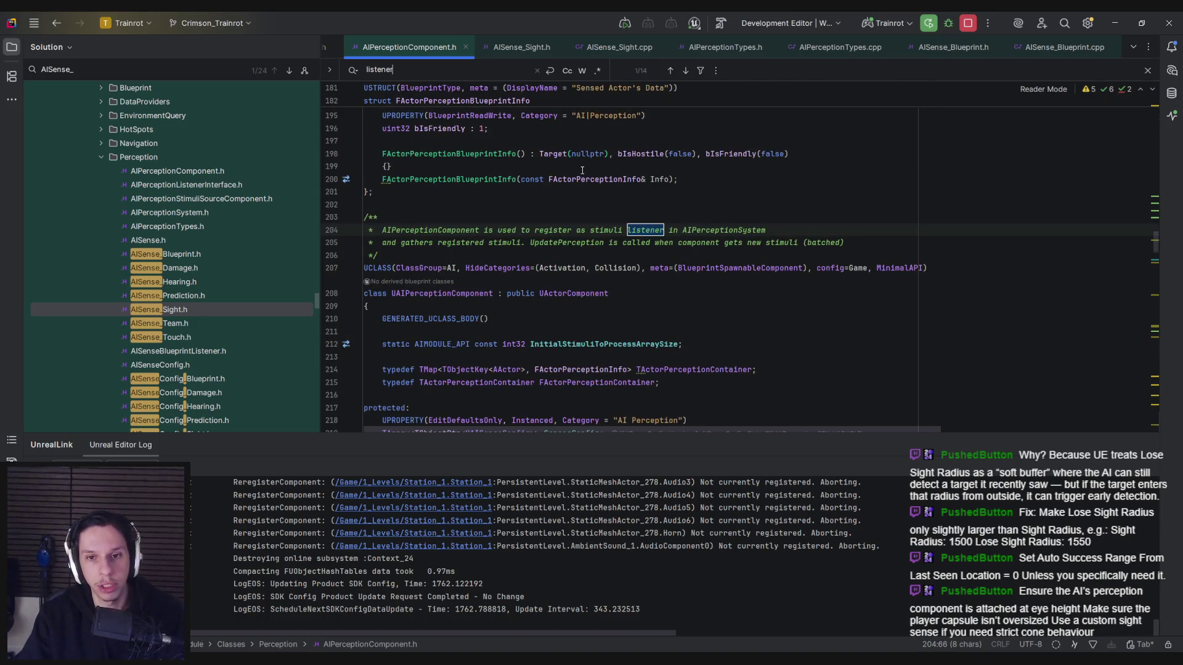
Step: Close the search and switch from the header to AIPerceptionComponent.cpp
key("Escape")
left_click(497, 192)
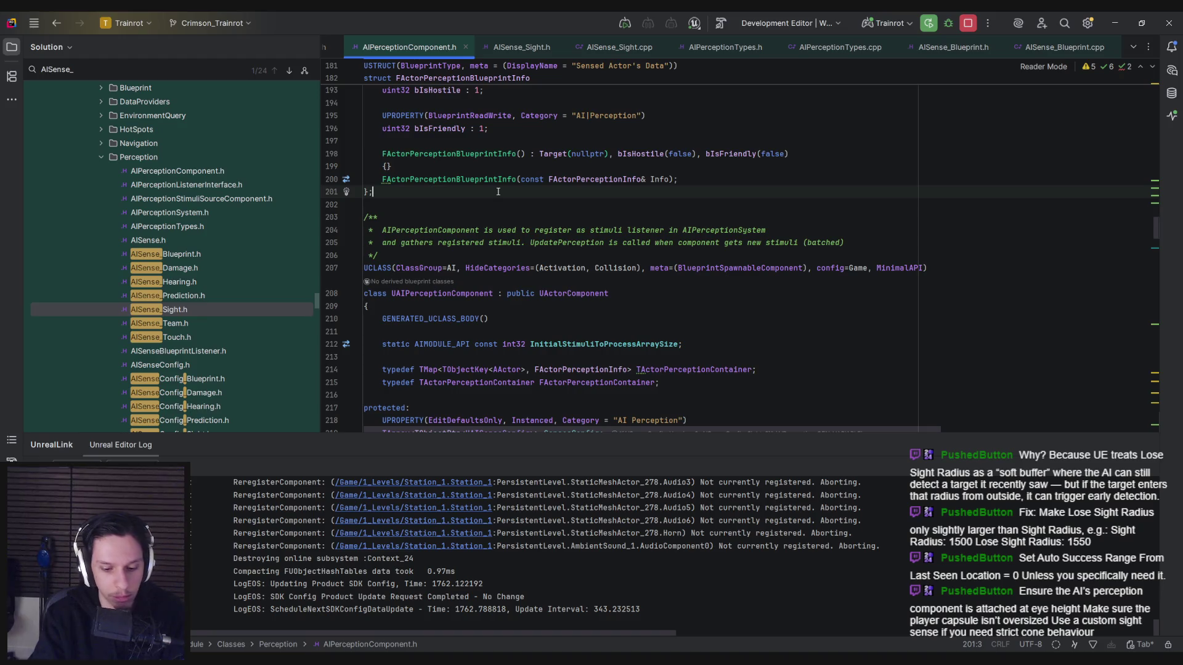
key("ctrl+alt+Home")
Step: Search the .cpp for 'listener', visiting matches at lines 74, 154, 201, 210, 275, 319 and the last
key("ctrl+f")
type("listener")
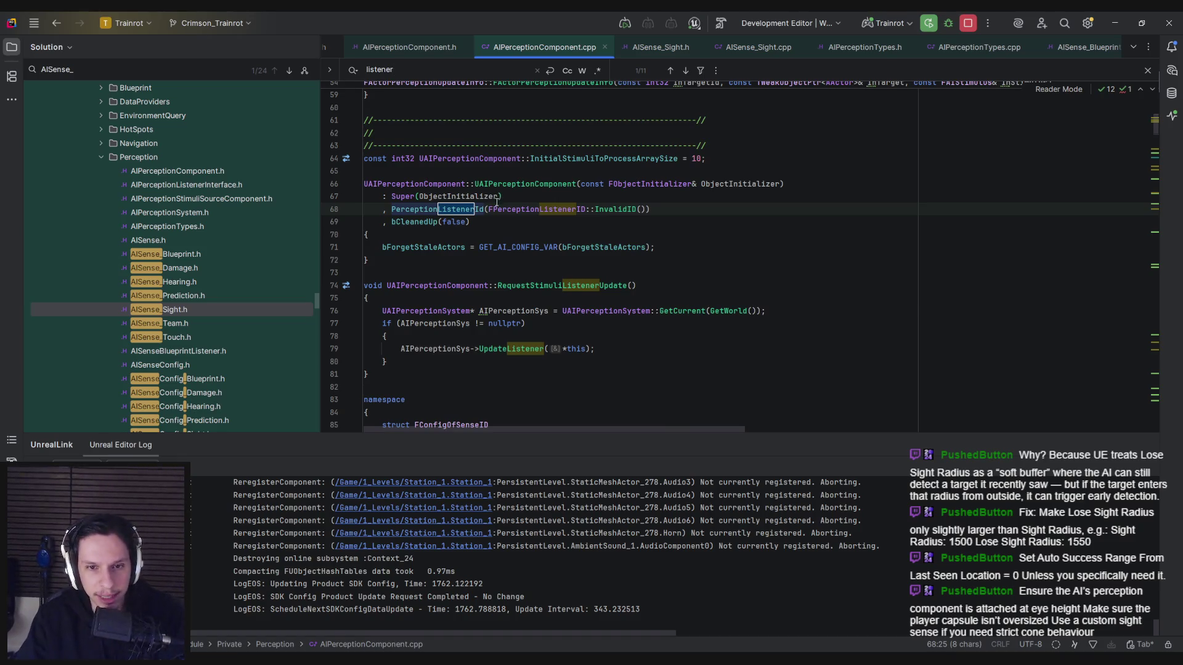
key("Return")
key("Return")
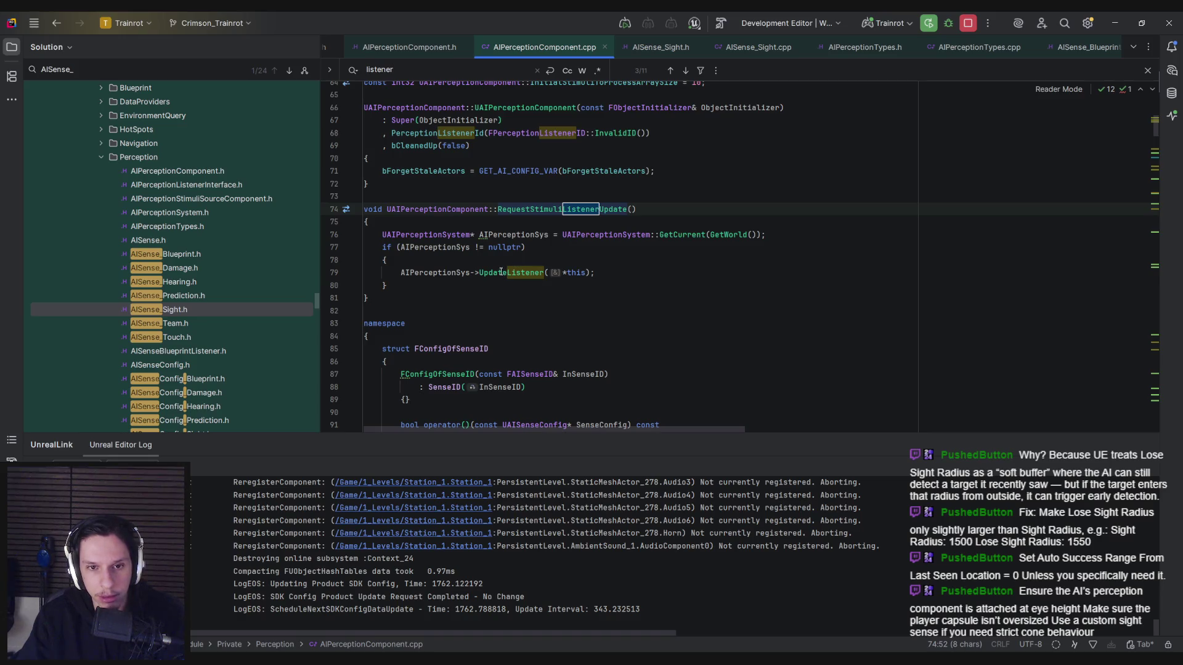
key("Return")
key("Return")
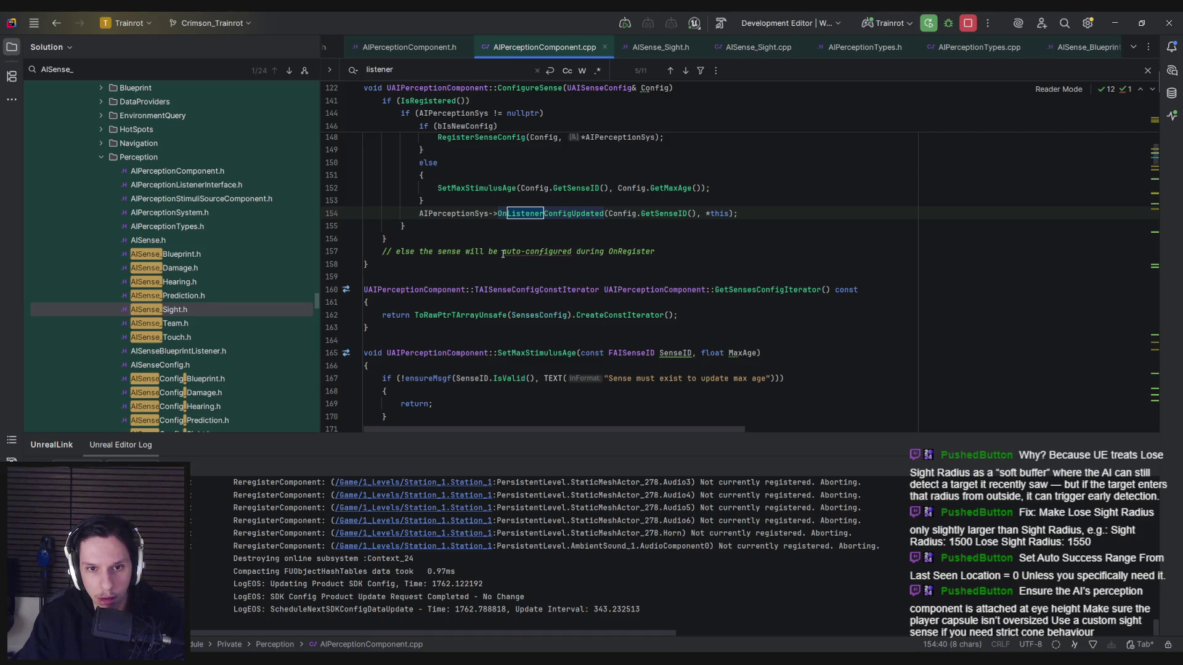
scroll(512, 225, "up", 2)
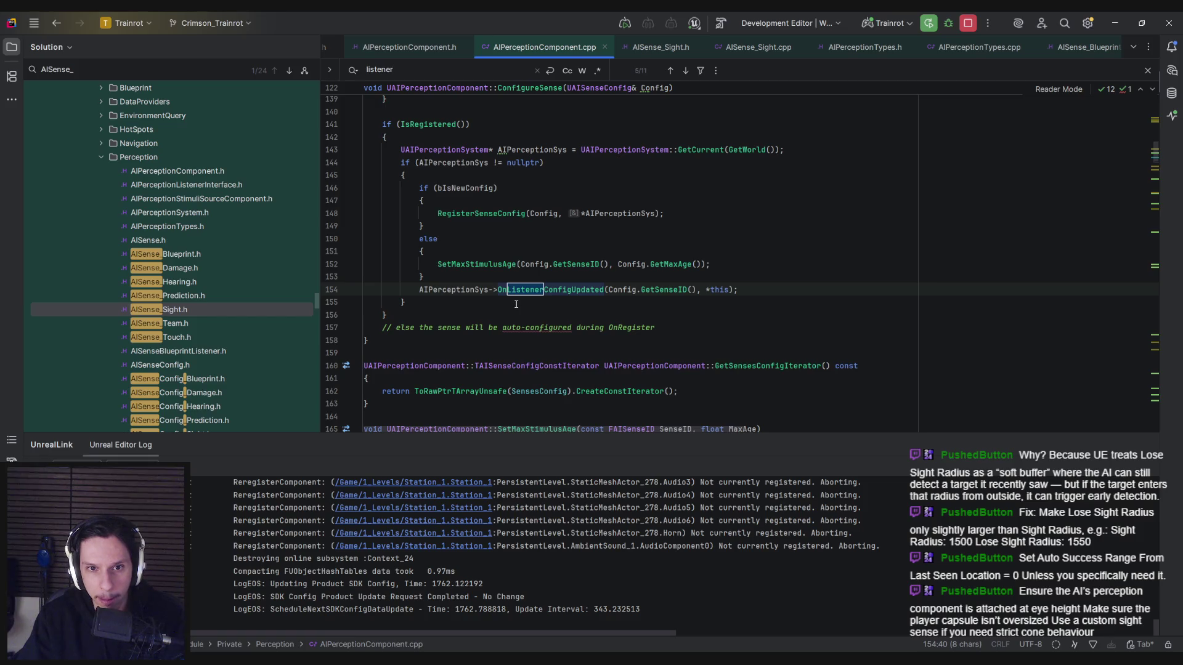
key("Return")
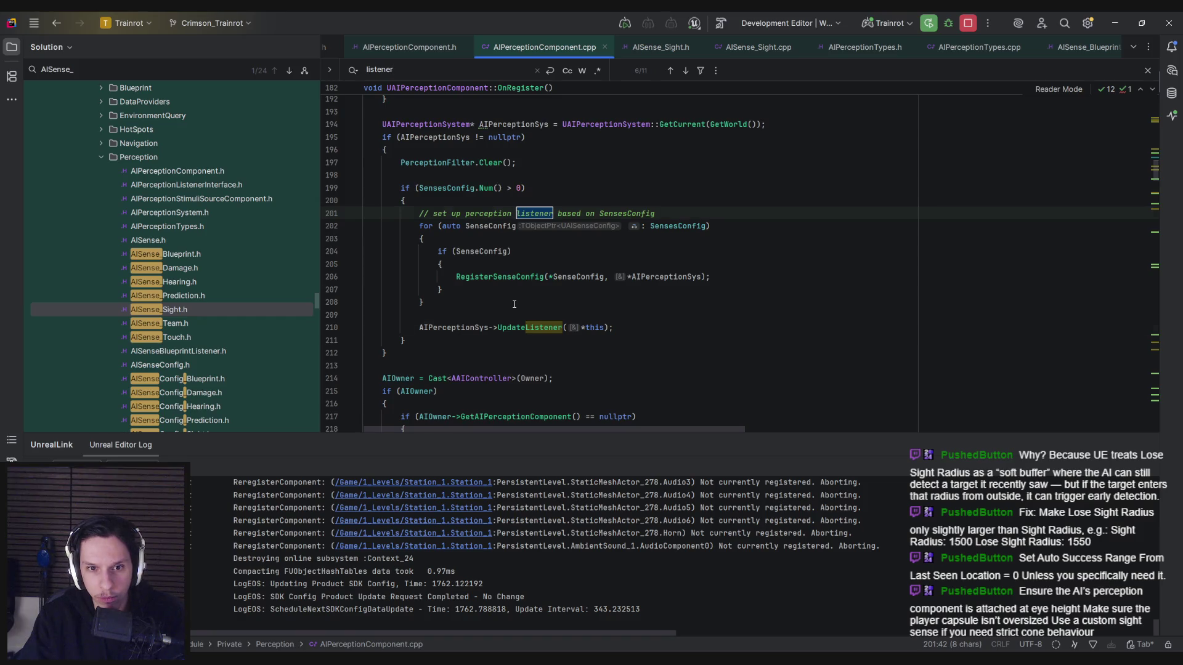
key("Return")
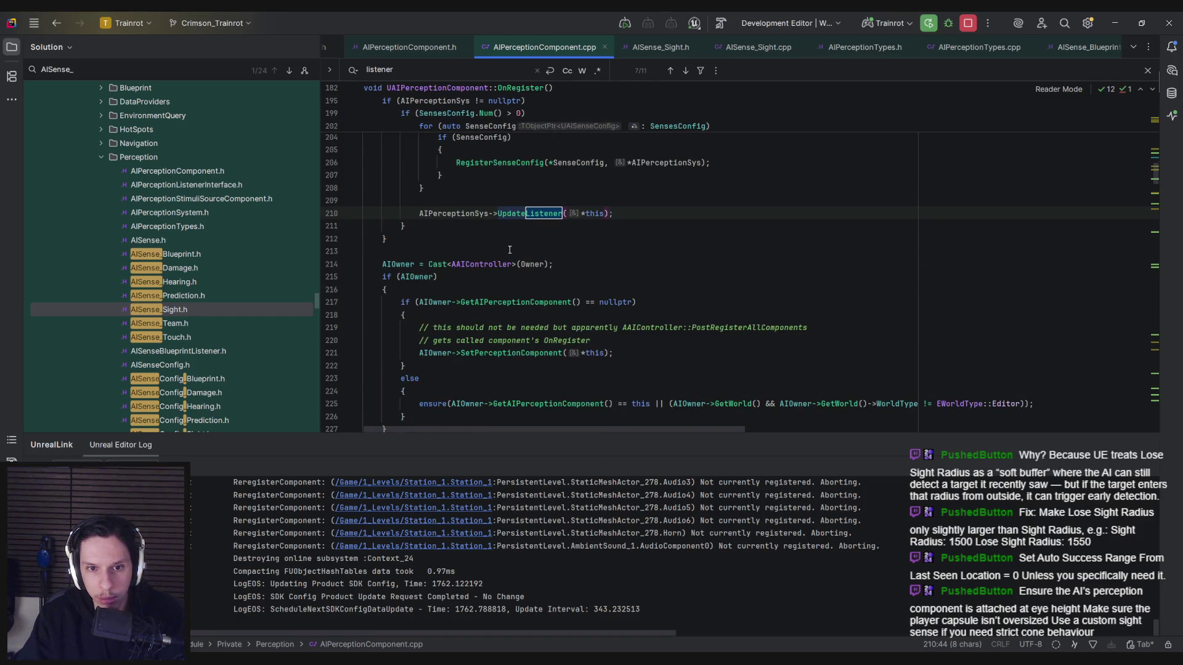
key("Return")
key("Return")
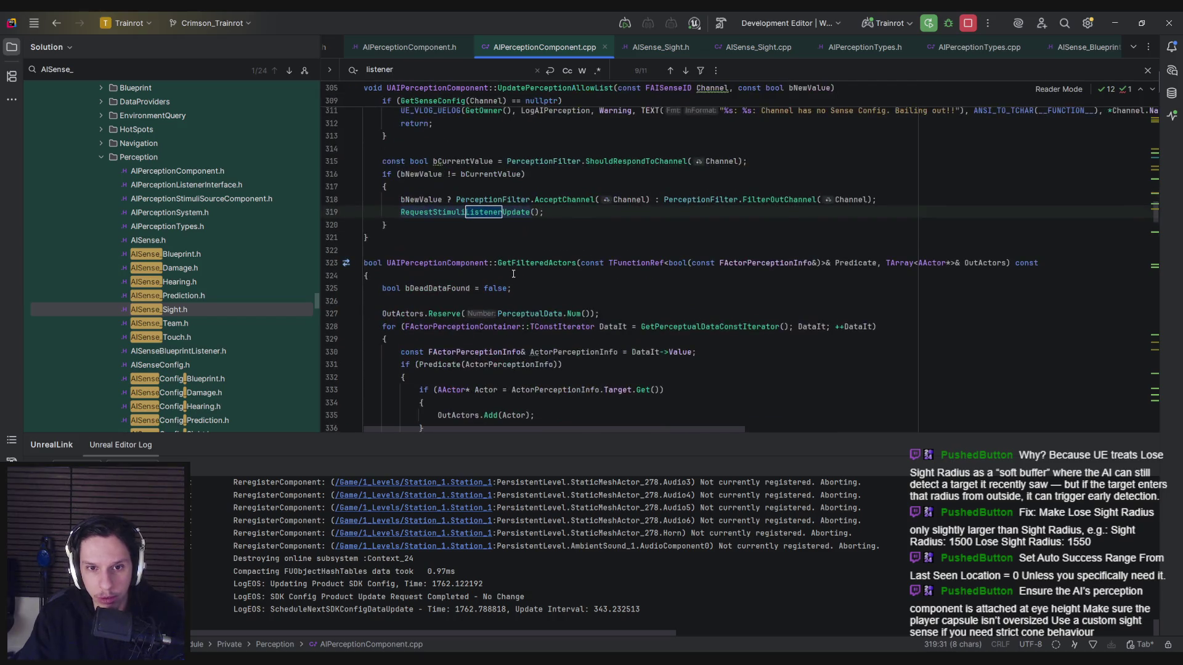
key("Return")
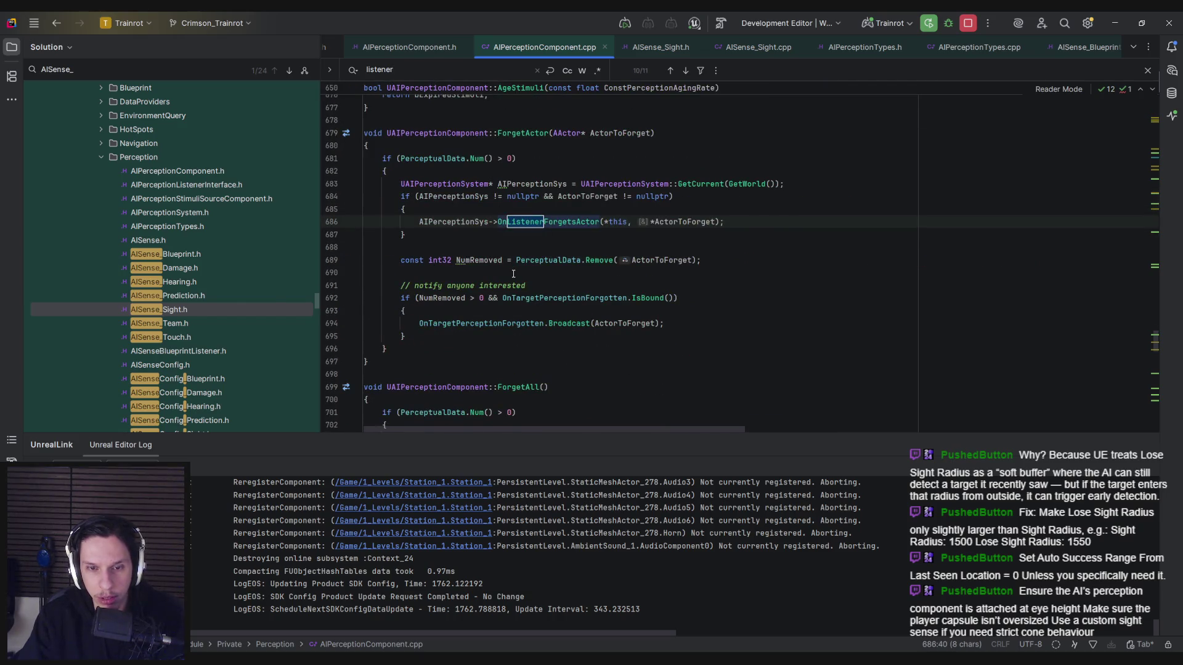
key("Return")
key("Return")
key("Return")
key("Return")
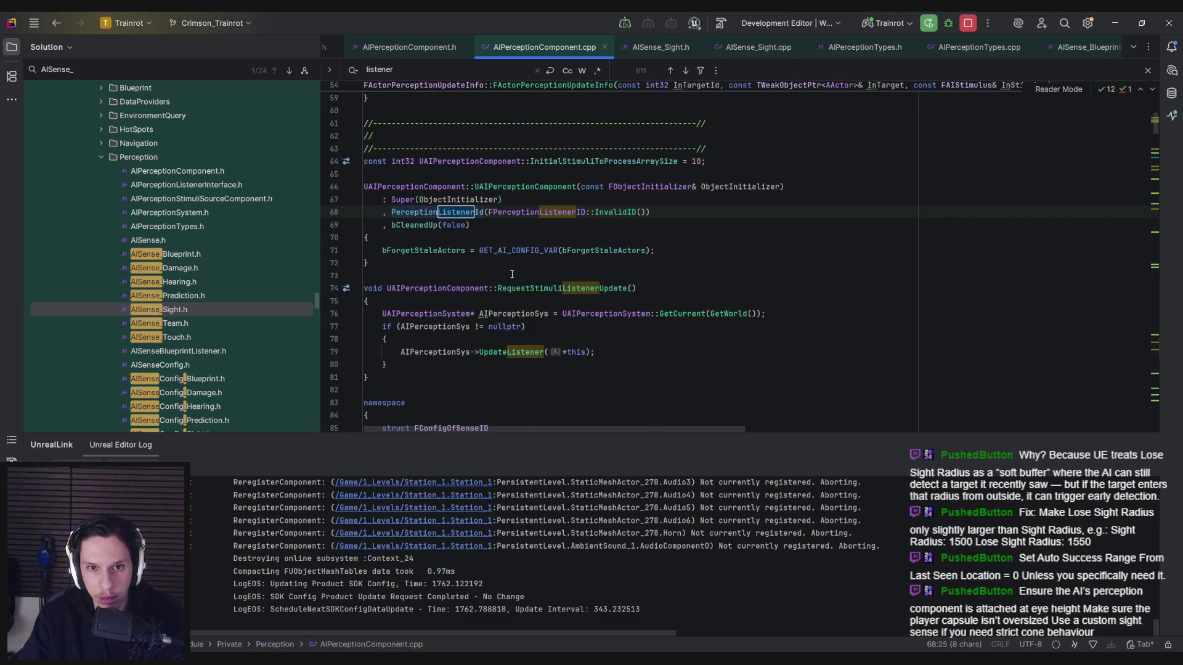
key("Escape")
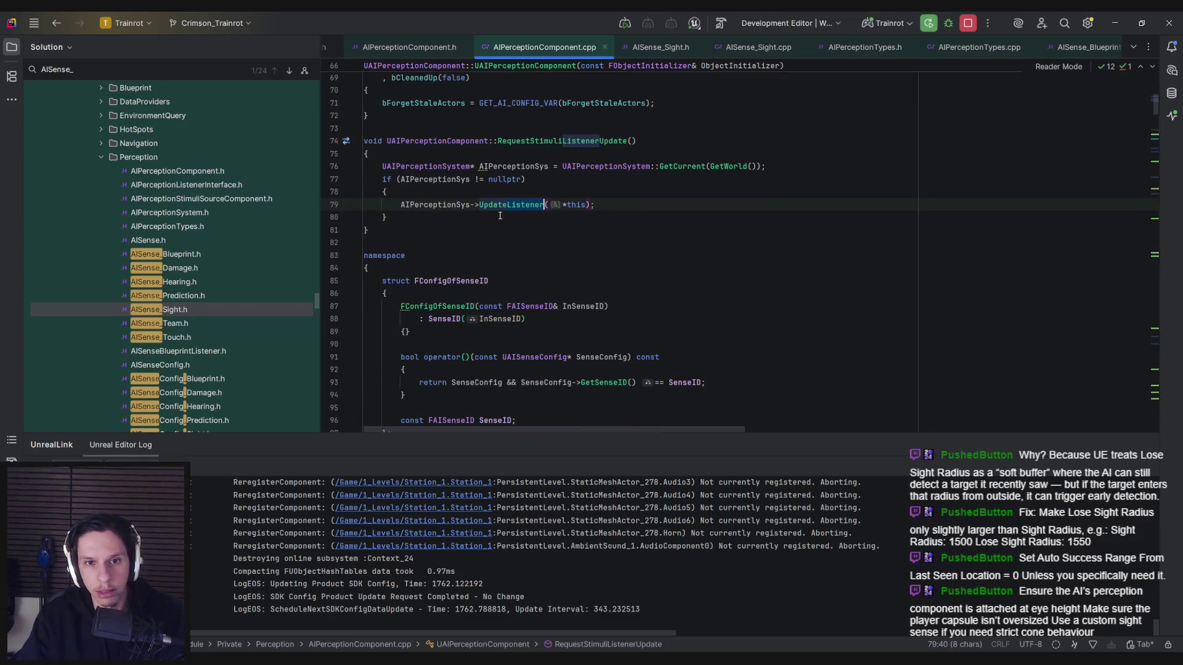
Step: Go to the UpdateListener definition in AIPerceptionSystem.cpp and reach the OnNewListener call
left_click(505, 208, "ctrl")
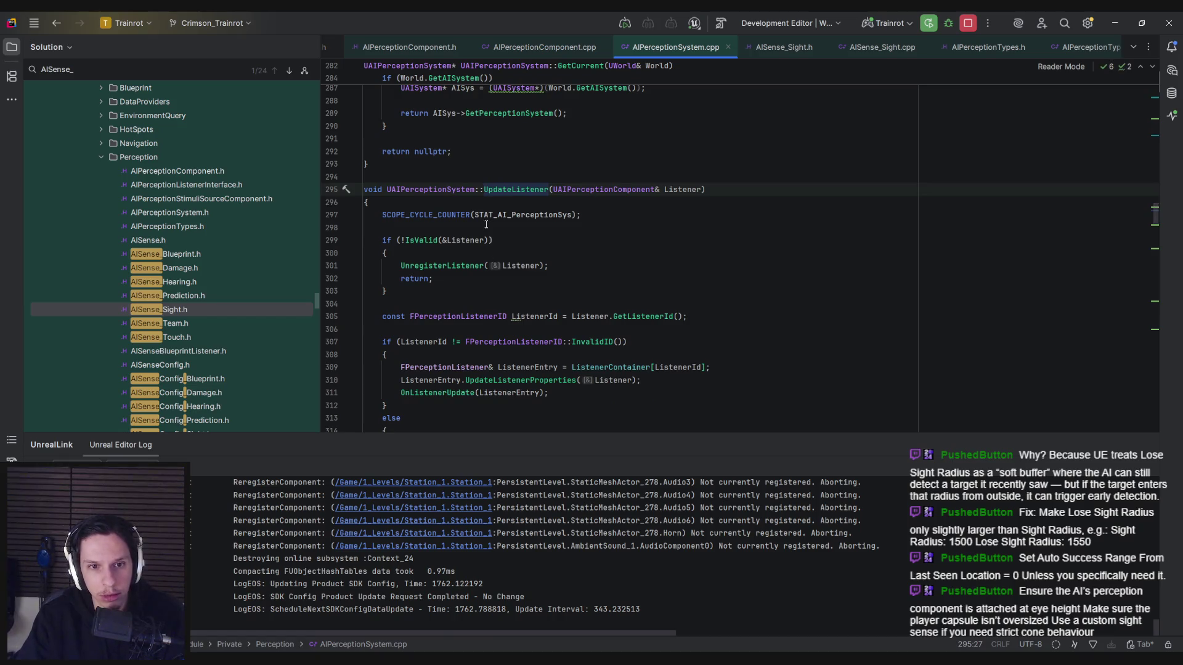
scroll(484, 259, "down", 3)
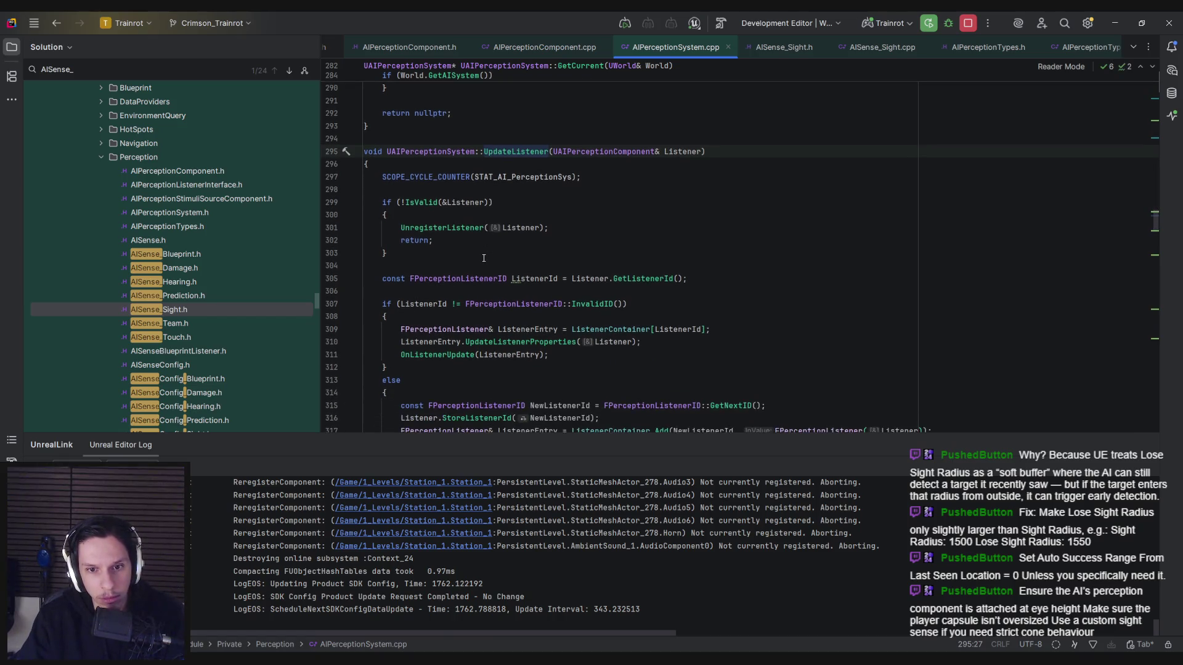
scroll(484, 258, "down", 1)
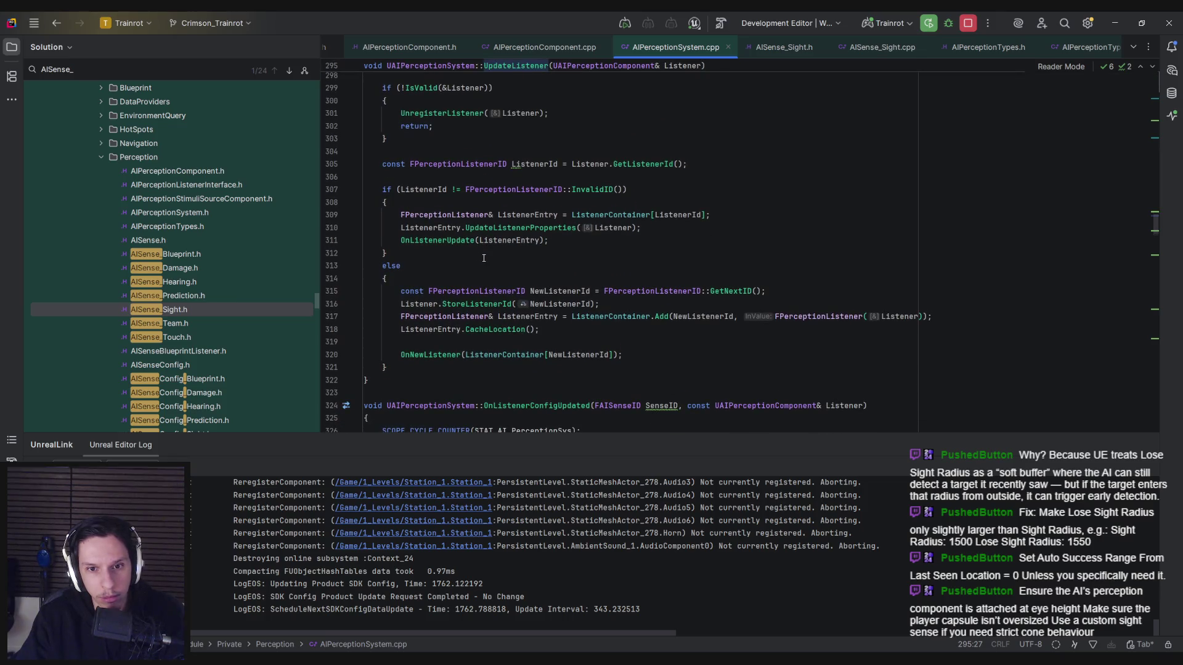
scroll(484, 258, "down", 1)
scroll(484, 259, "down", 1)
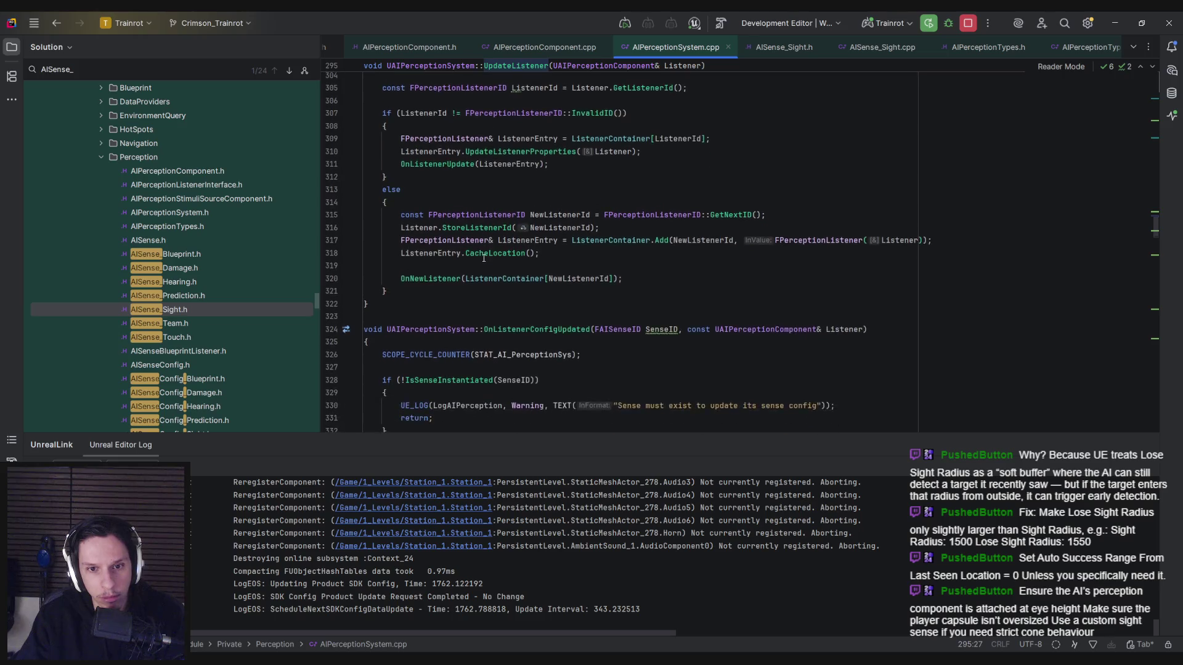
left_click(447, 278, "ctrl")
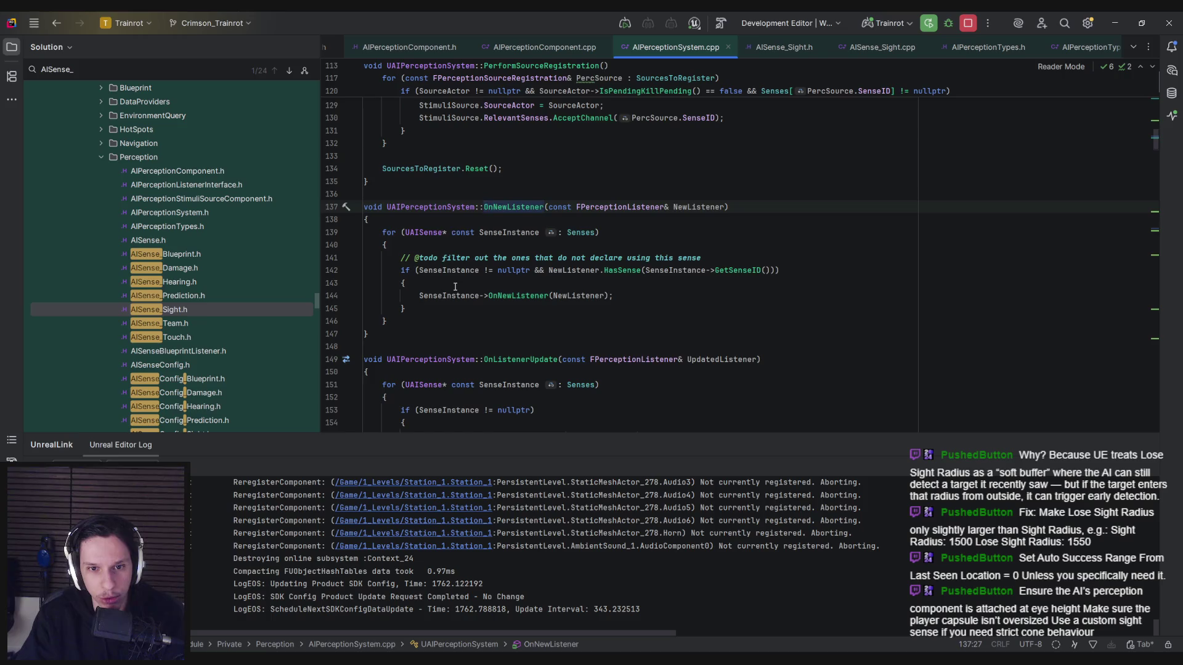
Step: Inspect the OnNewListener declaration in AISense.h and the FPerceptionListener struct, then navigate back
left_click(508, 296, "ctrl")
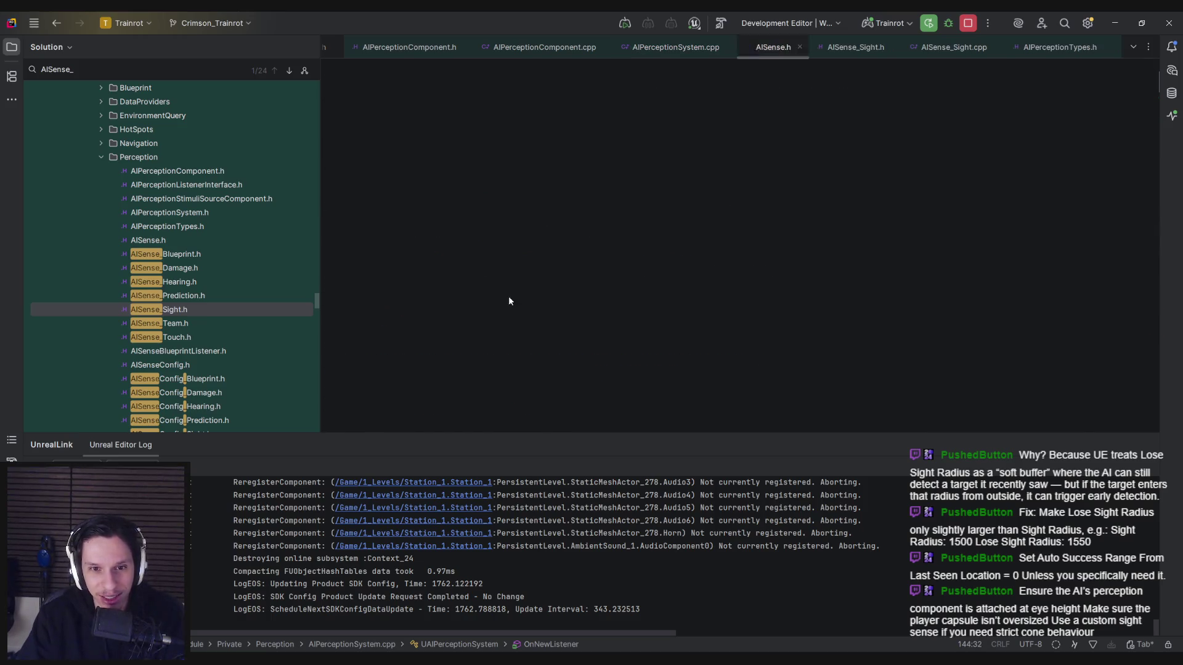
left_click(491, 189, "ctrl")
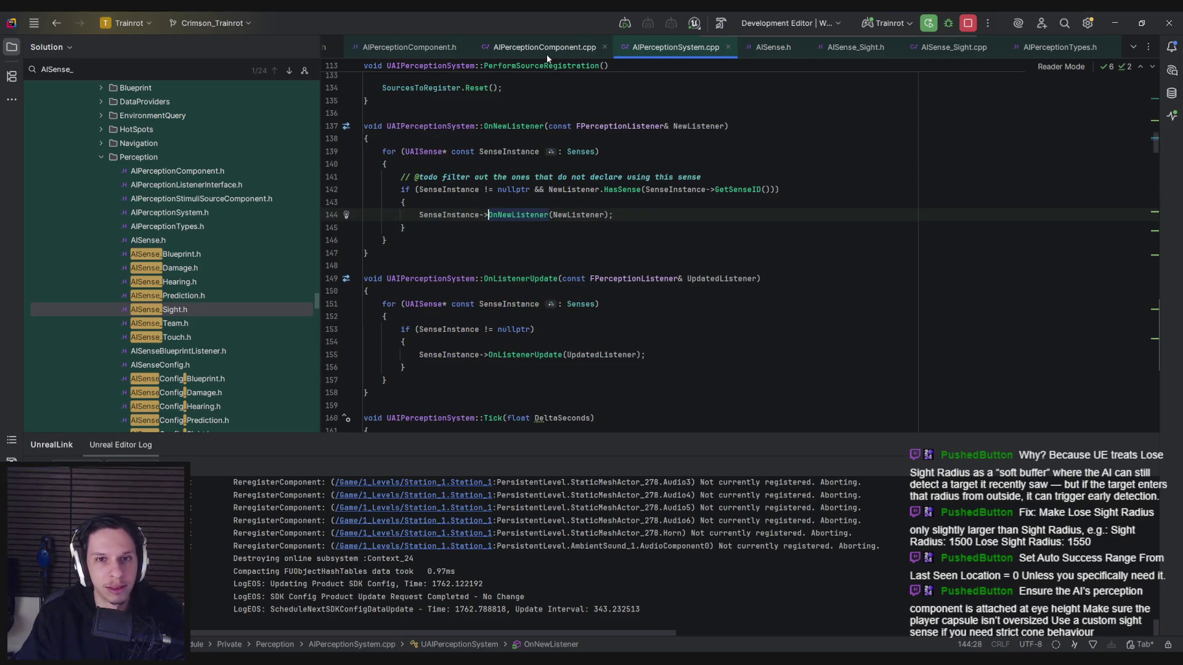
key("ctrl+minus")
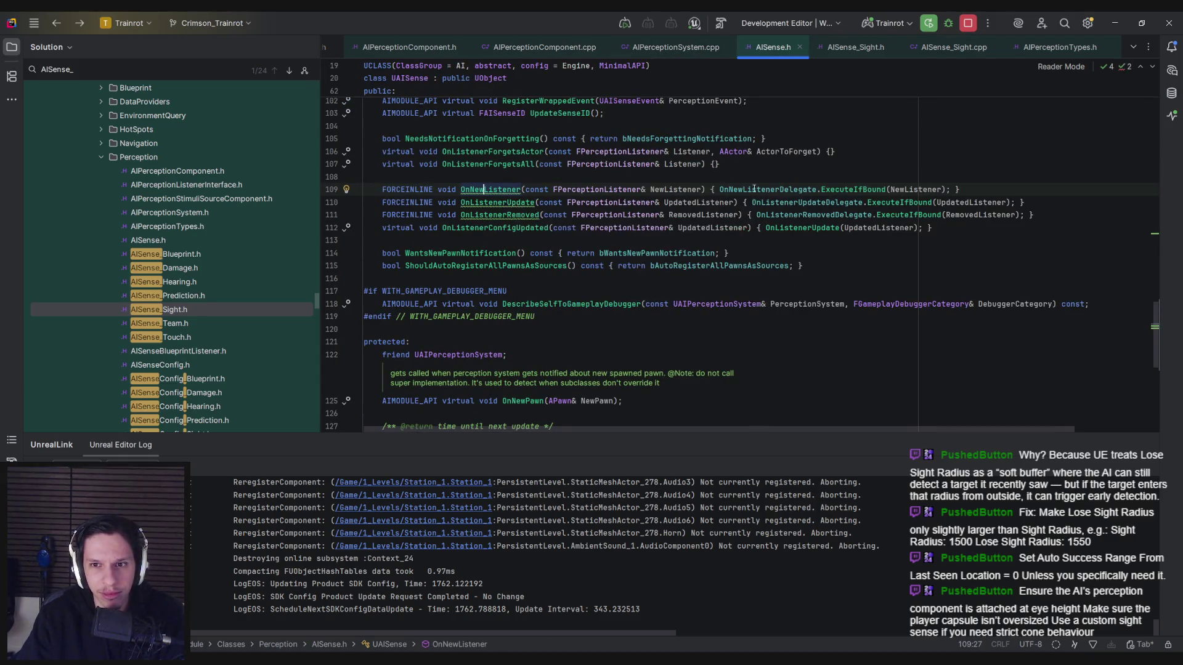
mouse_move(616, 189)
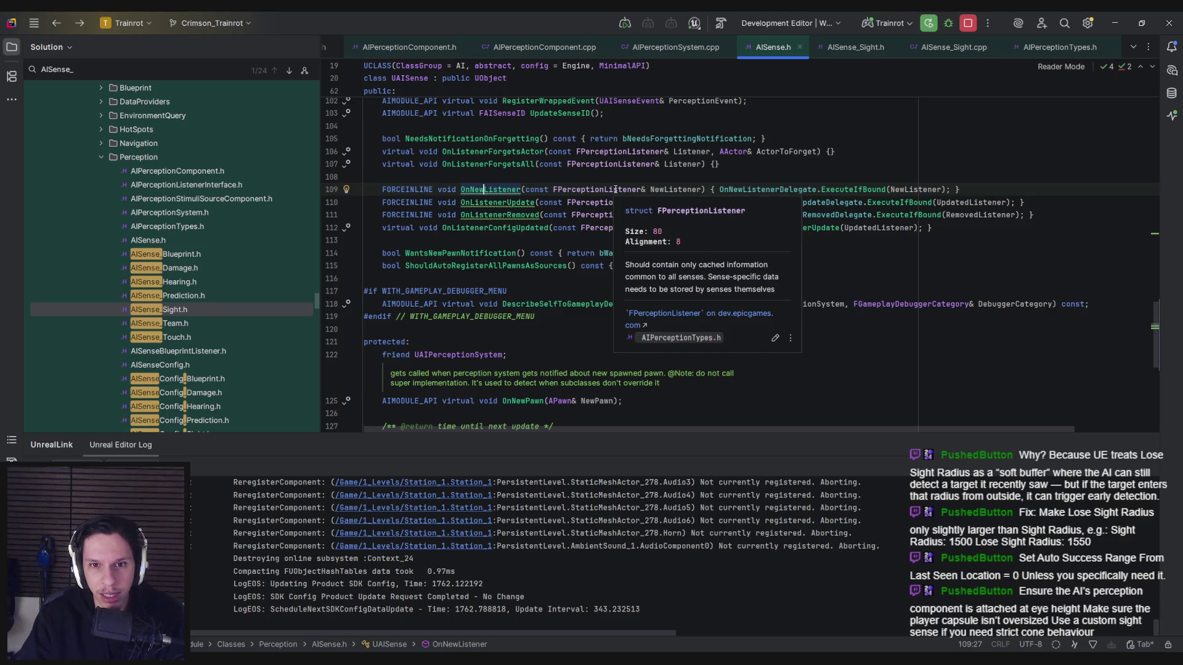
left_click(615, 190, "ctrl")
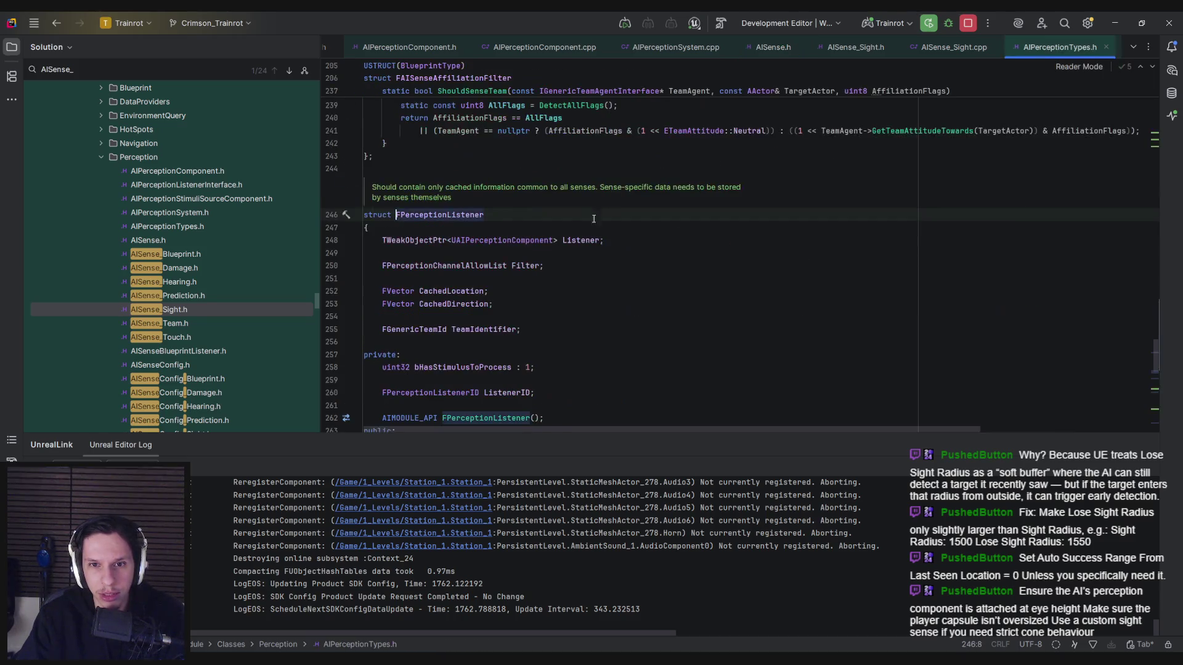
key("ctrl+minus")
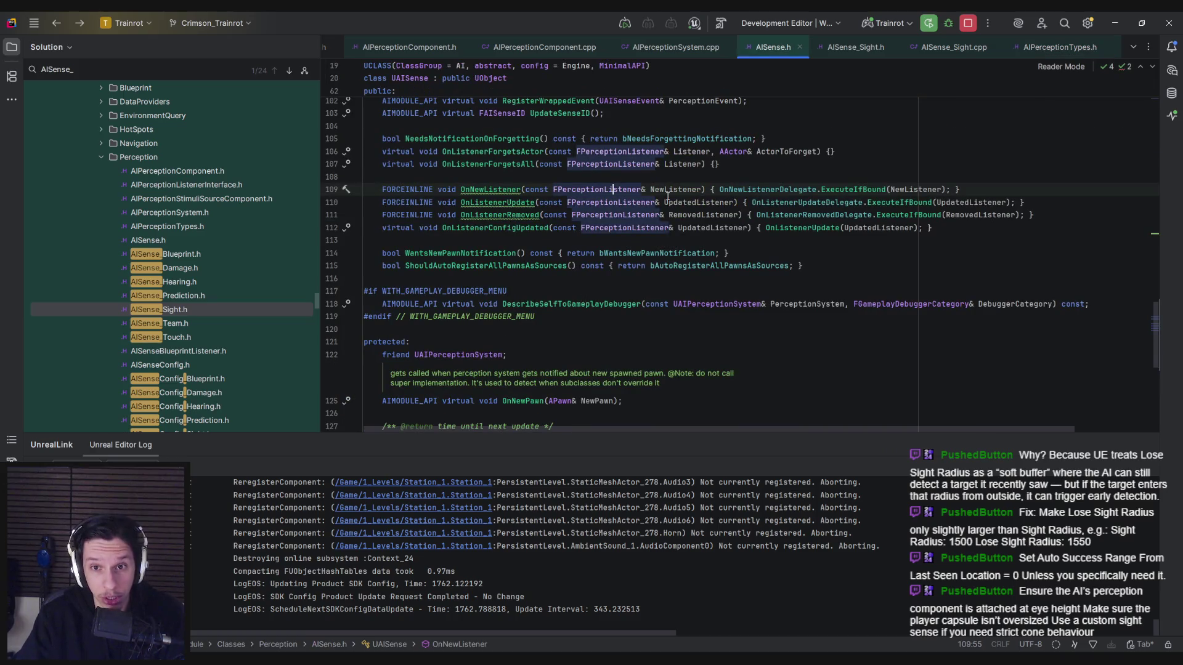
key("ctrl+minus")
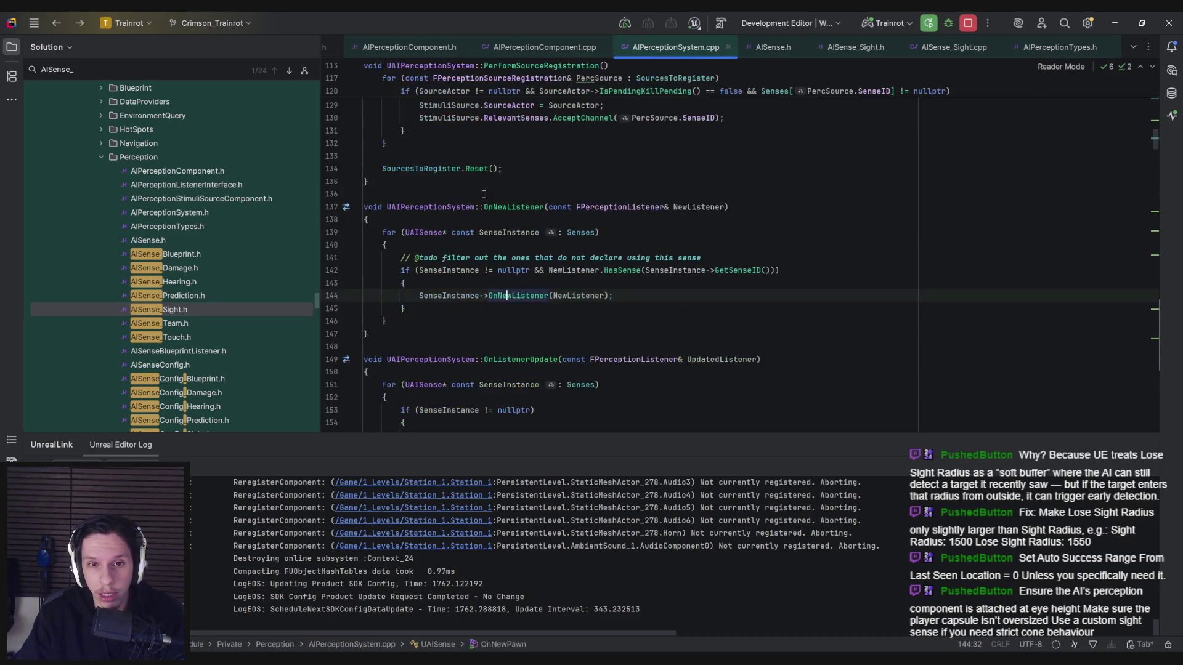
Step: Return to the OnNewListener call site inside UpdateListener near the CacheLocation line
left_click(511, 207, "ctrl")
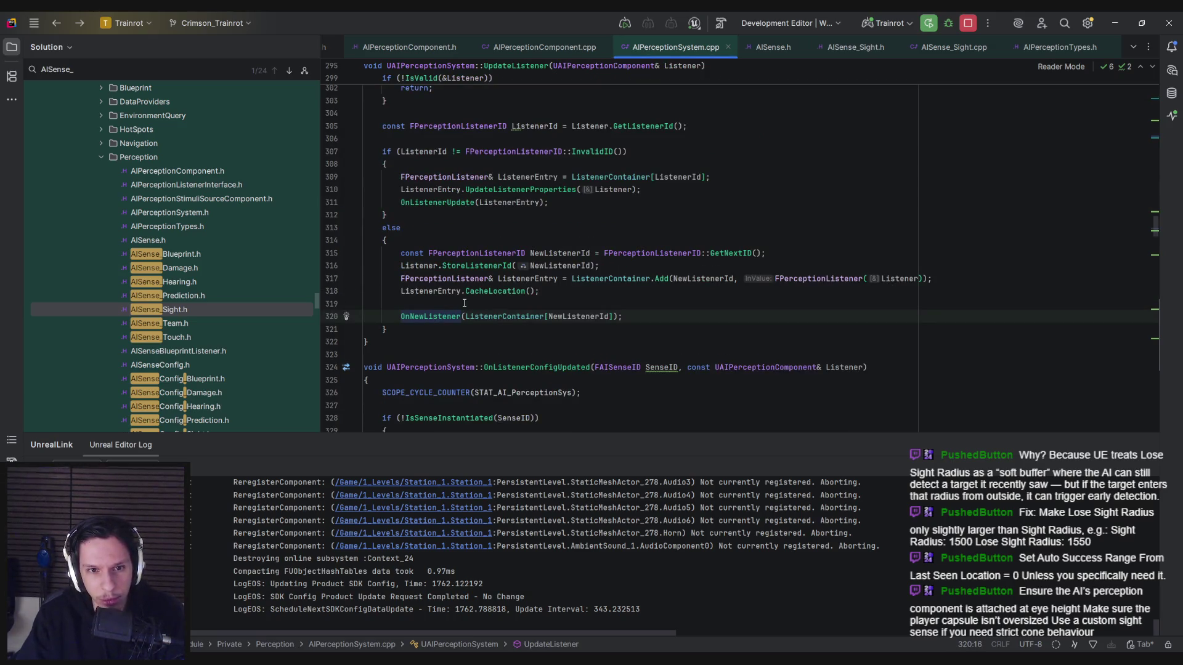
left_click(464, 303)
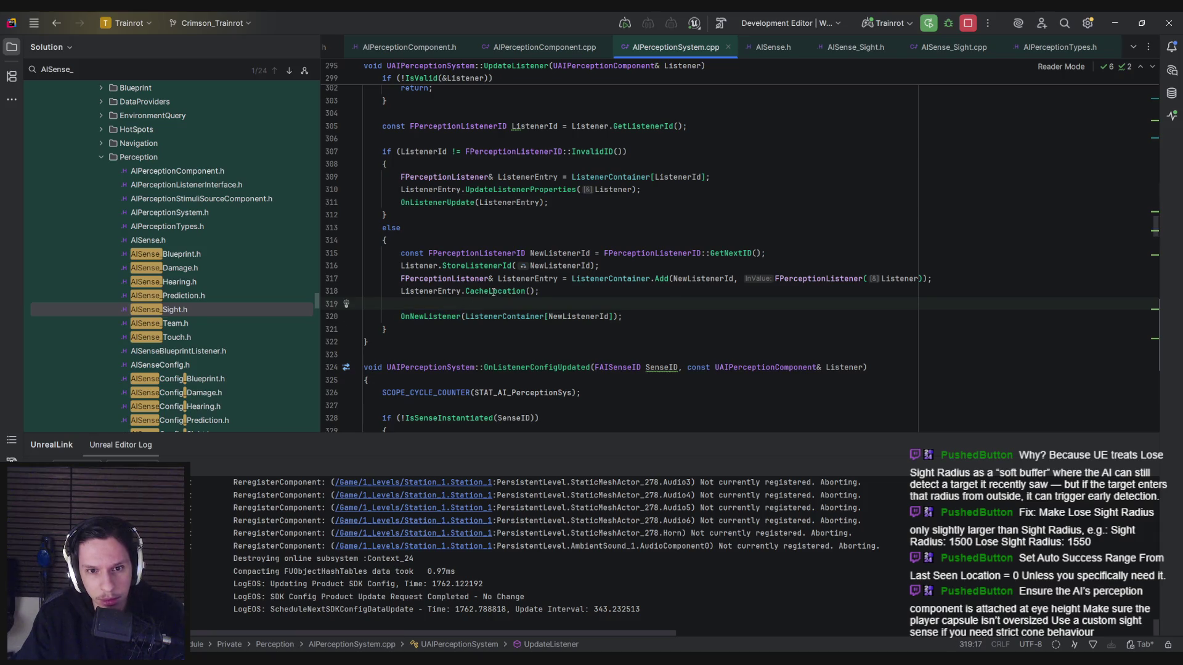
mouse_move(496, 292)
left_click(572, 290)
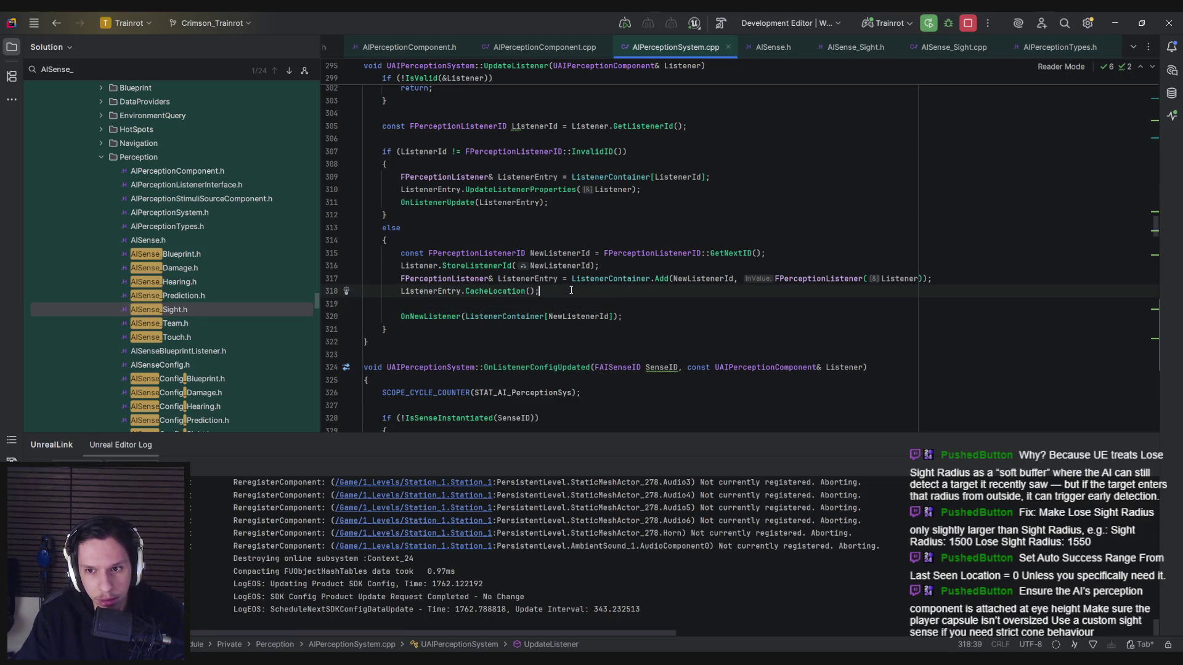
Step: Start a text search for 'direction'
key("ctrl+f")
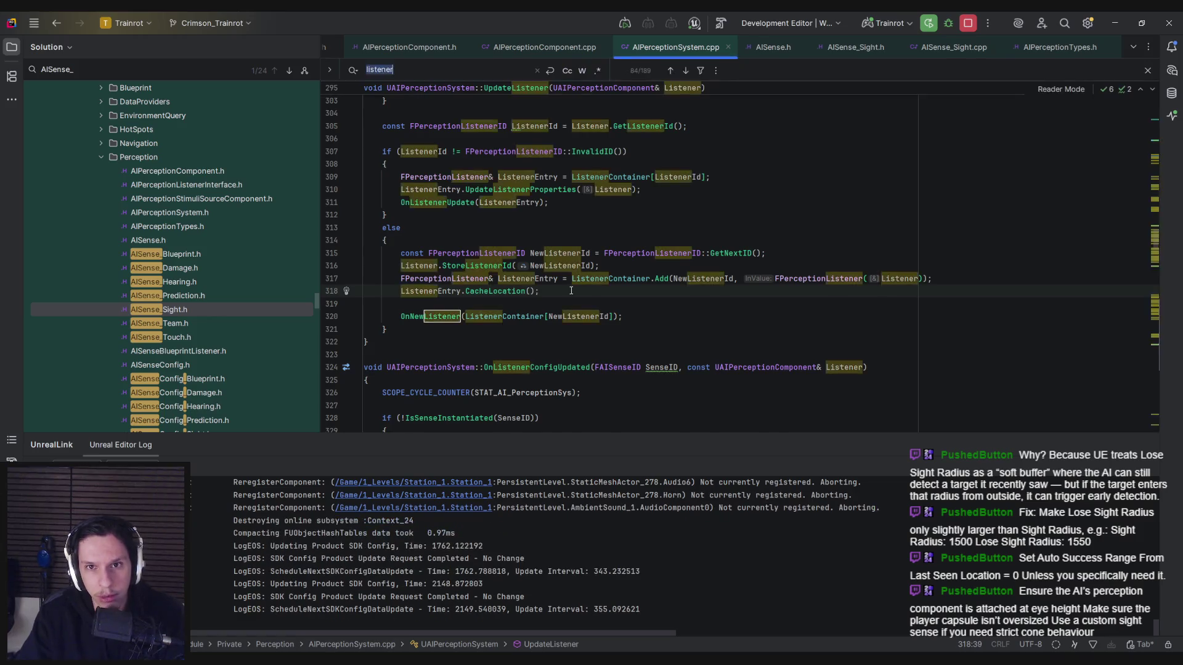
type("direction")
key("BackSpace")
key("BackSpace")
key("BackSpace")
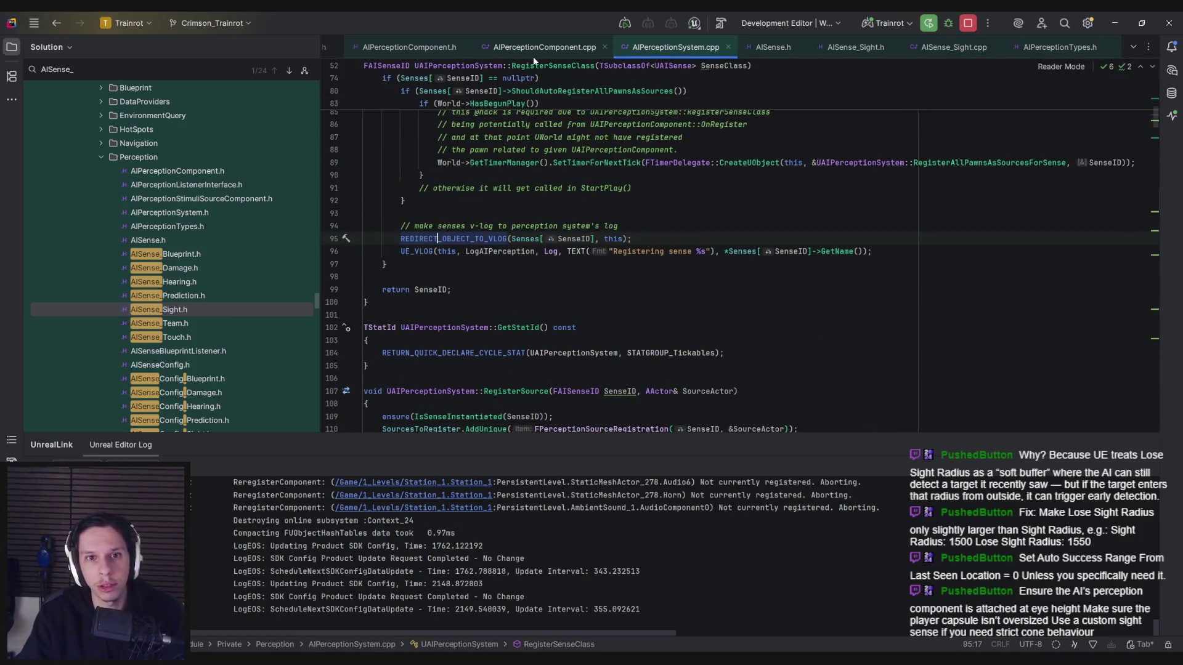
Step: Search AIPerceptionComponent.cpp for 'direction' and land on GetLocationAndDirection's eyes-viewpoint code
key("alt+Left")
type("ction")
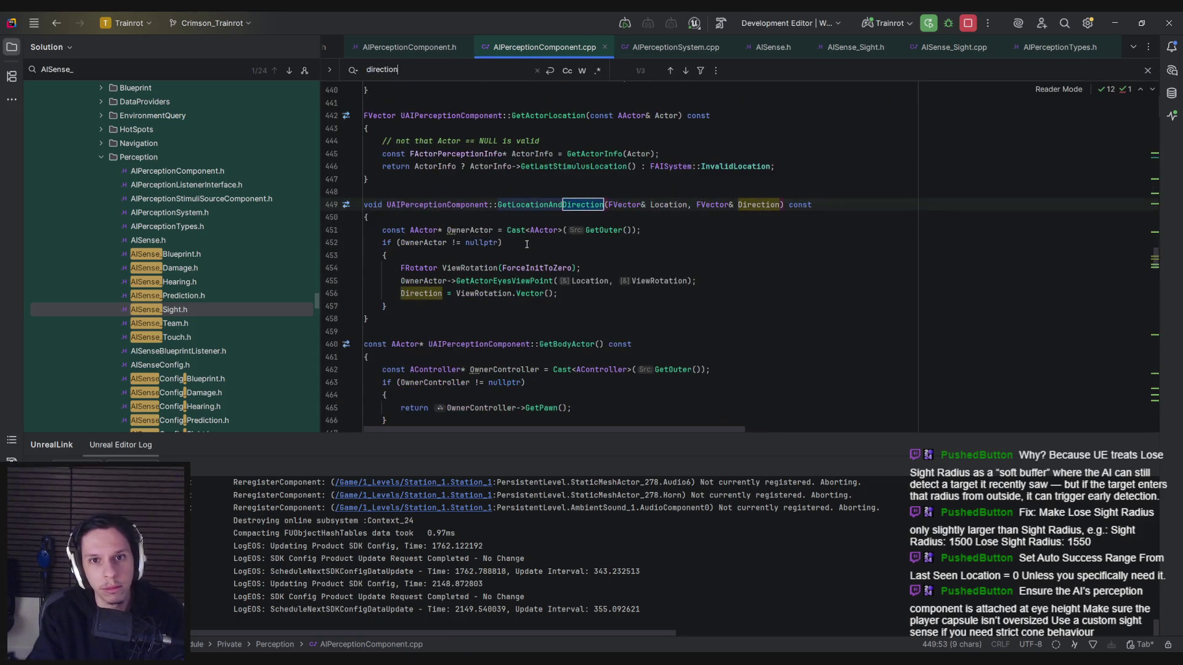
key("Escape")
left_click(527, 244)
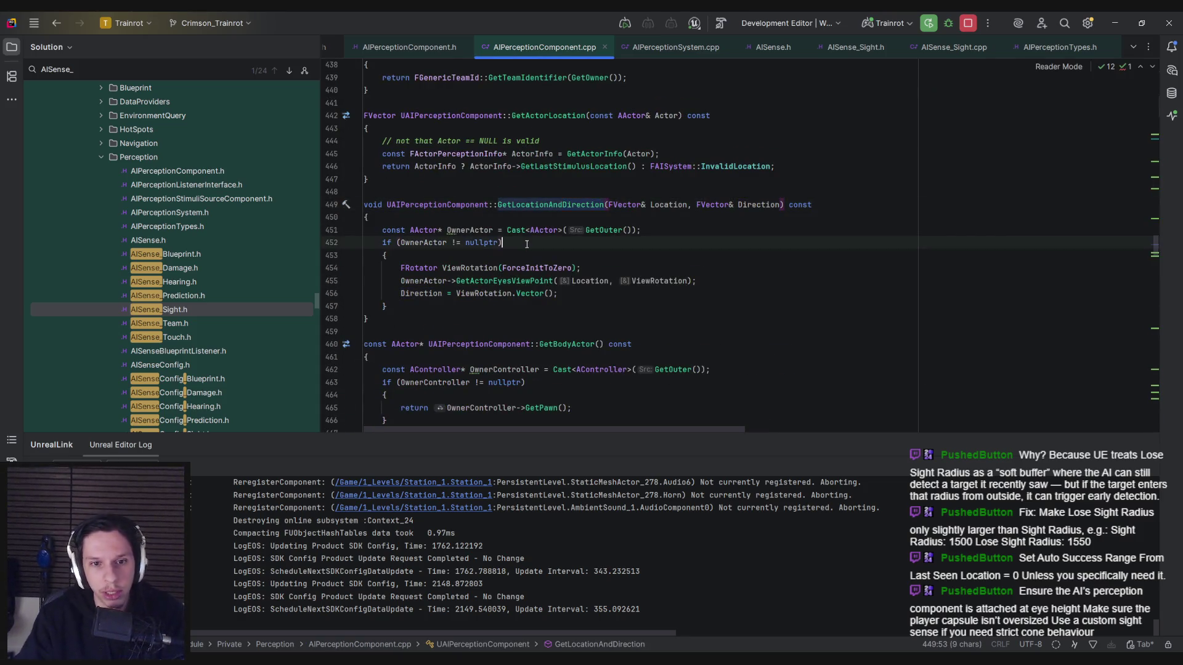
left_click(494, 293)
left_click(486, 308)
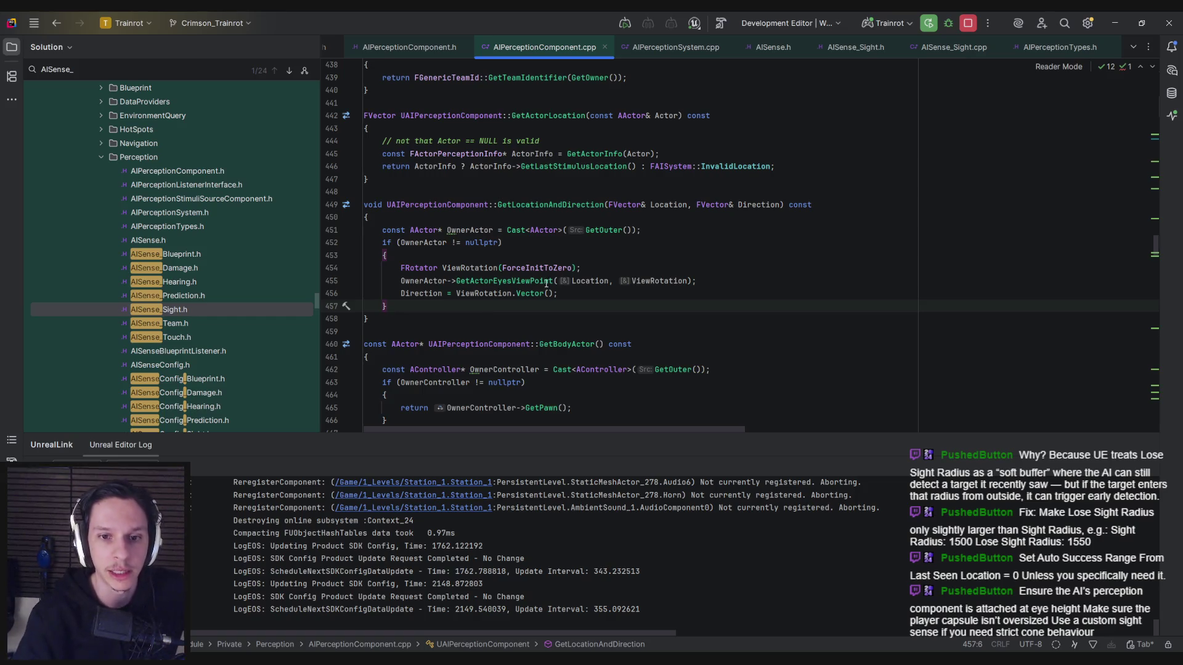
Step: Show NPCAI_BasePawn's viewport and review GMC_OrganicMovementCmp's settings in the Details panel
left_click(302, 610)
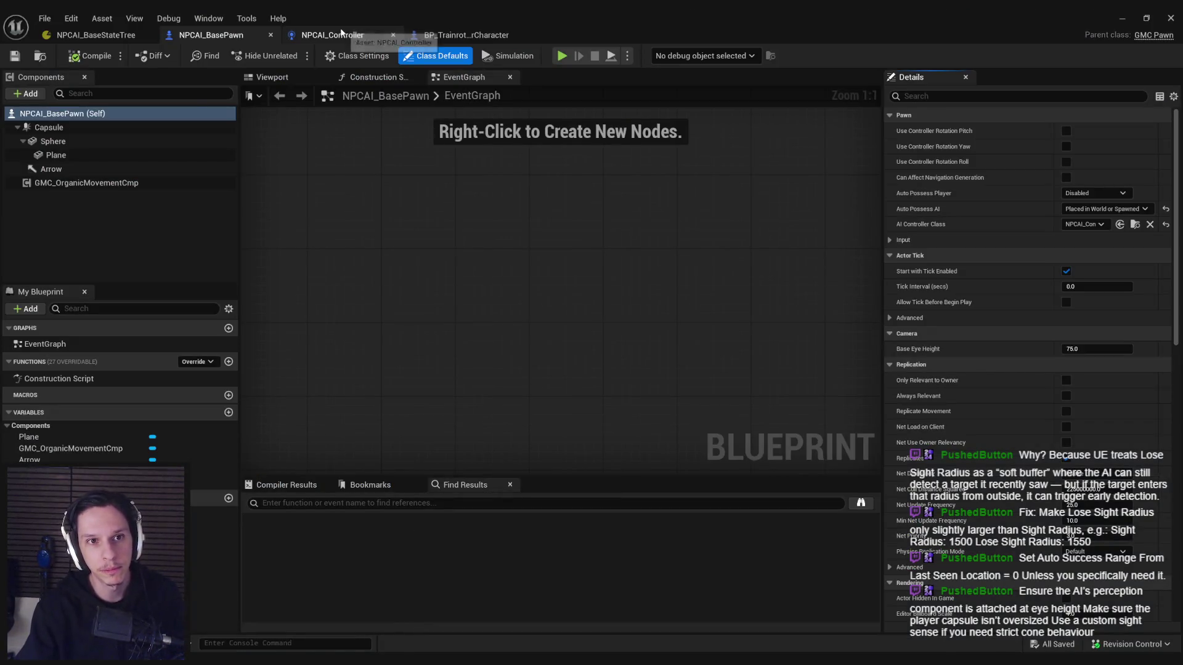
left_click(269, 77)
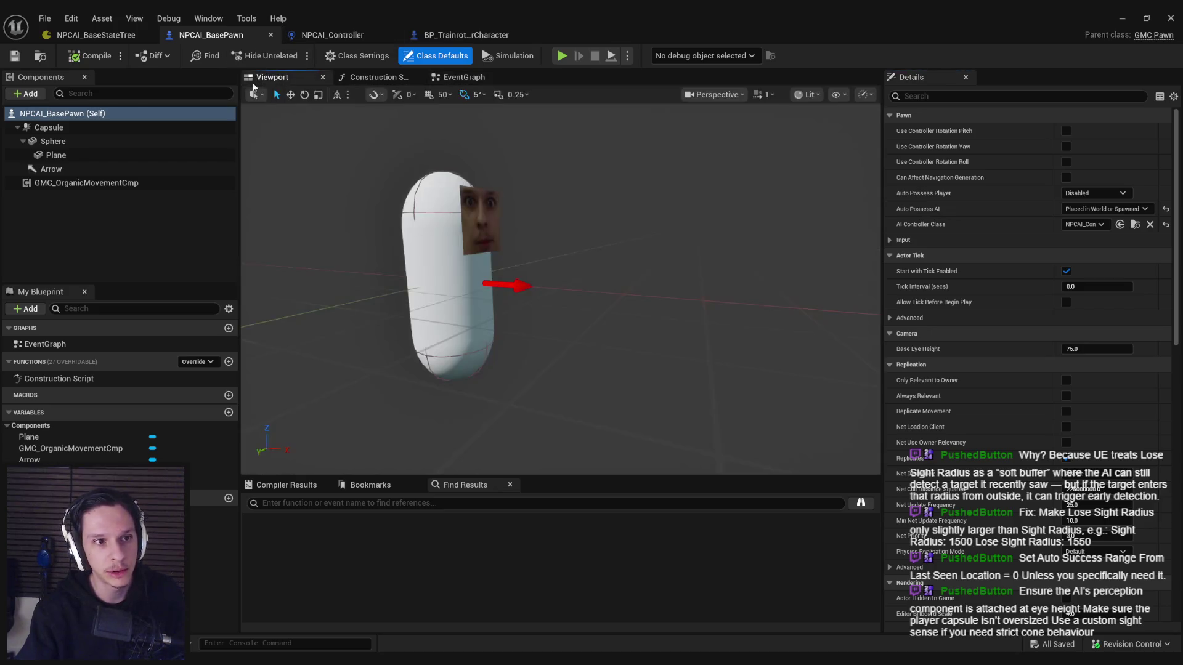
left_click(74, 183)
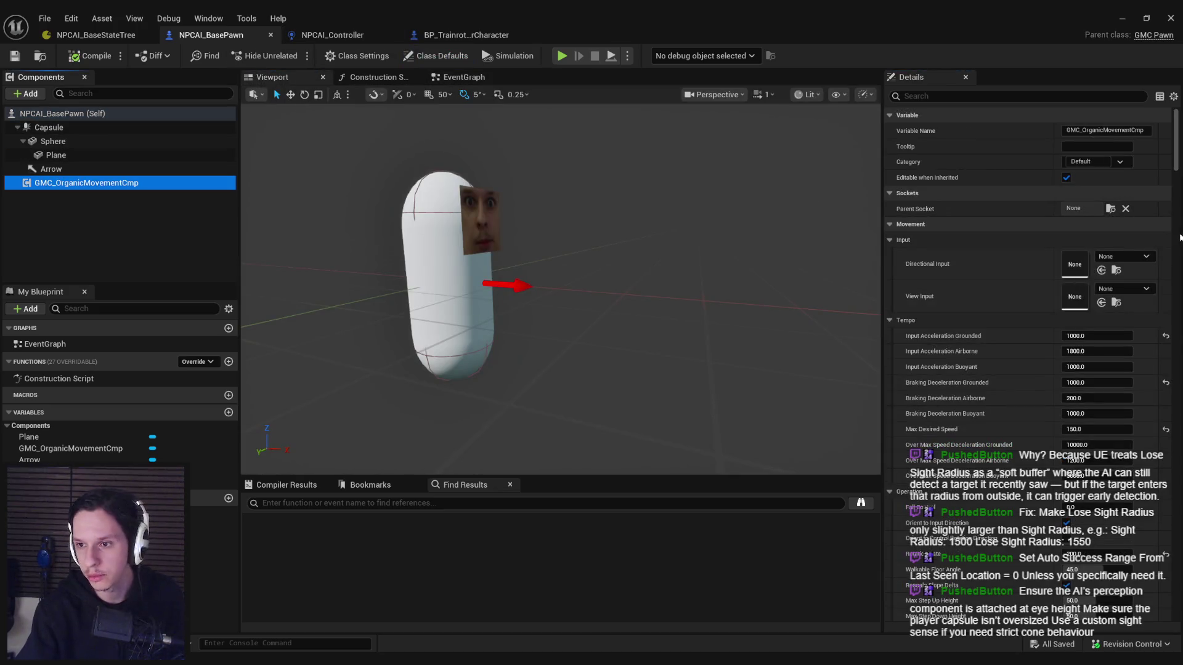
scroll(996, 404, "down", 3)
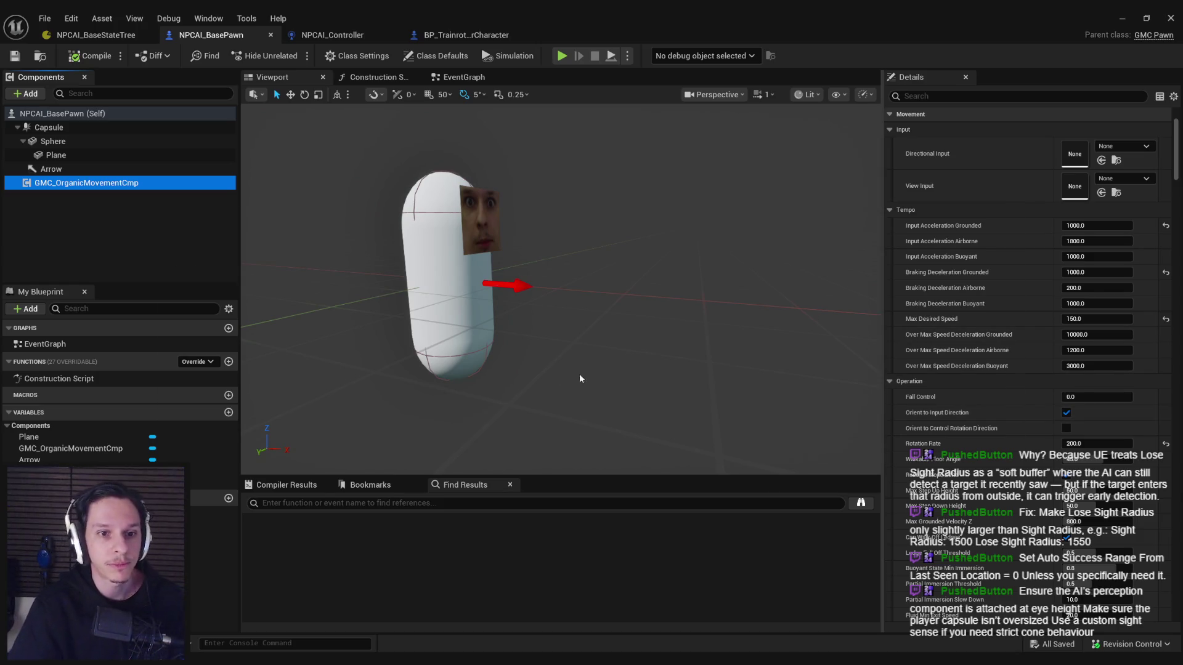
key("alt+Tab")
key("alt+Tab")
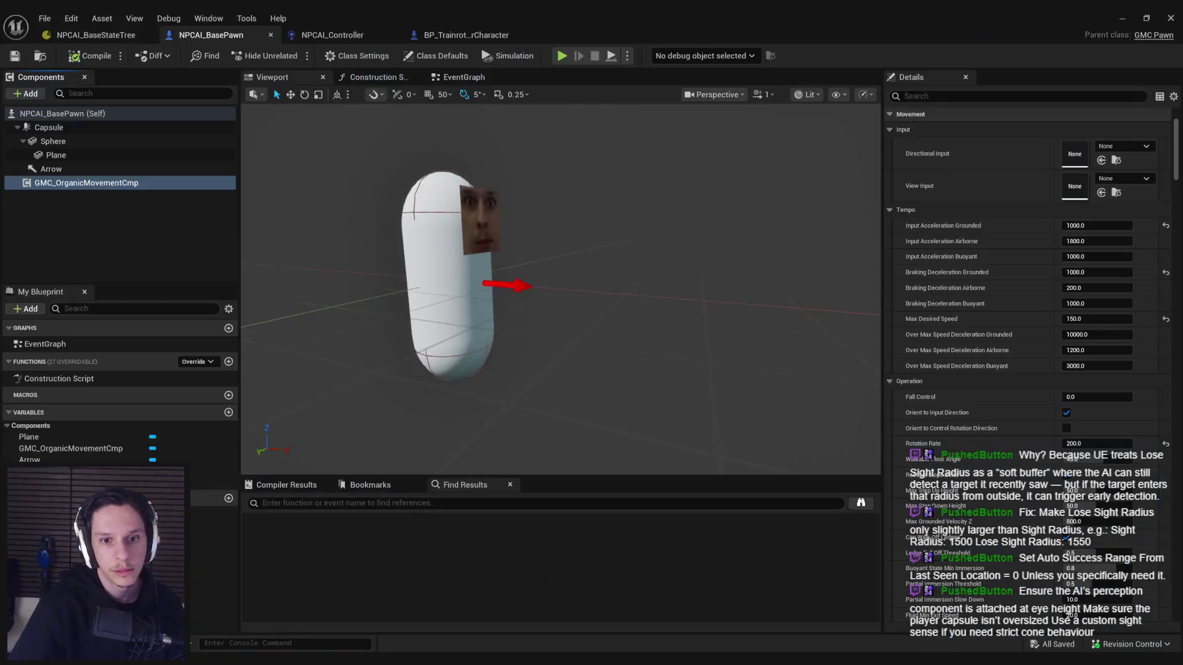
left_click(469, 74)
Step: Add a Get Actor Eyes View Point node via the 'actor eyes vi' search
right_click(524, 325)
type("actor eyes vi")
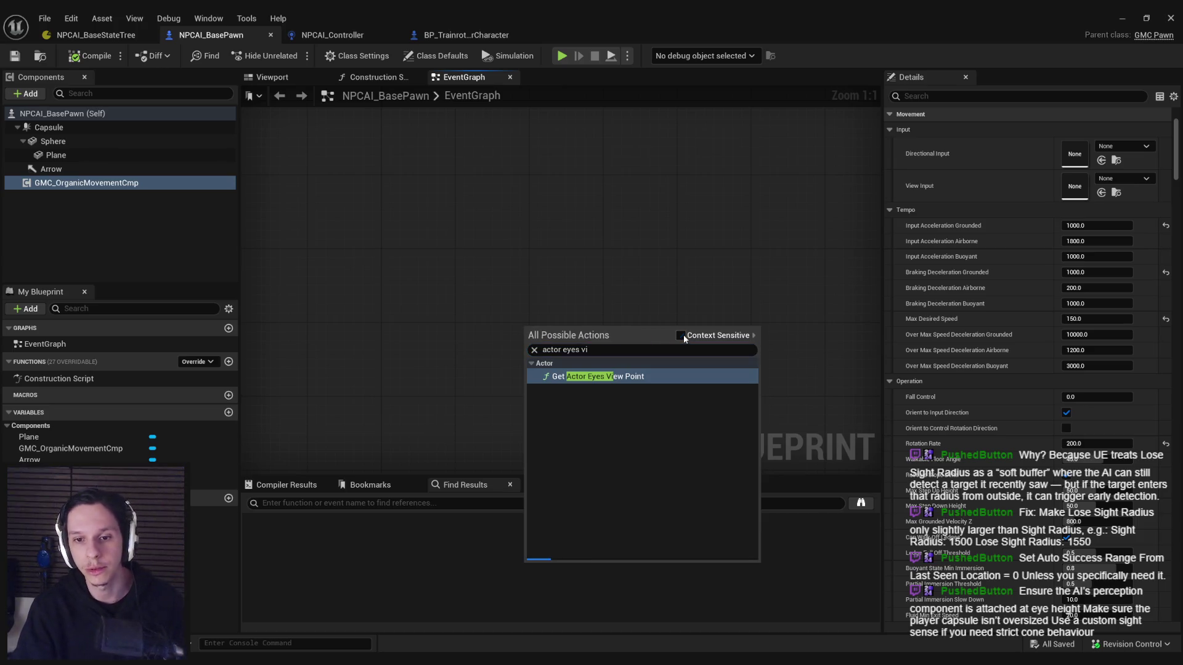
left_click(598, 376)
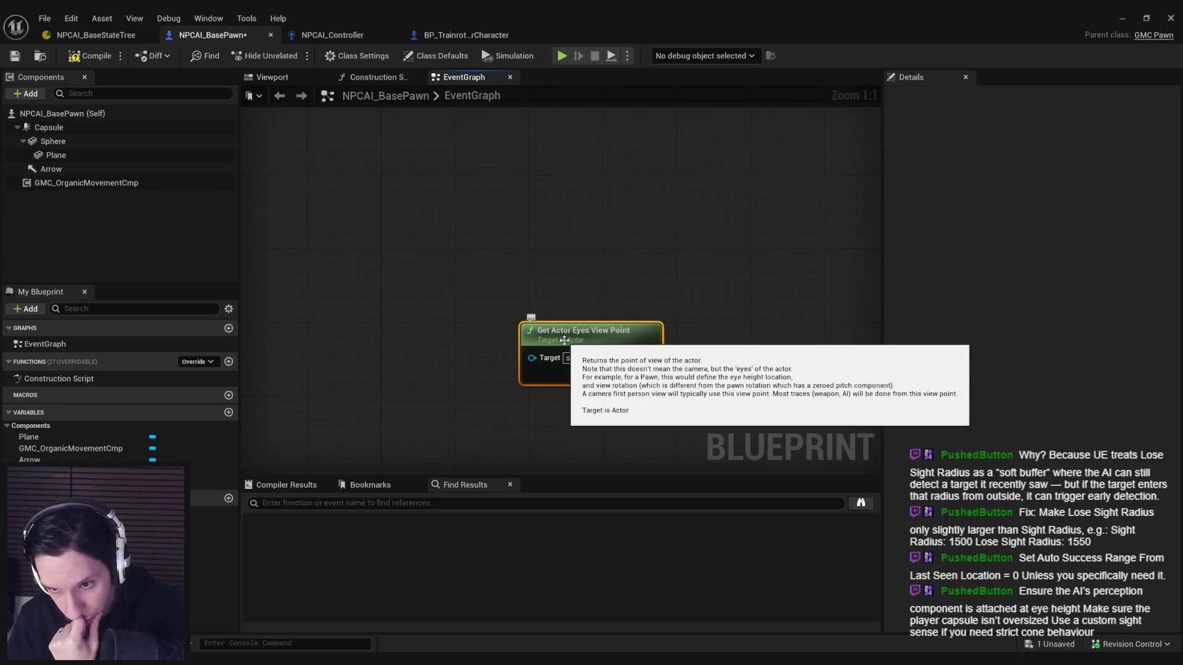
Step: Open the Get Actor Eyes View Point node's C++ source in Rider
left_click(492, 196)
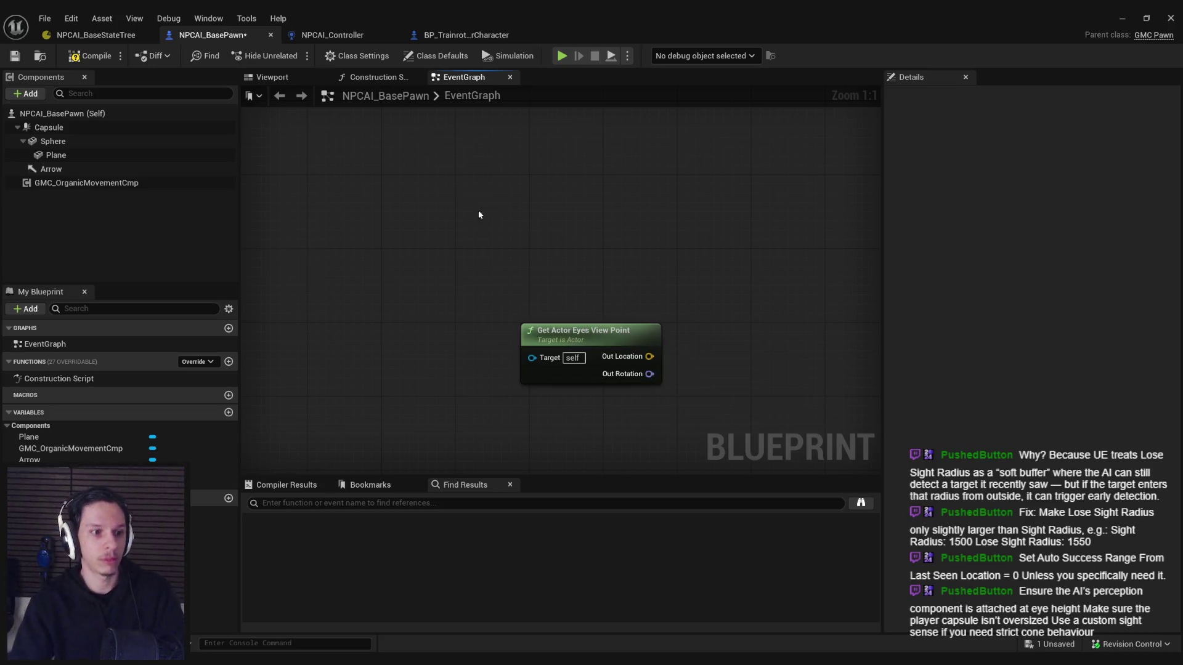
left_click(599, 336)
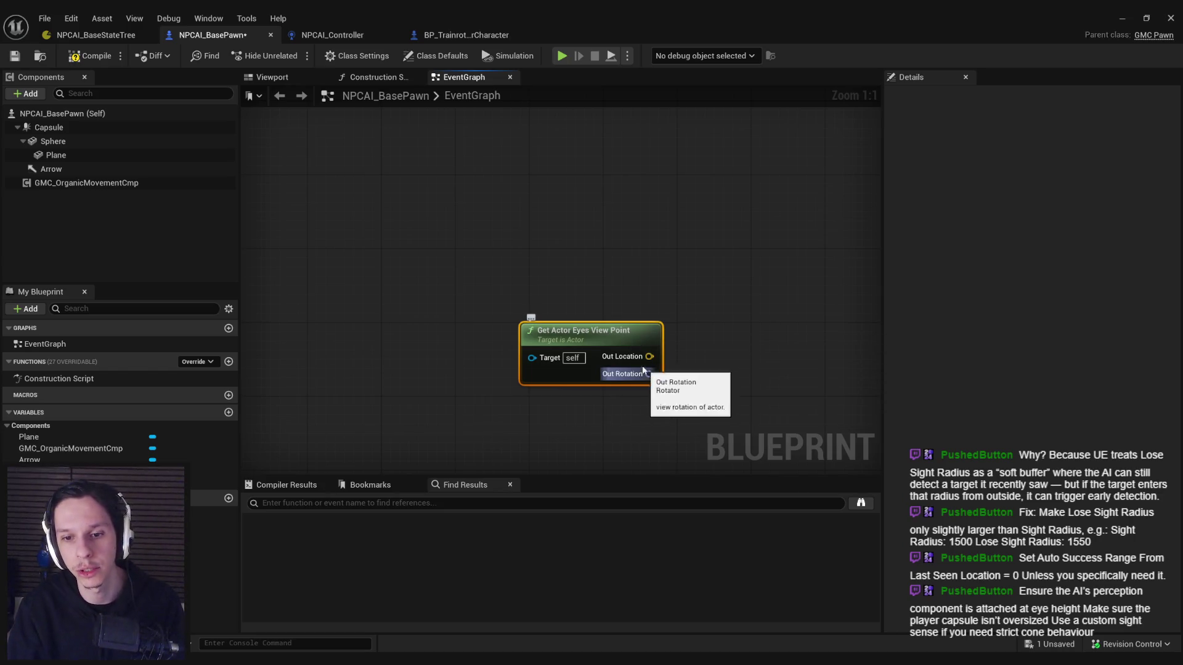
double_click(644, 327)
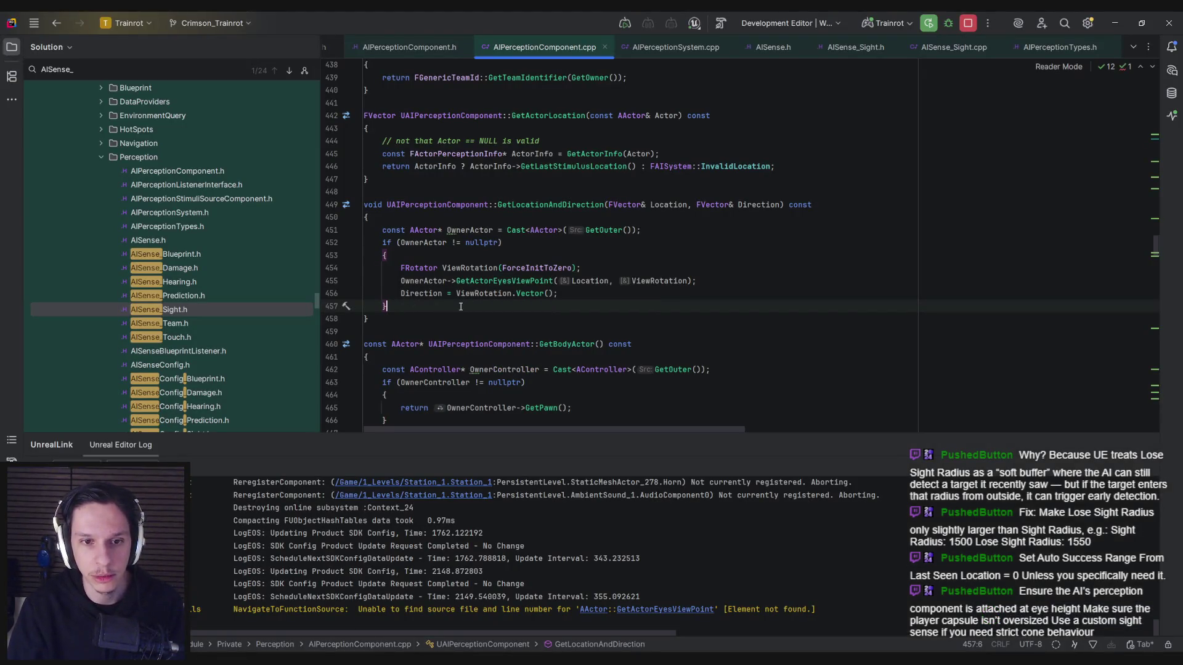
Step: Read the ForceInitToZero documentation, then return to the Unreal Blueprint editor
mouse_move(515, 267)
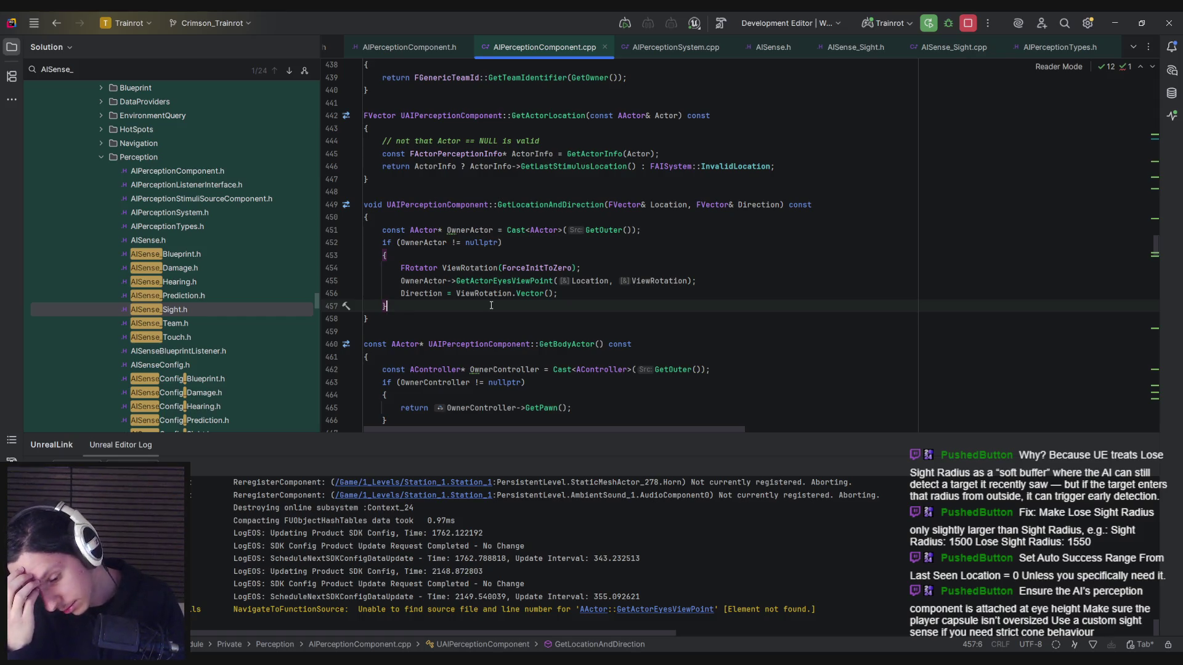
key("alt+Tab")
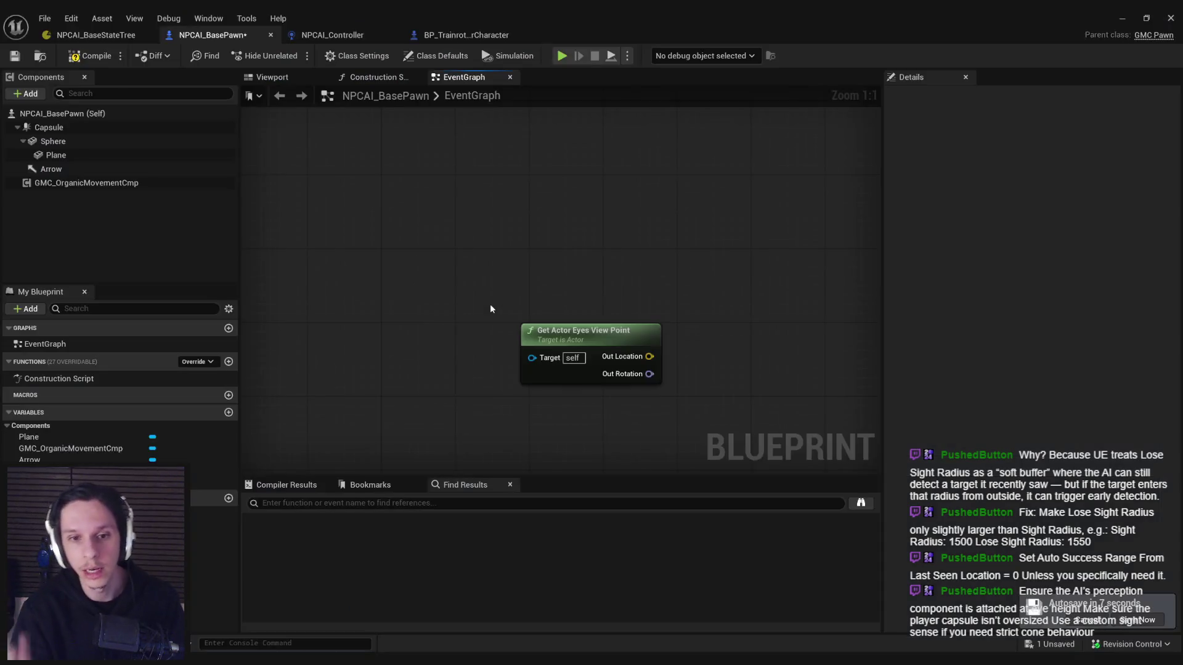
Step: Start a play session and enable the ToggleDebugCamera free camera
left_click(1122, 18)
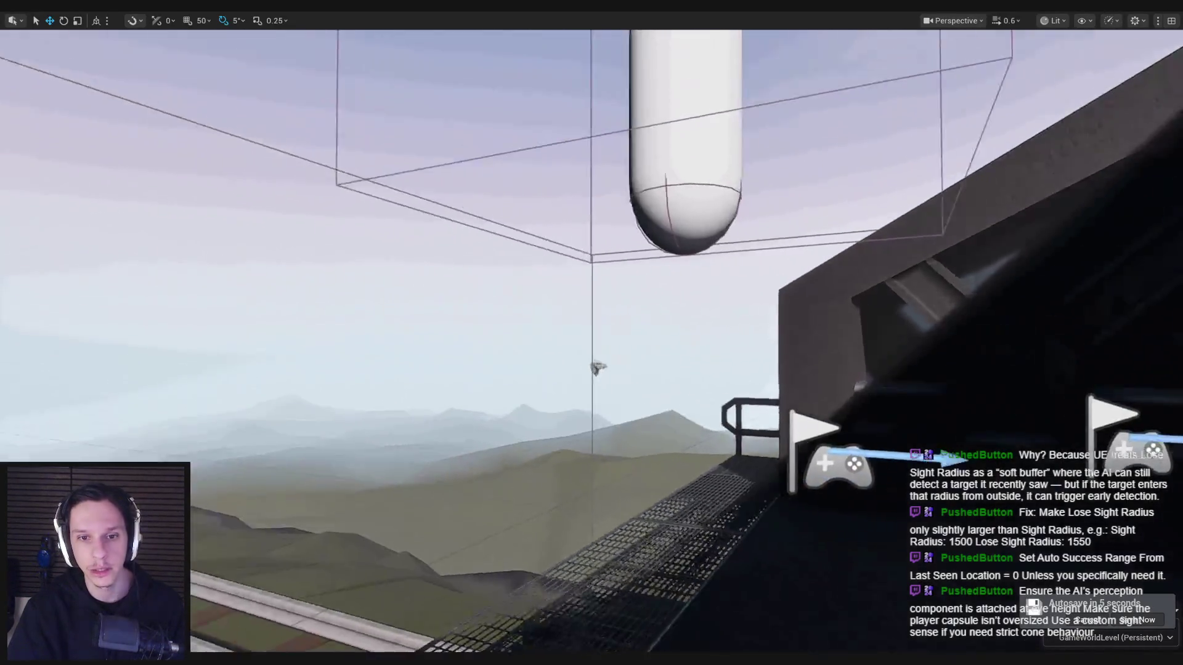
key("alt+p")
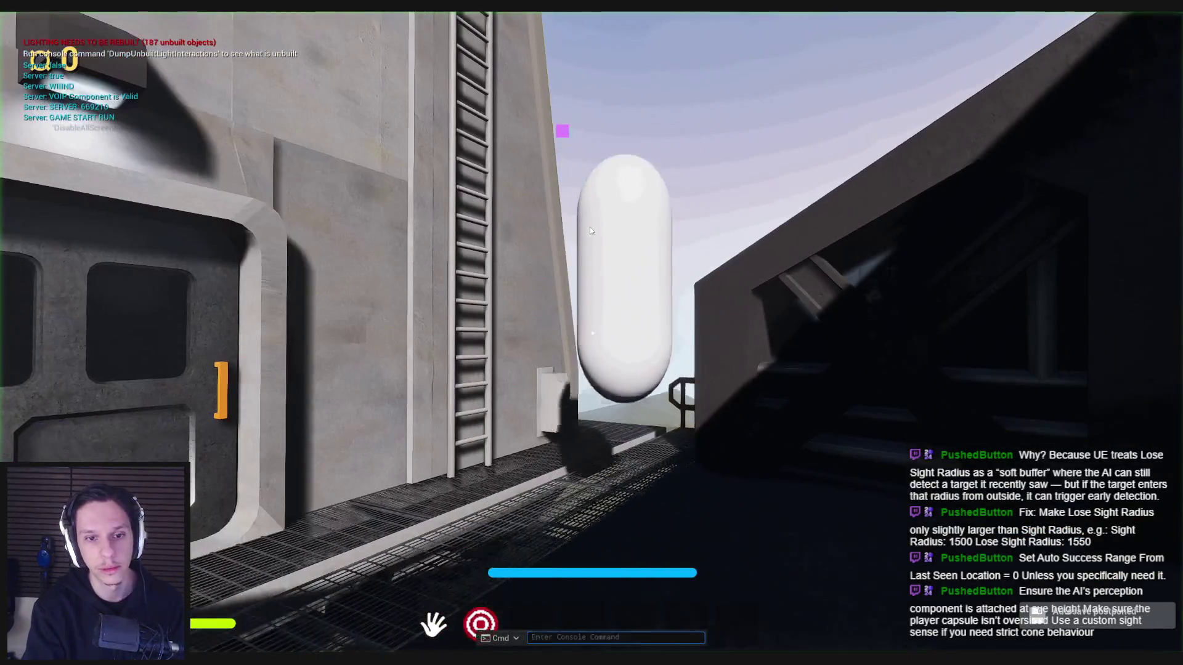
type("ToggleDebugCamera")
key("Return")
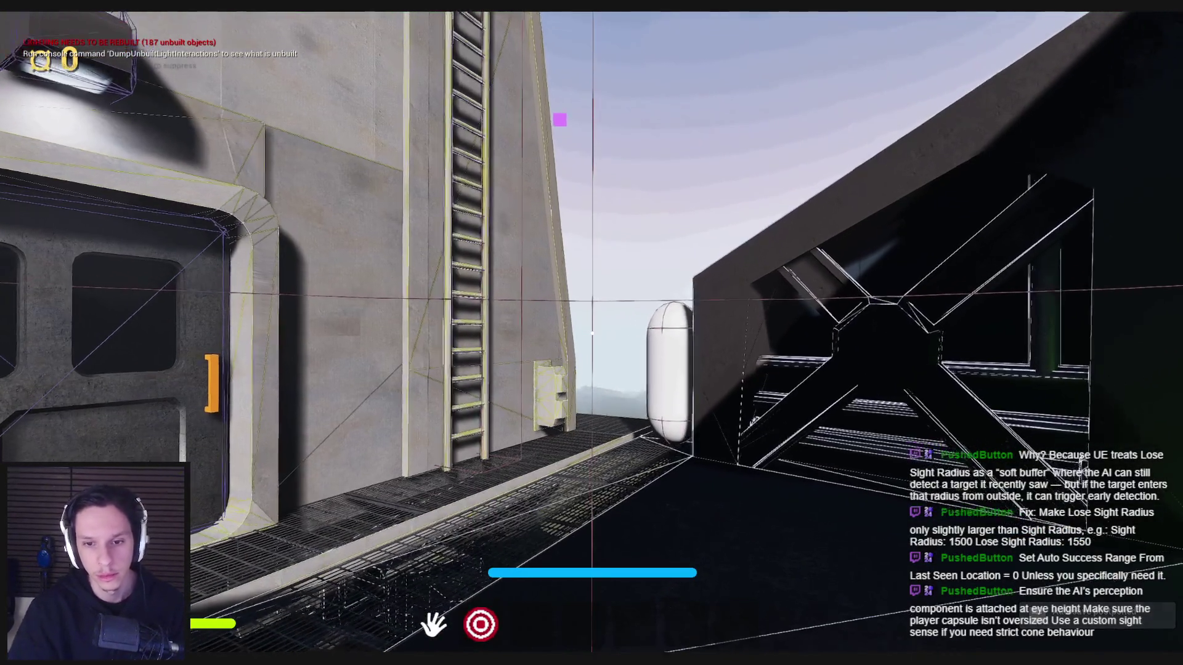
Step: Fly the debug camera around the NPC capsule, end play, and switch to Rider
key("w")
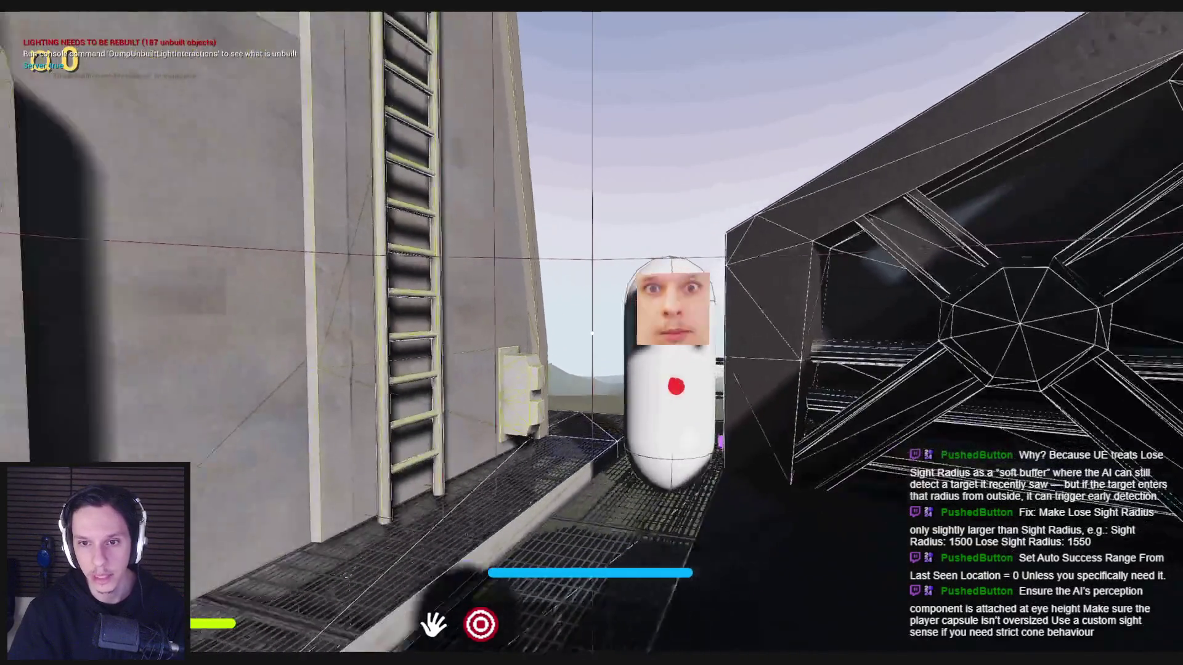
key("s")
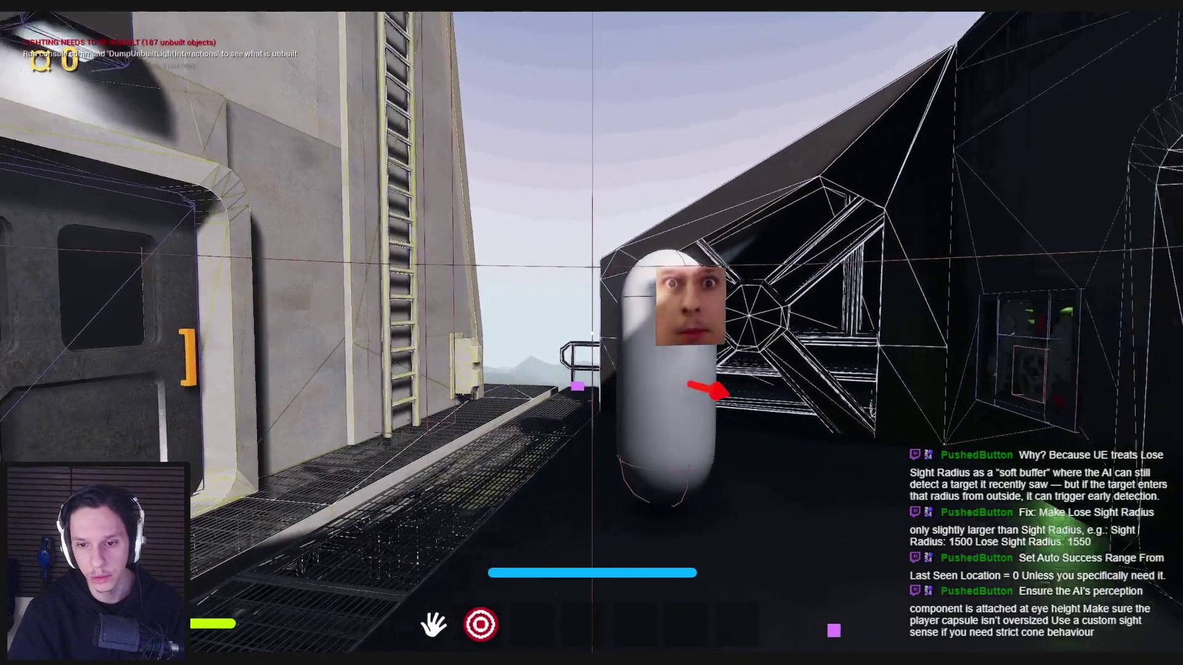
key("d")
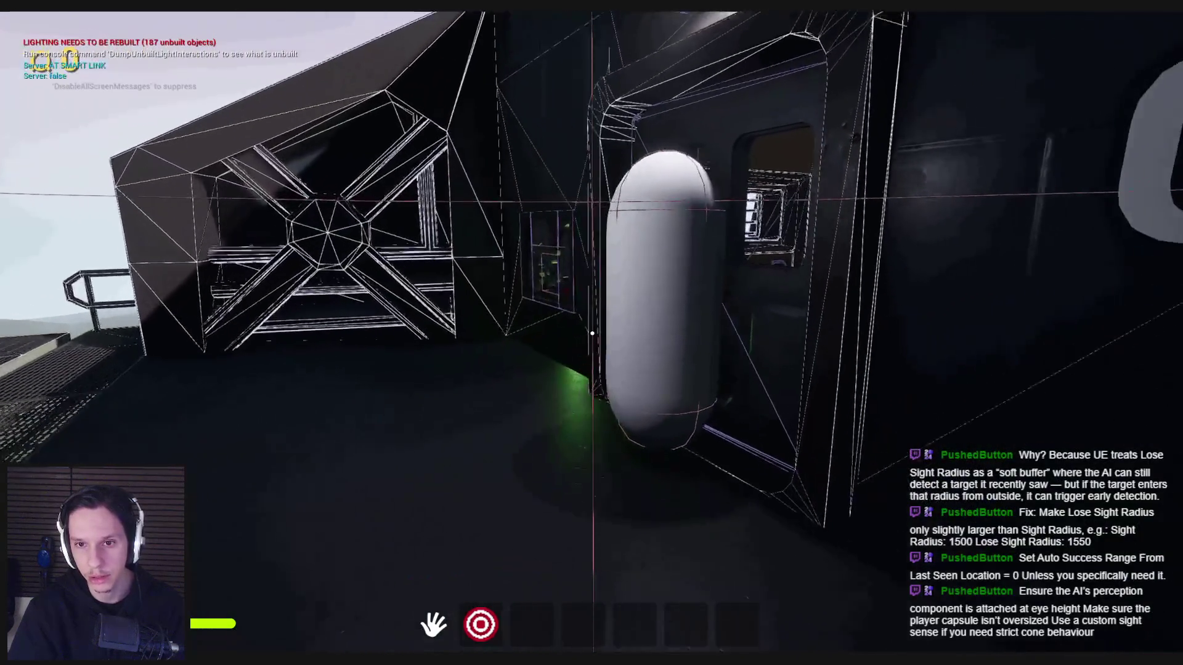
key("Escape")
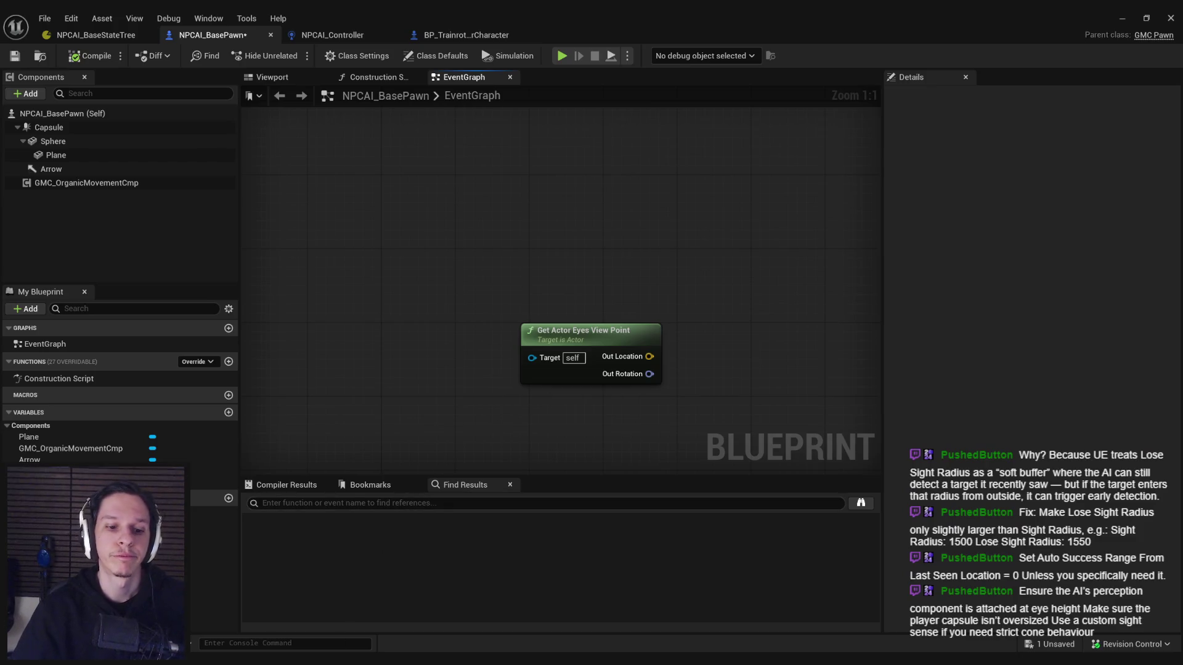
key("alt+Tab")
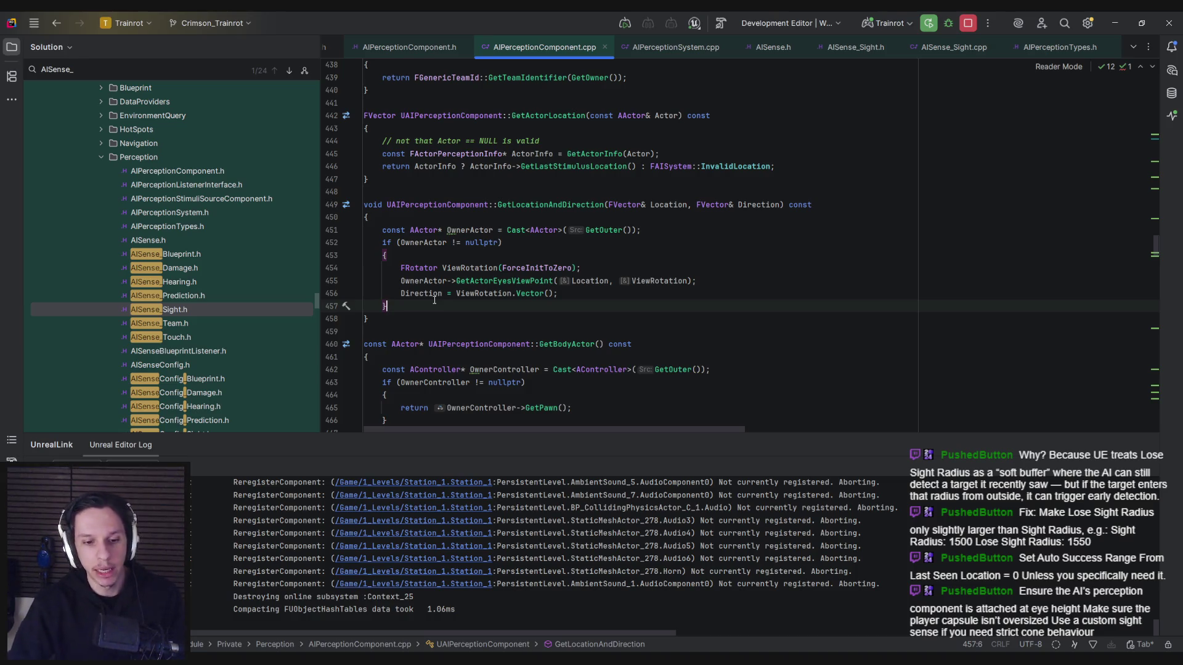
key("alt+Tab")
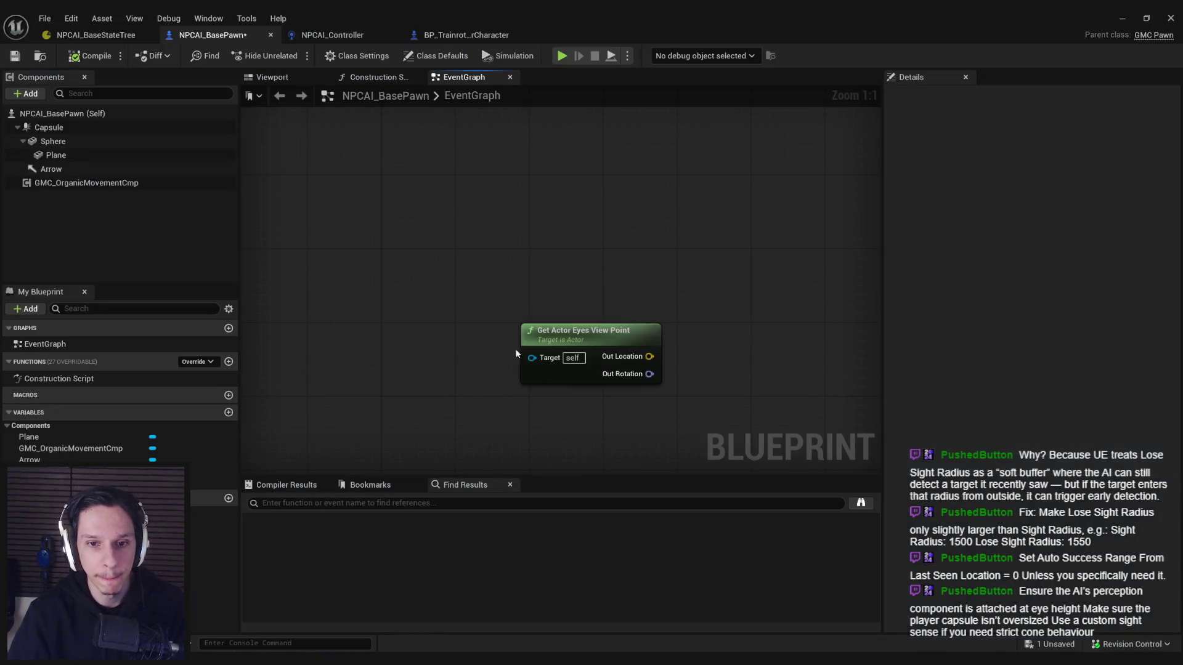
right_click(452, 253)
type("view rotation")
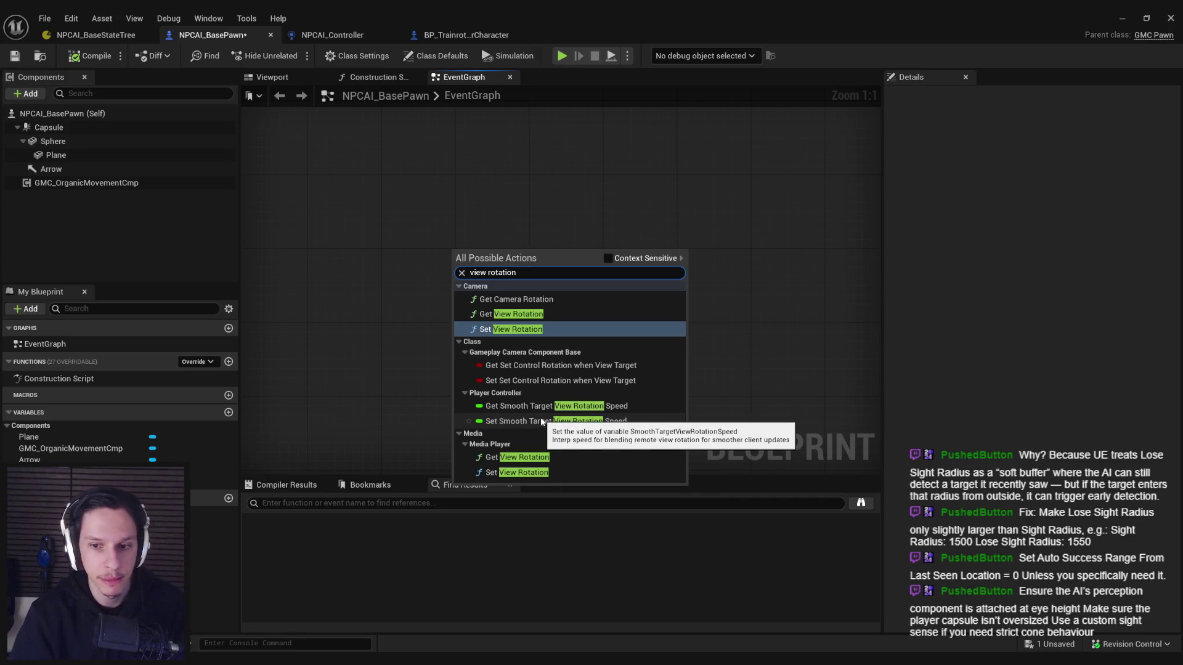
left_click(436, 55)
left_click(929, 96)
type("view")
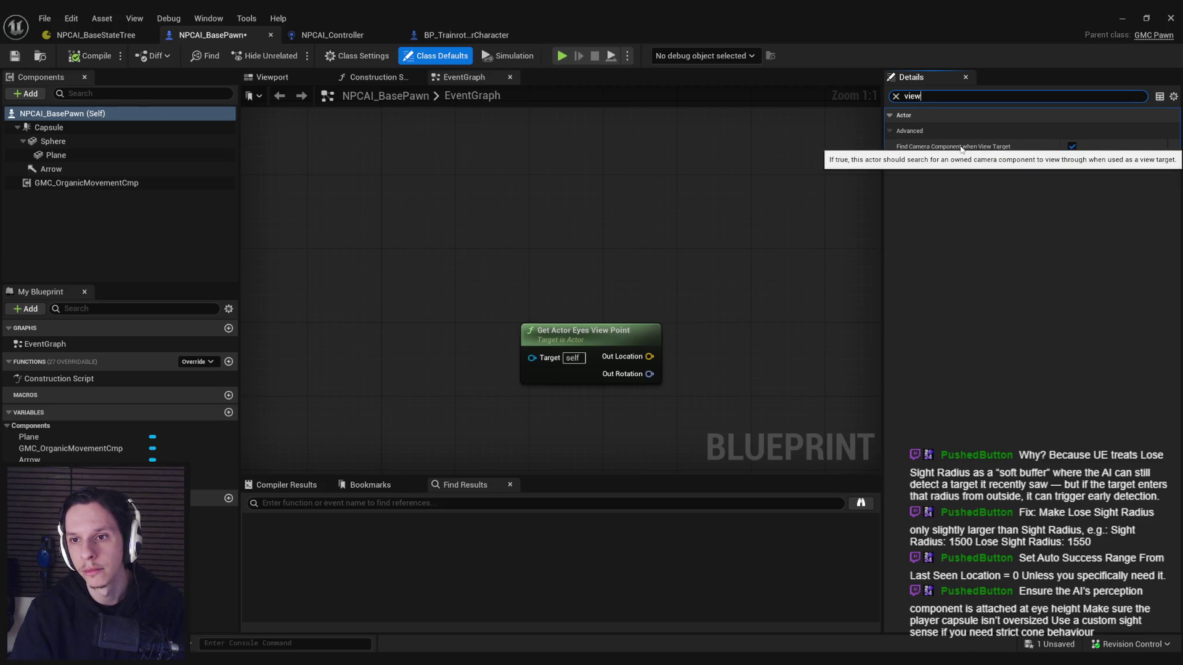
left_click(896, 96)
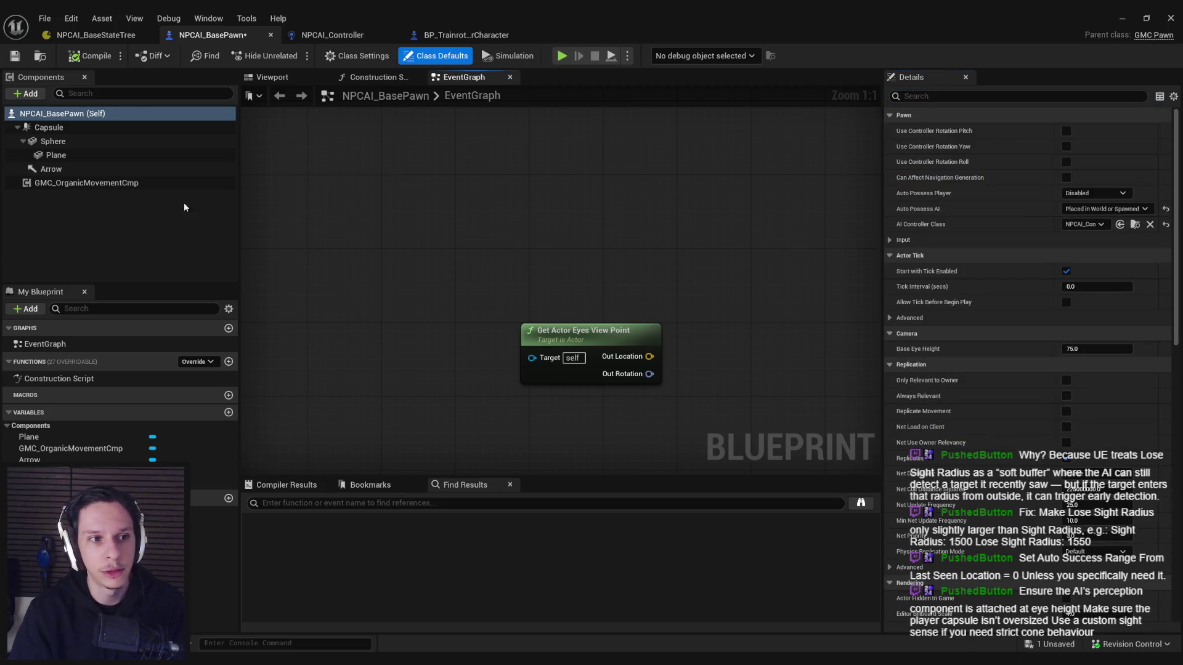
key("alt+Tab")
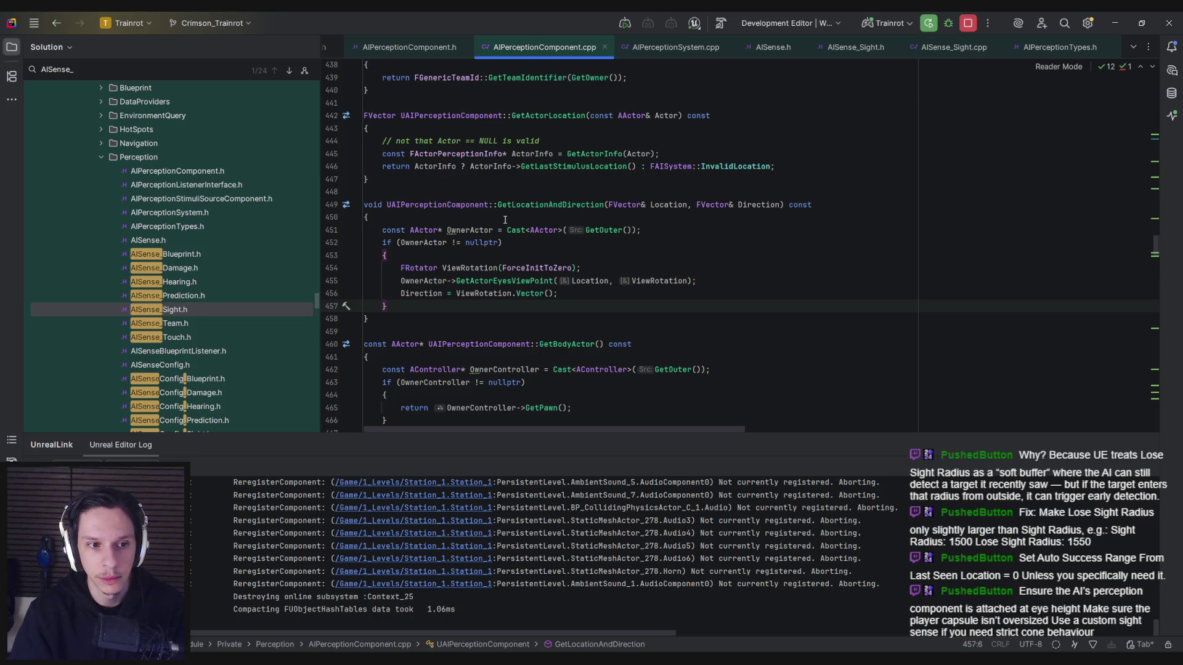
Step: Highlight GetLocationAndDirection's body and its ViewRotation.Vector() usage, then go back to Unreal
left_click_drag(395, 318, 356, 195)
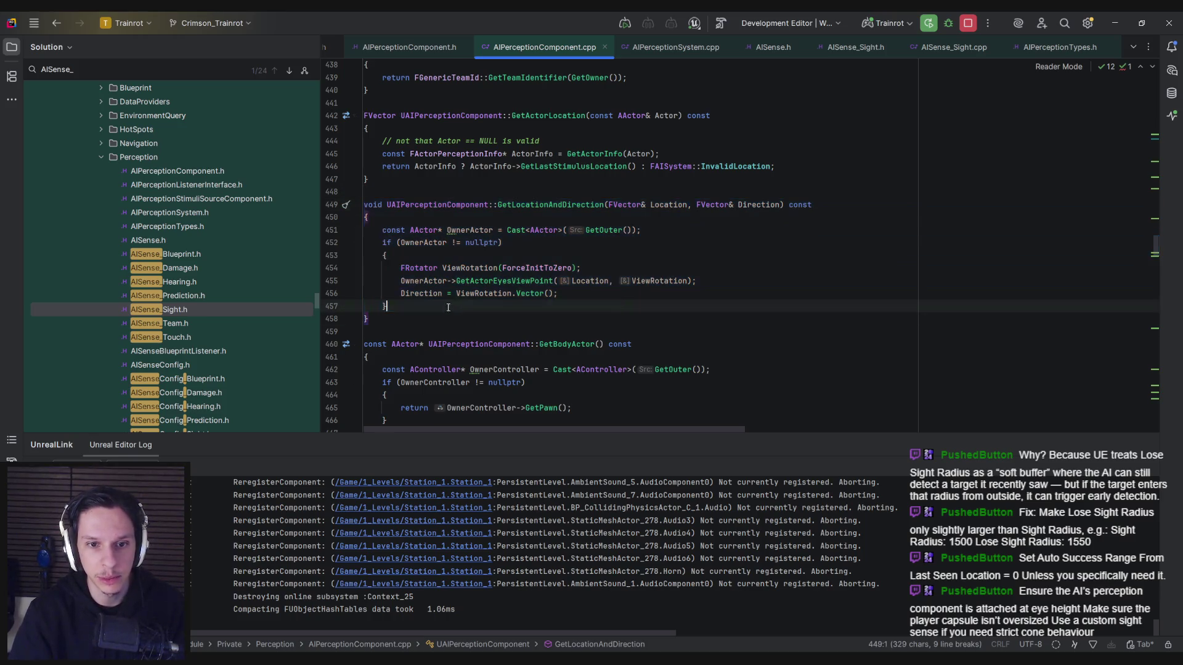
left_click_drag(559, 294, 453, 294)
left_click(456, 294)
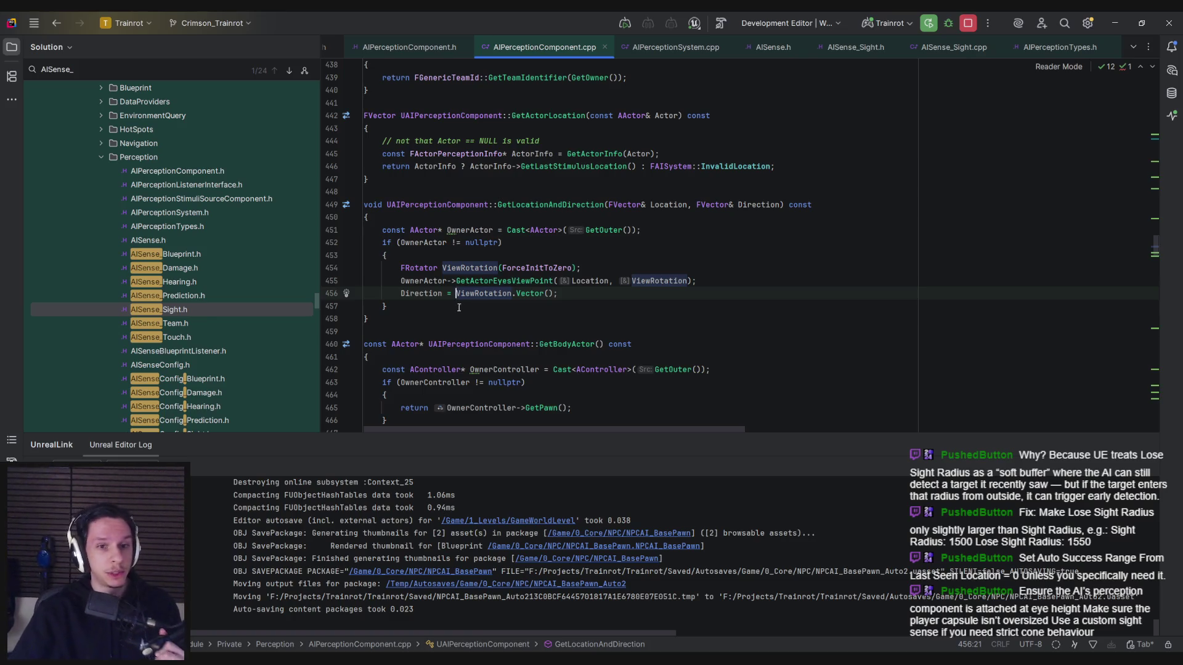
key("alt+Tab")
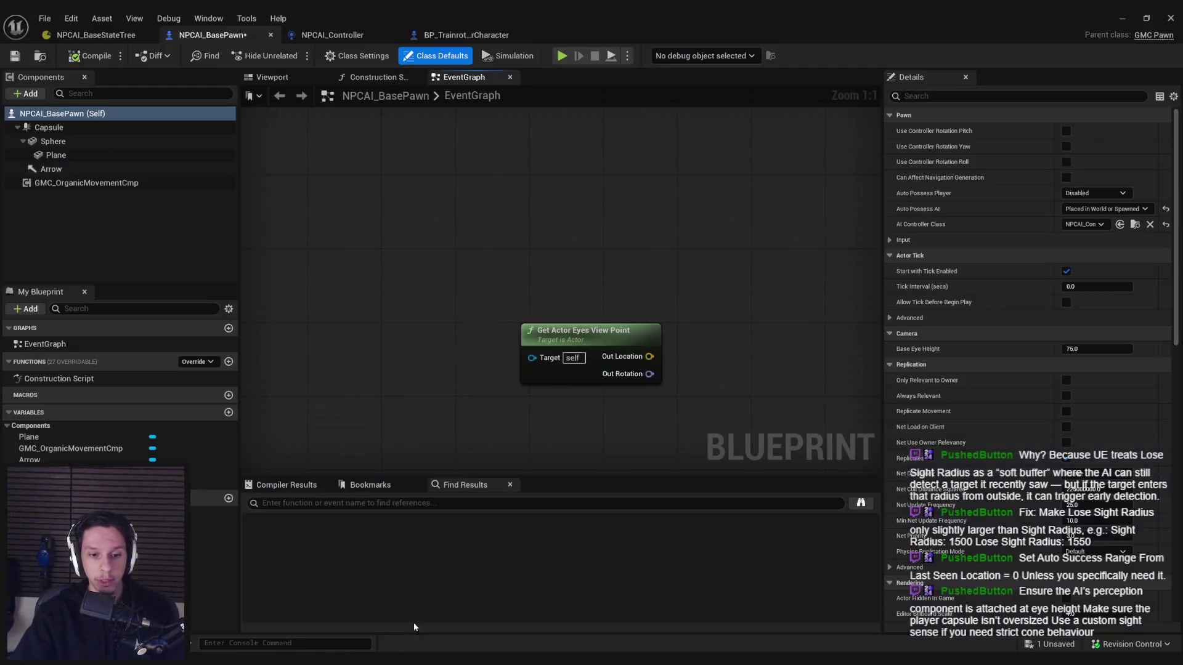
Step: Remove the Get Actor Eyes View Point node, save NPCAI_BasePawn, and switch to NPCAI_Controller
key("ctrl+z")
key("ctrl+s")
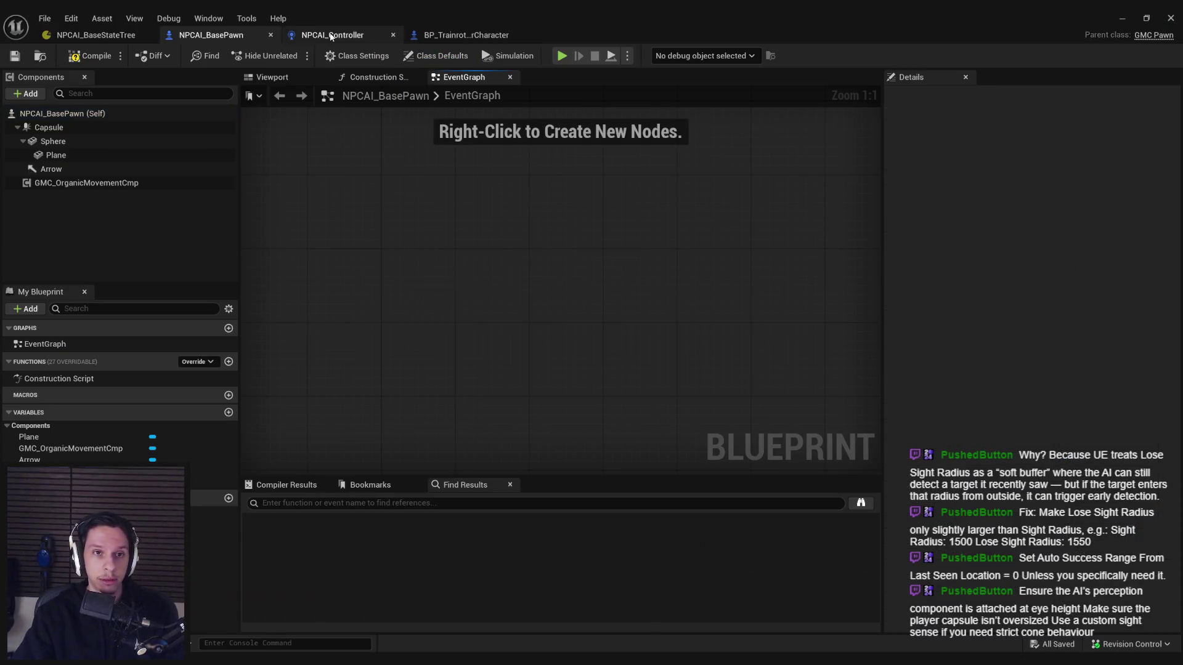
left_click(330, 35)
scroll(367, 272, "up", 2)
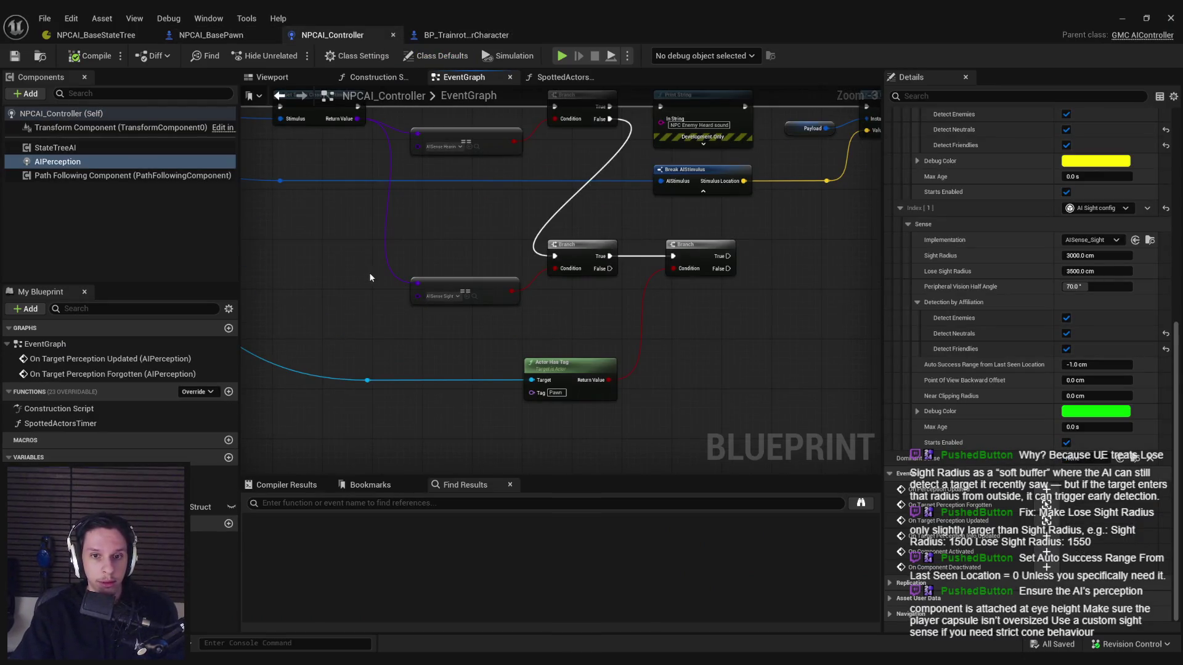
scroll(629, 343, "down", 1)
Step: Review the Actor Has Tag, Break AIStimulus and Branch nodes, then save NPCAI_Controller
mouse_move(678, 409)
left_mouse_down()
mouse_move(590, 377)
mouse_move(641, 365)
mouse_move(641, 346)
left_mouse_up()
left_click(484, 247)
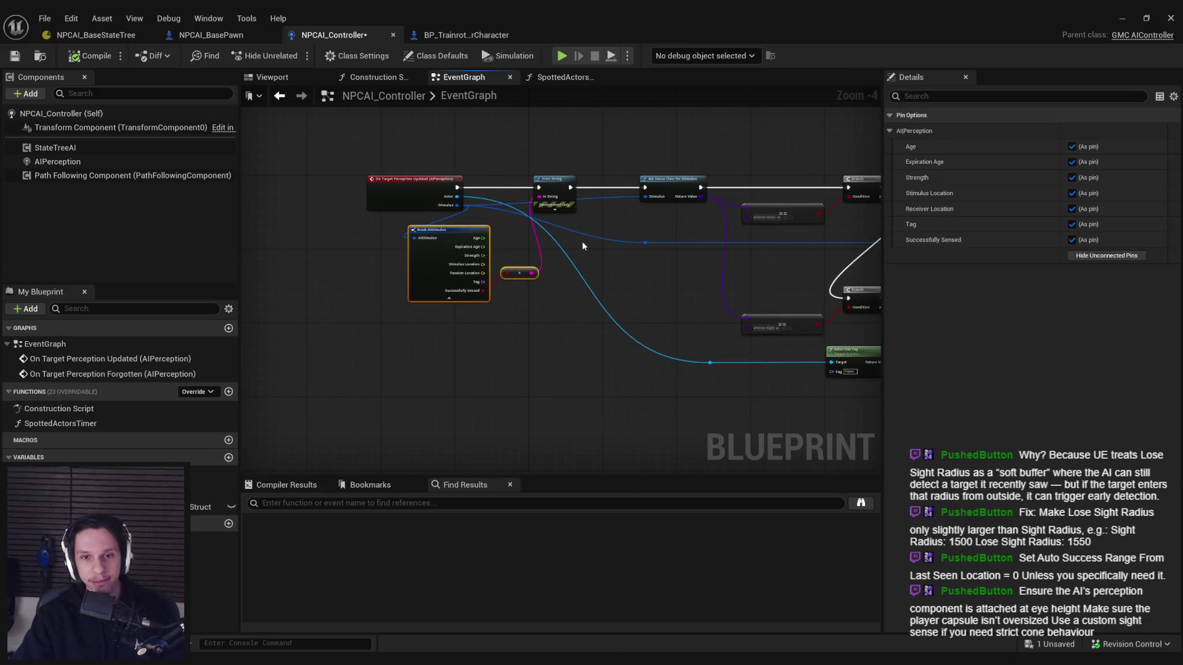
left_click(548, 392)
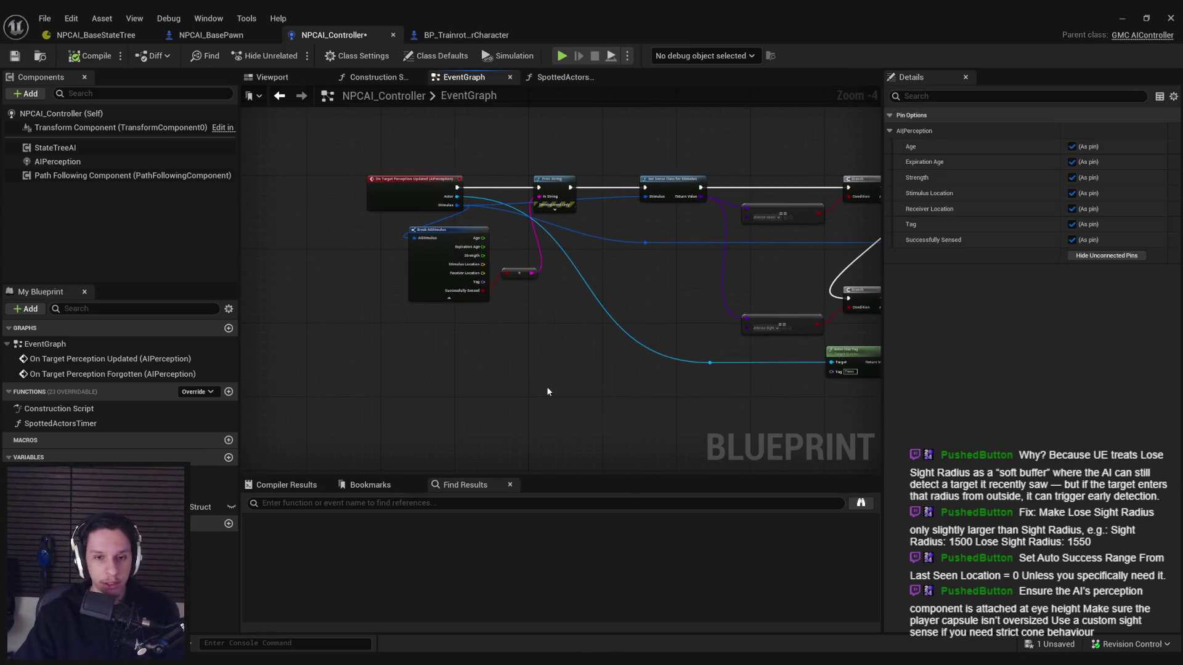
scroll(519, 350, "up", 3)
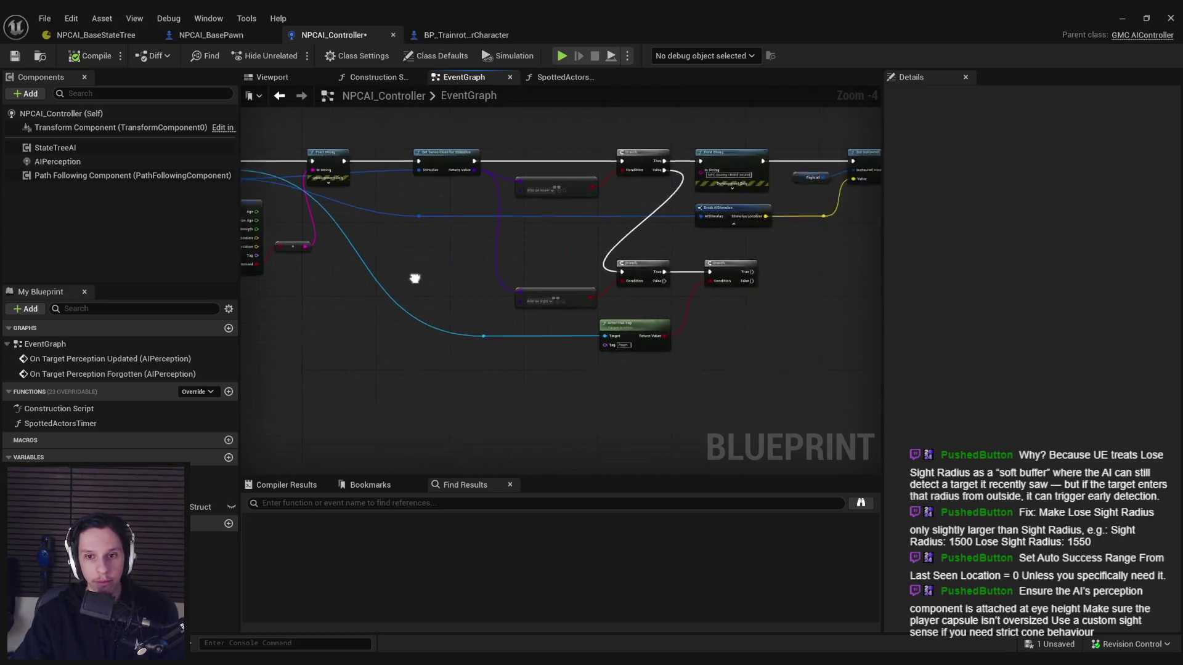
left_click_drag(583, 294, 711, 325)
scroll(711, 325, "down", 1)
key("ctrl+s")
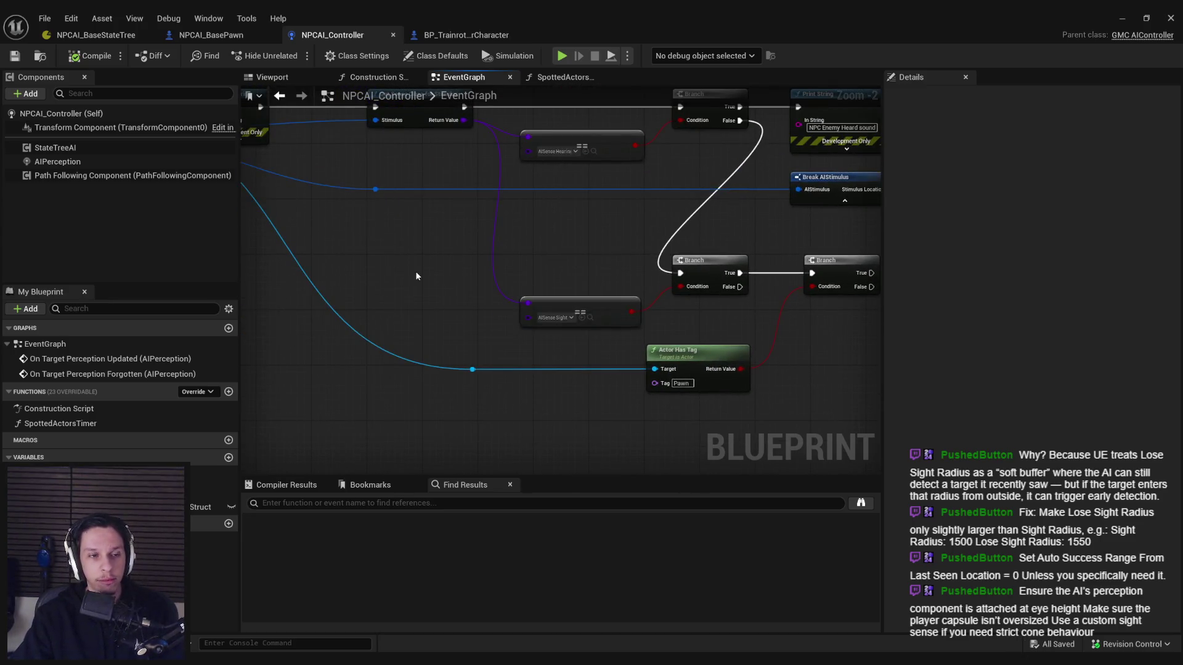
Step: Minimize the Blueprint window and fly the level camera outdoors to the capsule
left_click(467, 38)
left_click(1122, 18)
mouse_move(879, 109)
left_mouse_down()
mouse_move(838, 295)
mouse_move(814, 342)
mouse_move(826, 300)
left_mouse_up()
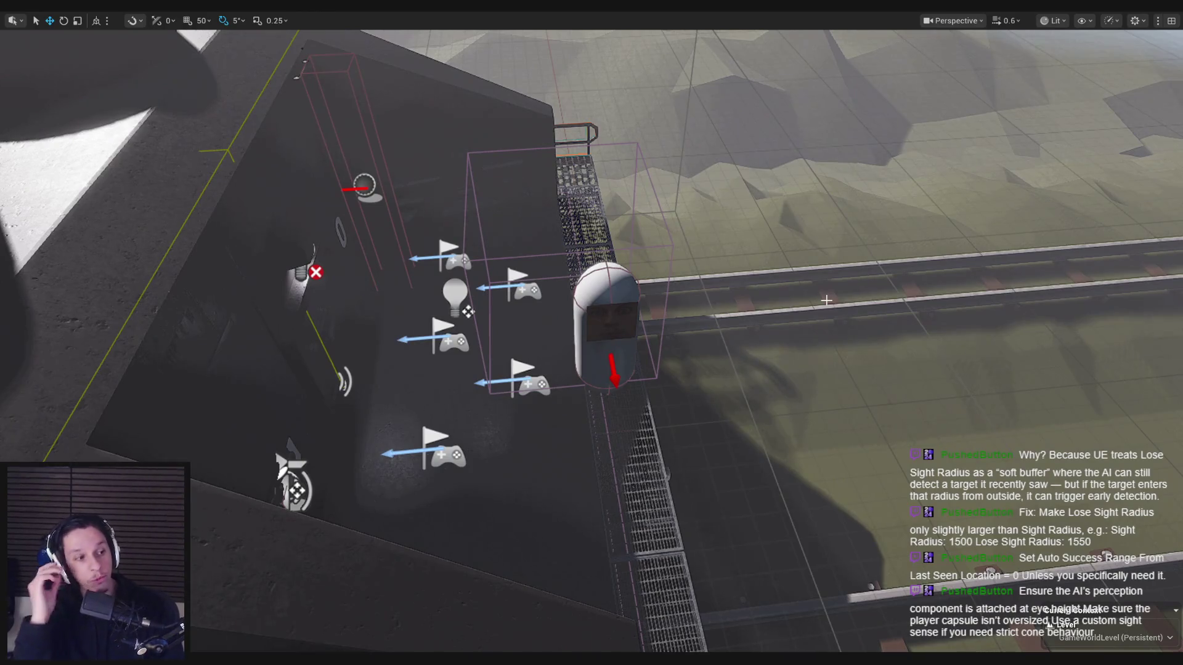
Step: Capture the capsule area and sketch red arrows from the capsule toward the flag
scroll(827, 300, "down", 2)
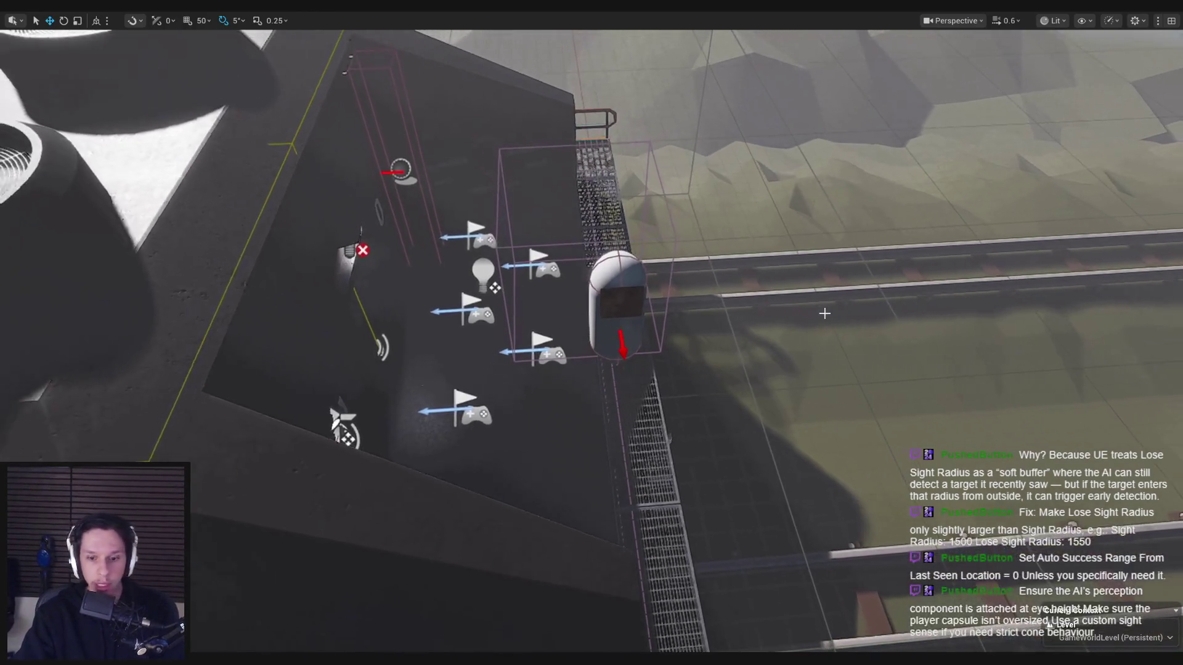
key("Print")
mouse_move(376, 158)
left_mouse_down()
mouse_move(840, 483)
mouse_move(945, 540)
left_mouse_up()
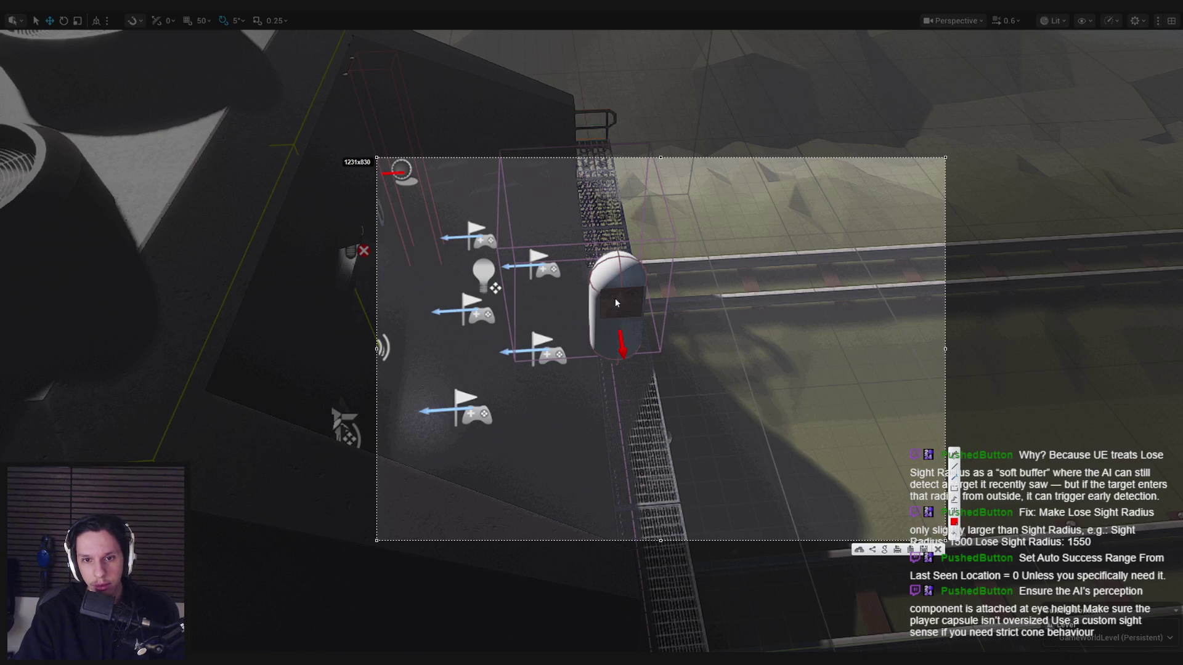
left_click_drag(616, 303, 552, 262)
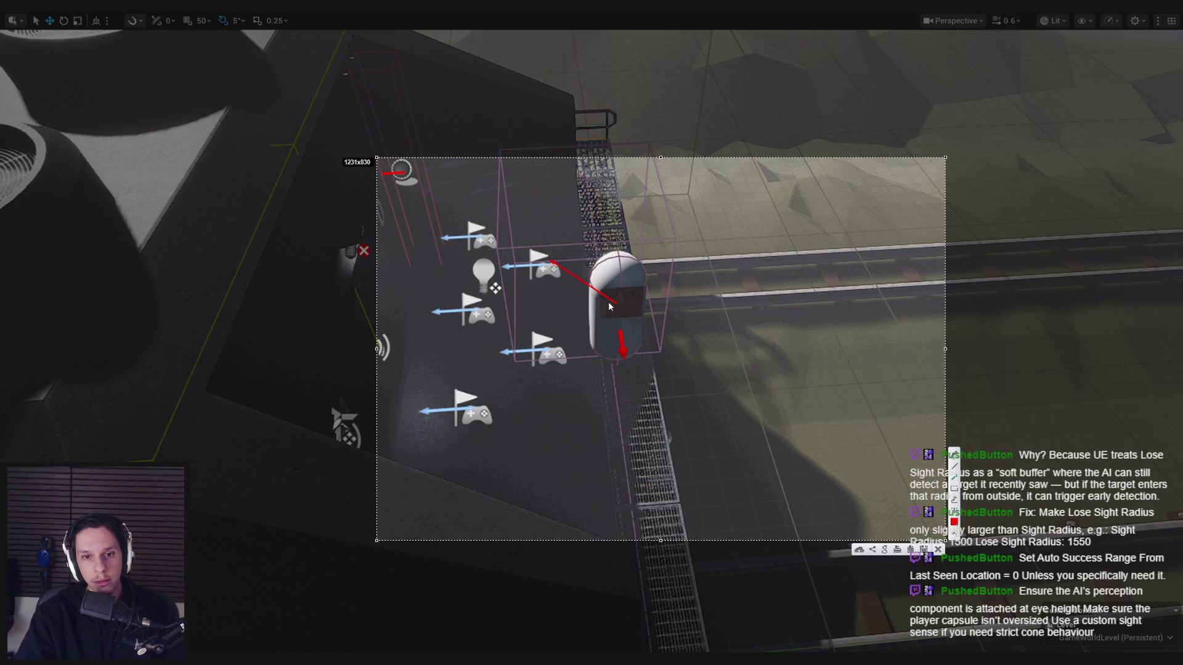
mouse_move(634, 374)
left_mouse_down()
mouse_move(613, 379)
mouse_move(540, 337)
left_mouse_up()
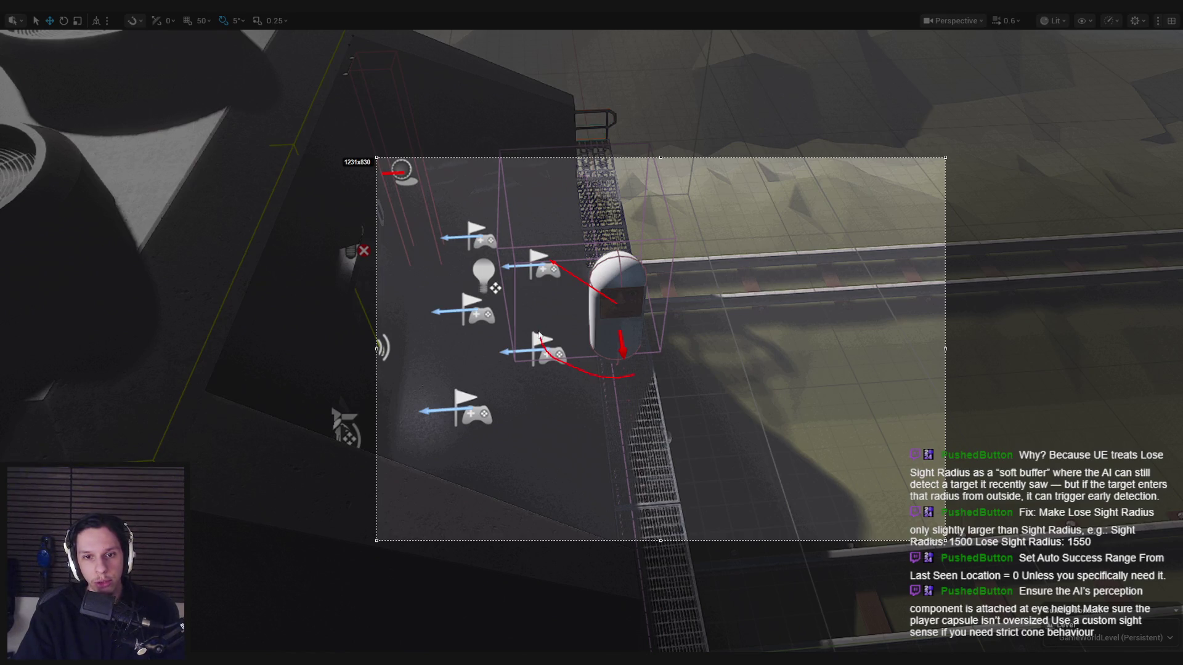
left_click_drag(547, 284, 544, 283)
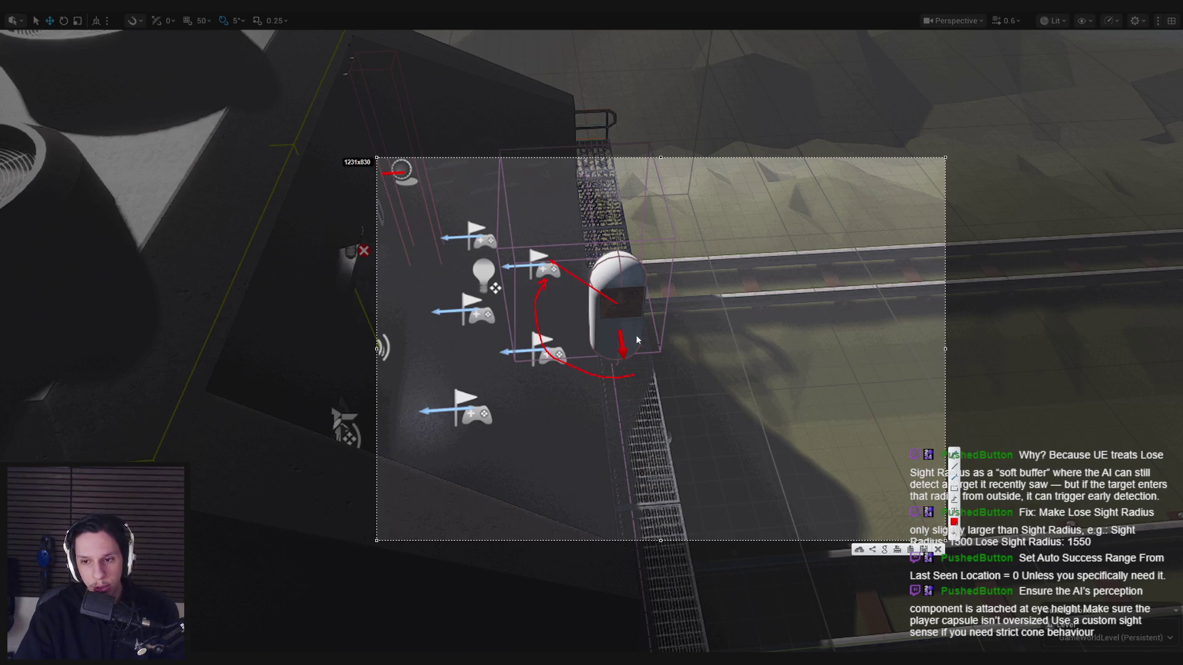
left_click_drag(618, 302, 551, 253)
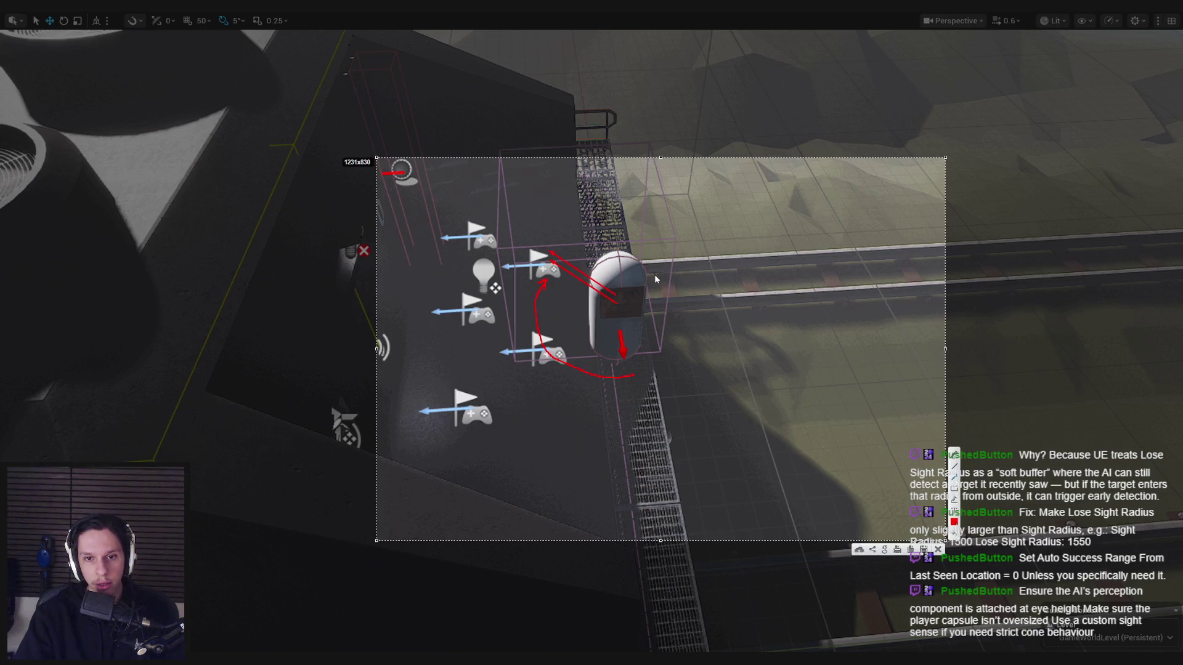
mouse_move(454, 163)
left_mouse_down()
mouse_move(449, 203)
mouse_move(459, 154)
mouse_move(457, 172)
left_mouse_up()
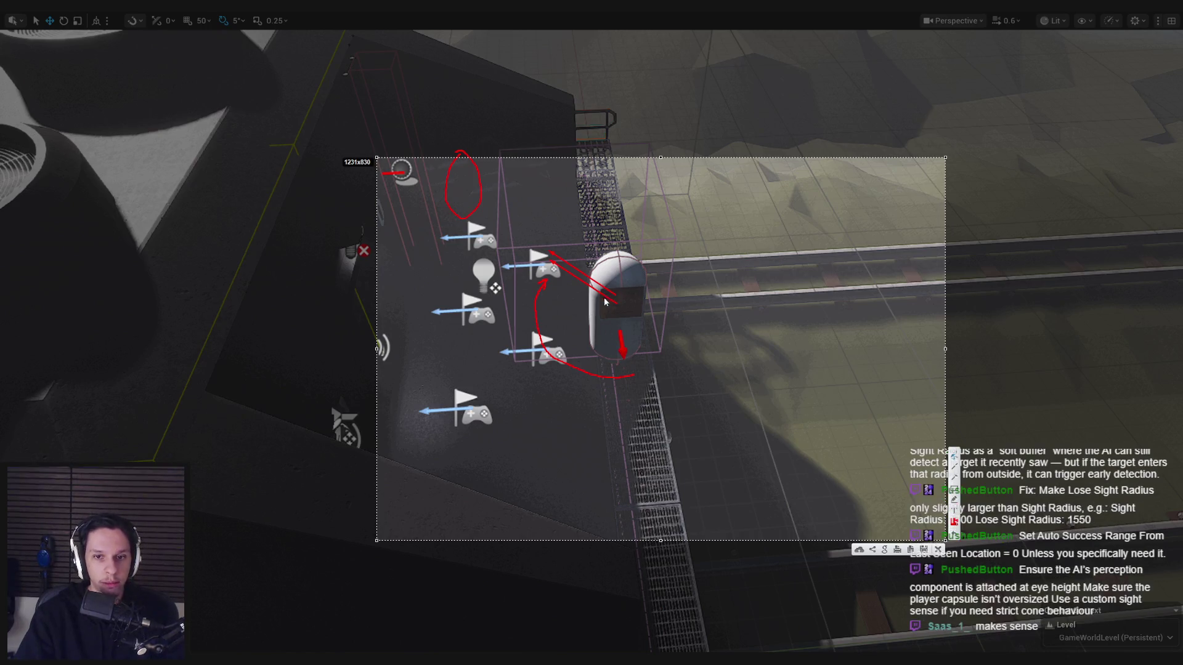
left_click_drag(625, 305, 628, 314)
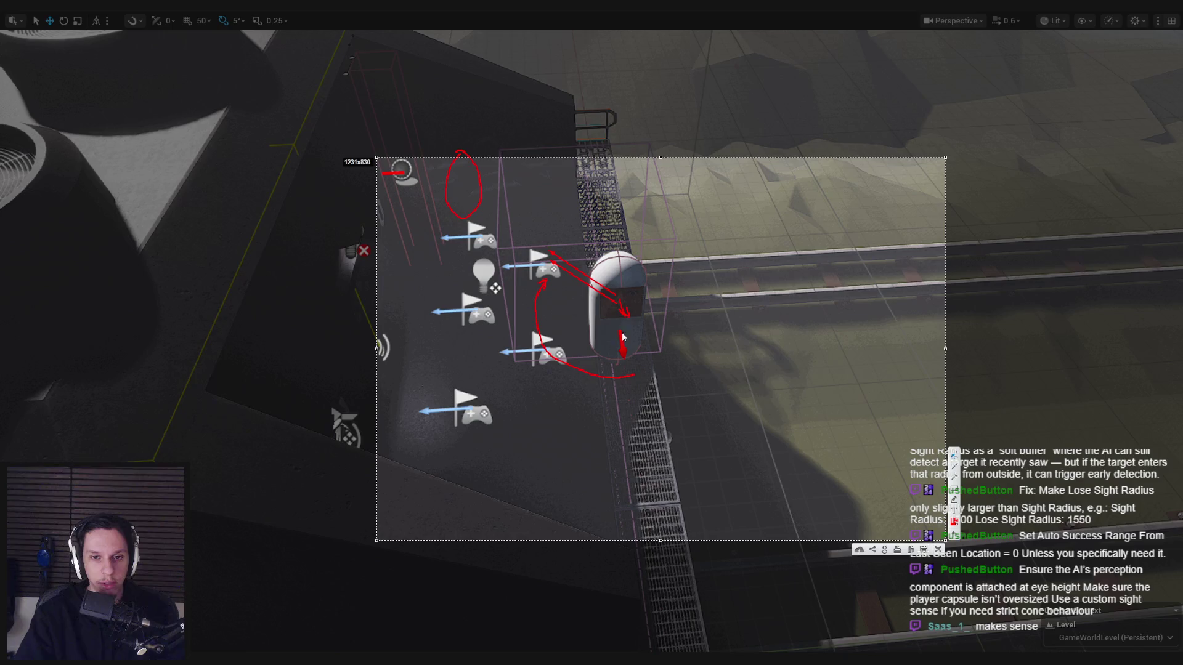
Step: Close the sketch overlay and bring up BP_TrainrotPlayerCharacter
key("Return")
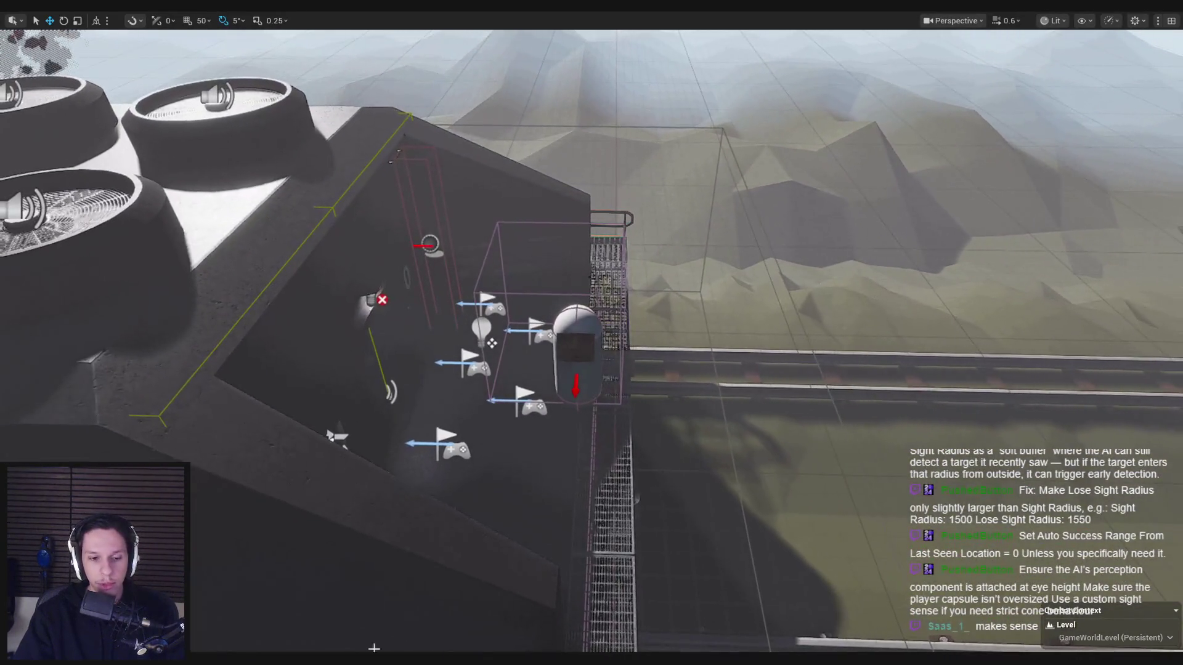
left_click(296, 598)
scroll(493, 396, "down", 1)
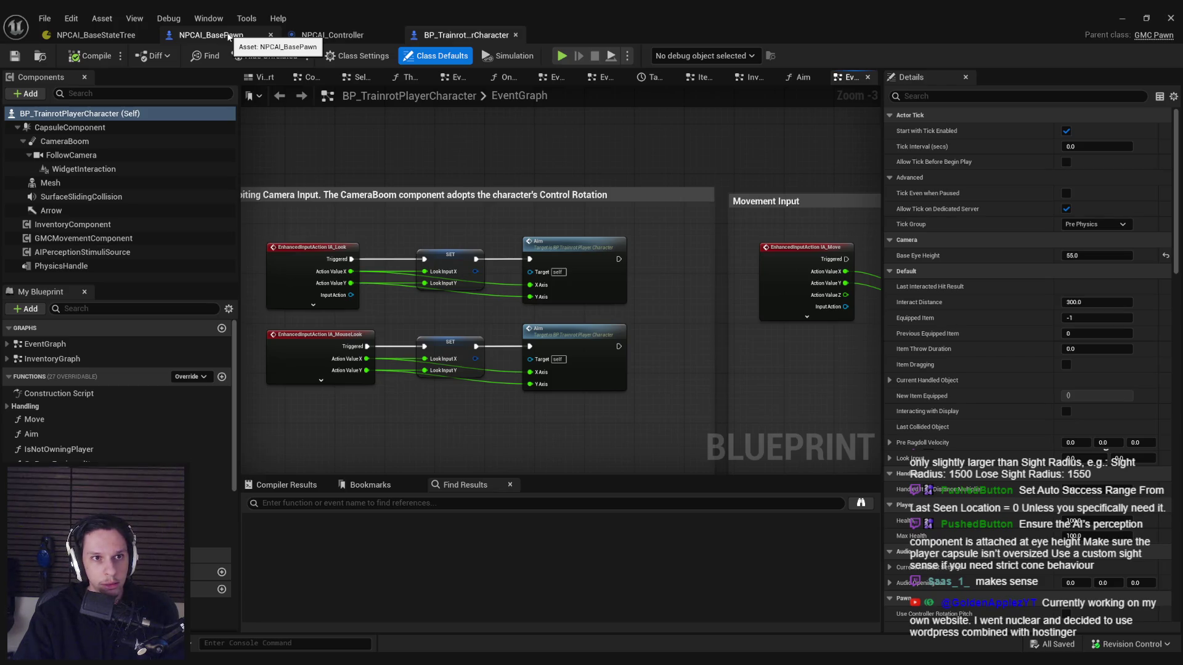
Step: Switch to the NPCAI_Controller Blueprint and bring its Branch and Break AIStimulus nodes into view
left_click(326, 36)
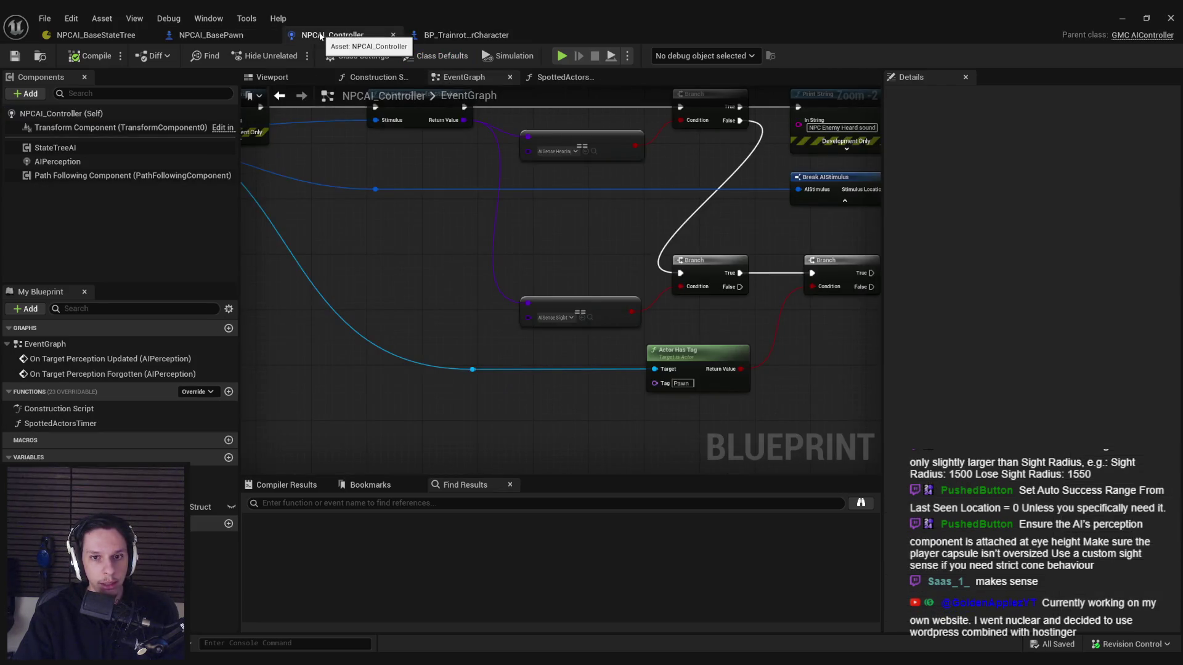
left_click_drag(382, 289, 461, 372)
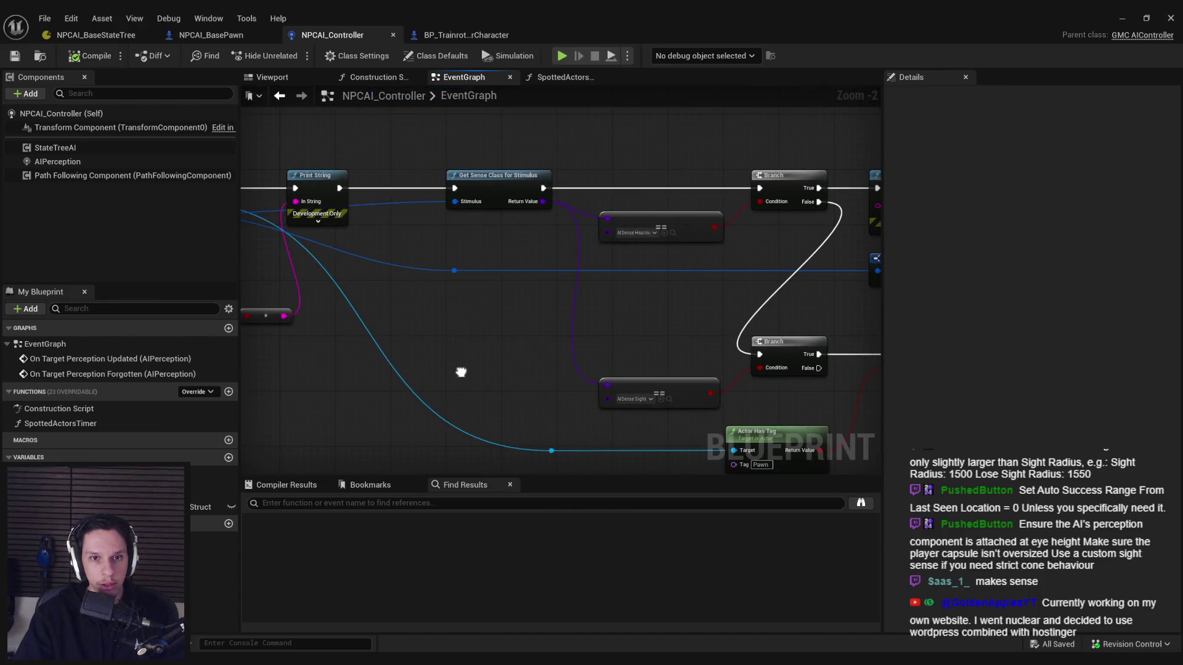
mouse_move(460, 372)
left_mouse_down()
mouse_move(427, 280)
mouse_move(501, 298)
left_mouse_up()
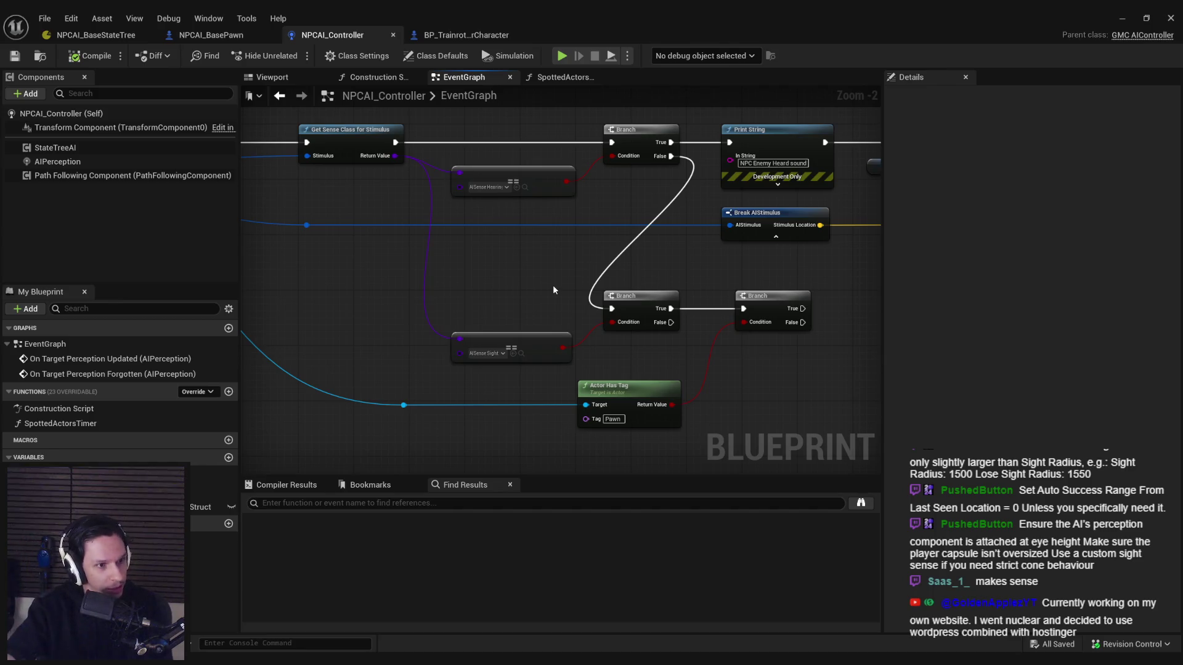
Step: Align the lower reroute point under the upper one and save the Blueprint
left_click_drag(417, 414, 296, 177)
key("shift+a")
left_click(346, 297)
left_click(15, 56)
Step: Bring the Branch and Actor Has Tag nodes into view and select the AIPerception component
left_click_drag(332, 301, 651, 310)
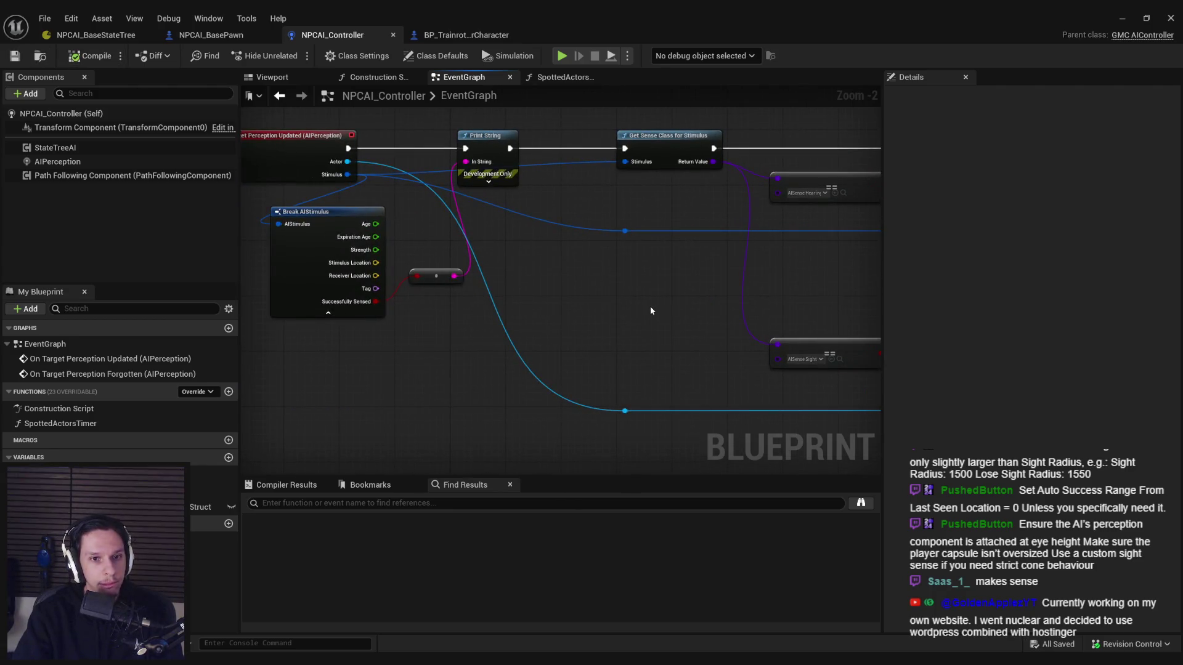
left_click_drag(650, 310, 584, 310)
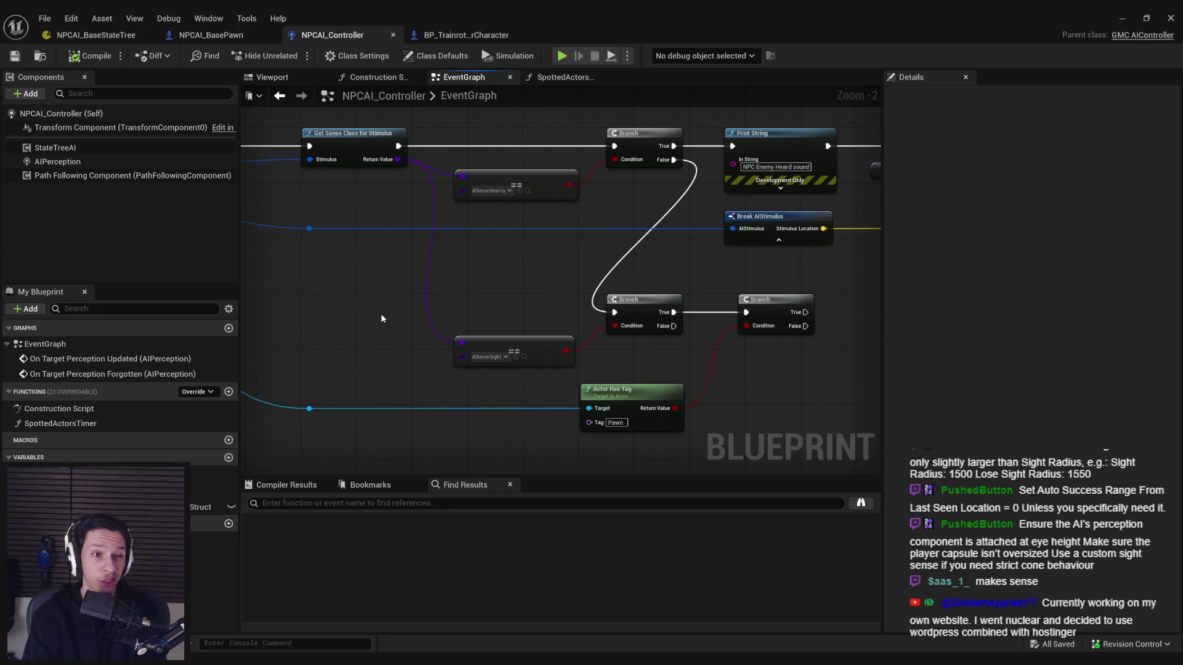
left_click(126, 164)
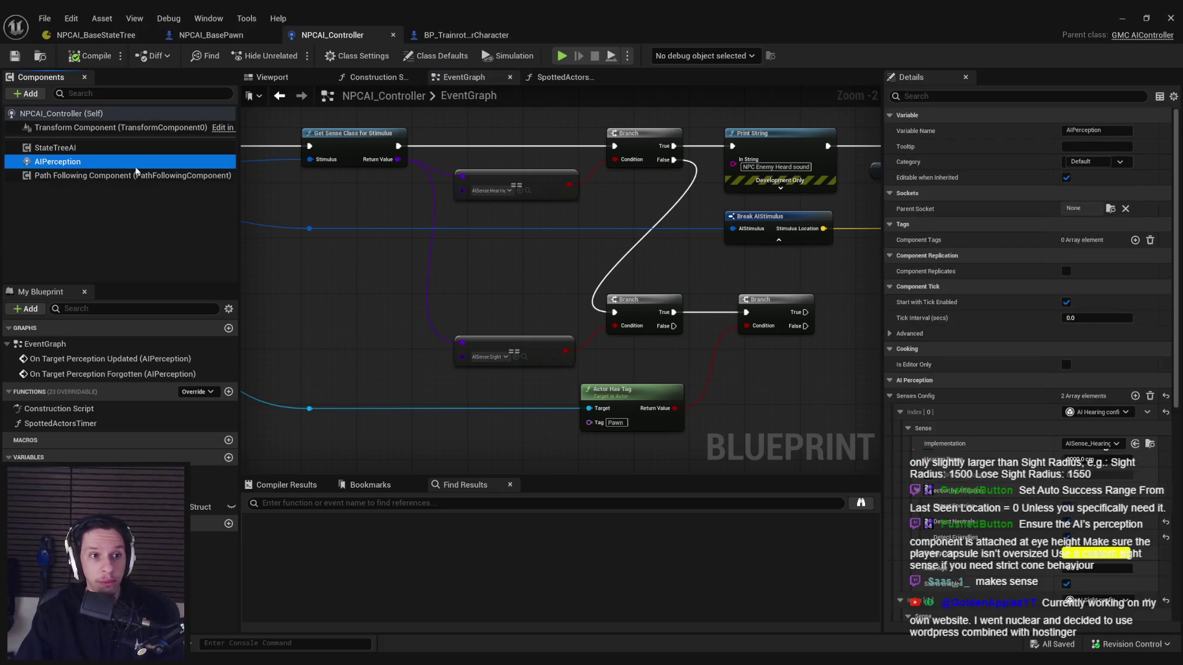
Step: Scroll AIPerception's Details to Senses Config, then compile and save NPCAI_Controller
scroll(1098, 431, "down", 5)
scroll(1097, 468, "down", 3)
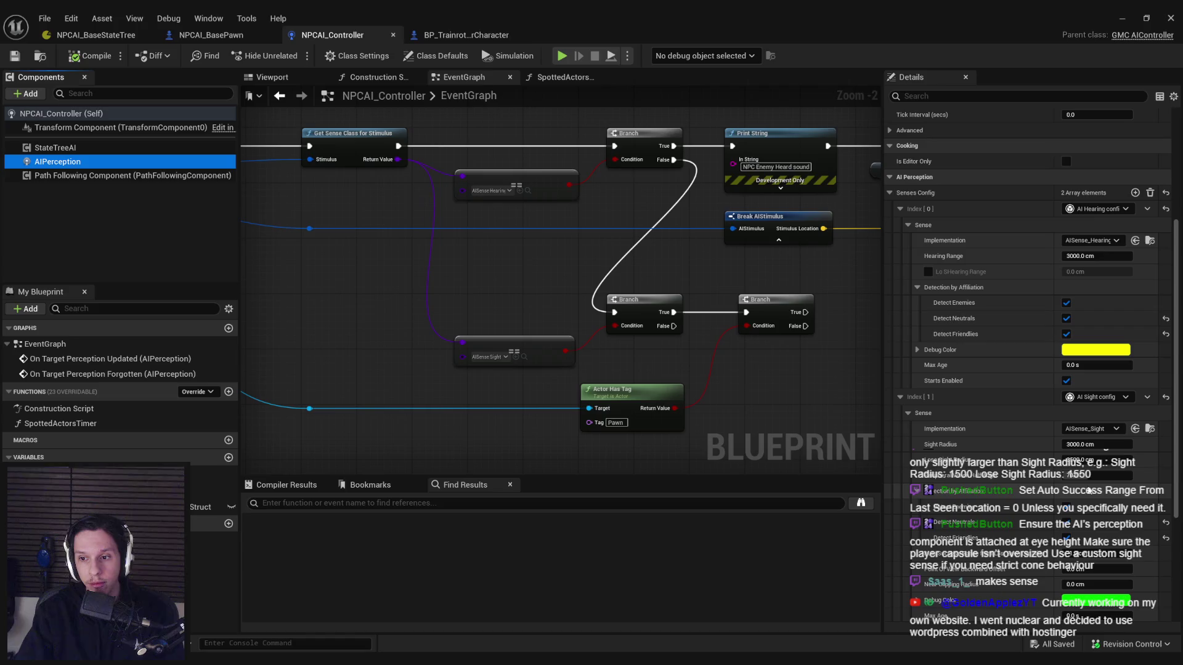
left_click_drag(645, 309, 551, 316)
left_click(89, 56)
left_click(15, 56)
Step: Pan and zoom the event graph to review the perception event, Branch and Actor Has Tag nodes
scroll(424, 306, "down", 1)
left_click_drag(393, 297, 694, 319)
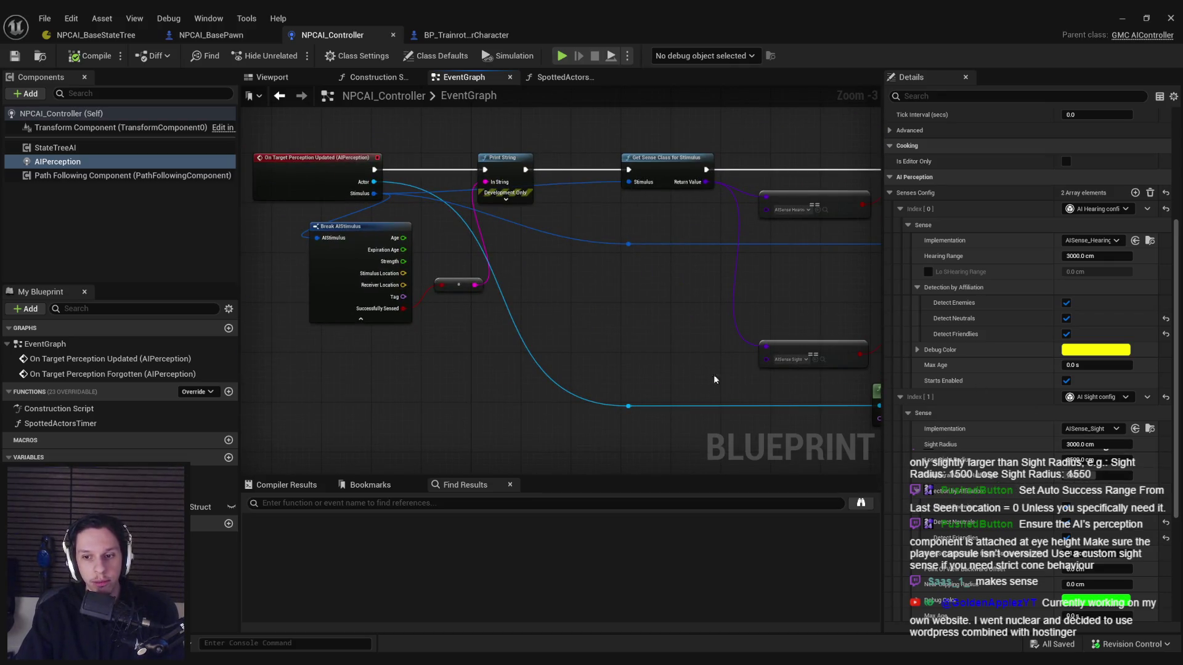
left_click_drag(757, 400, 527, 368)
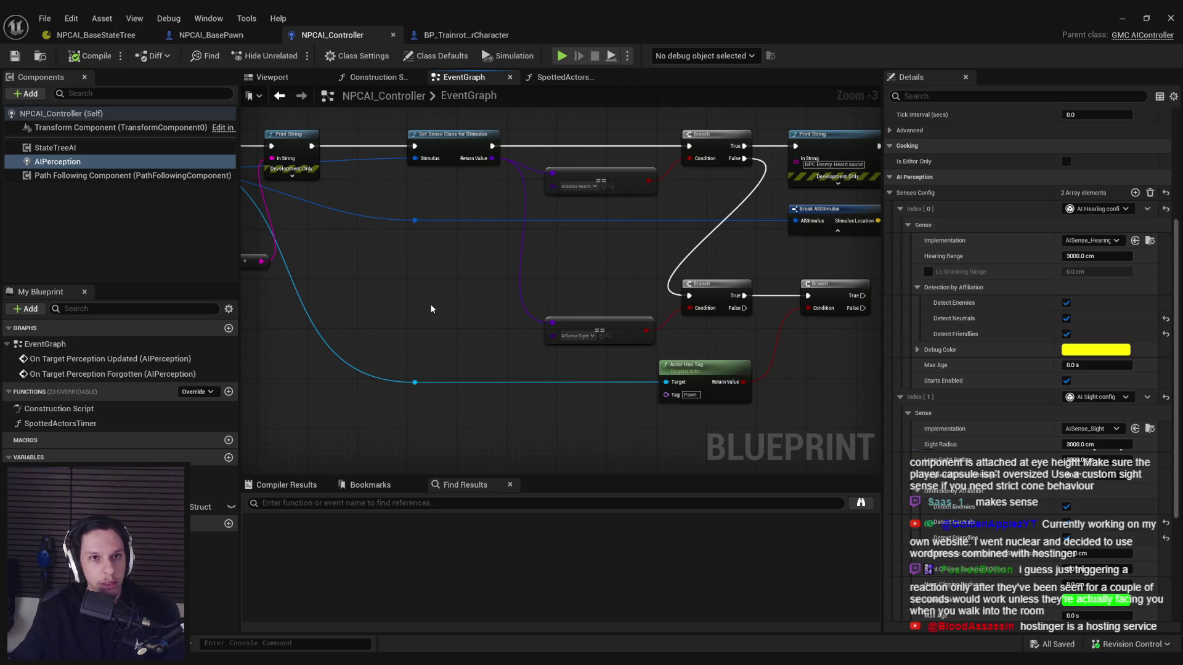
left_click_drag(481, 346, 505, 284)
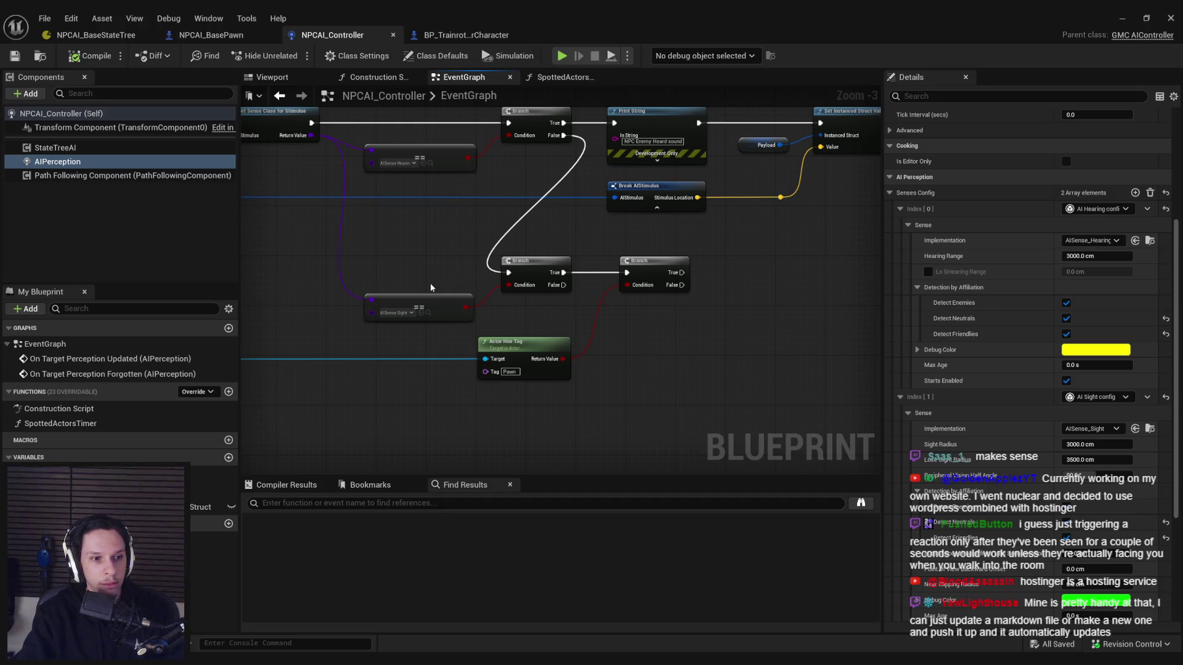
left_click_drag(393, 267, 491, 280)
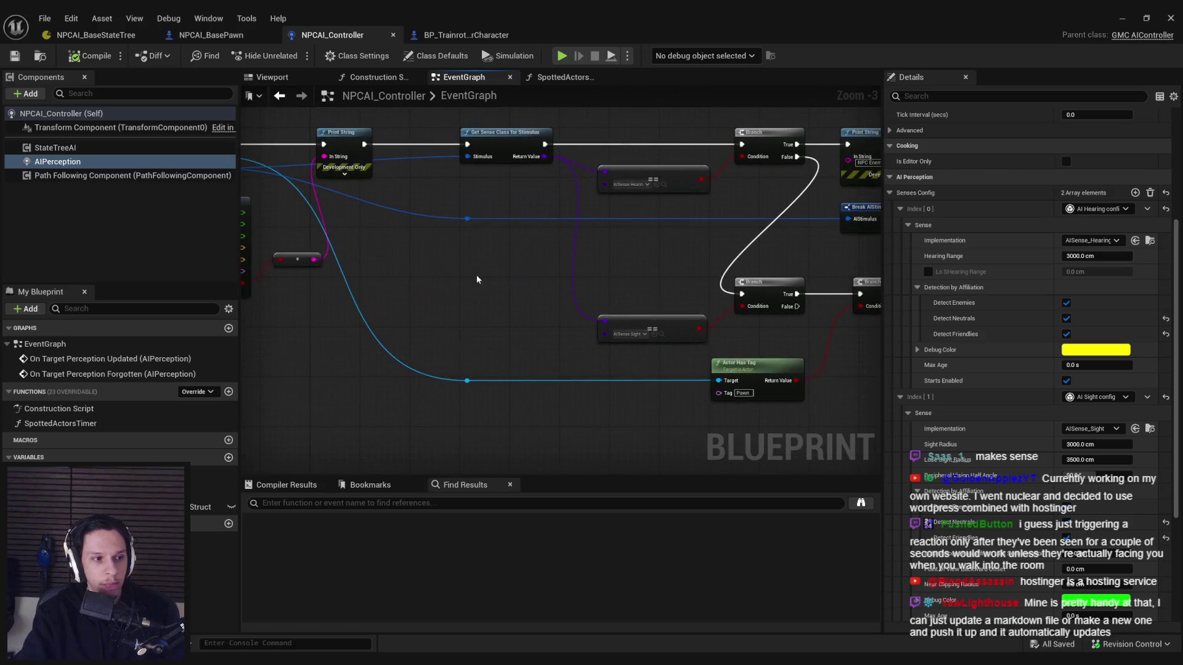
scroll(434, 273, "up", 1)
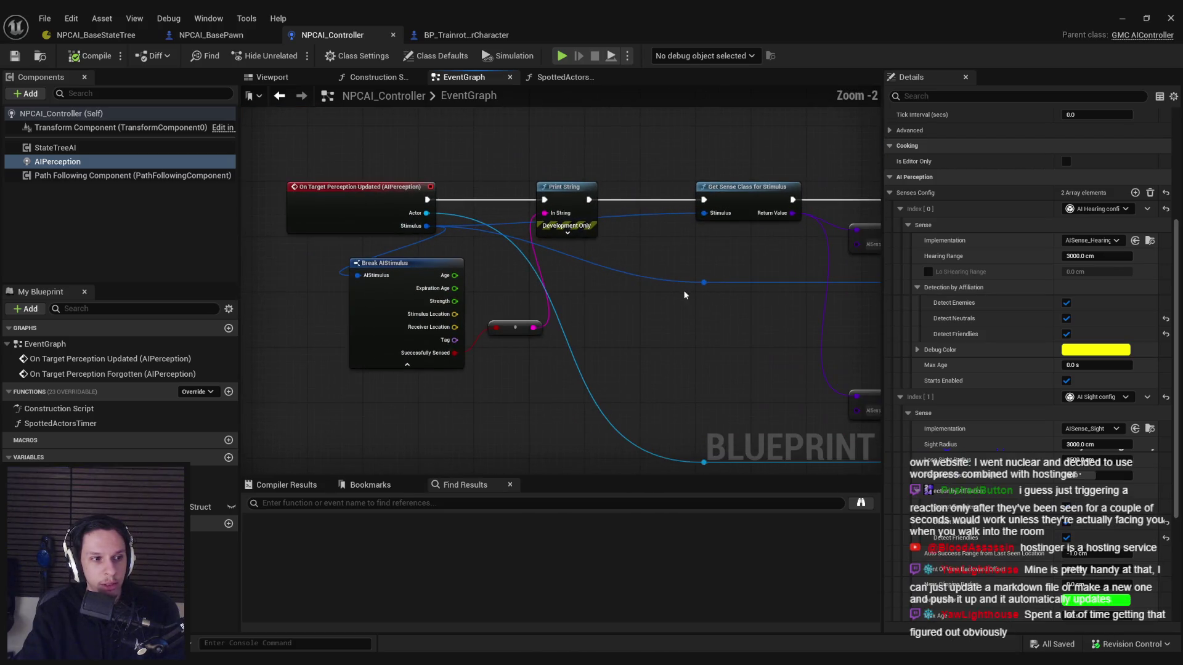
left_click_drag(758, 321, 544, 278)
scroll(604, 311, "up", 1)
scroll(438, 278, "up", 1)
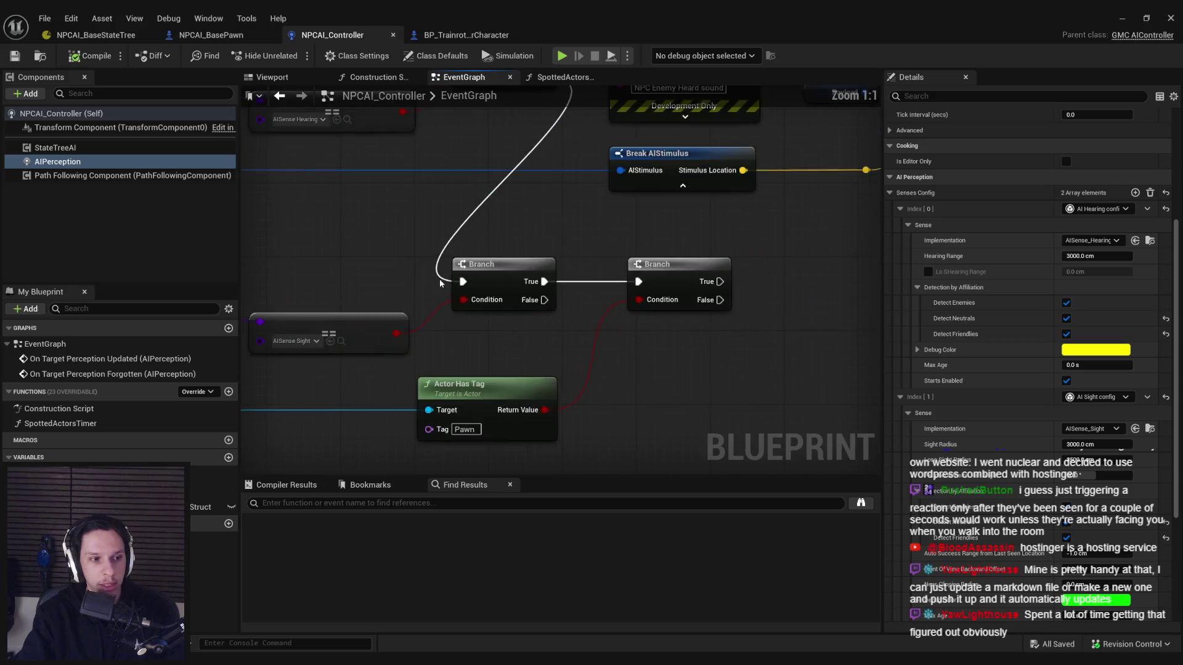
scroll(594, 286, "down", 2)
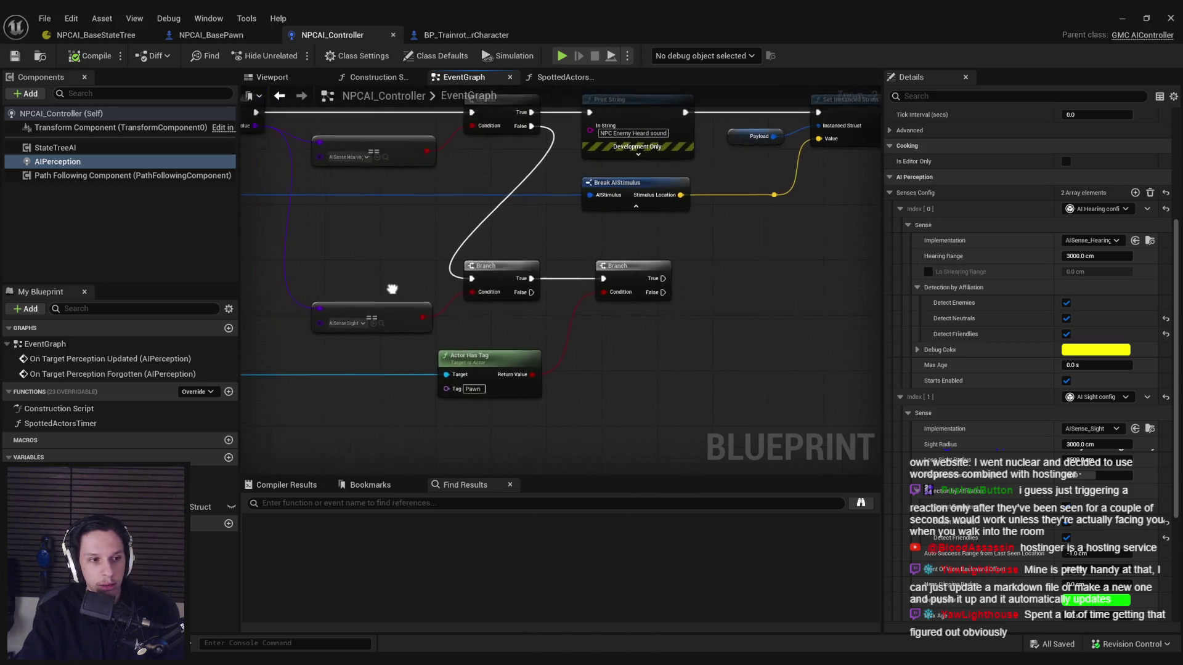
left_click_drag(610, 316, 615, 312)
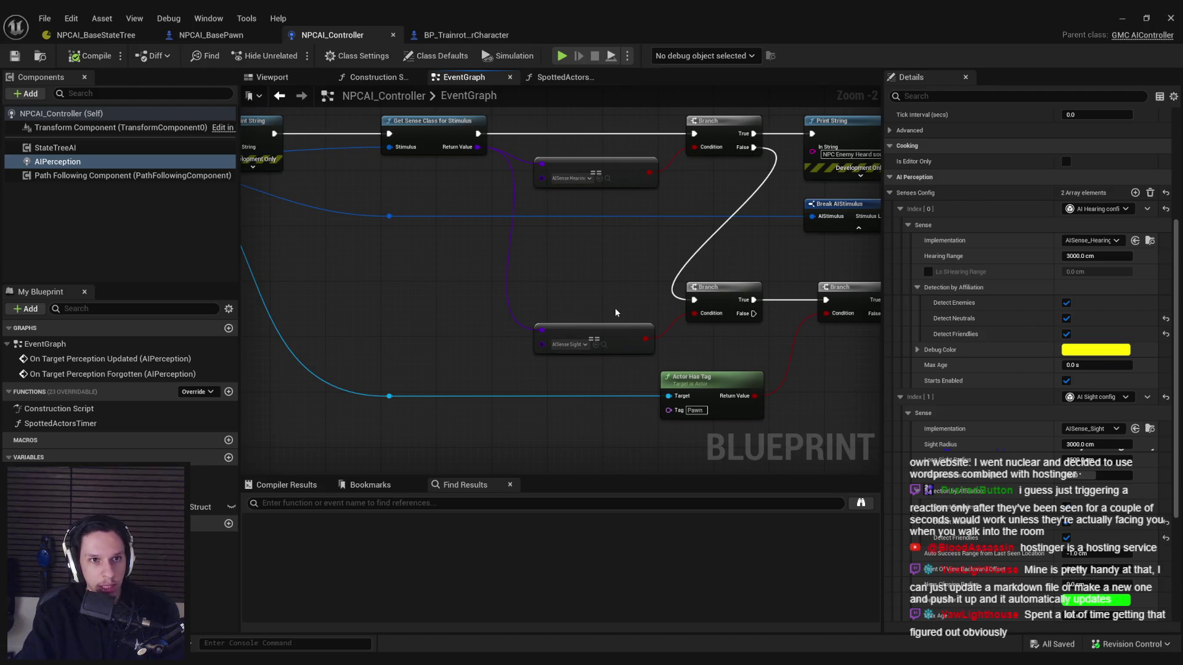
left_click_drag(615, 313, 494, 260)
Step: Save NPCAI_Controller, glance at NPCAI_BasePawn and NPCAI_BaseStateTree, then return to the controller
left_click(15, 55)
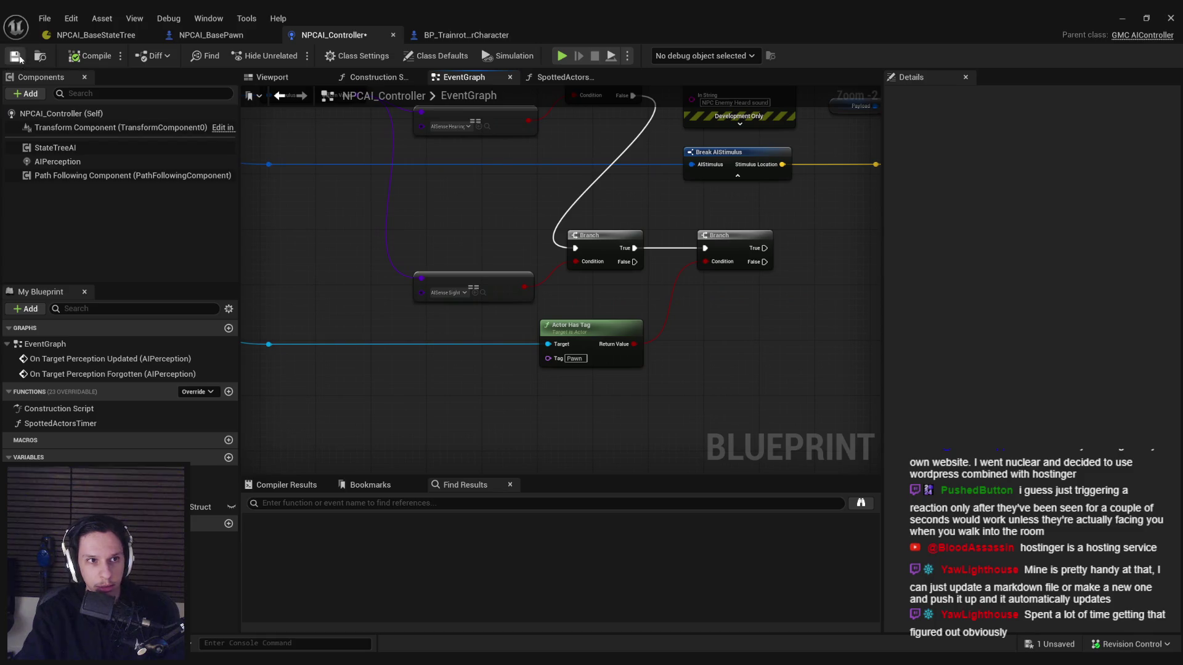
left_click(210, 35)
left_click(95, 35)
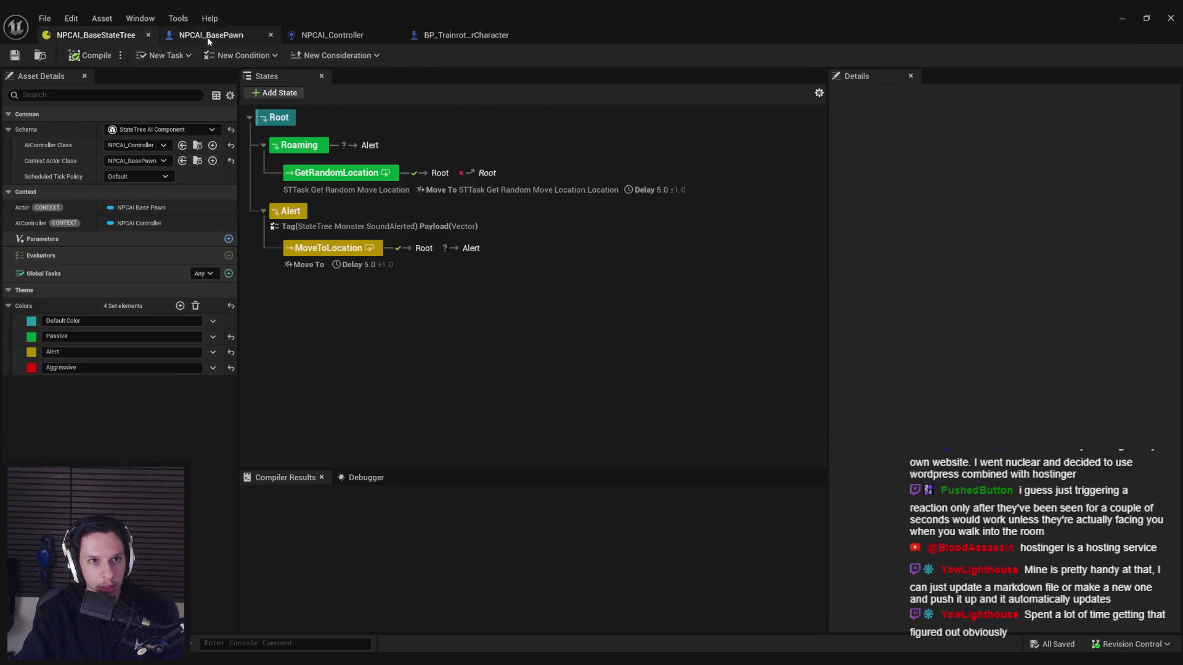
left_click(210, 35)
left_click(333, 35)
Step: Collapse the Break AIStimulus node's advanced pins
left_click_drag(348, 262, 603, 245)
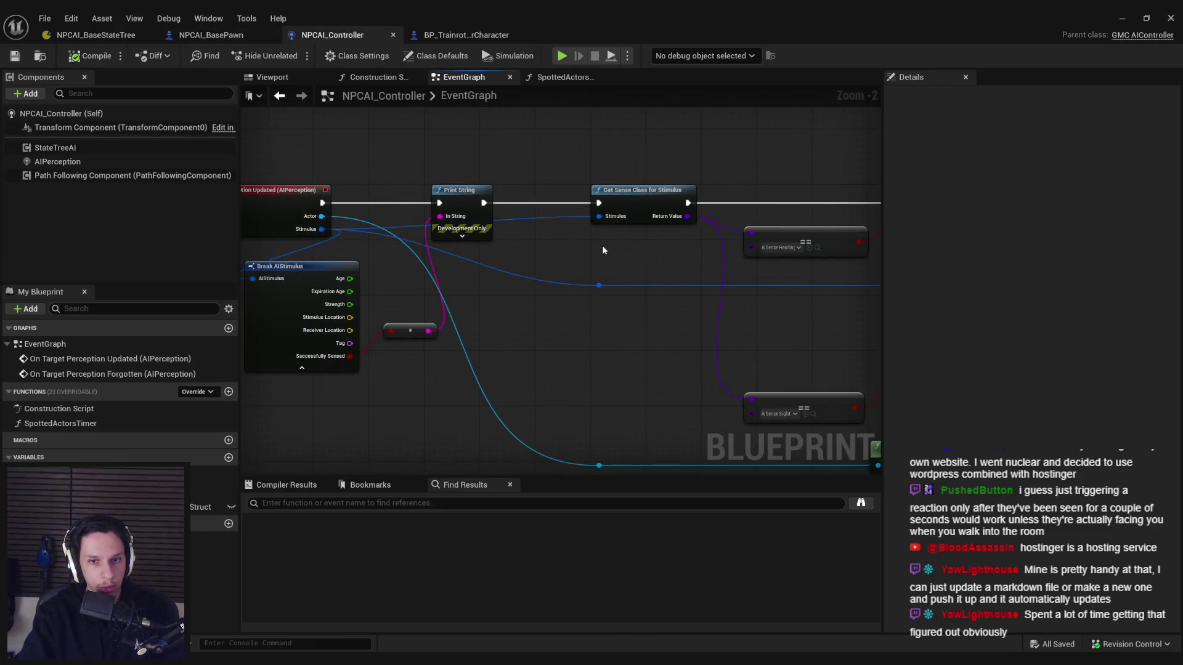
left_click_drag(573, 306, 592, 280)
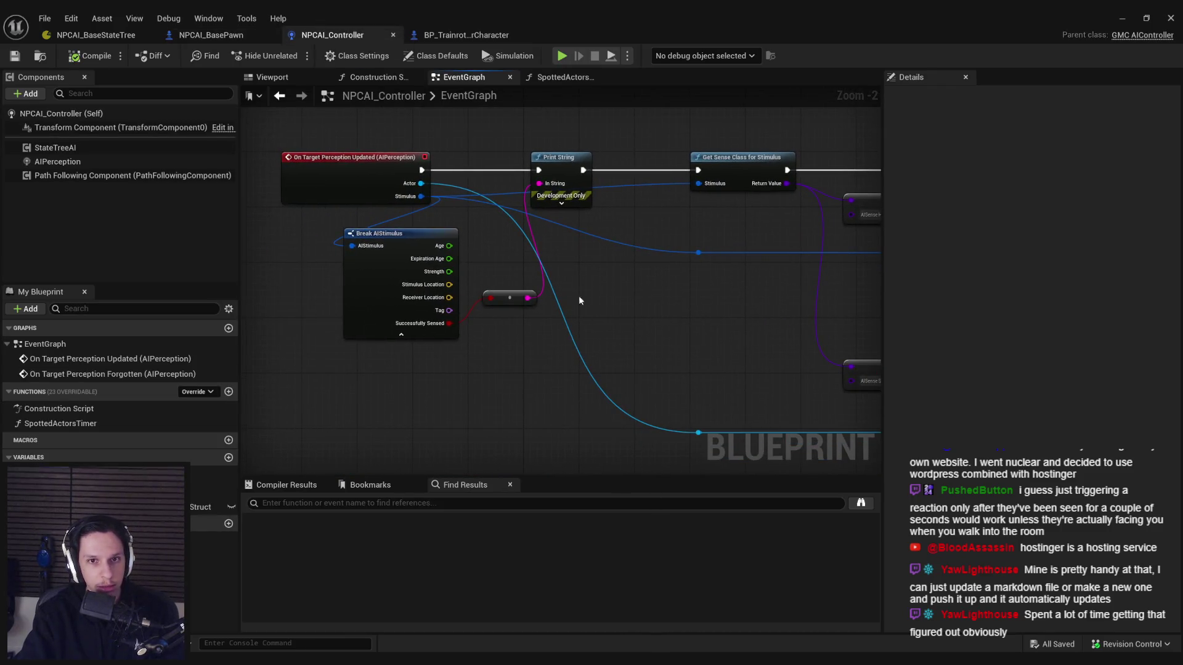
left_click(402, 337)
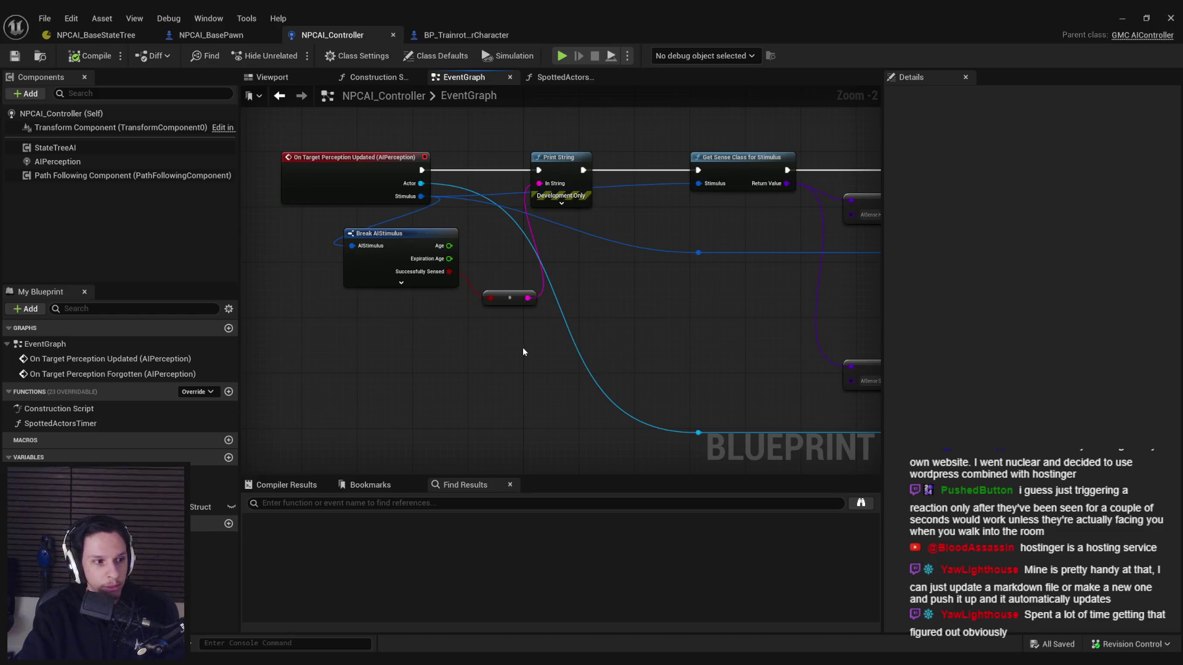
Step: Pan and zoom across the sight Branch, Actor Has Tag and Set Instanced Struct nodes
left_click_drag(522, 352, 437, 354)
scroll(502, 310, "up", 1)
mouse_move(644, 298)
left_mouse_down()
mouse_move(502, 309)
mouse_move(503, 284)
left_mouse_up()
scroll(503, 337, "down", 1)
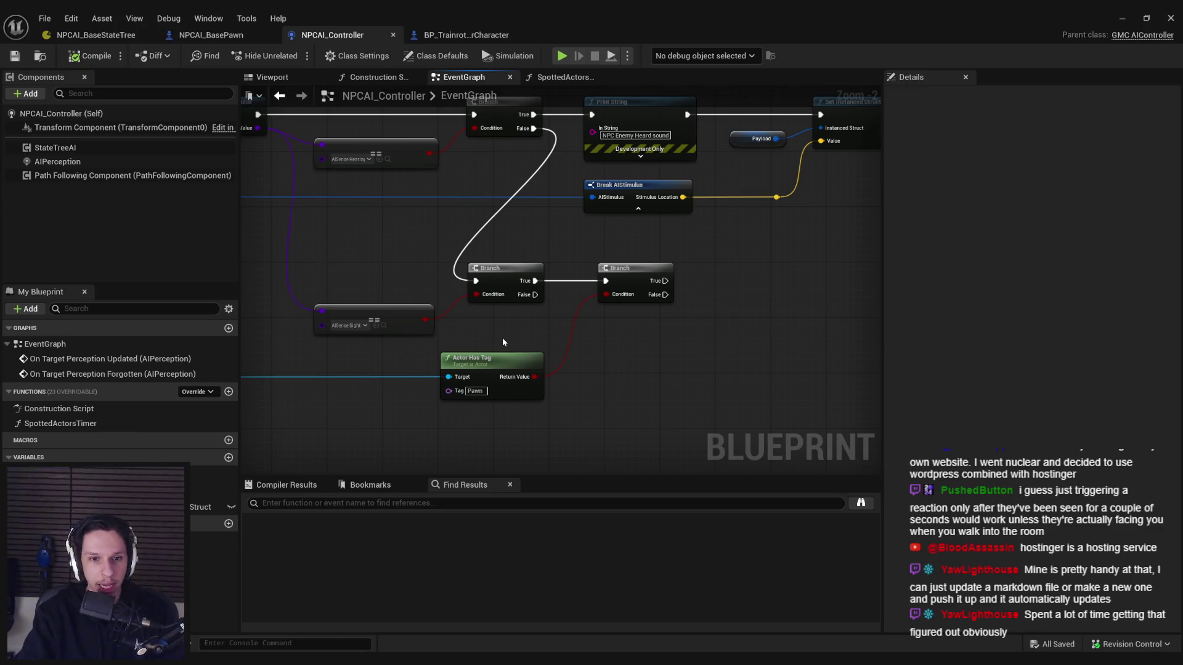
scroll(441, 343, "up", 1)
left_click_drag(441, 342, 653, 344)
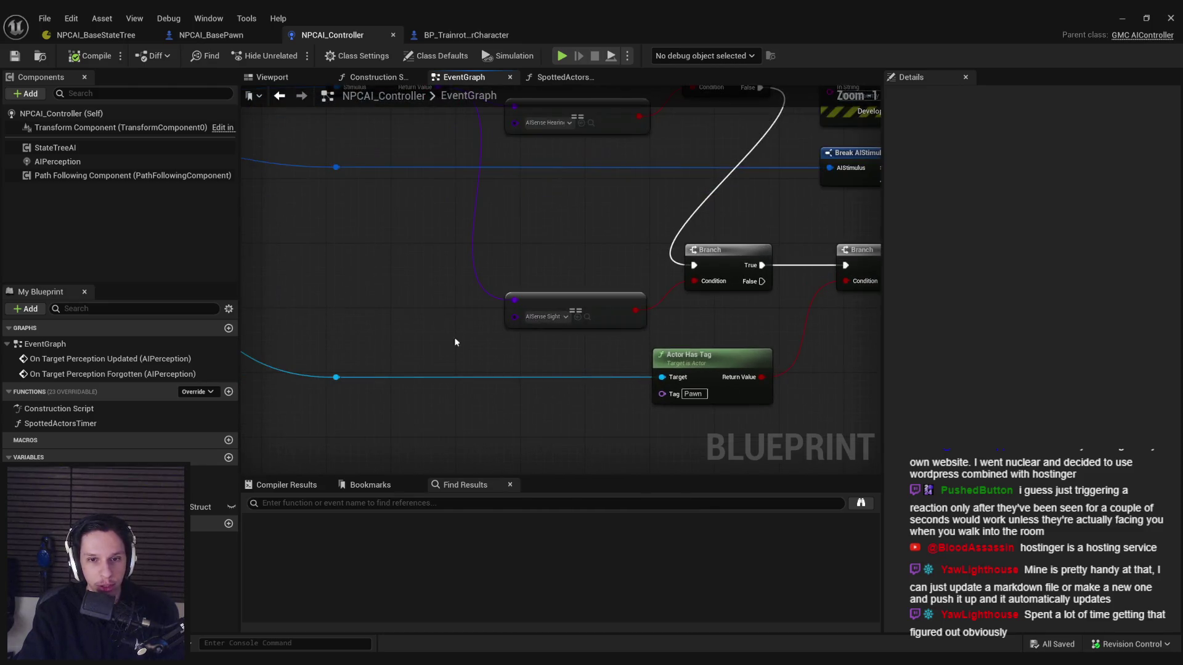
scroll(349, 344, "down", 2)
left_click_drag(349, 343, 385, 302)
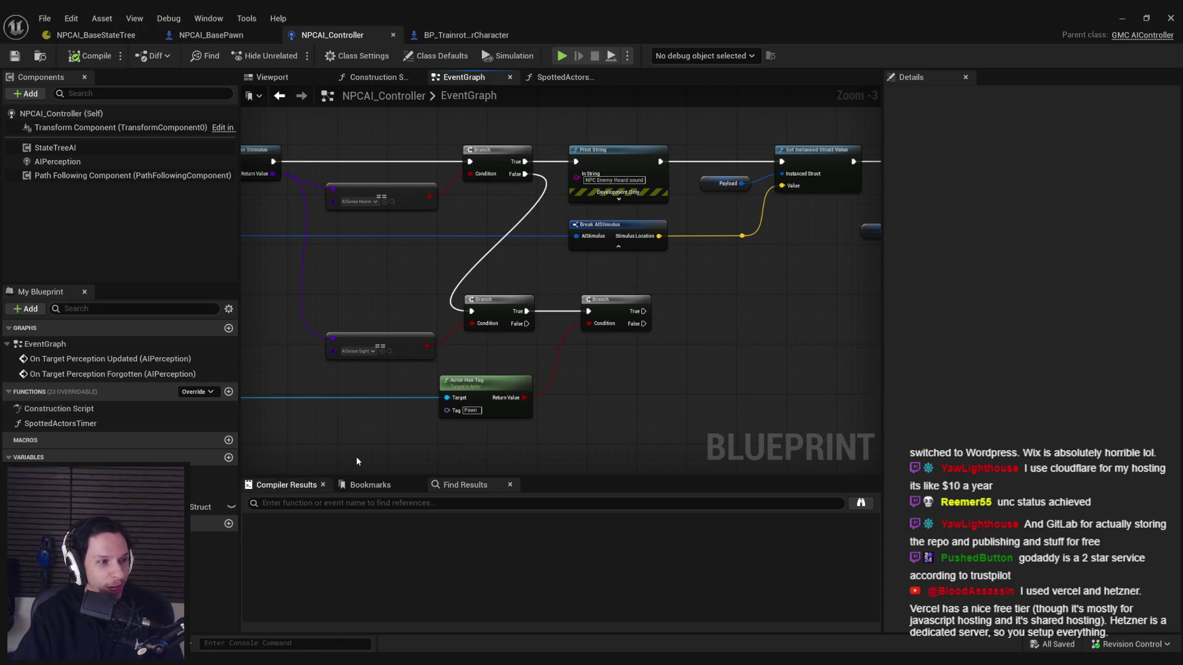
left_click_drag(372, 446, 483, 452)
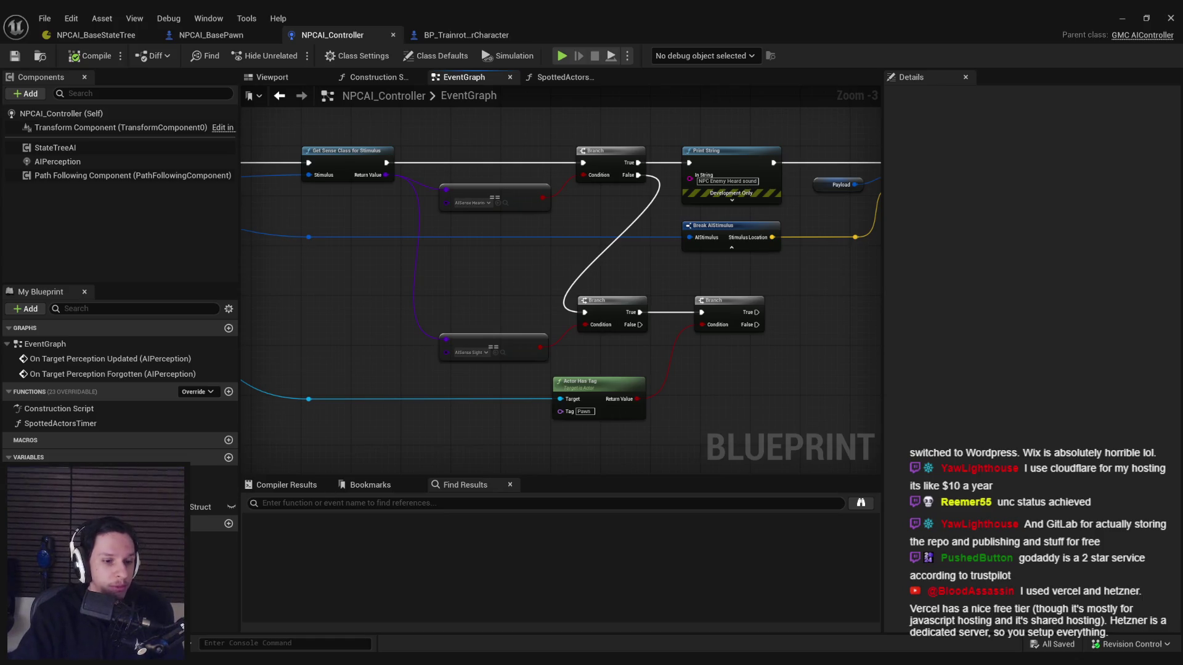
mouse_move(281, 659)
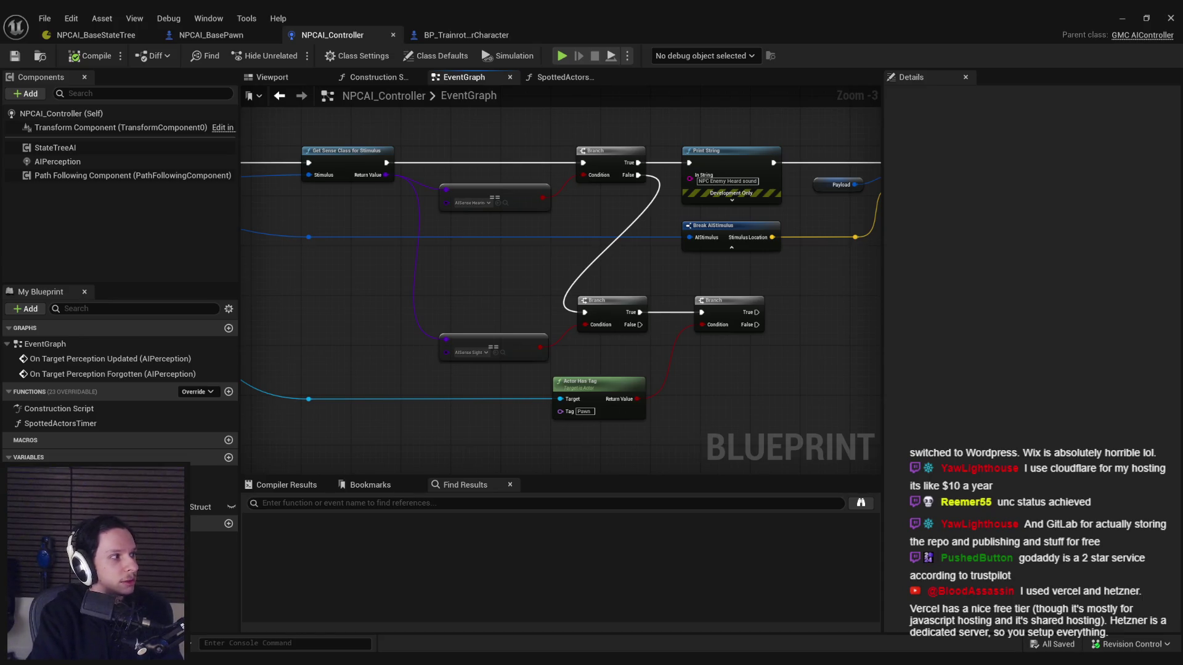
double_click(775, 233)
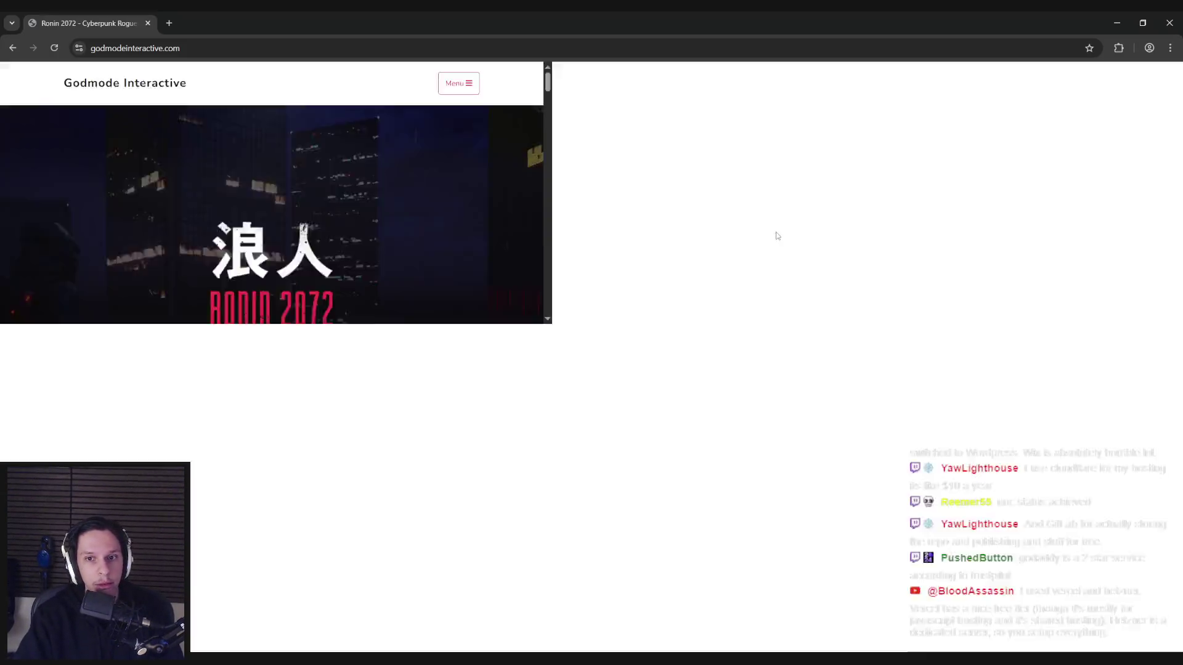
Step: Browse the Ronin 2072 and Suit for Hire pages, then close the extra tabs
left_click(768, 91)
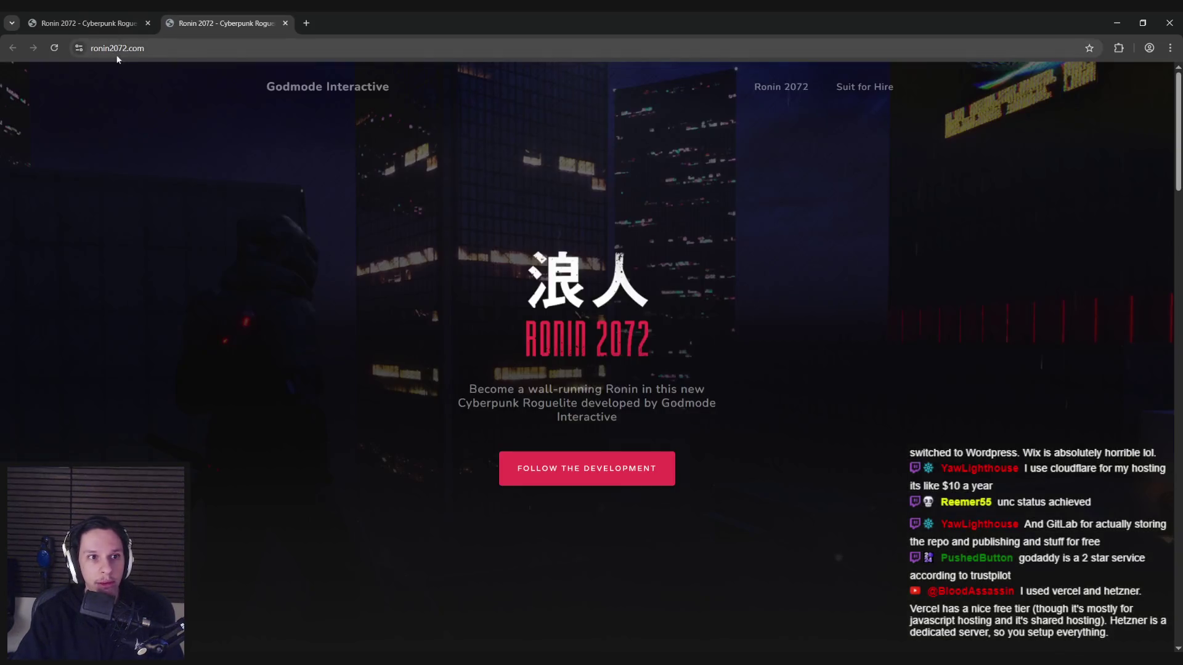
left_click(839, 87)
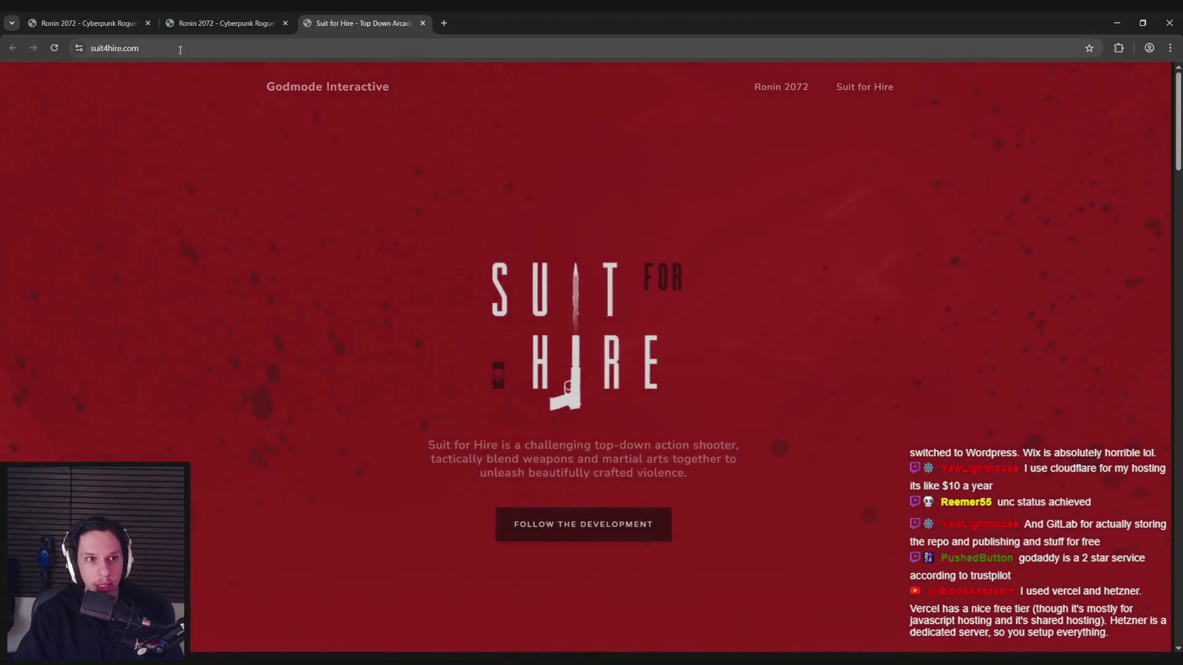
left_click(208, 51)
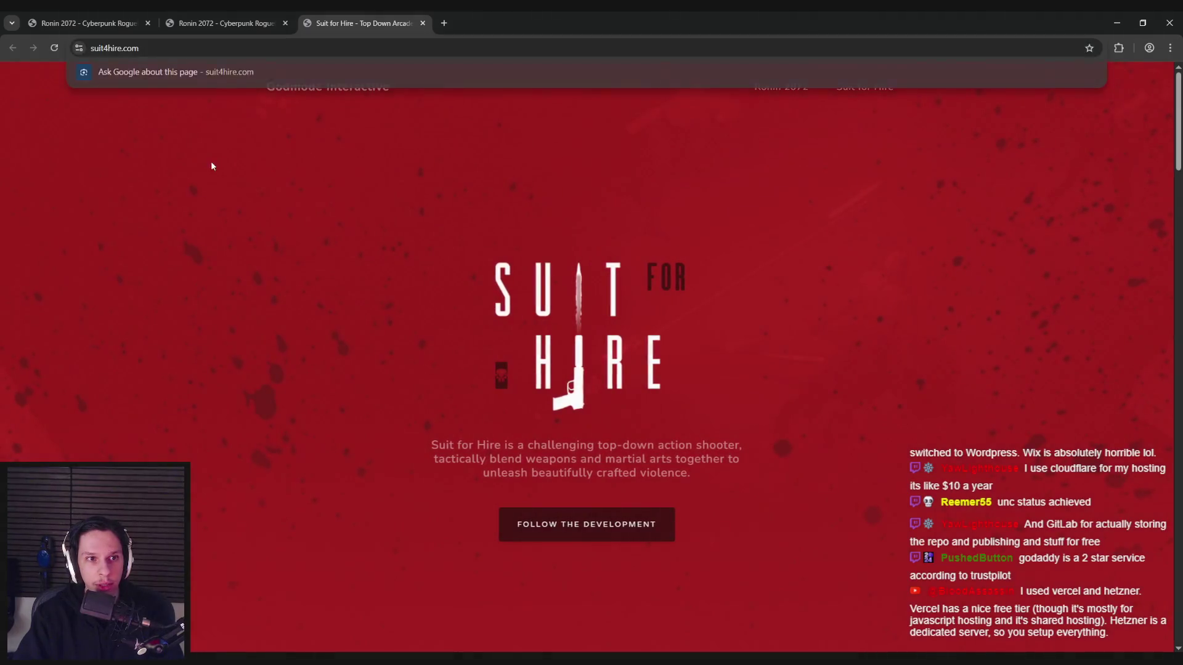
left_click(256, 249)
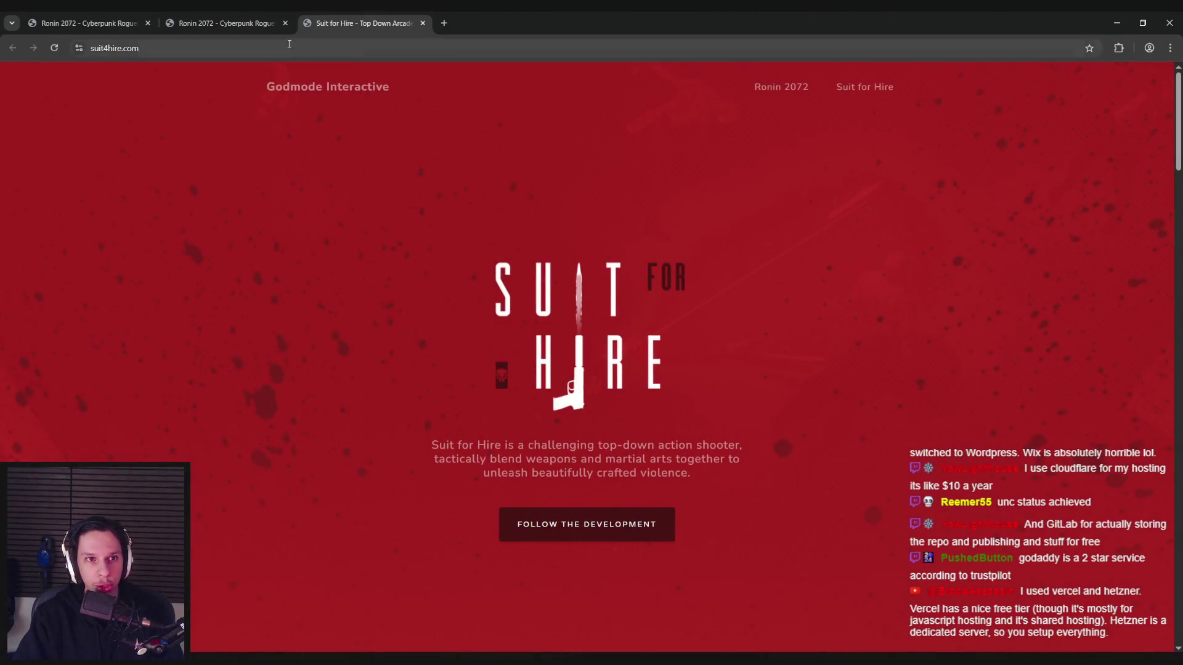
key("ctrl+w")
middle_click(238, 20)
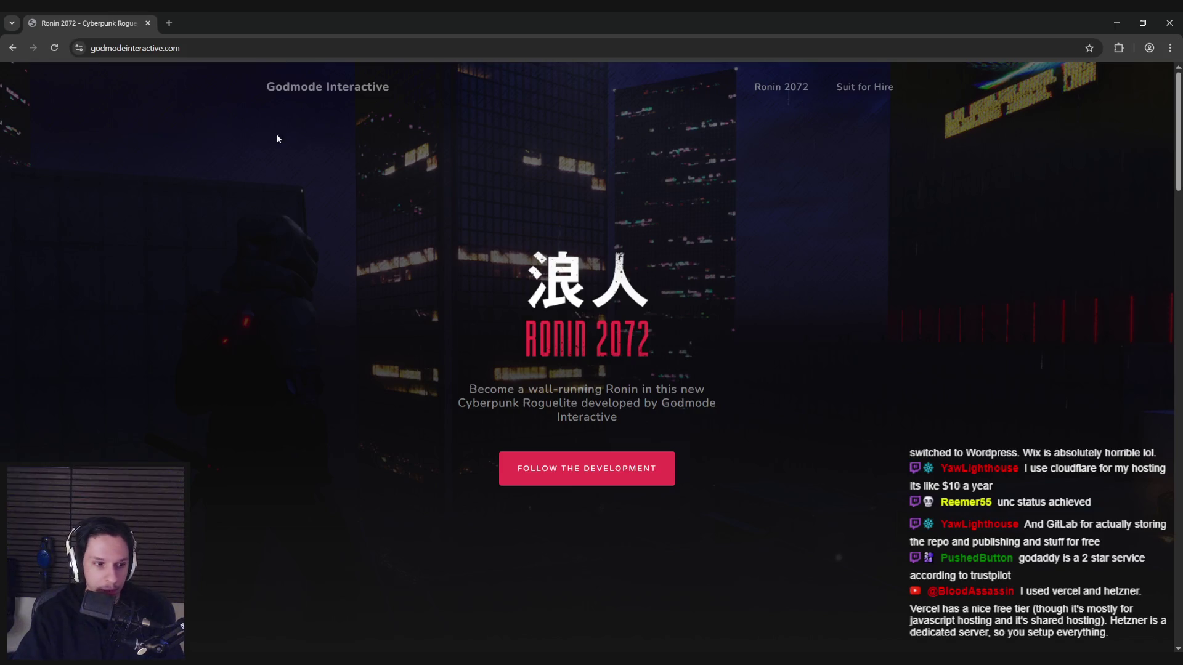
Step: Load godmodeinteractive.com/suitforhire, then return to the Unreal editor
left_click(258, 48)
left_click(258, 47)
type("suitforhire")
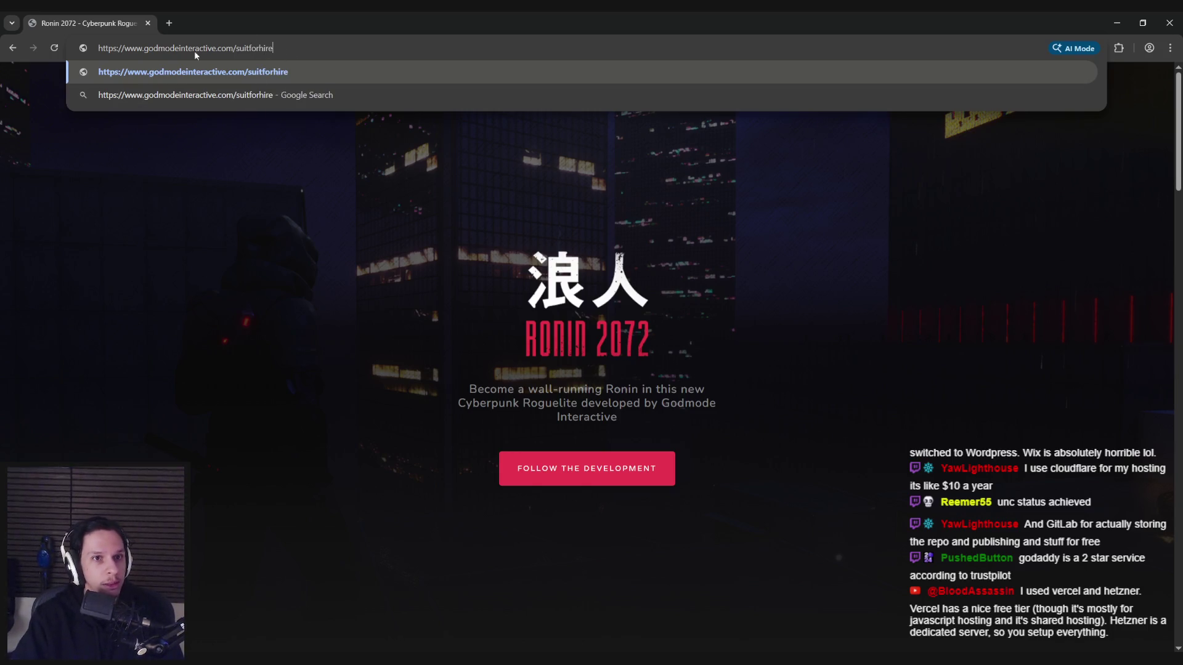
key("Return")
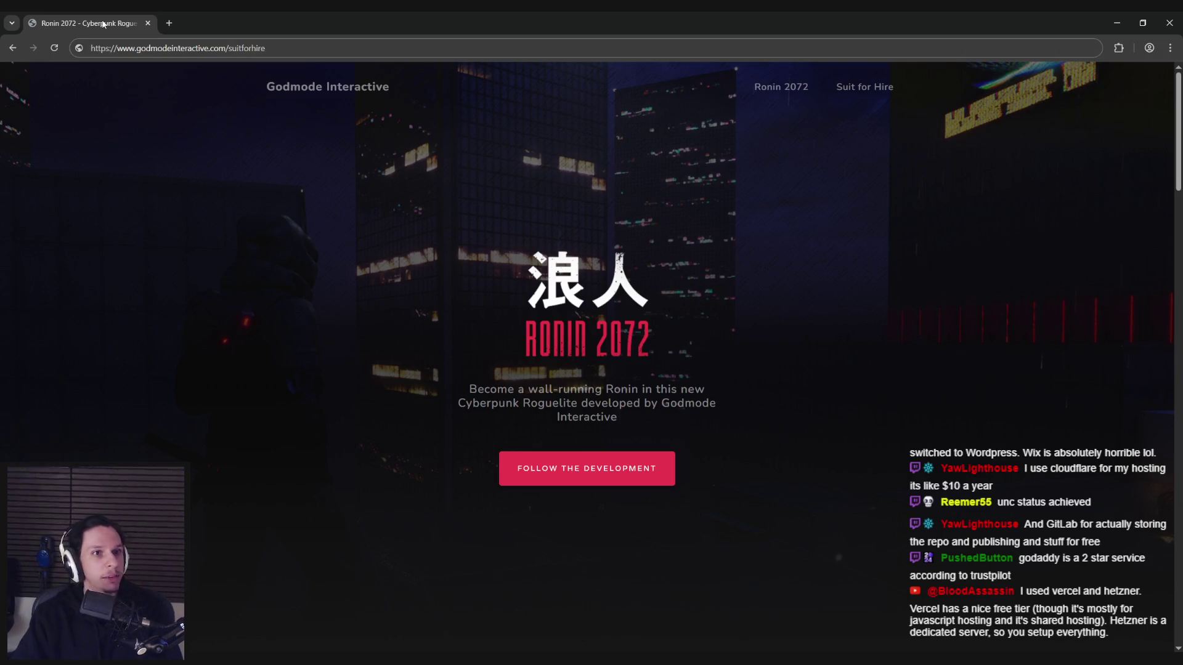
key("alt+Tab")
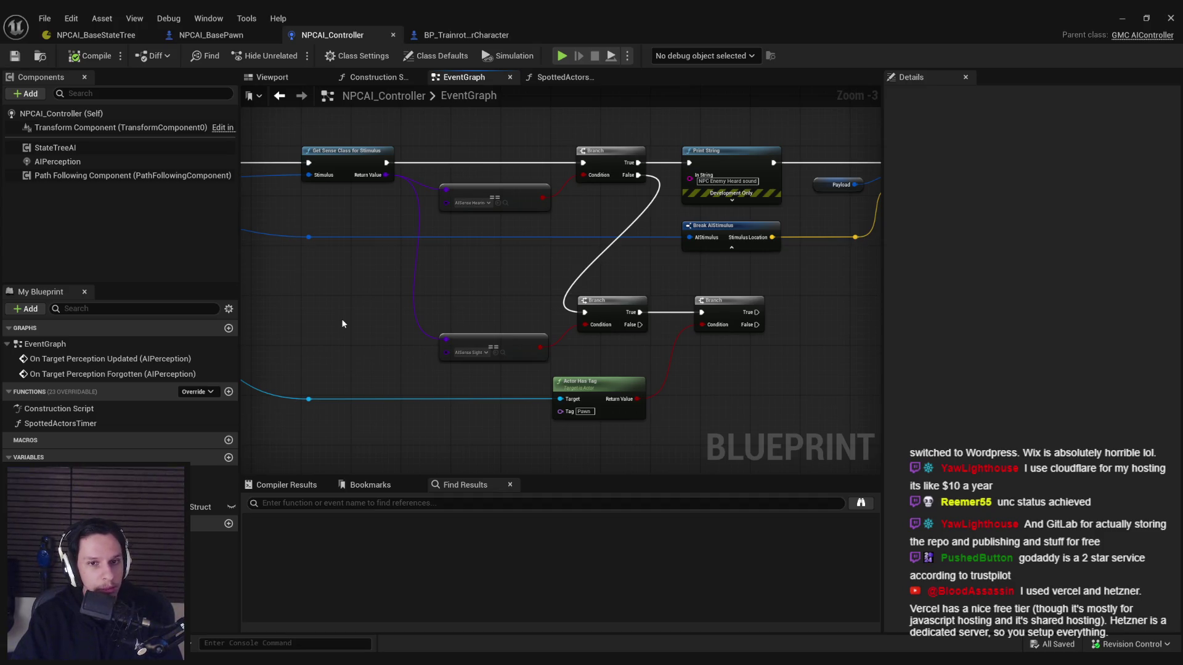
scroll(339, 308, "down", 2)
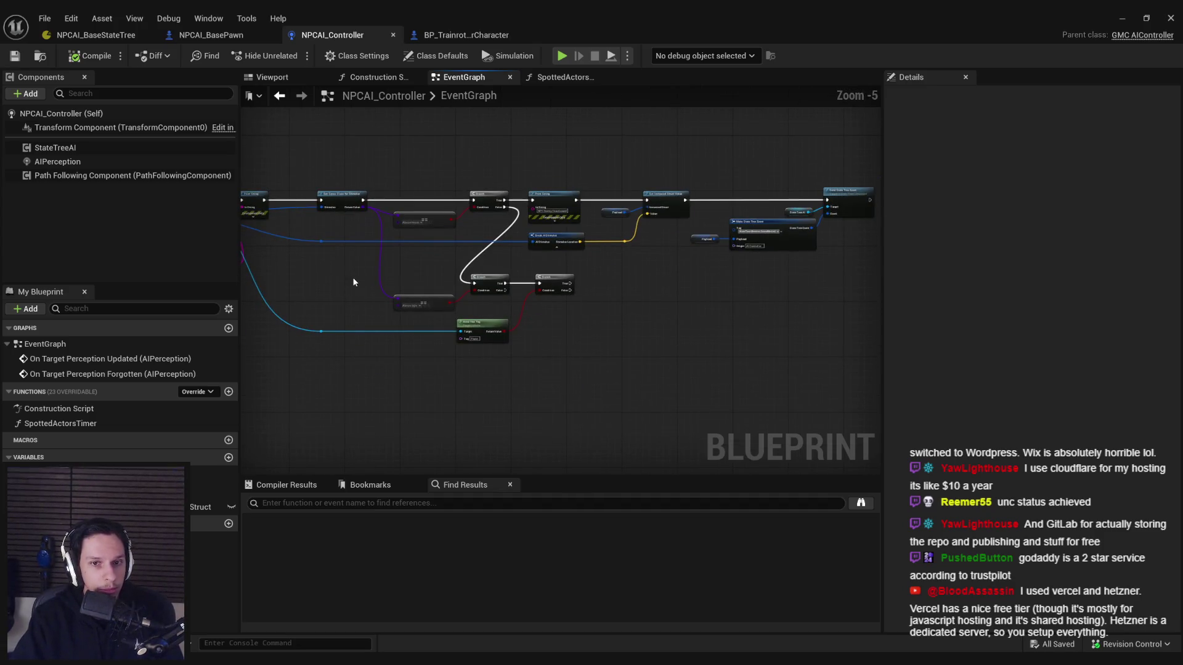
scroll(352, 281, "up", 2)
scroll(353, 282, "down", 1)
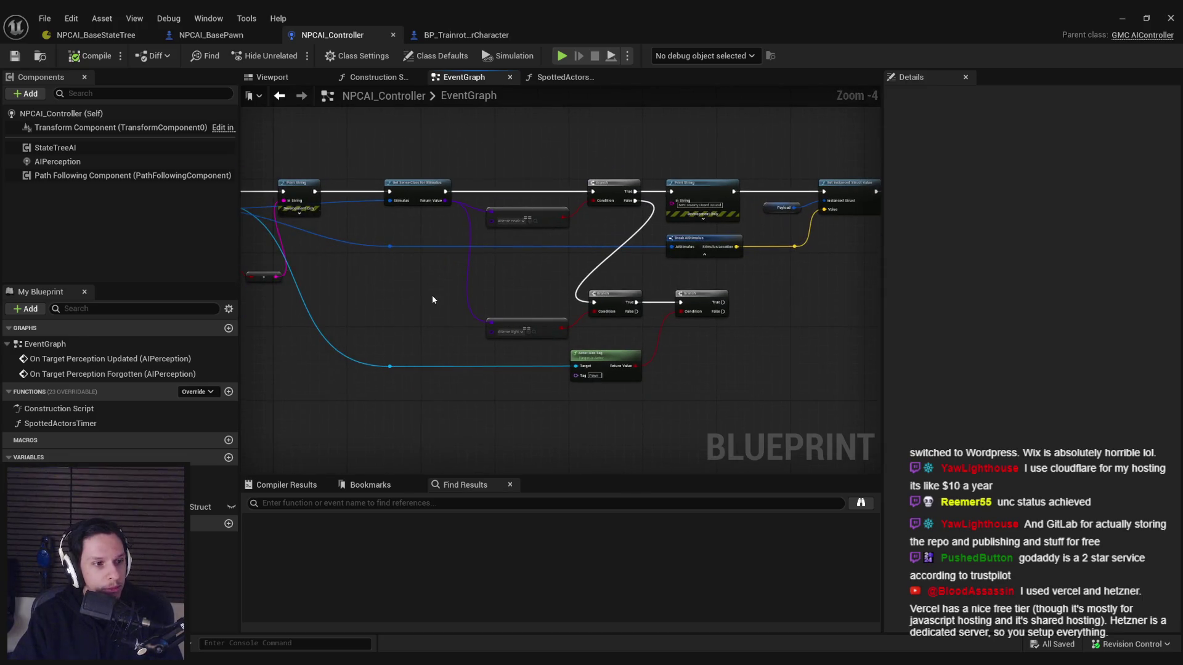
scroll(432, 301, "up", 2)
scroll(433, 300, "down", 1)
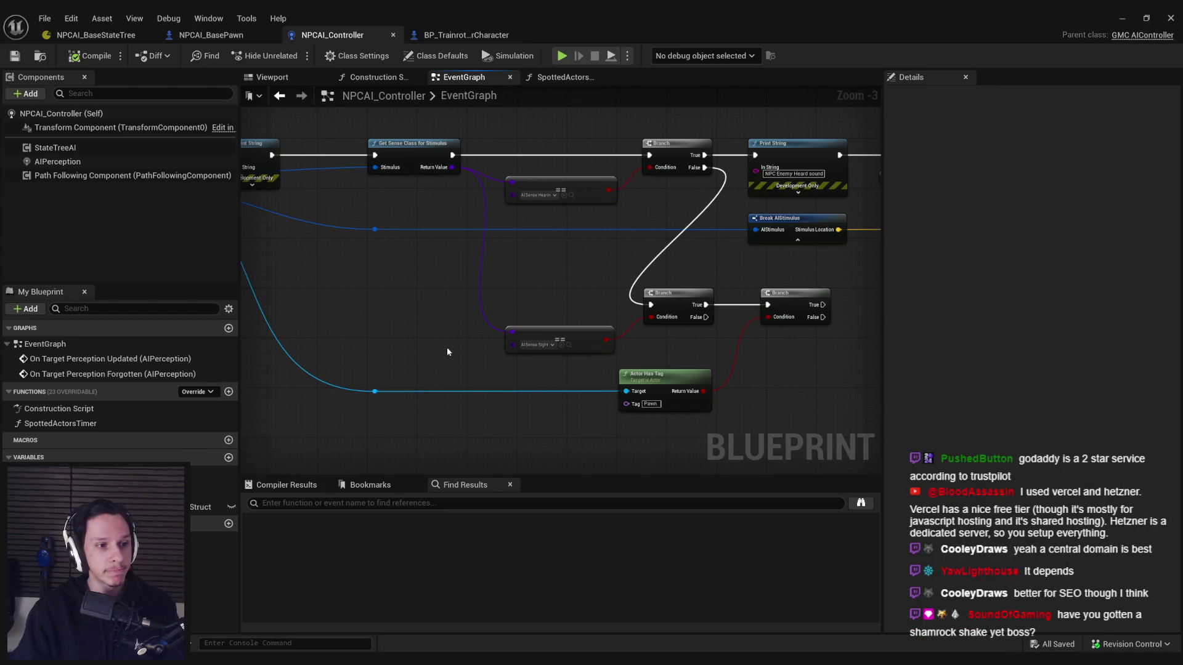
left_click_drag(543, 299, 404, 281)
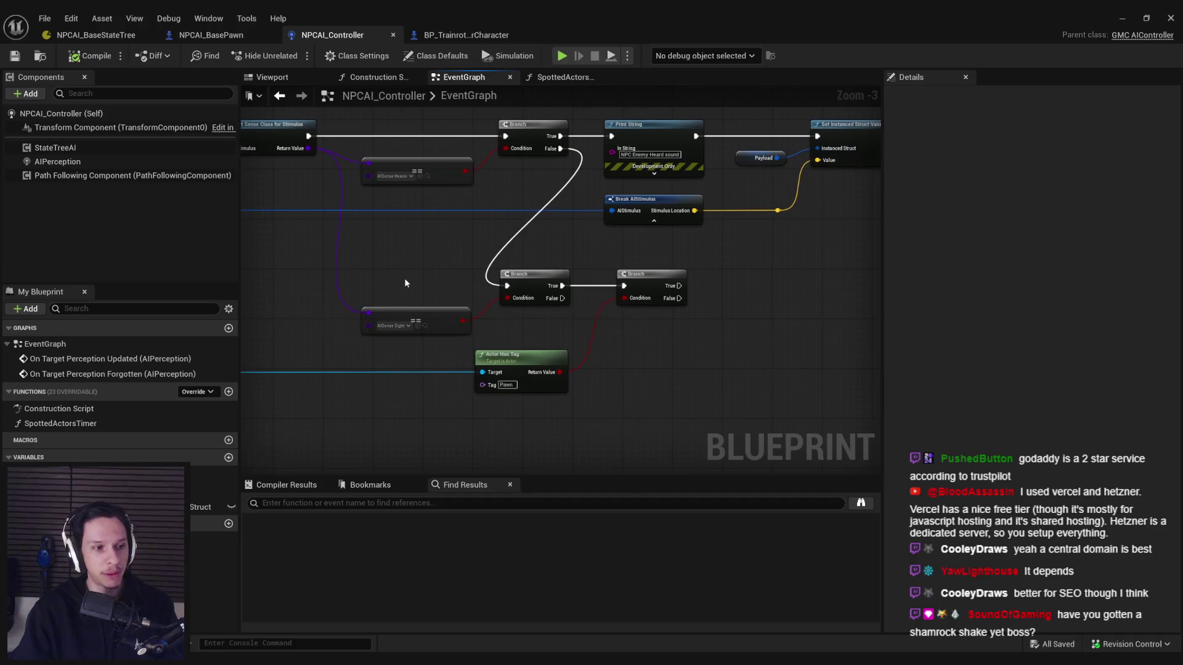
scroll(448, 287, "up", 1)
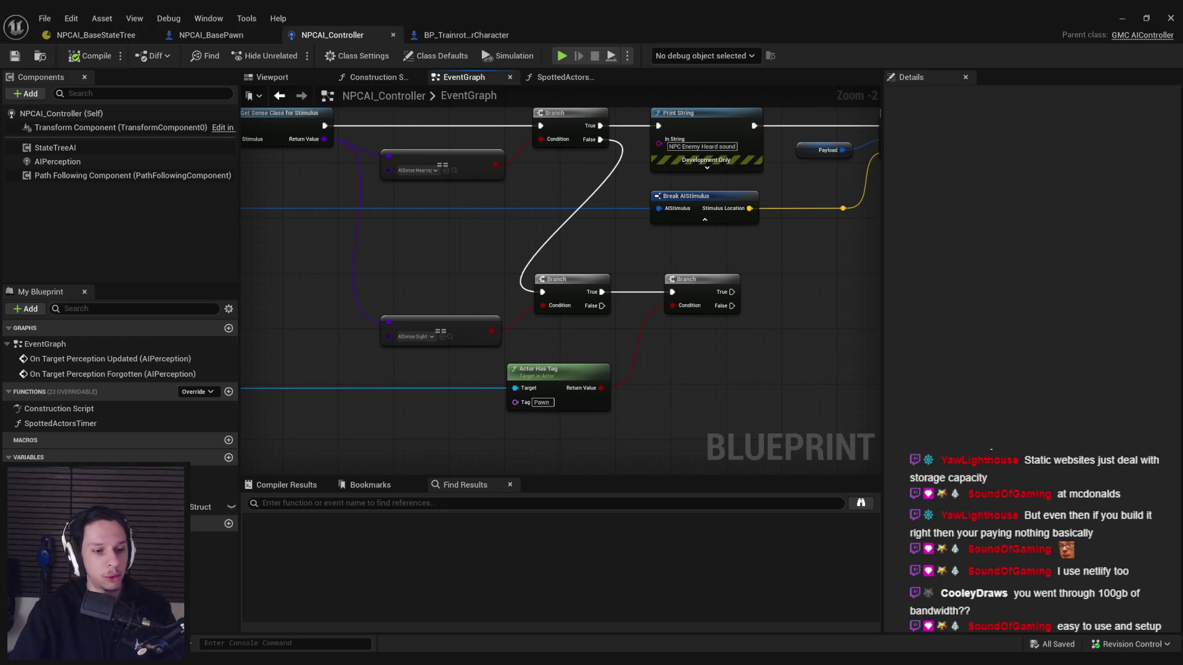
mouse_move(281, 662)
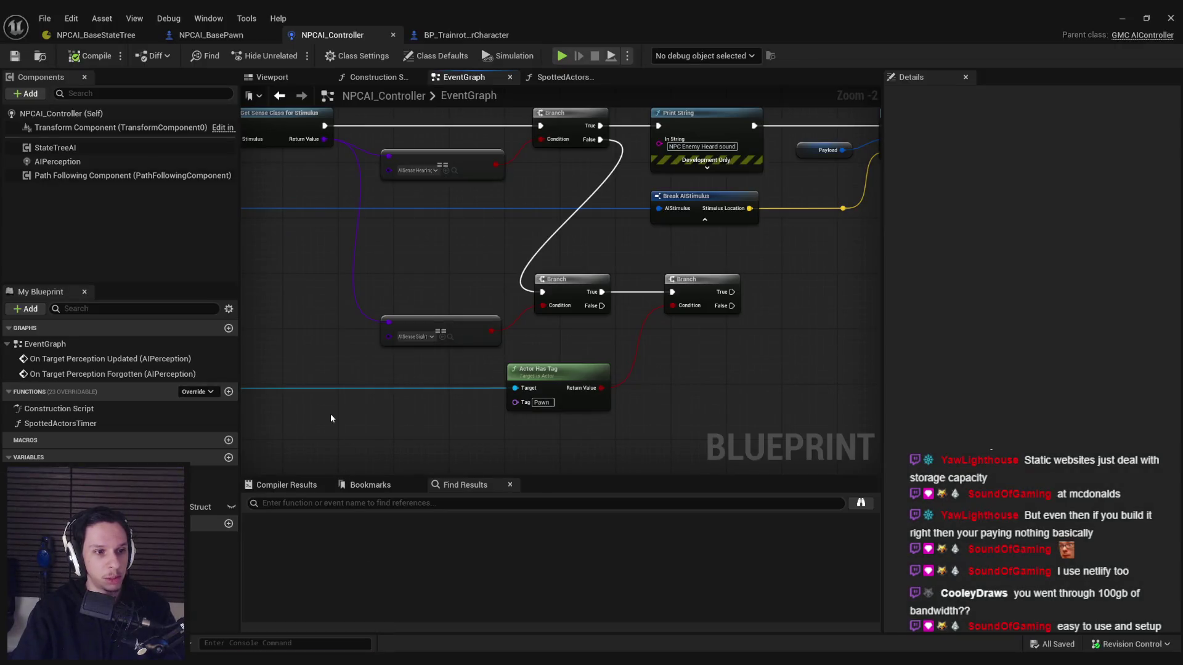
mouse_move(363, 443)
left_mouse_down()
mouse_move(373, 343)
mouse_move(725, 301)
mouse_move(653, 320)
mouse_move(546, 316)
left_mouse_up()
scroll(739, 312, "down", 1)
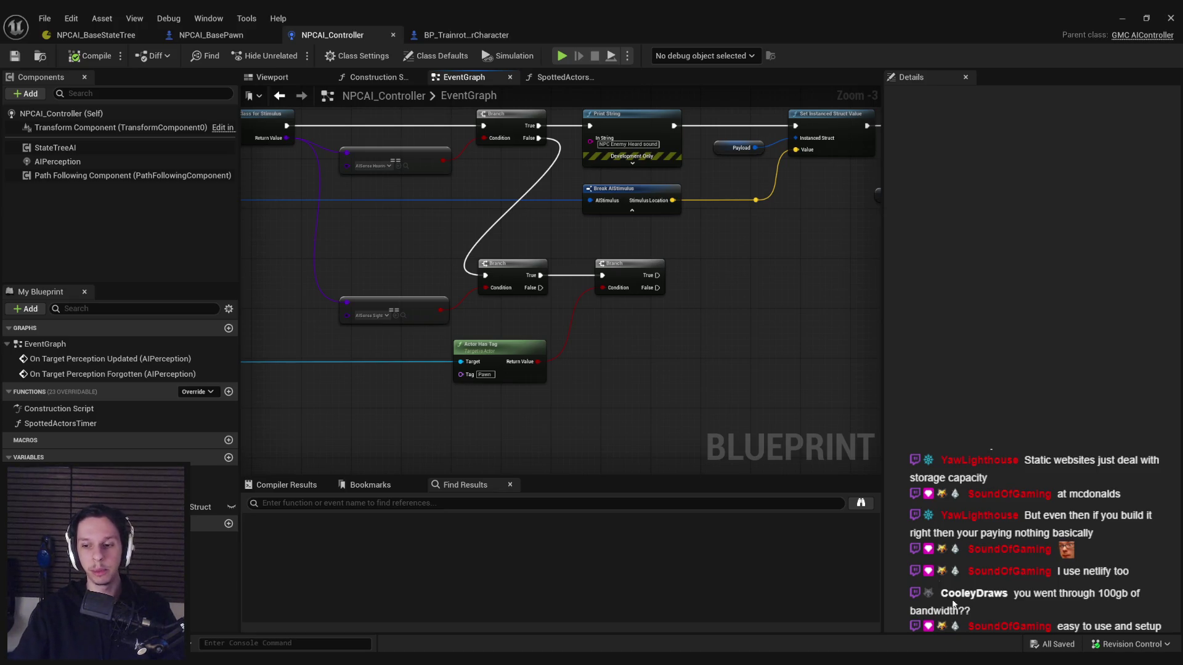
Step: Open Suit for Hire's store page from the Steam library, scroll to System Requirements, then return to Unreal
left_click(1026, 597)
left_click(61, 39)
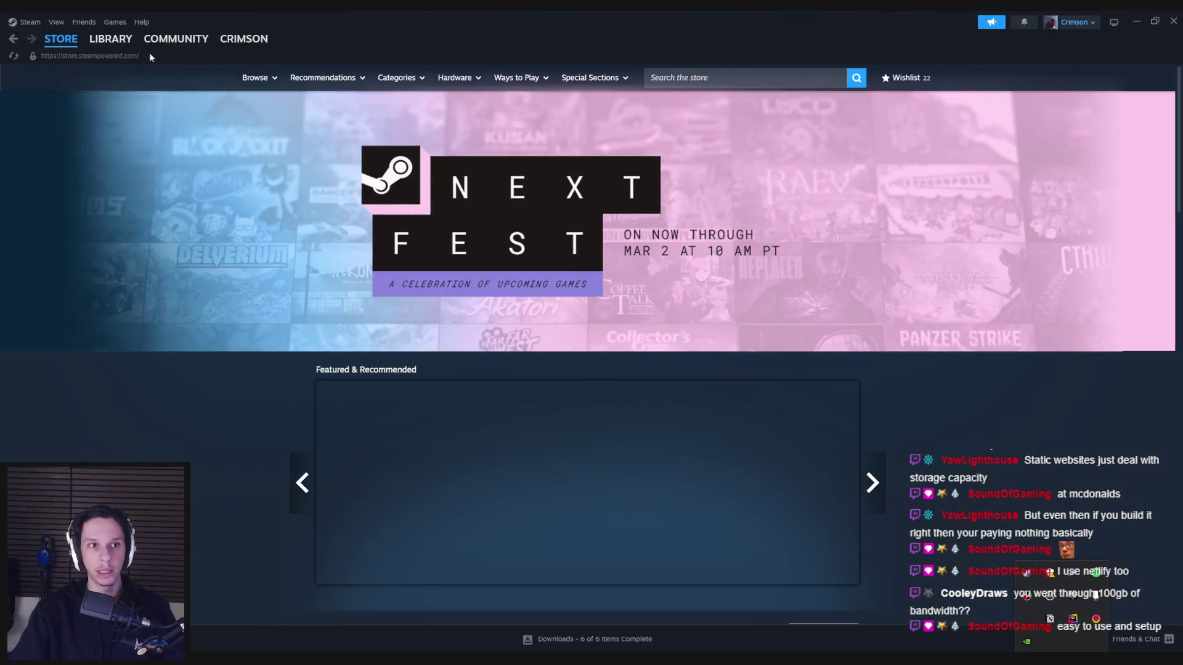
left_click(121, 42)
left_click(212, 293)
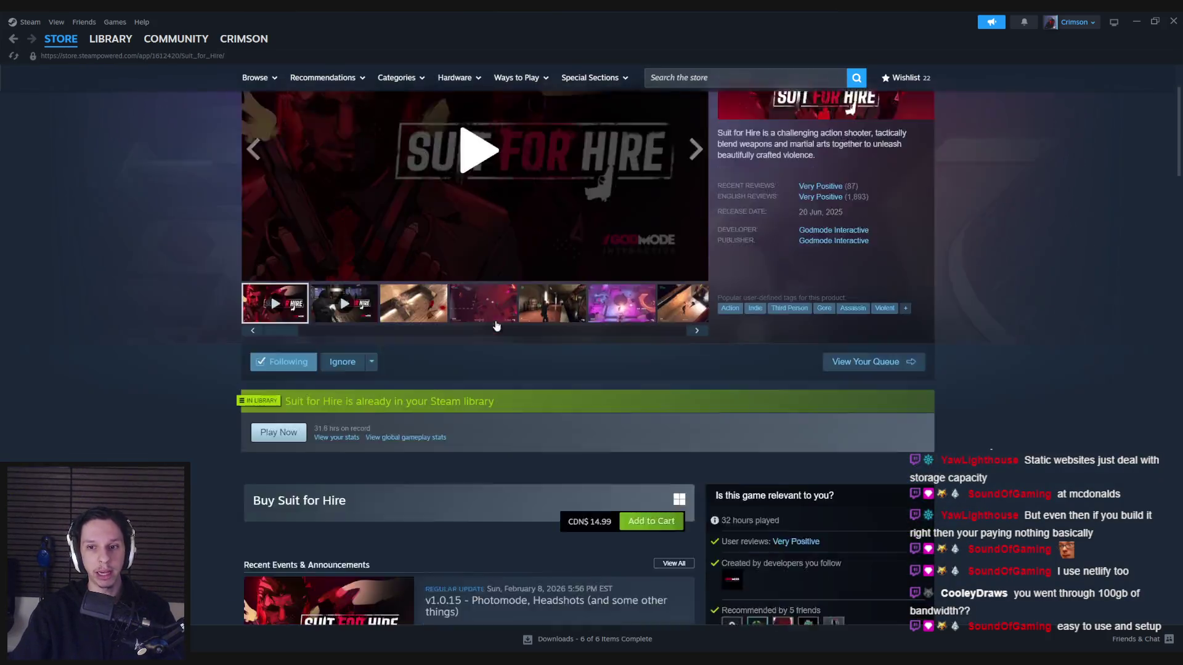
scroll(496, 320, "down", 6)
scroll(497, 325, "down", 4)
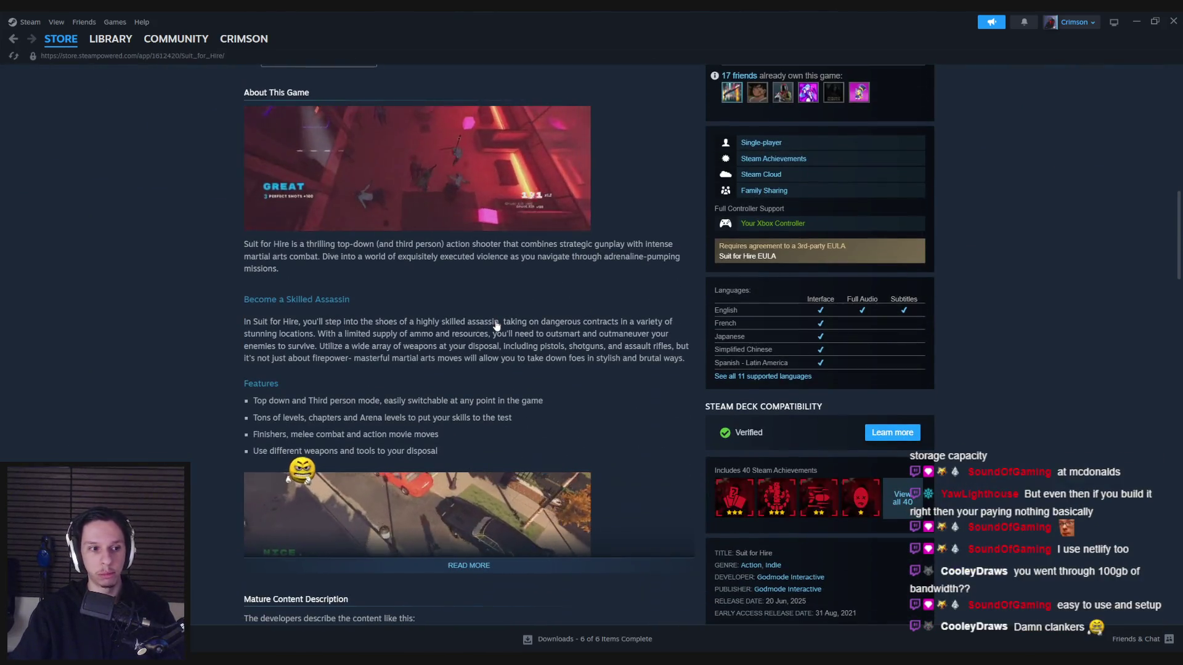
scroll(496, 324, "down", 3)
scroll(497, 324, "down", 3)
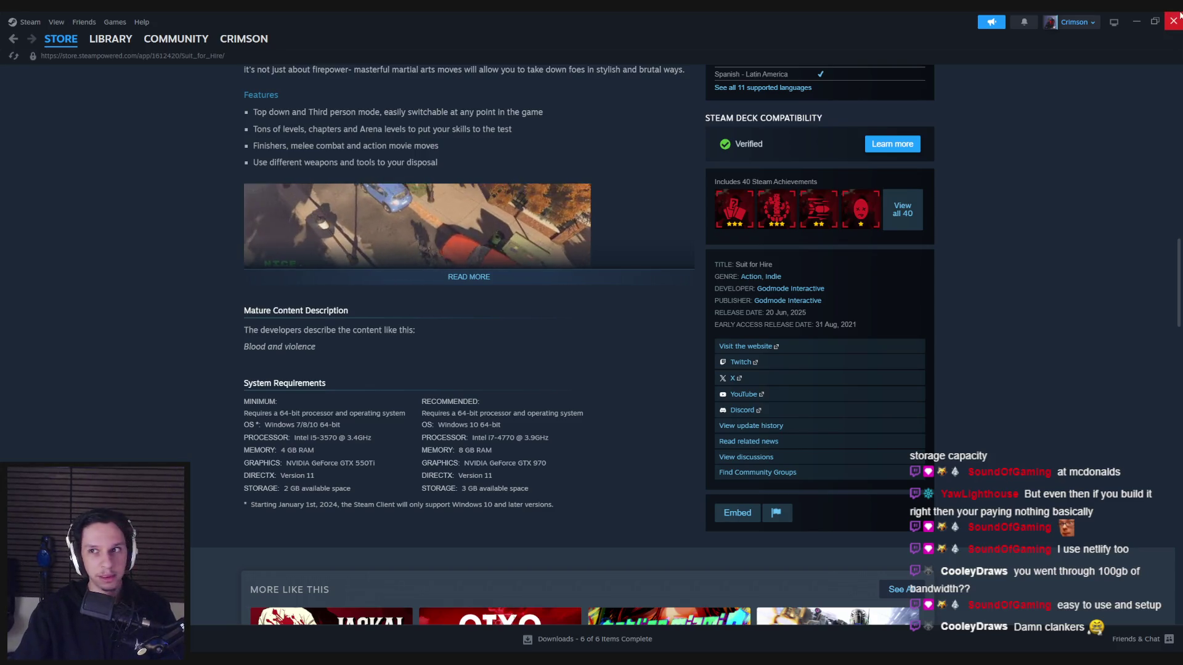
key("alt+Tab")
key("alt+Tab")
key("alt+Tab")
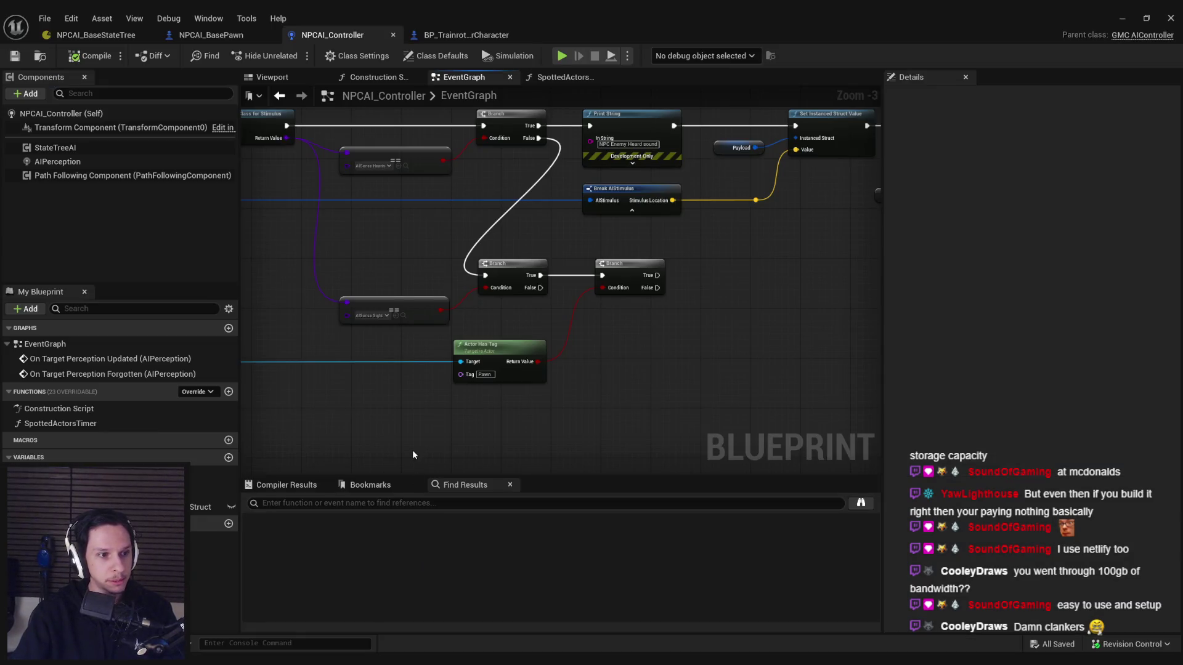
Step: Zoom out over the whole perception chain, then bring up the Trello Monsters card in Chrome
scroll(568, 394, "down", 1)
mouse_move(568, 391)
left_mouse_down()
mouse_move(498, 312)
mouse_move(379, 314)
left_mouse_up()
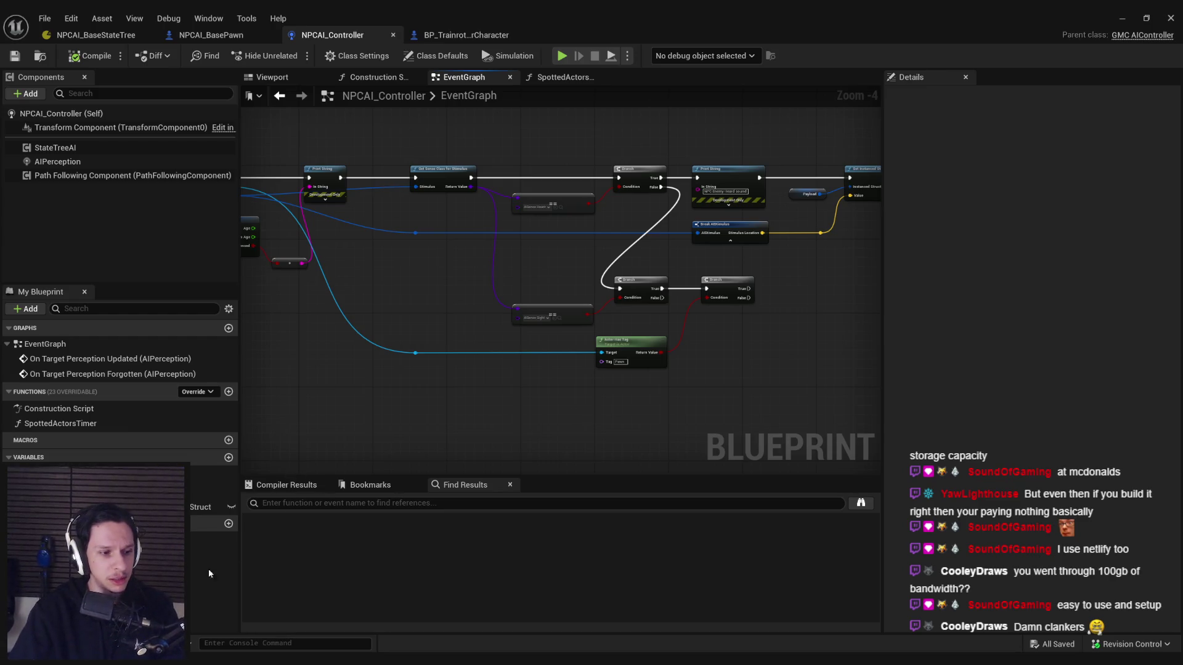
mouse_move(239, 615)
left_click(315, 623)
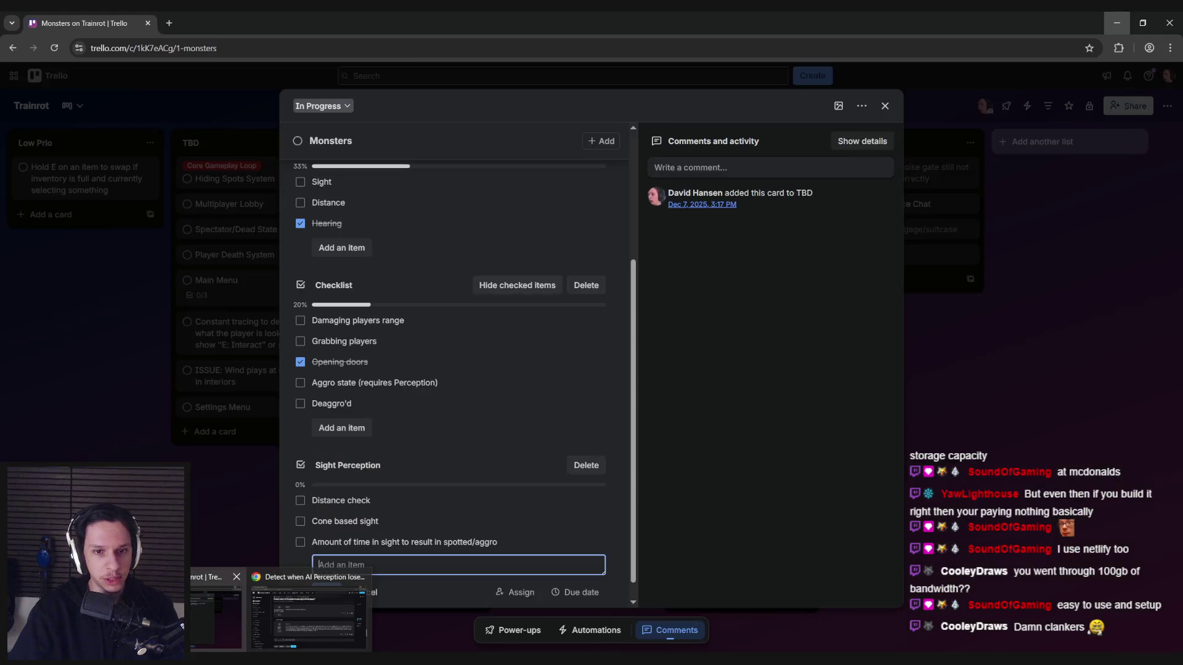
scroll(288, 424, "up", 3)
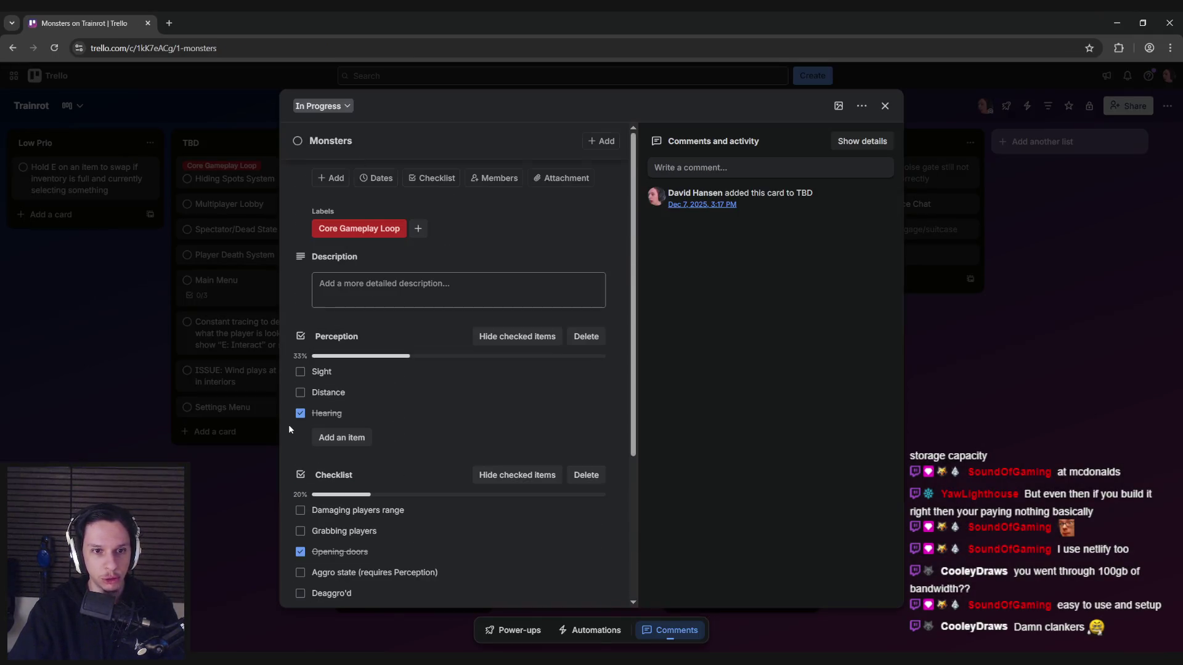
scroll(288, 424, "down", 3)
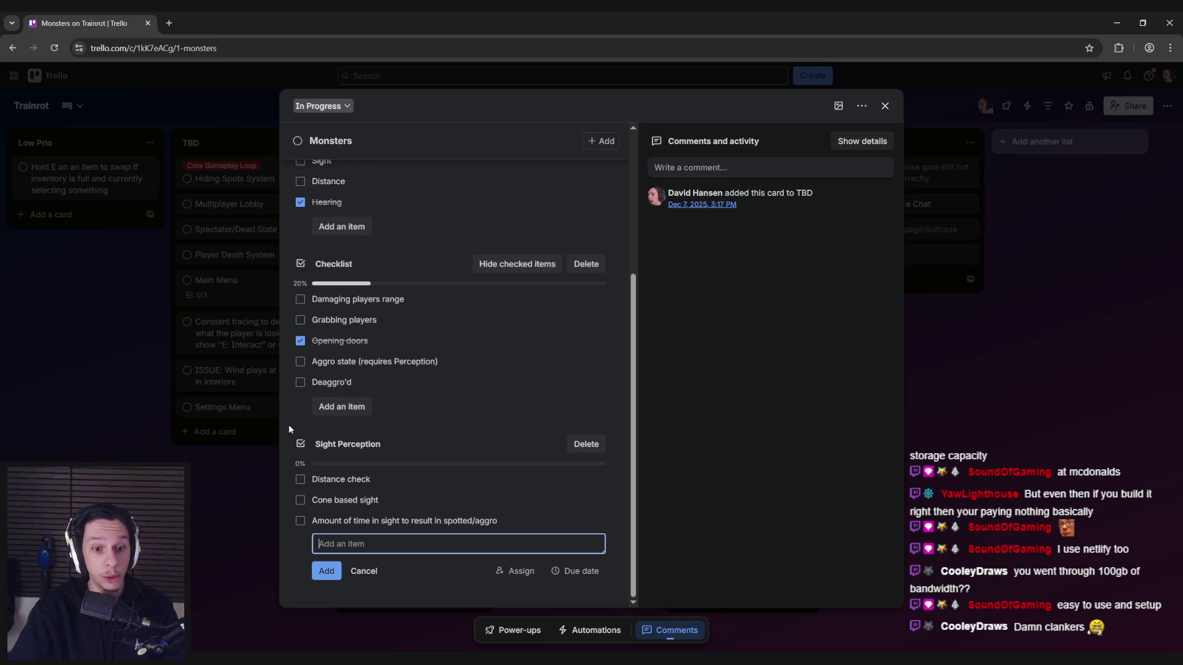
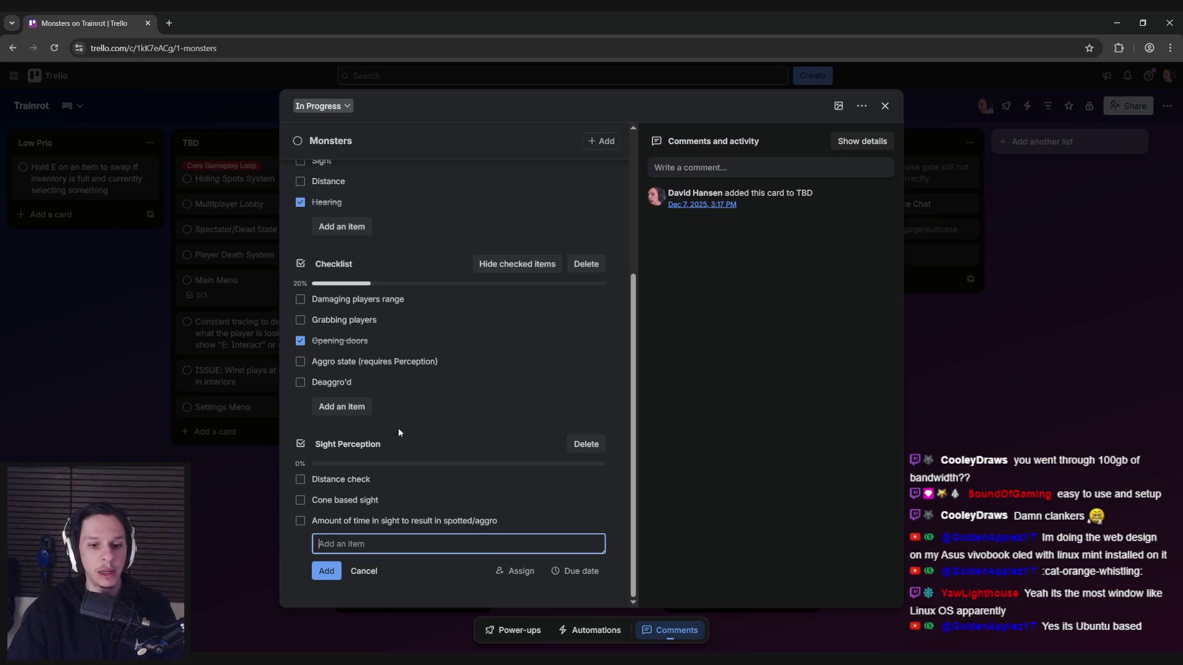
Step: Switch from Trello back to Unreal Engine and bring up the NPCAI_BaseStateTree editor tab
key("alt+Tab")
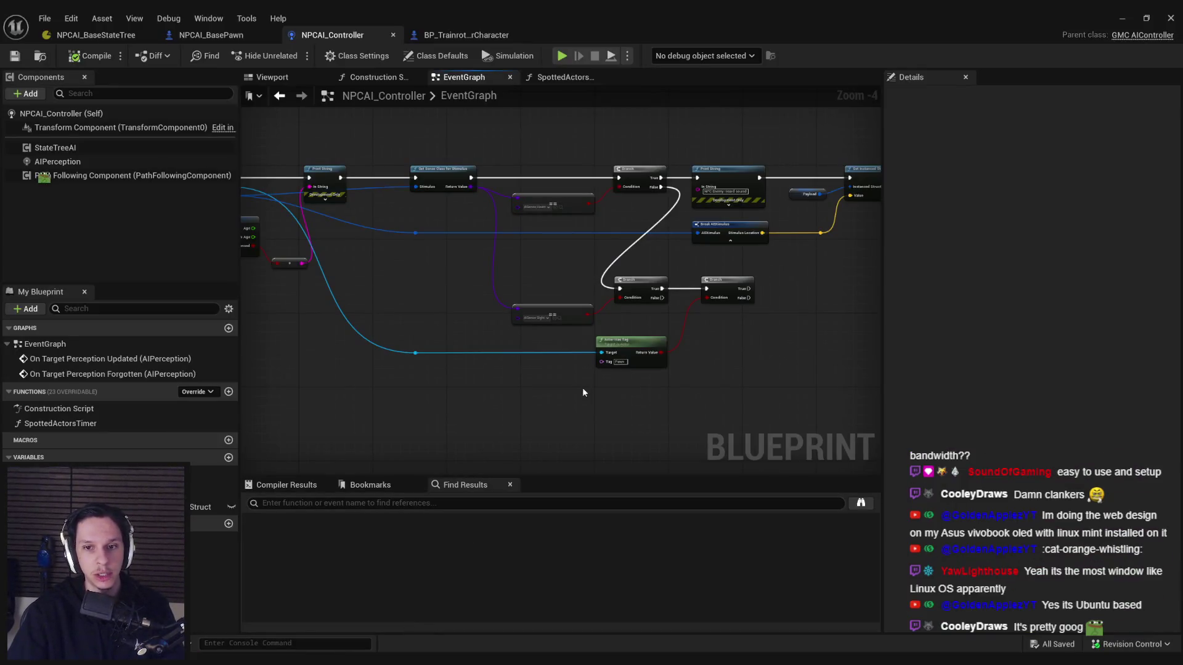
scroll(576, 345, "down", 1)
scroll(626, 352, "up", 1)
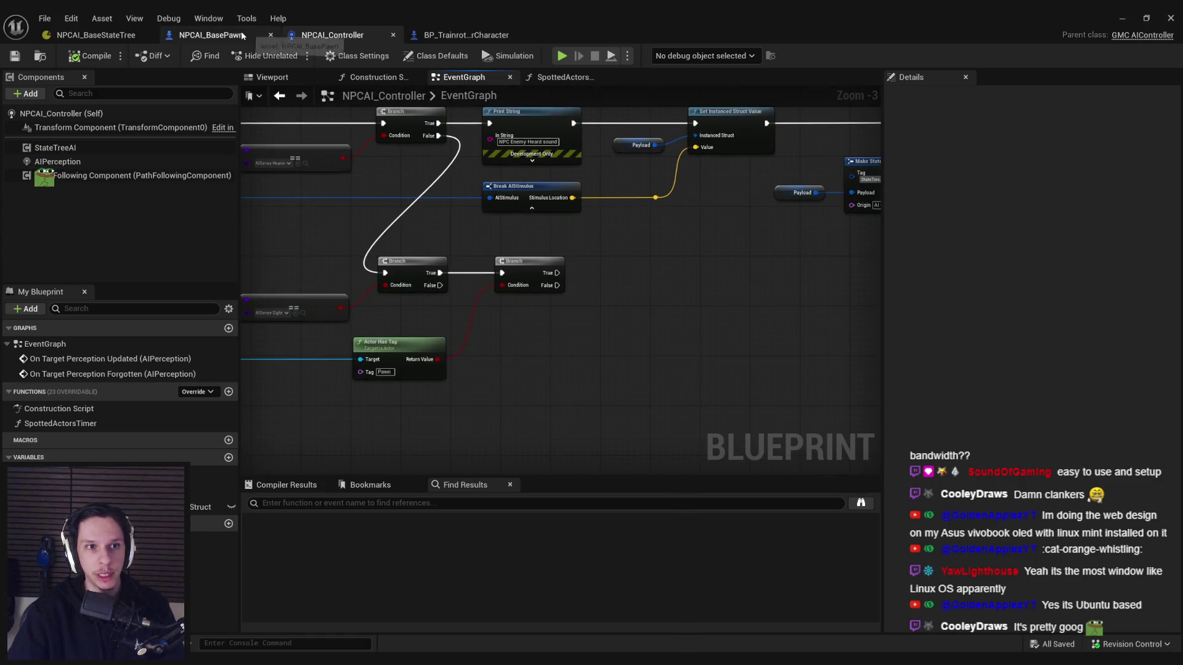
left_click(97, 37)
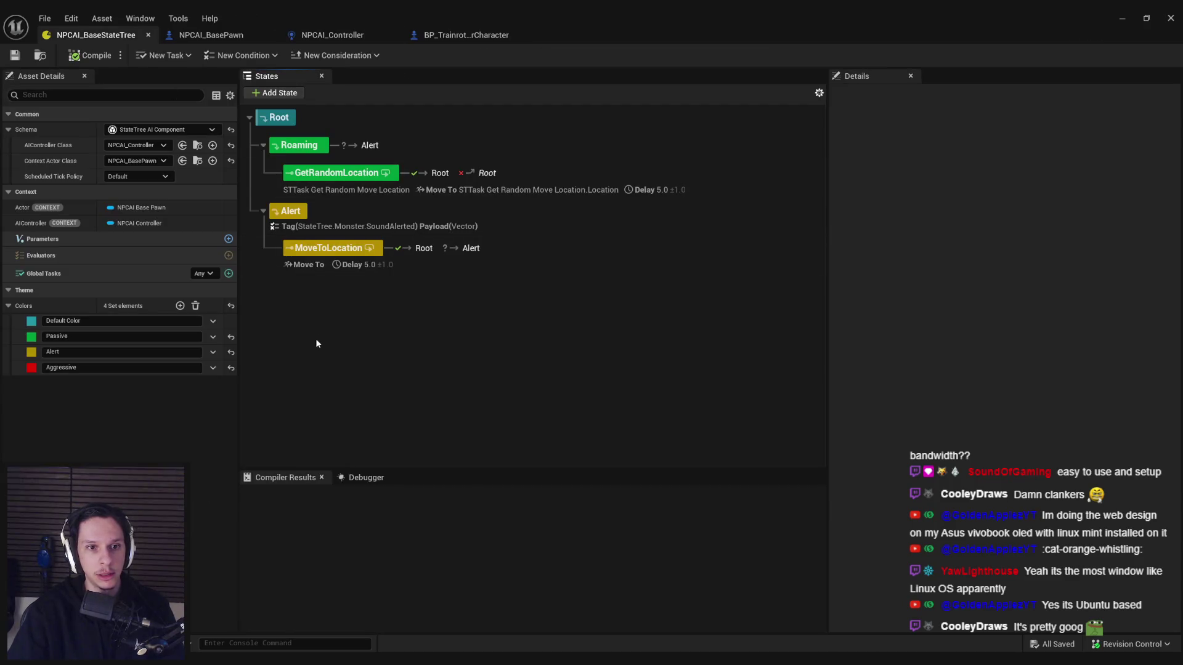
Step: Copy the Alert state together with its MoveToLocation child
right_click(295, 315)
left_click(427, 295)
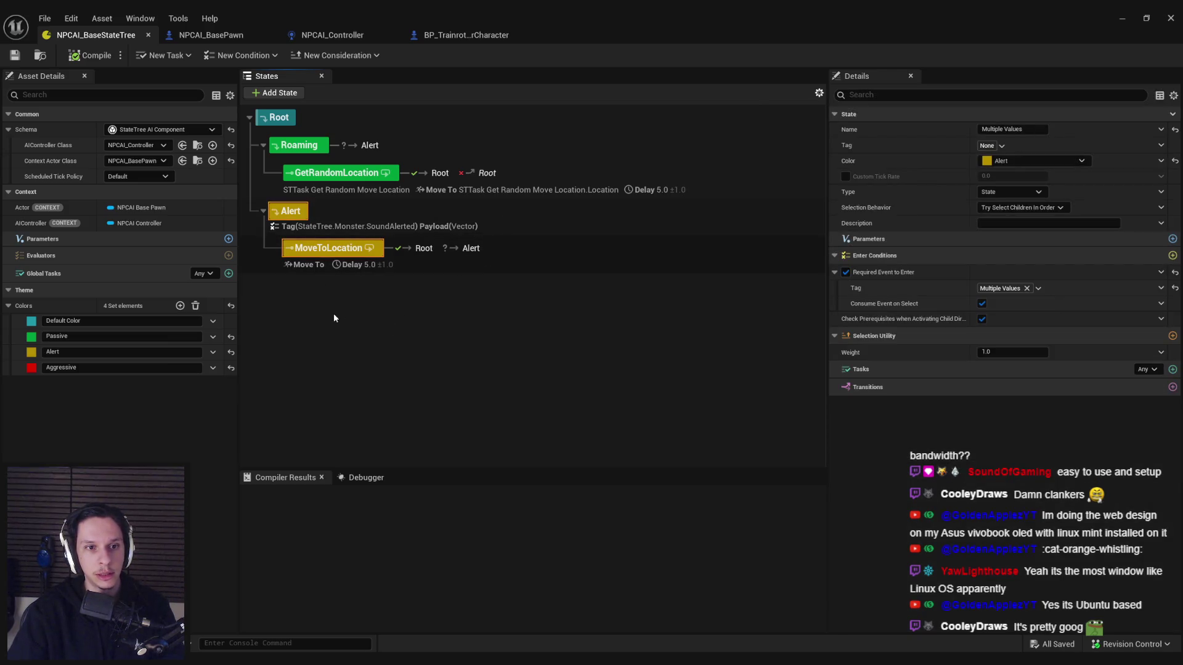
left_click(333, 315)
right_click(416, 297)
mouse_move(448, 326)
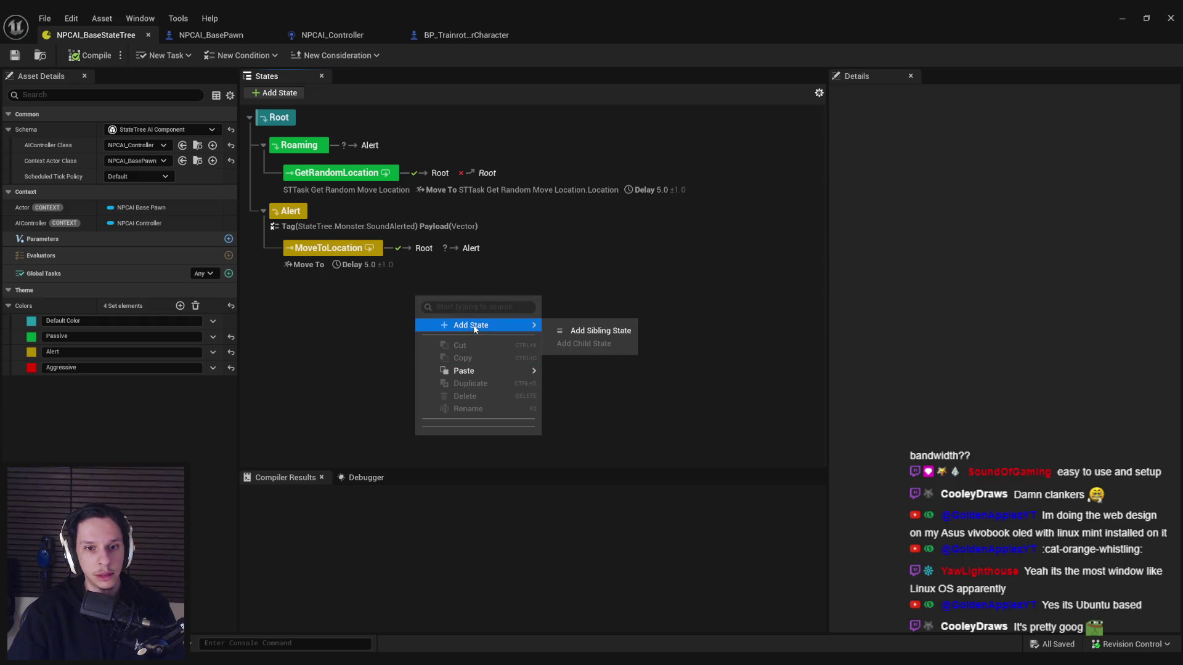
left_click(495, 273)
left_click_drag(496, 274, 535, 212)
right_click(535, 212)
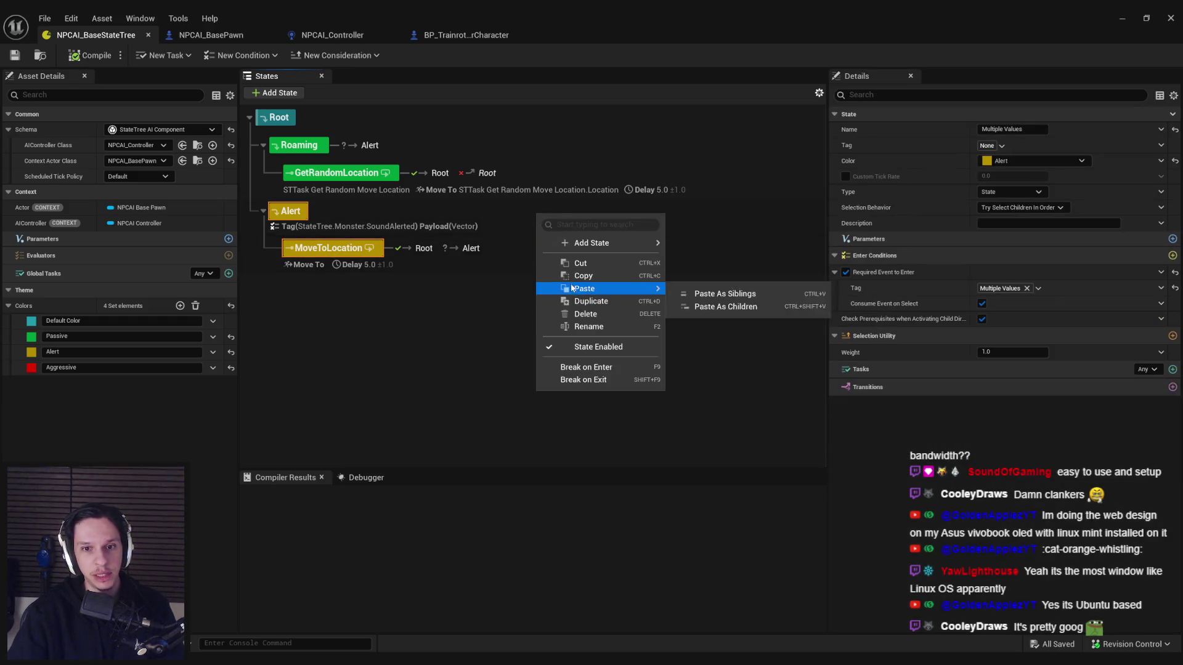
left_click(560, 279)
Step: Paste the copied Alert branch as a child of the Root state
right_click(401, 331)
mouse_move(468, 405)
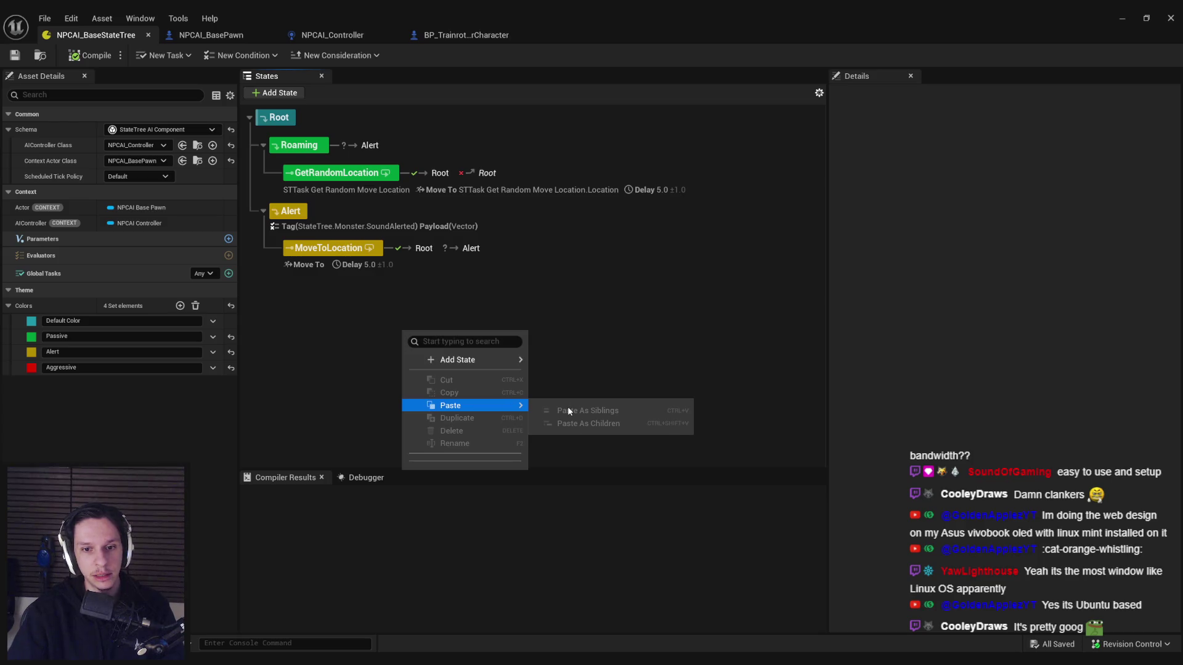
left_click(317, 335)
right_click(276, 126)
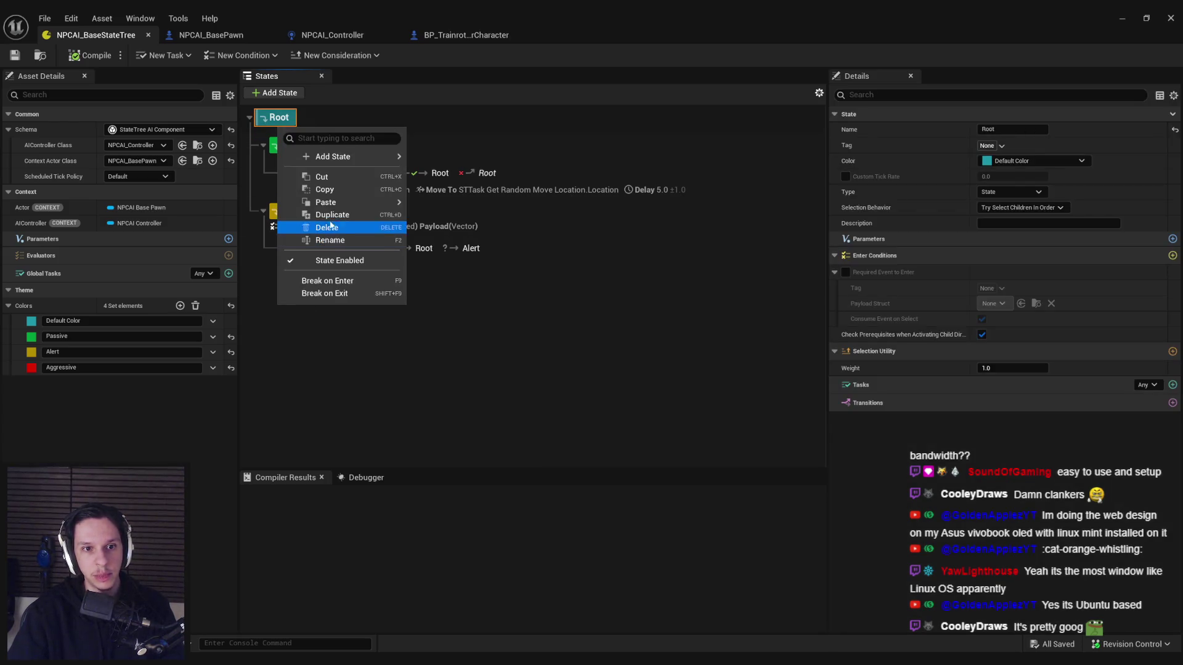
mouse_move(333, 202)
left_click(465, 223)
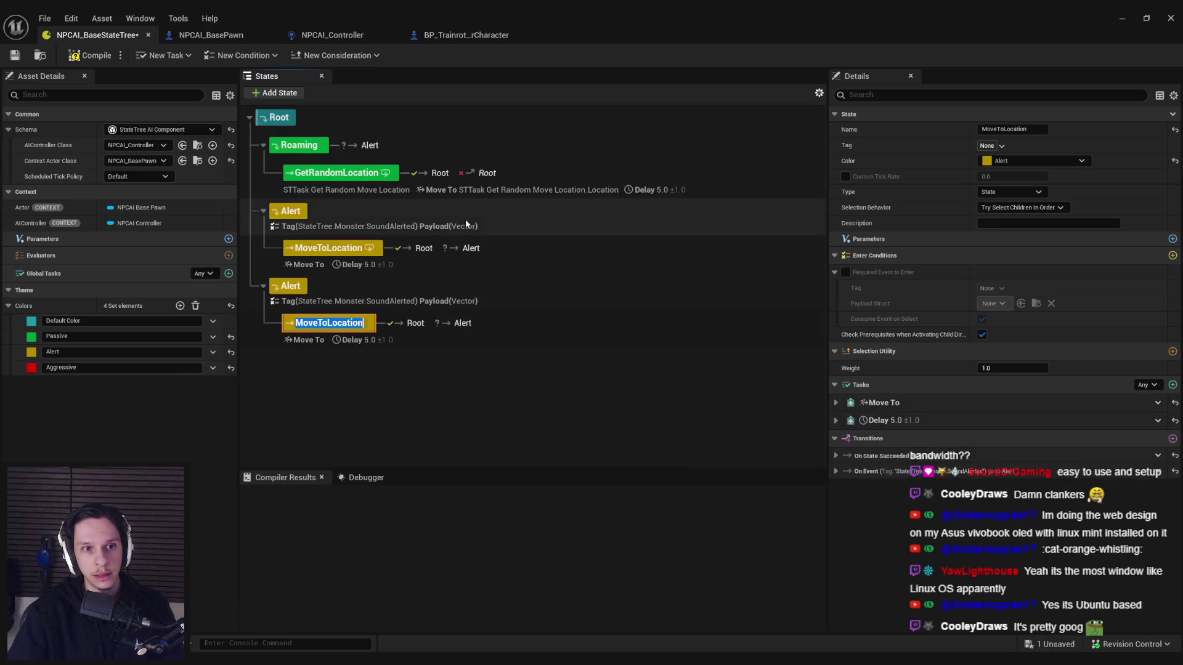
left_click(404, 368)
Step: Rename the pasted Alert copy to 'Aggressive'
left_click(294, 289)
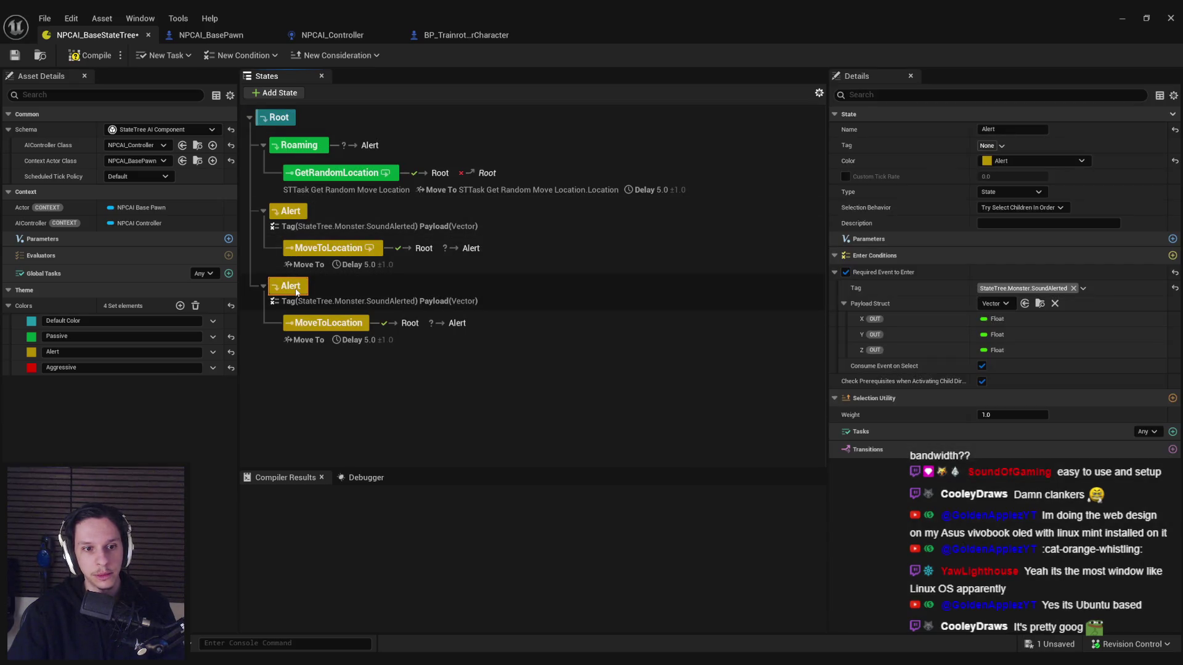
left_click(296, 292)
type("Aggressive")
key("Return")
Step: Set both Aggressive and its MoveToLocation child to the red Aggressive colour
left_click(1002, 161)
left_click(1011, 214)
left_click(326, 323)
left_click(1023, 161)
left_click(1010, 214)
left_click(479, 367)
left_click(511, 330)
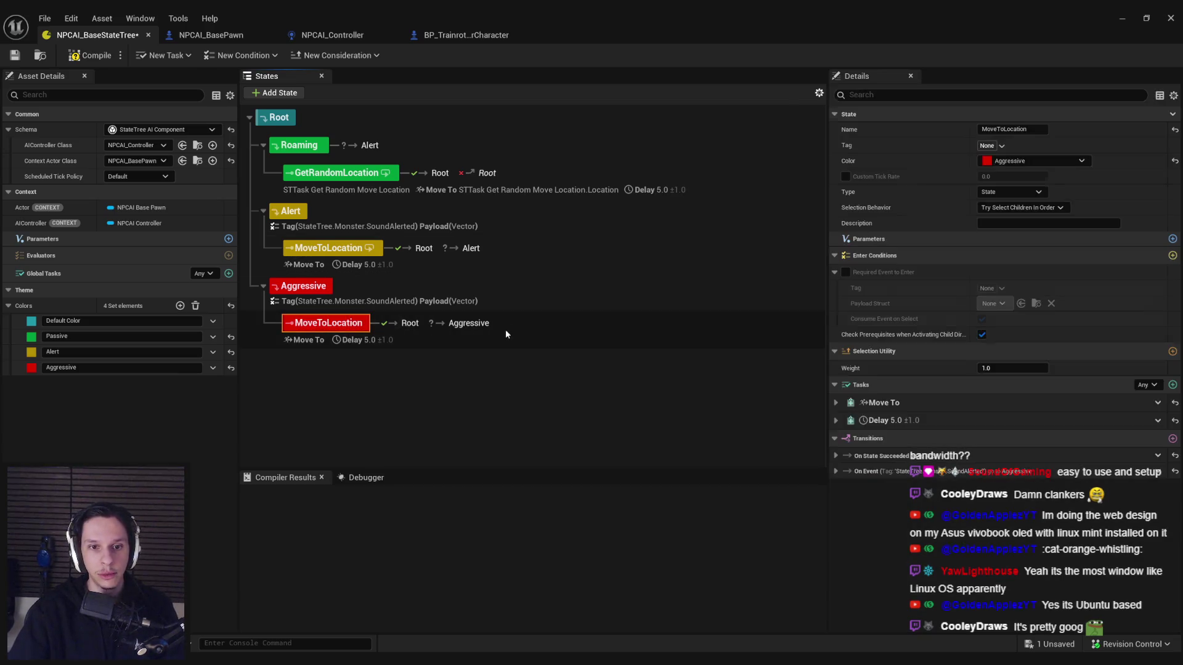
left_click(374, 295)
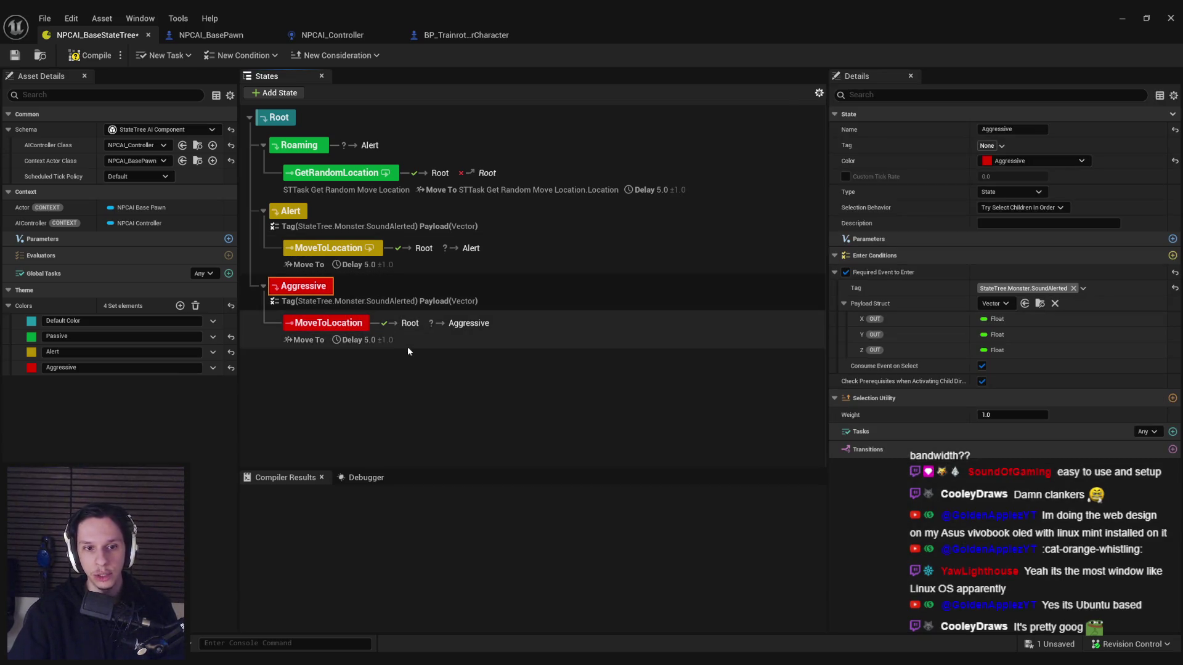
Step: Create an Aggro sub-tag under StateTree.Monster and make it Aggressive's required enter event
left_click(1053, 290)
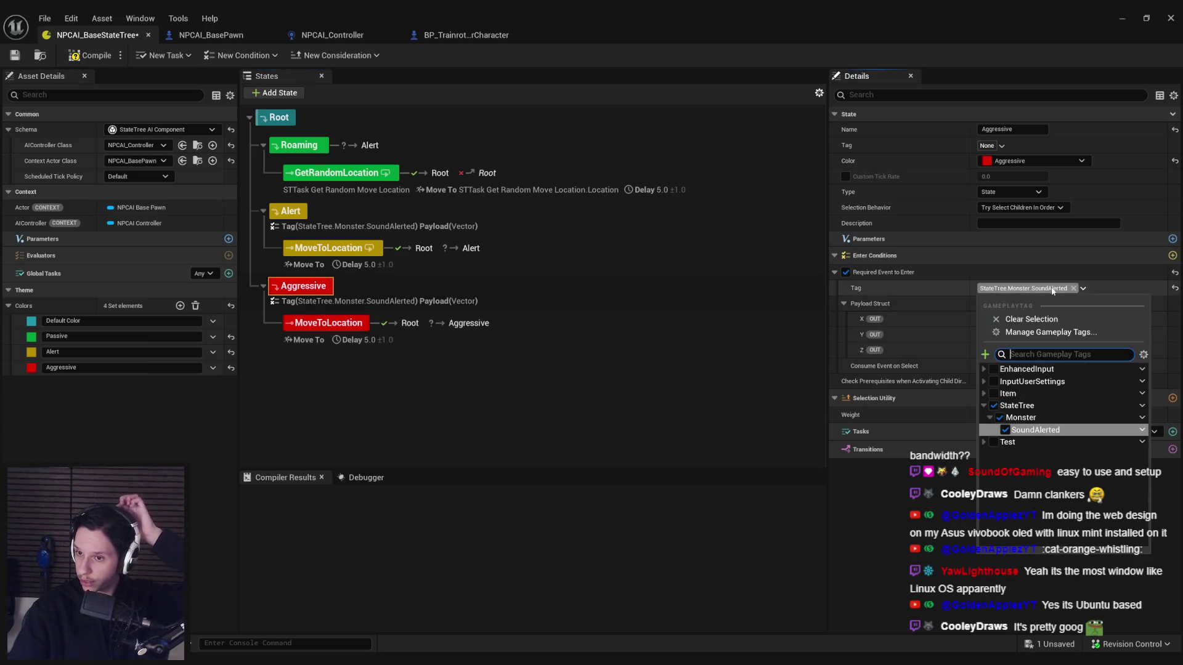
right_click(1083, 417)
left_click(1097, 426)
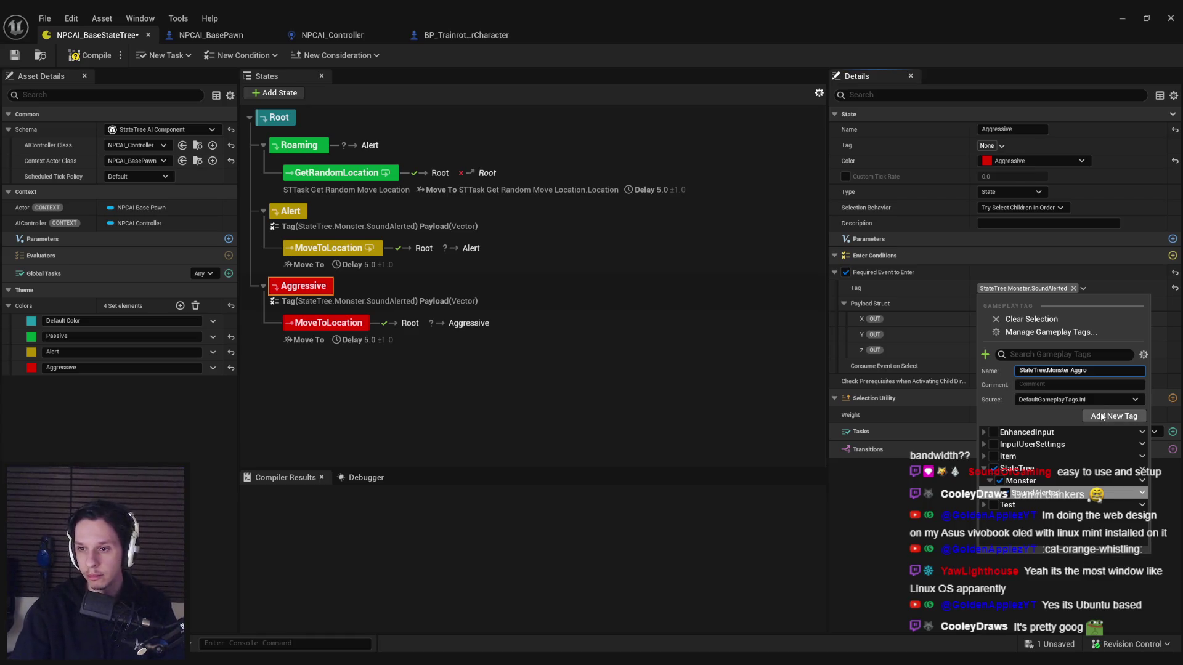
left_click(1102, 417)
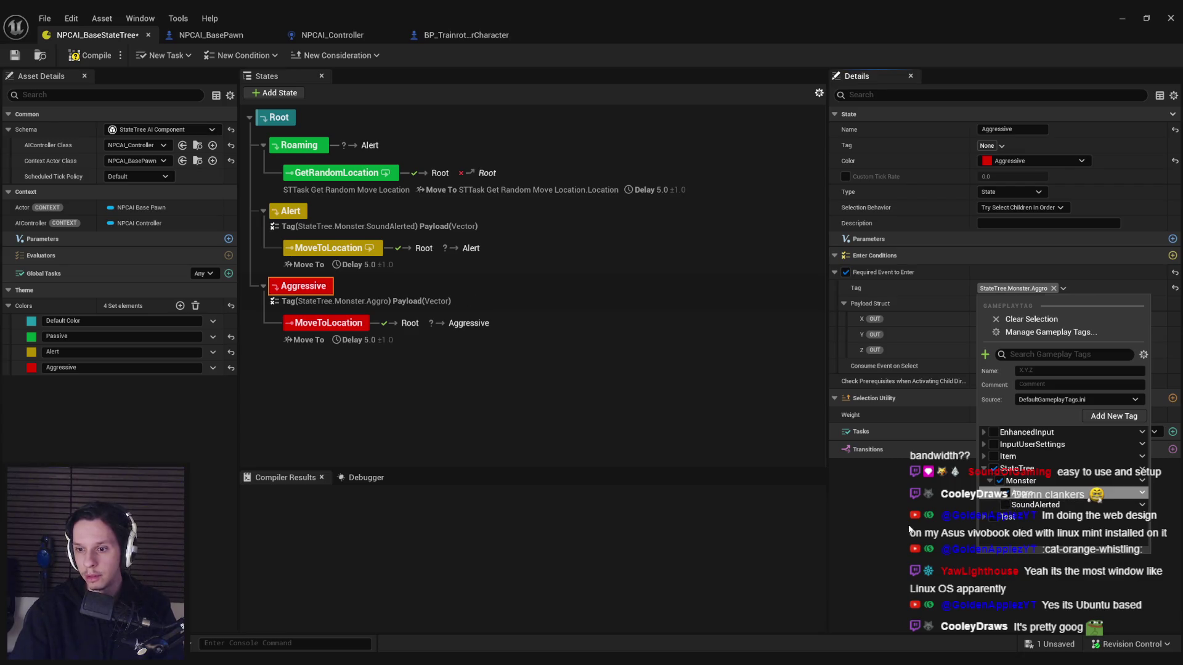
left_click(1005, 290)
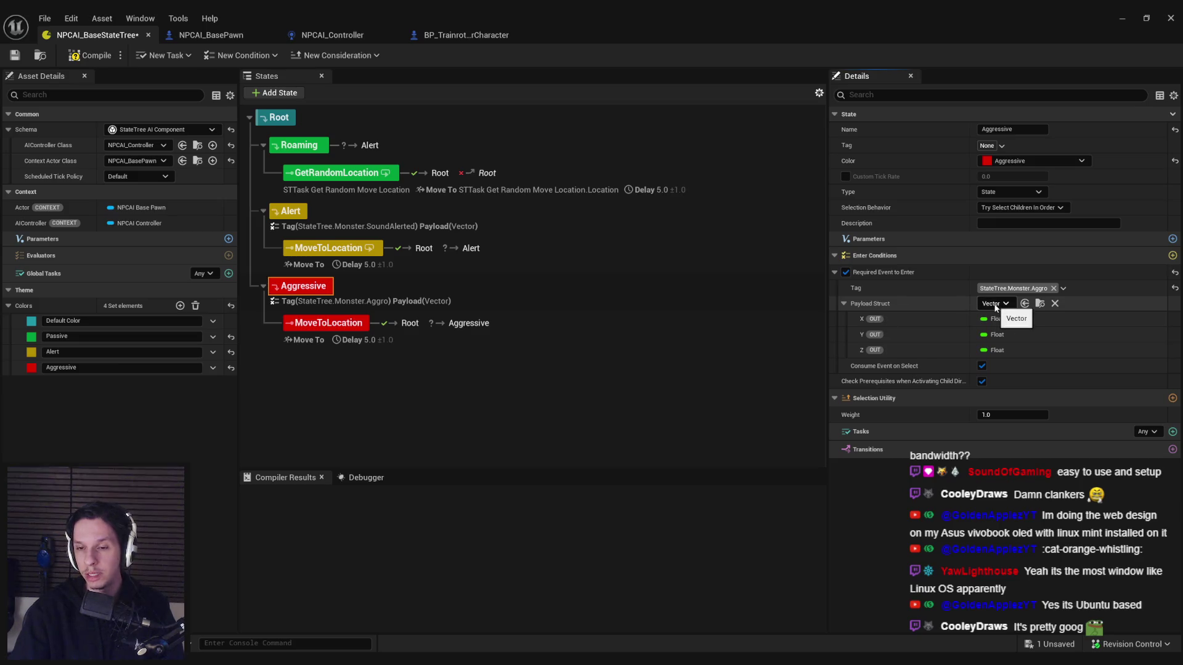
Step: Search the payload struct list for 'actor' and browse the candidate types
left_click(995, 304)
left_click(990, 306)
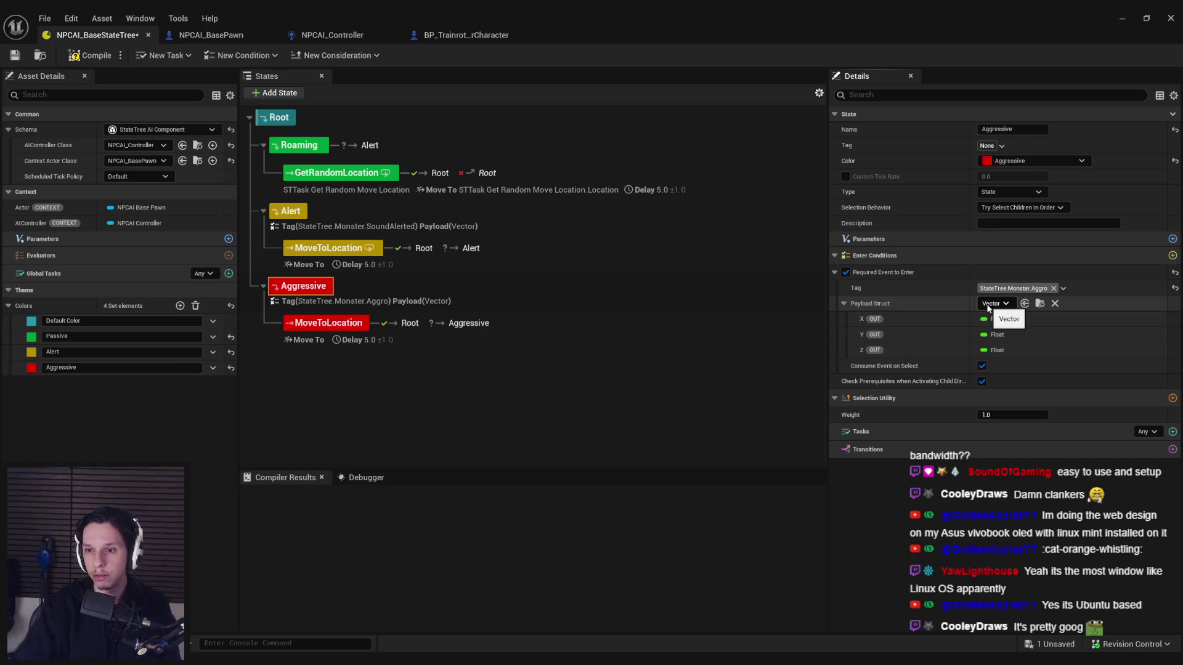
left_click(989, 305)
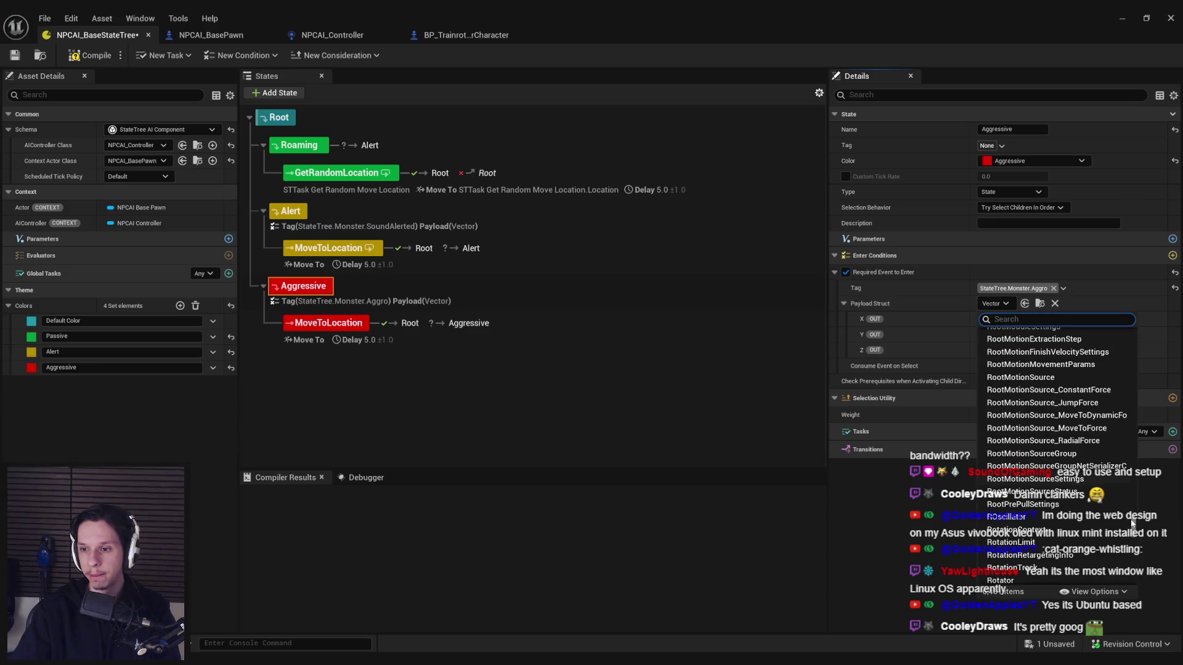
mouse_move(1134, 527)
left_mouse_down()
mouse_move(1144, 319)
mouse_move(1143, 373)
left_mouse_up()
left_click(1073, 319)
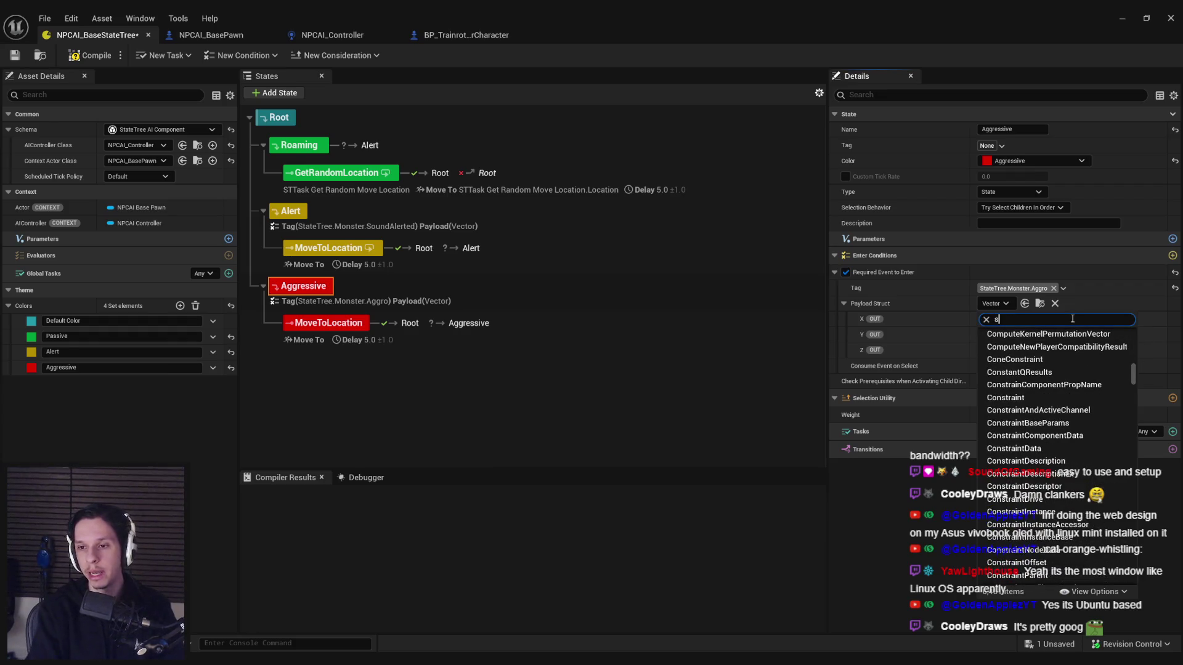
type("actor")
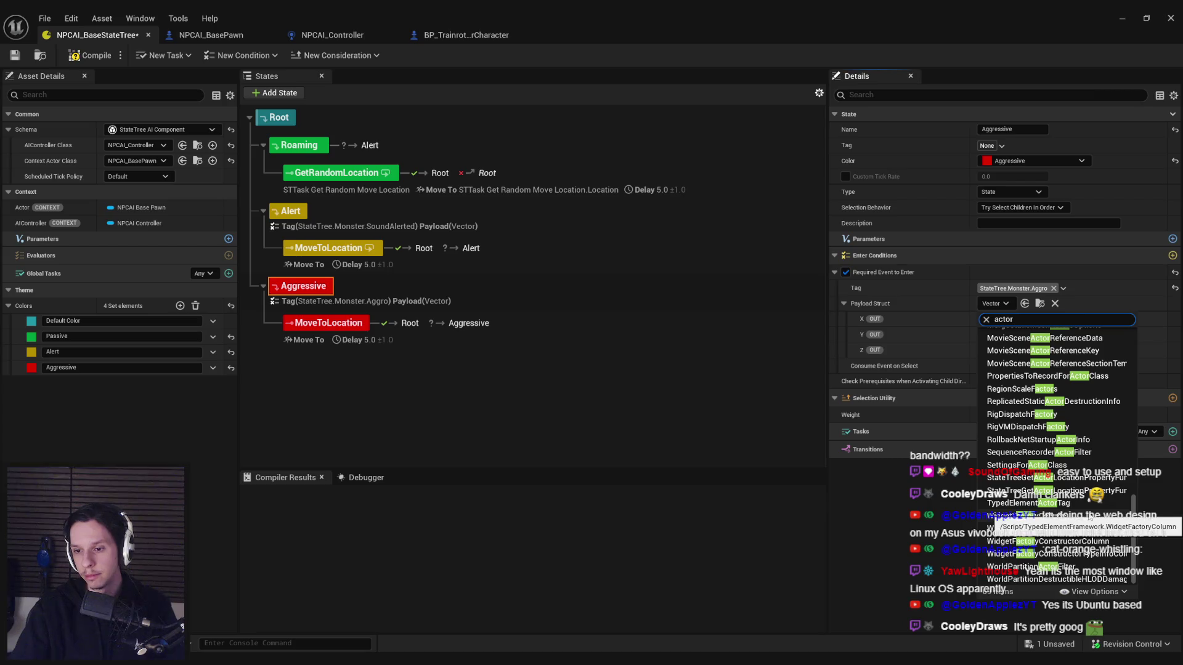
scroll(1100, 504, "up", 10)
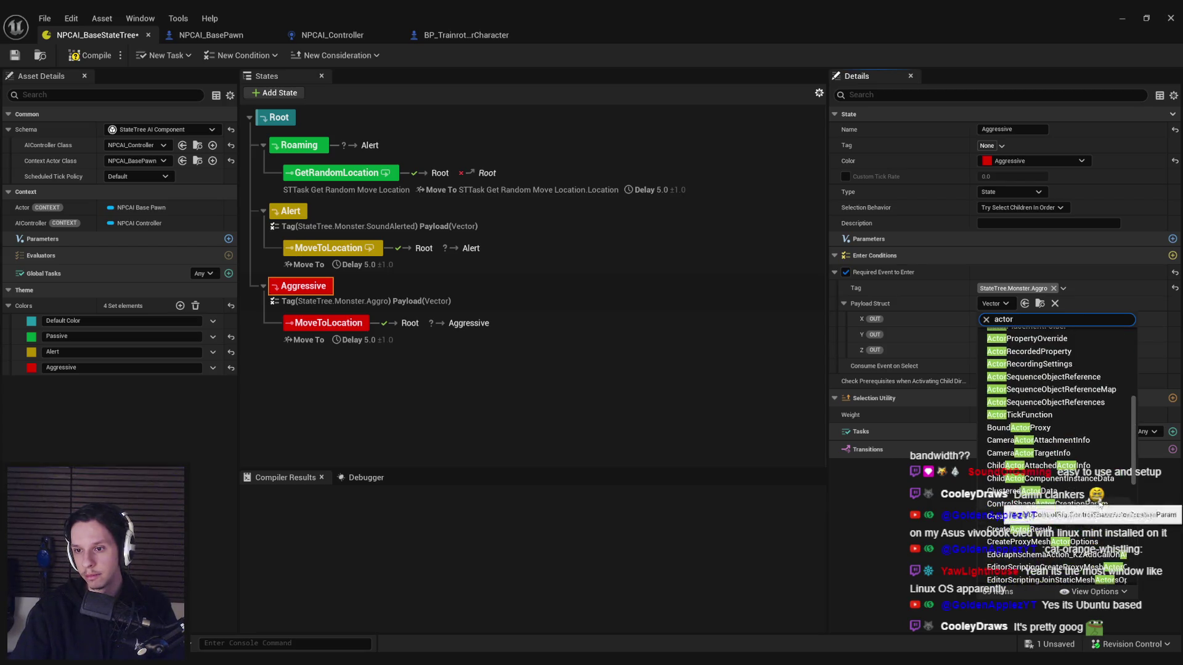
scroll(1100, 505, "up", 3)
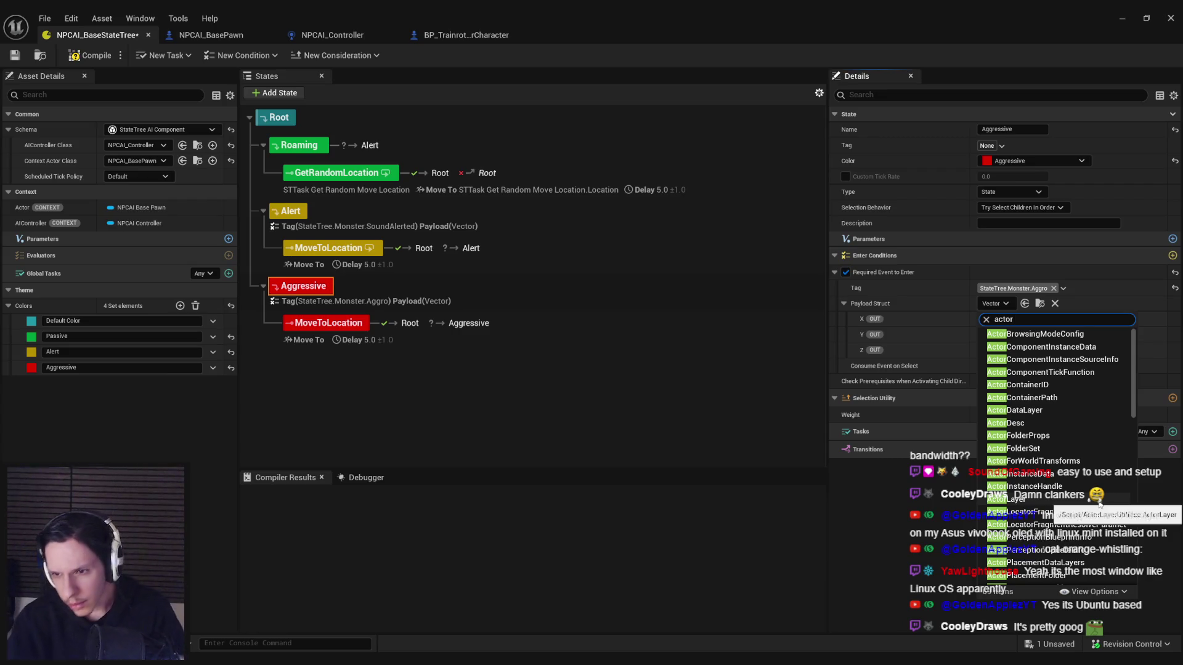
scroll(1065, 475, "down", 1)
scroll(1065, 474, "down", 5)
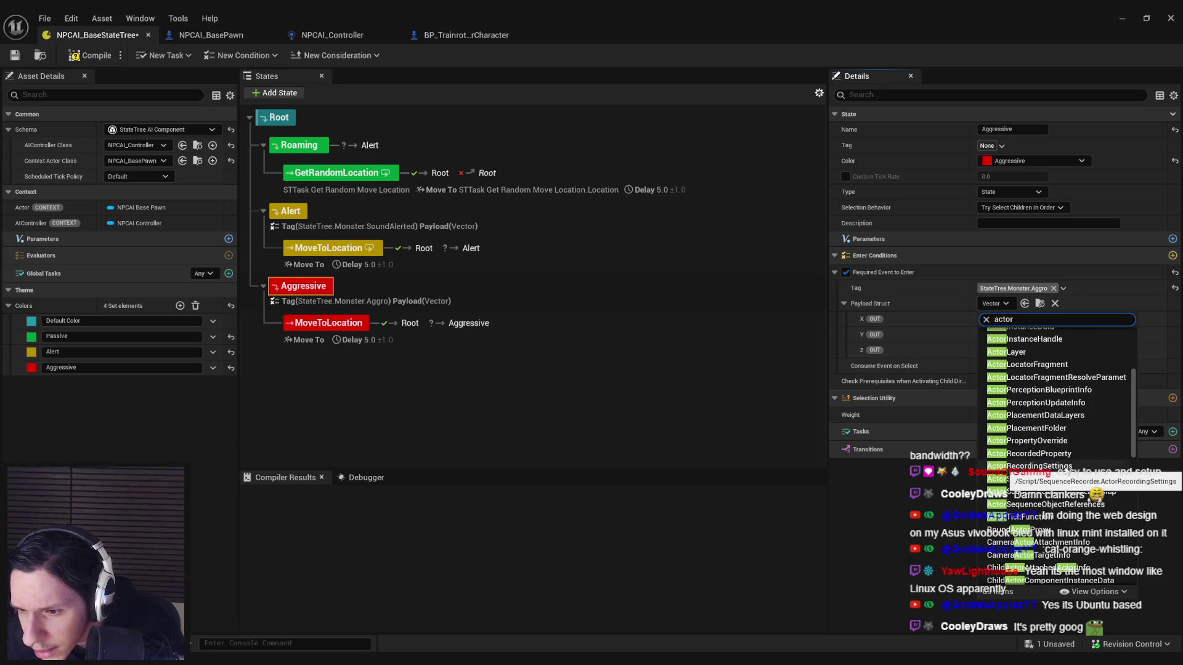
scroll(1065, 474, "down", 1)
mouse_move(1134, 445)
left_mouse_down()
mouse_move(1140, 579)
mouse_move(1138, 356)
left_mouse_up()
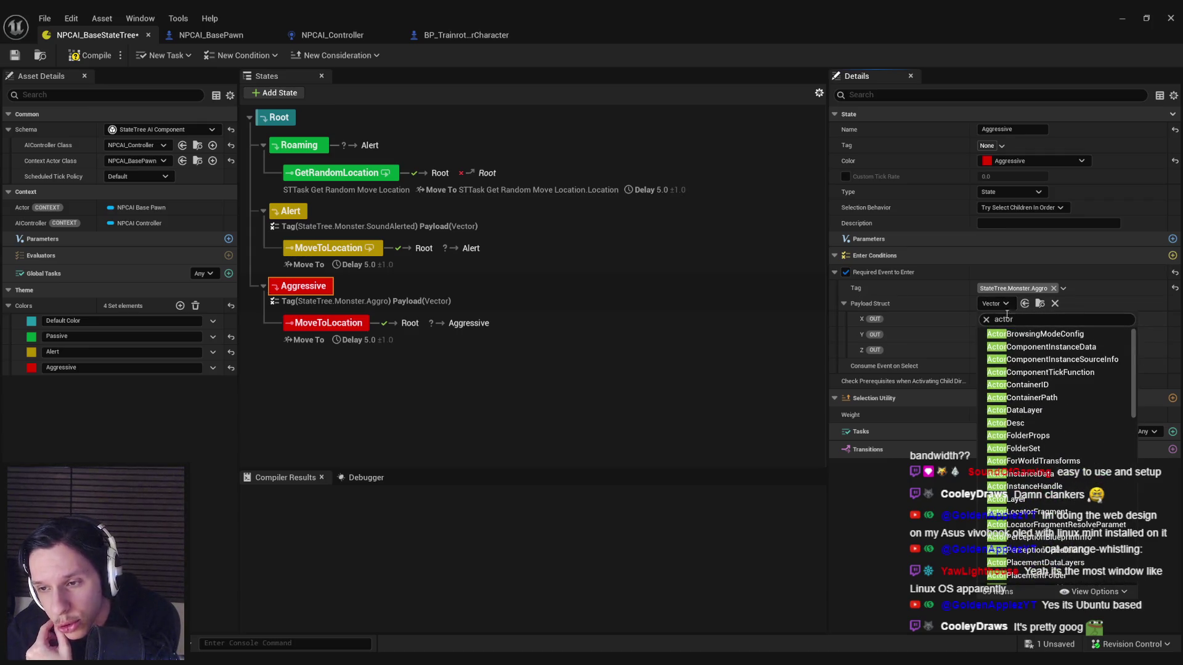
left_click_drag(1134, 366, 1147, 435)
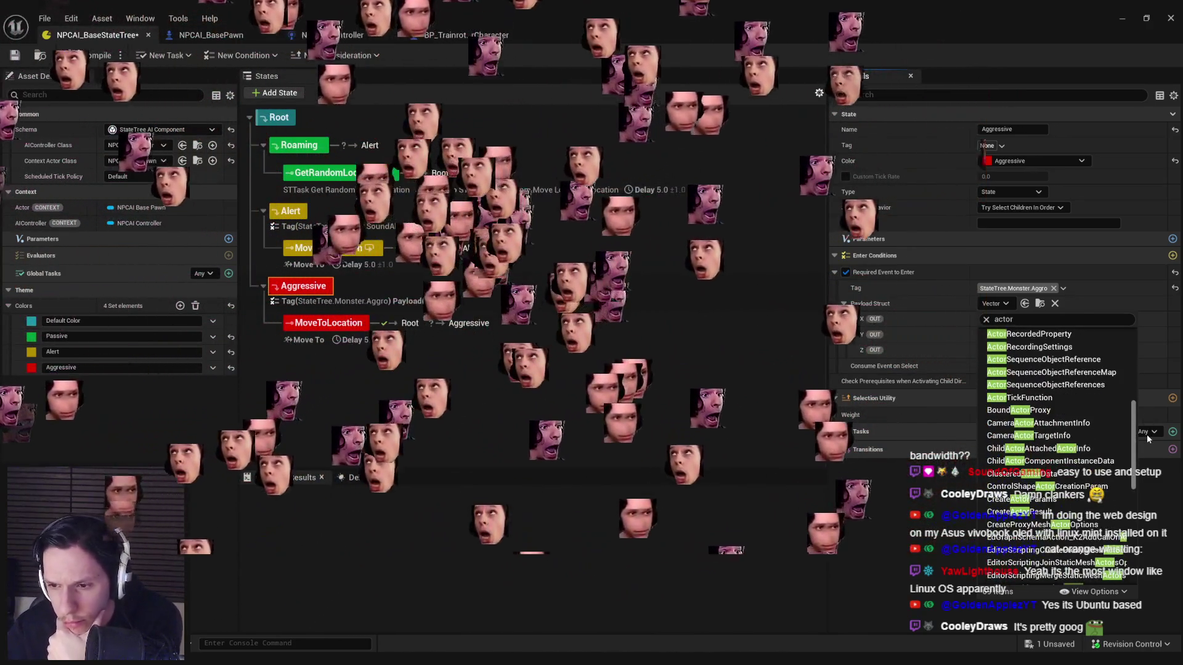
Step: Search 'stimul', set the payload struct to AIStimulus, and compile the StateTree
left_click(1043, 319)
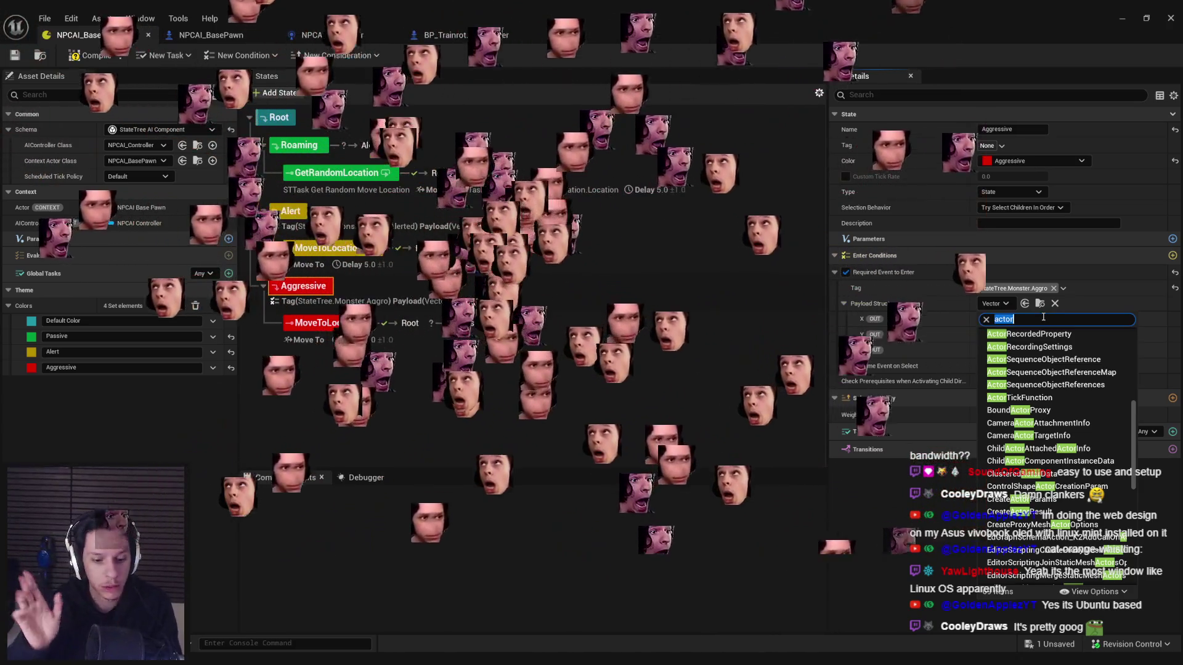
type("stimul")
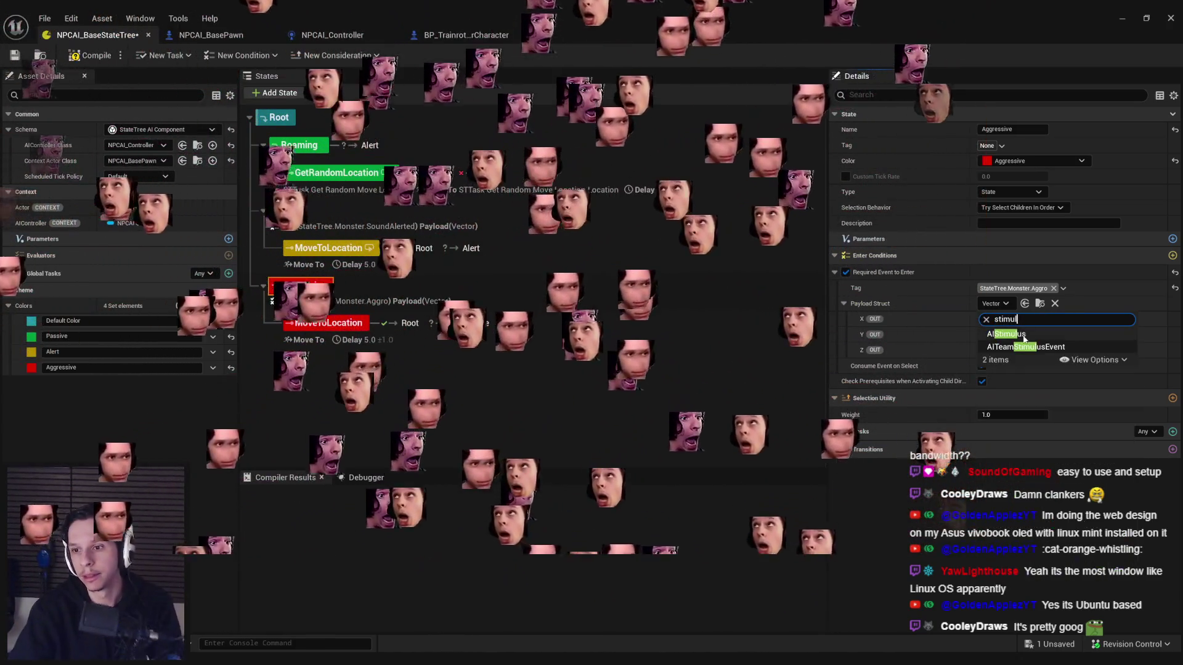
left_click(1020, 336)
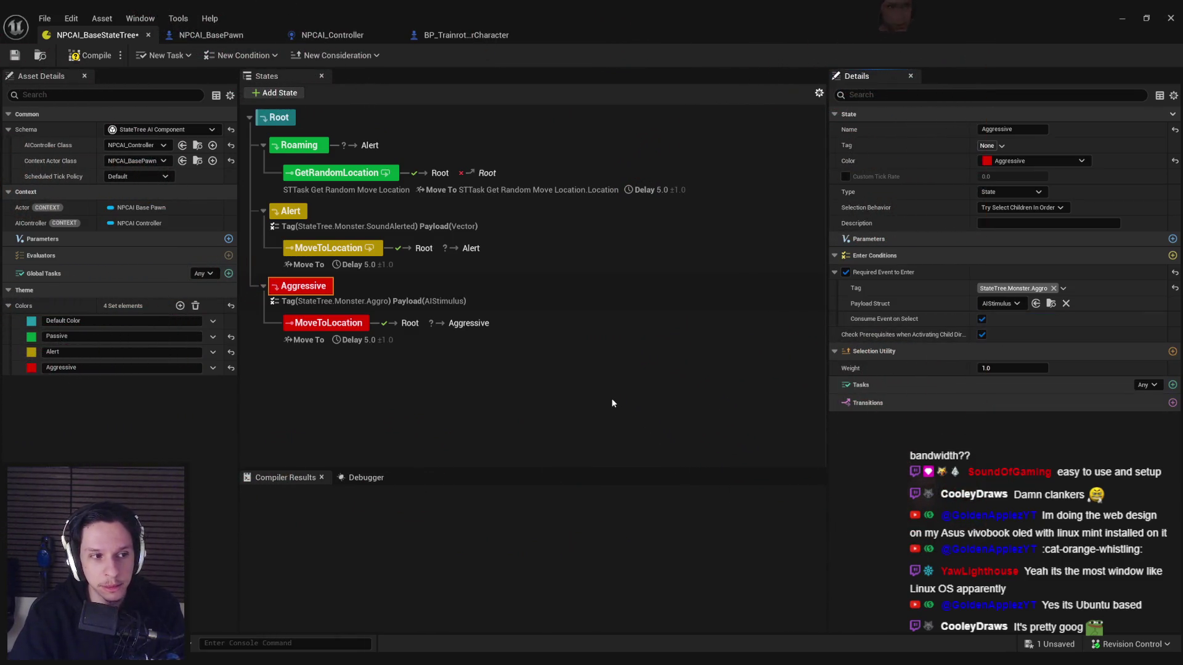
left_click(82, 57)
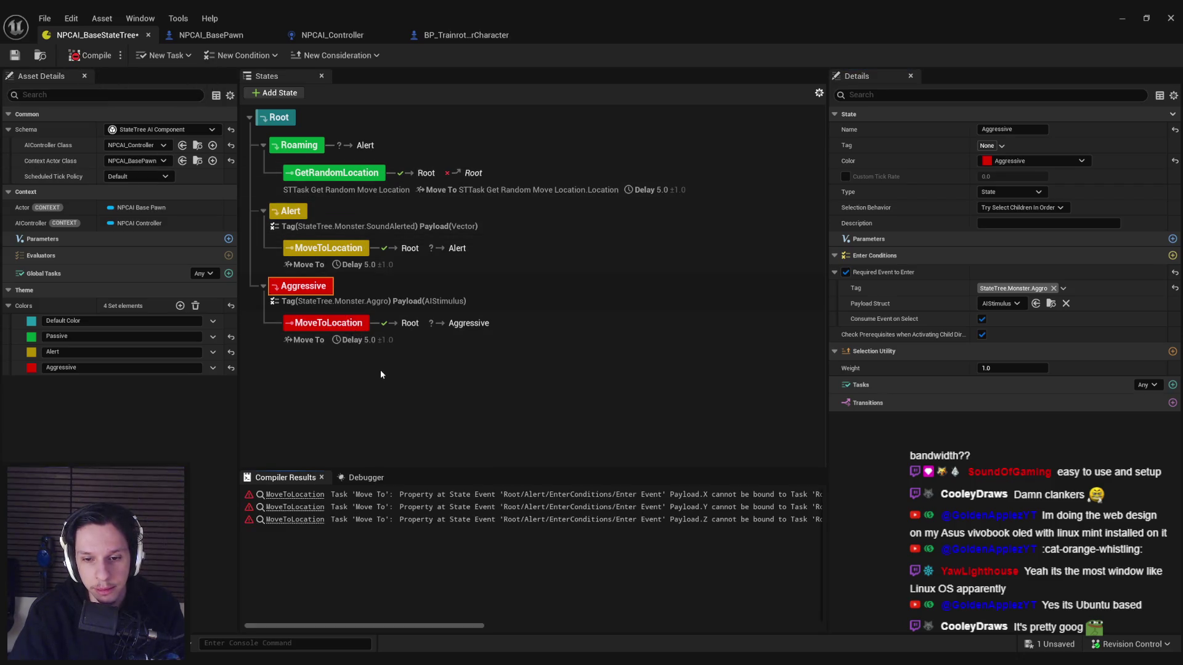
Step: Rename the Aggressive branch's MoveToLocation to AggroMoveToLocation
double_click(315, 324)
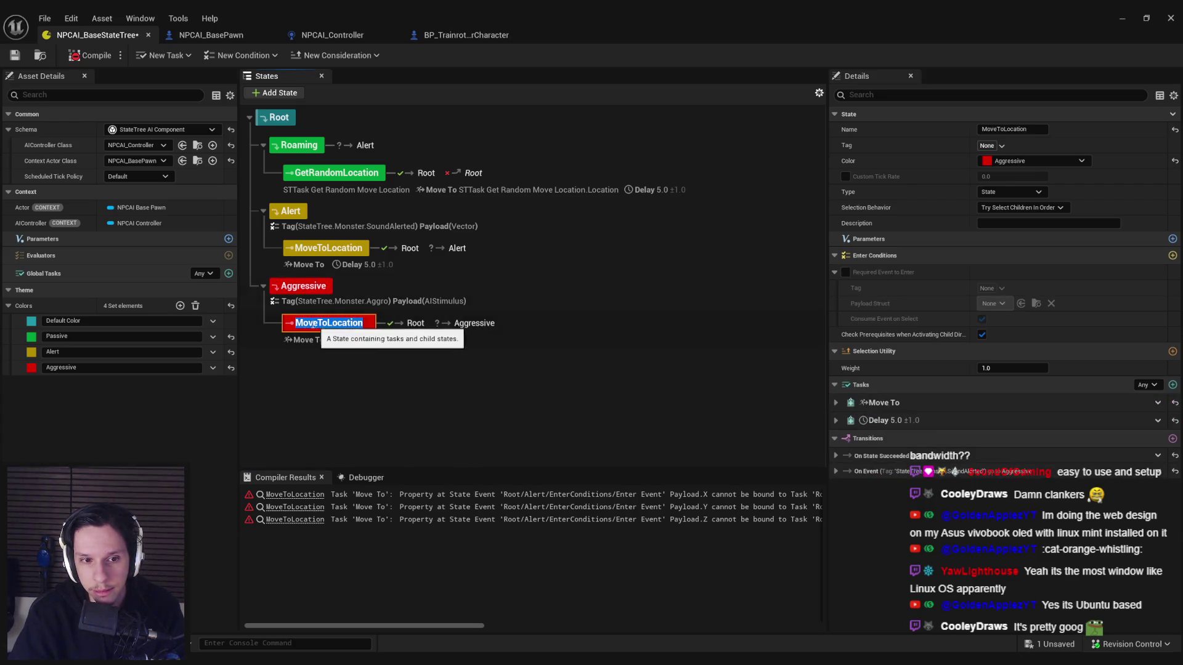
left_click(297, 324)
type("Aggro")
key("Return")
Step: Recompile the StateTree, check the Move To task, and save the asset past the check-out prompt
left_click(97, 60)
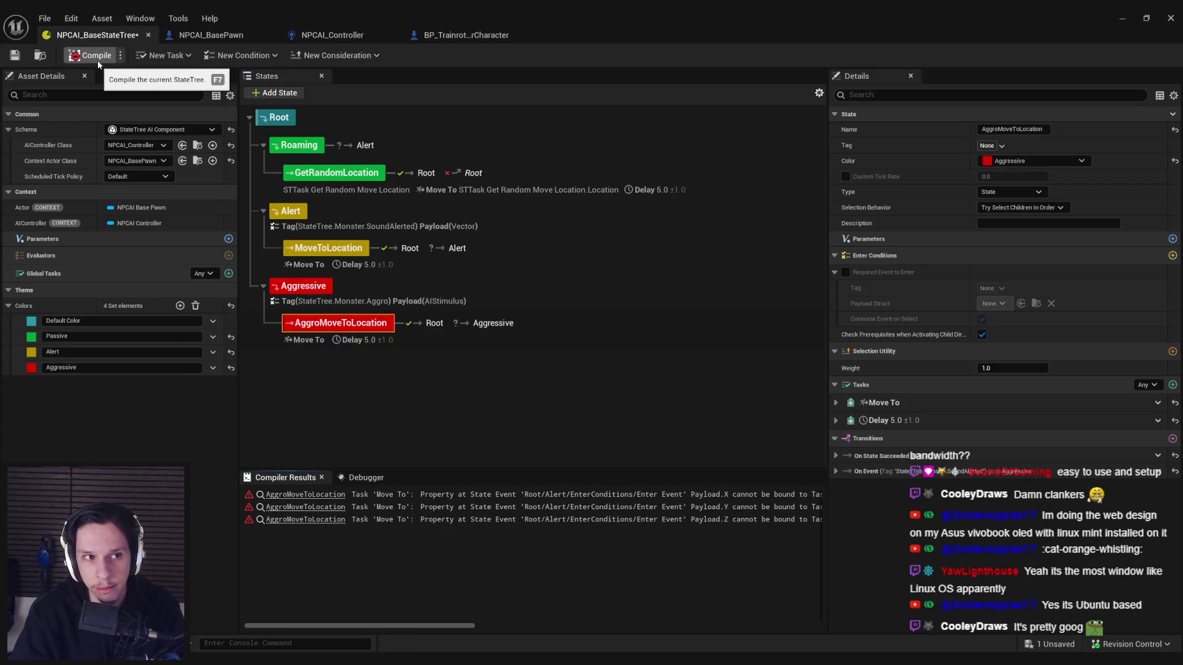
left_click(836, 403)
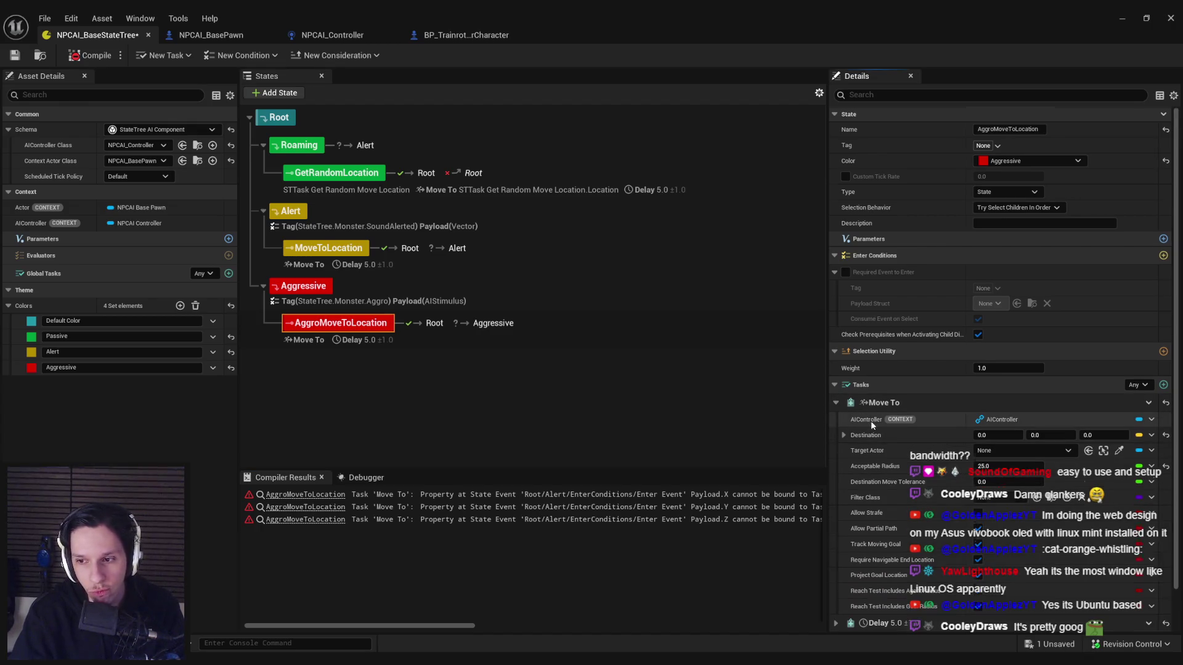
scroll(871, 420, "down", 1)
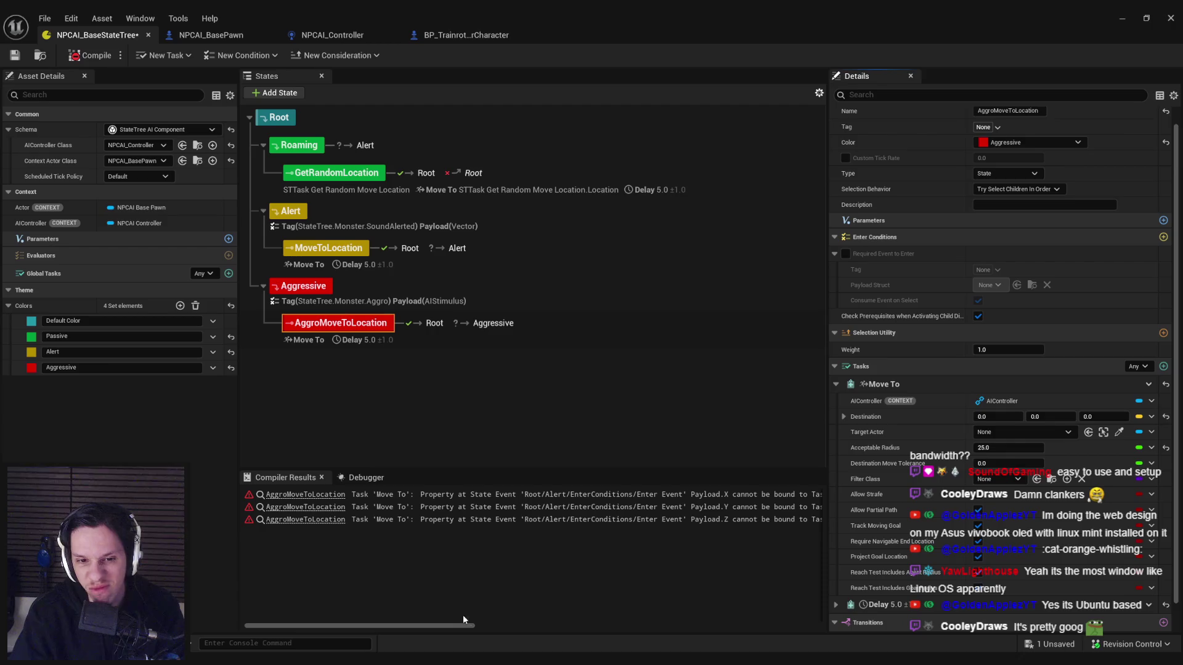
mouse_move(457, 626)
left_mouse_down()
mouse_move(689, 600)
mouse_move(679, 602)
mouse_move(798, 612)
mouse_move(435, 578)
left_mouse_up()
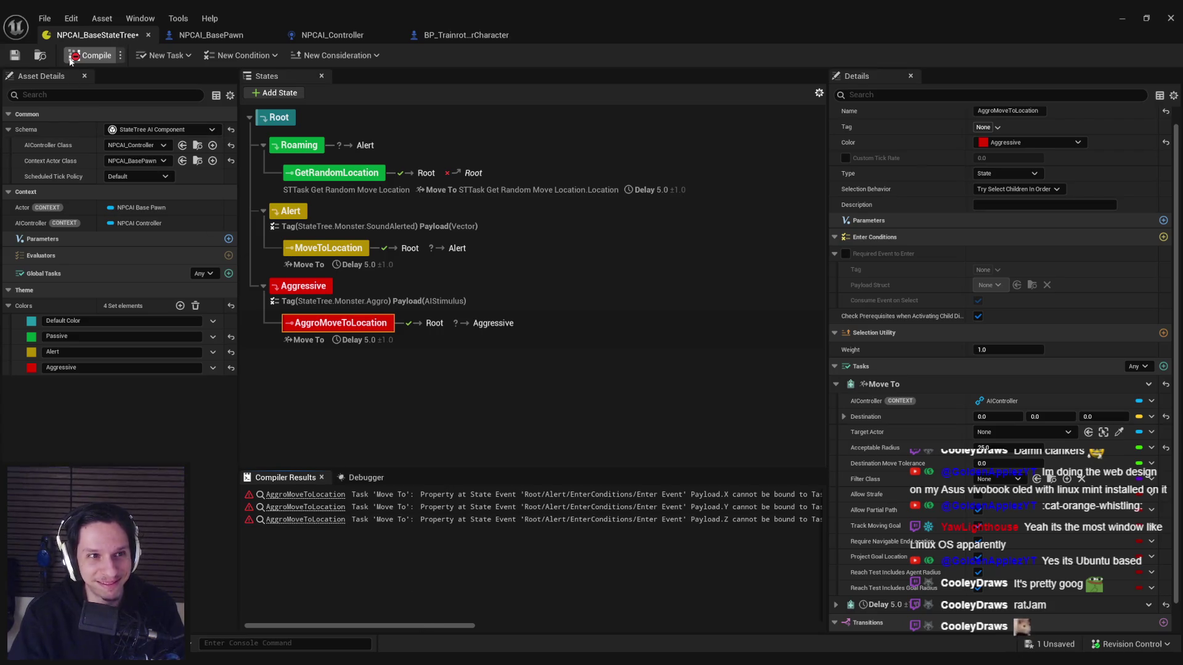
left_click(15, 56)
left_click(572, 474)
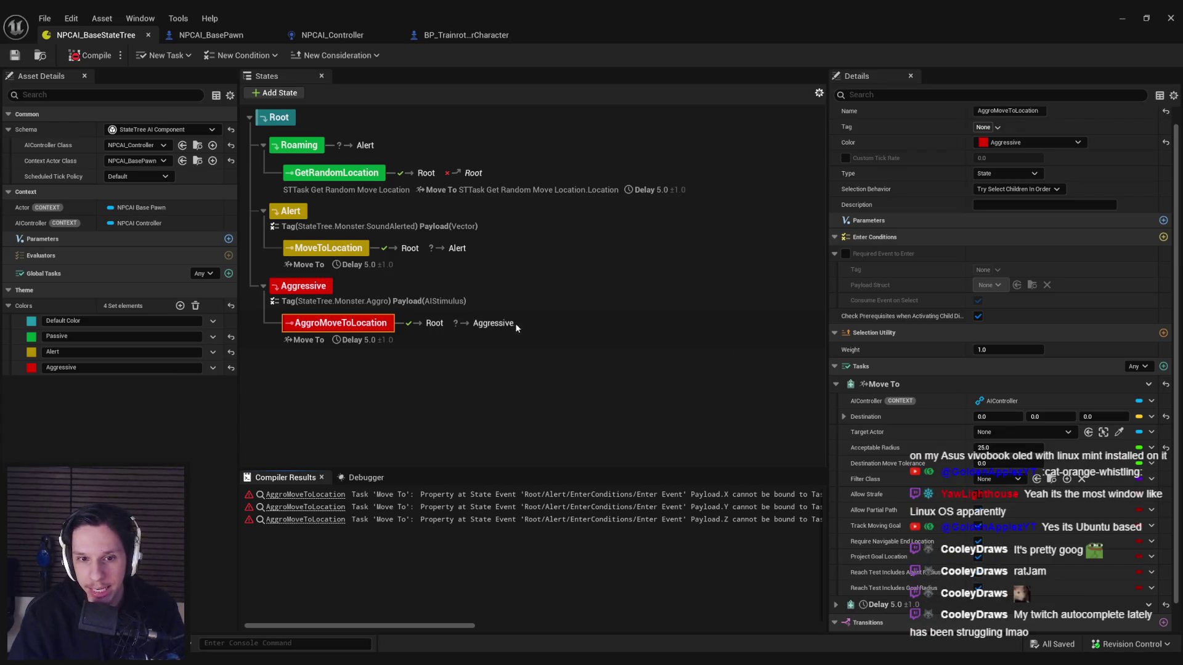
Step: Compare the On Event transitions of AggroMoveToLocation and the Alert branch's MoveToLocation
scroll(864, 596, "down", 3)
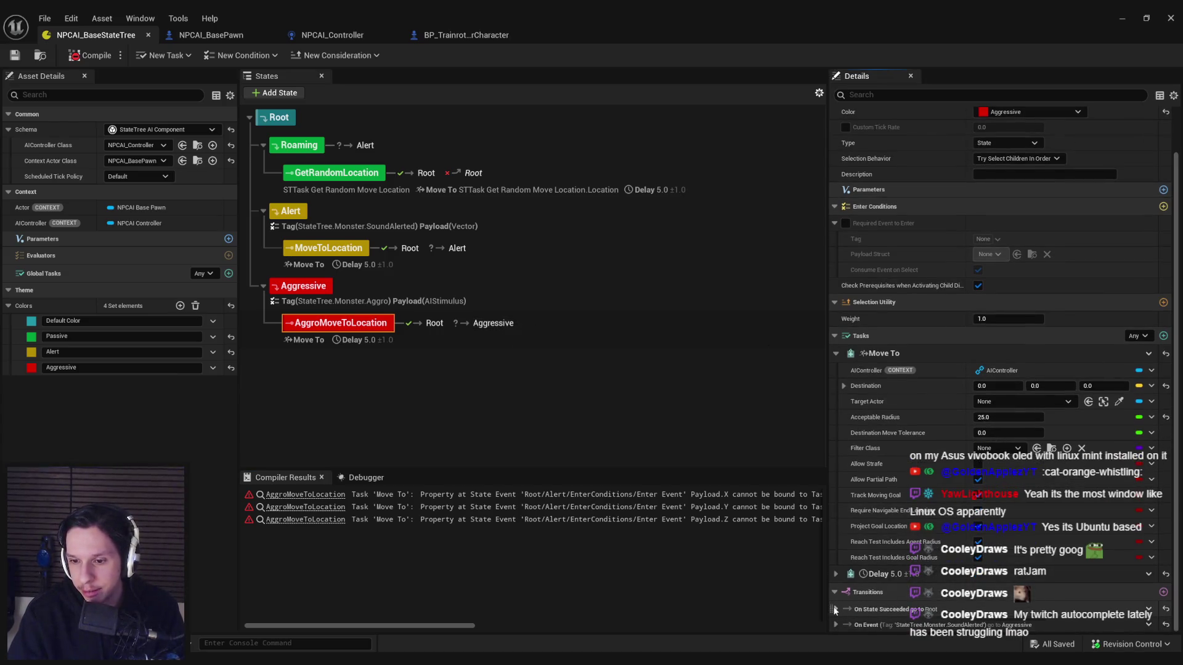
left_click(836, 625)
scroll(844, 610, "down", 4)
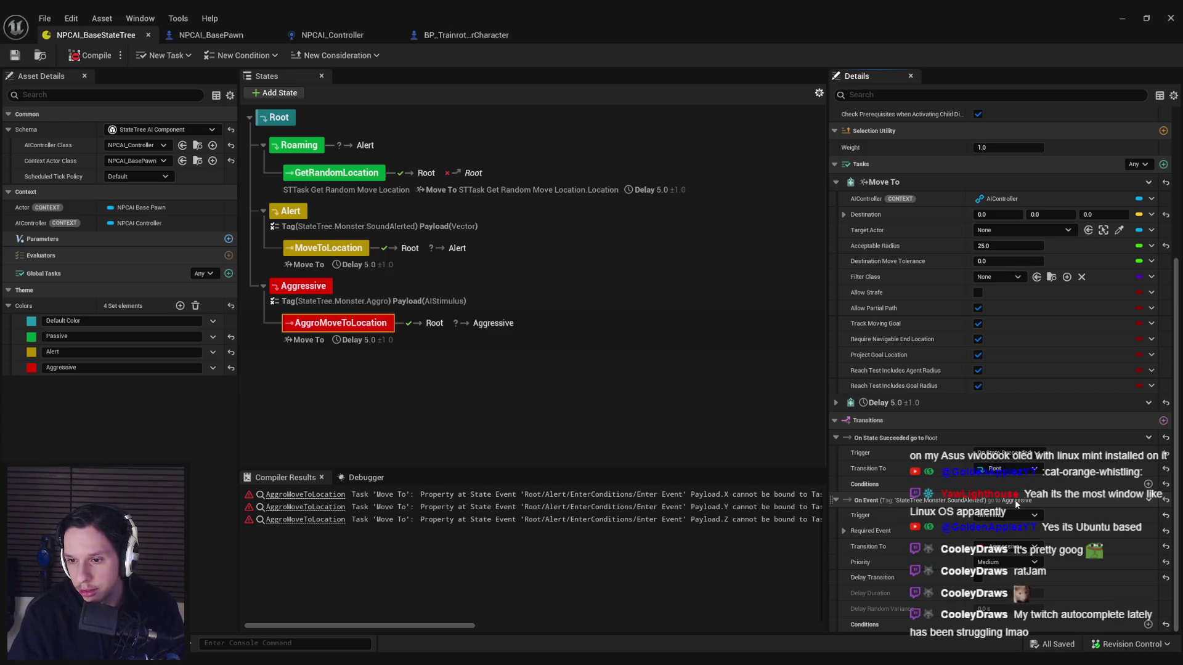
left_click(852, 532)
scroll(863, 531, "down", 2)
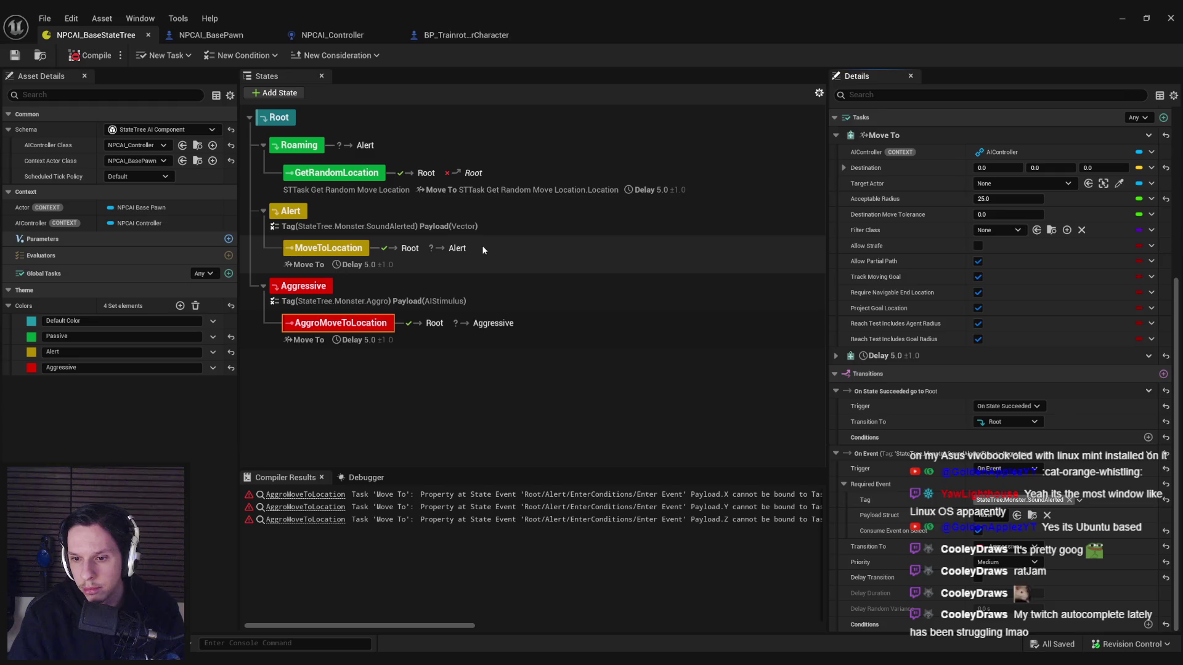
left_click(488, 227)
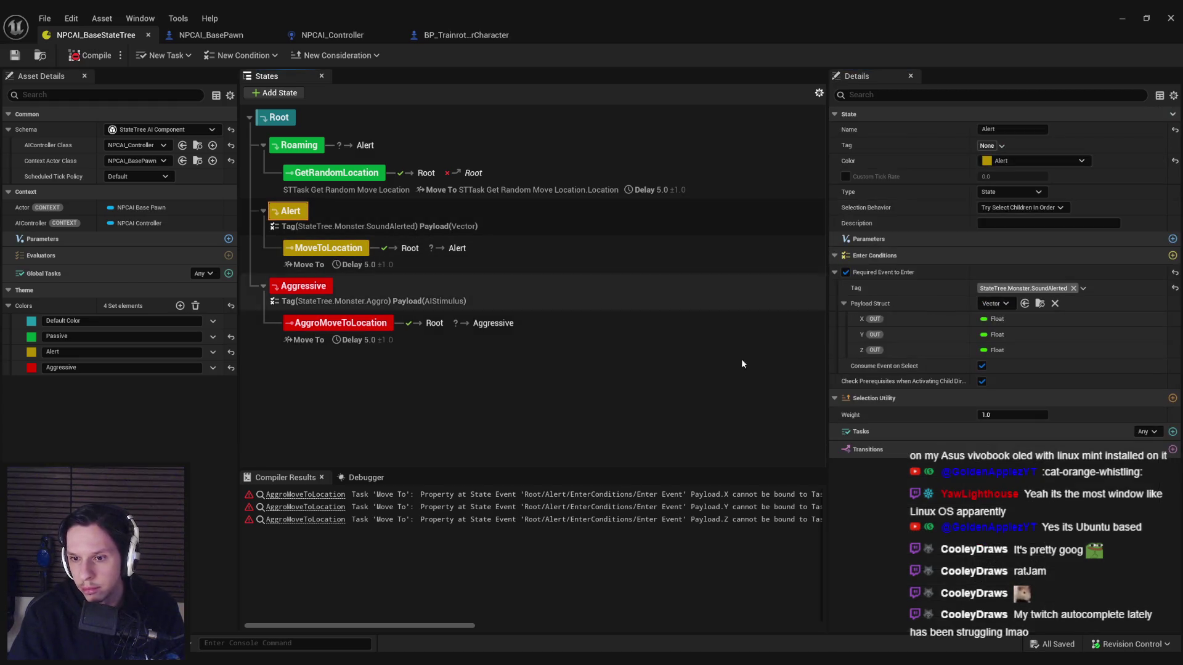
left_click(476, 251)
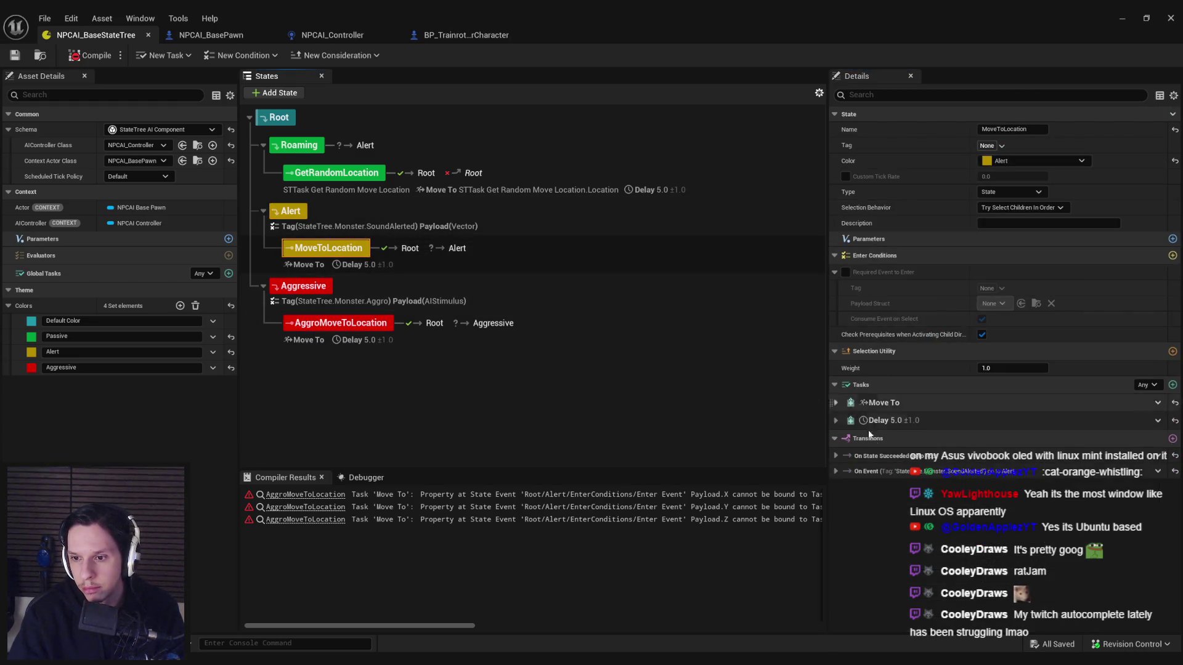
left_click(835, 472)
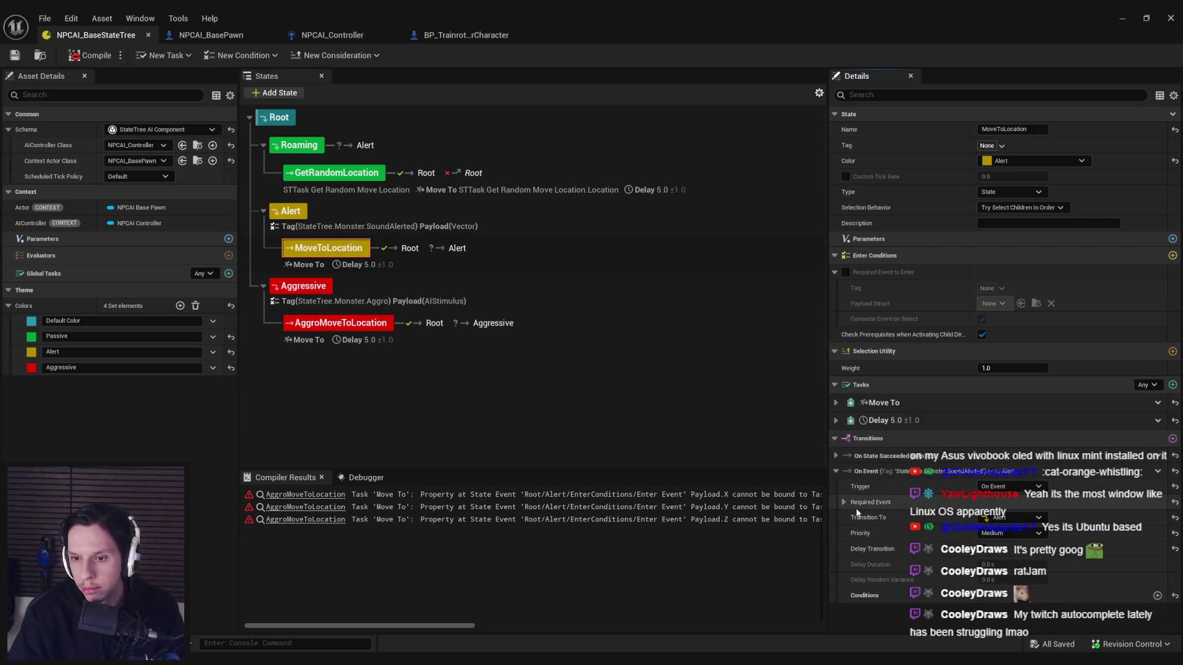
left_click(843, 502)
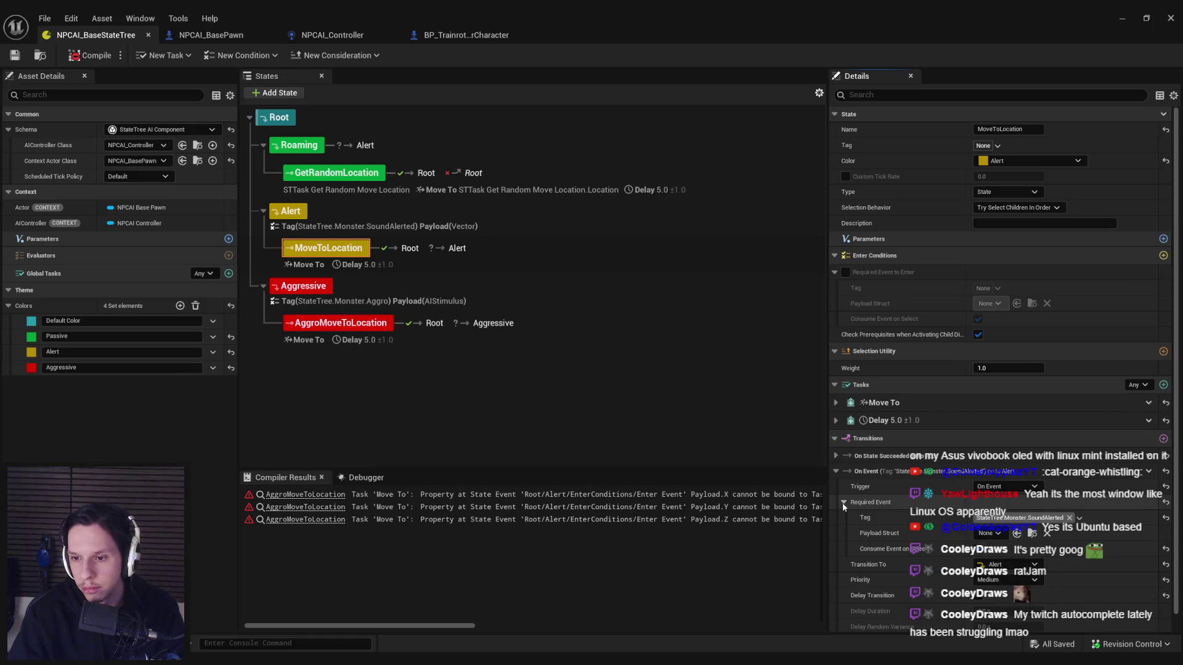
left_click(562, 339)
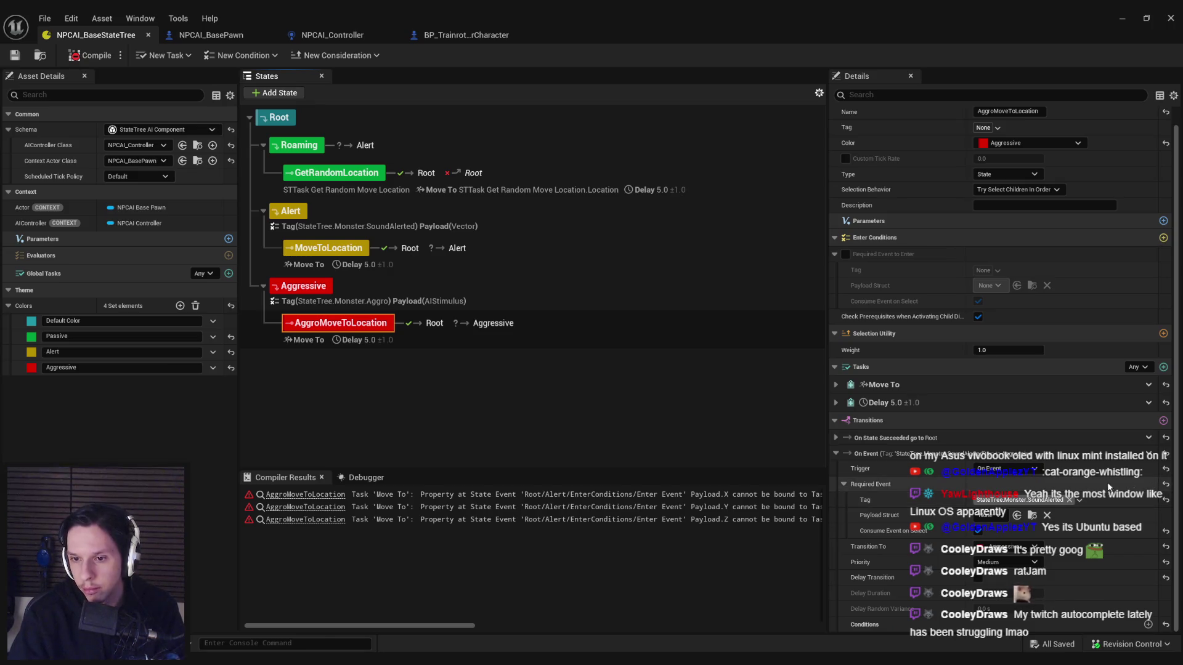
Step: Delete AggroMoveToLocation's On Event transition, keeping On State Succeeded, and review the payload binding errors
right_click(1159, 454)
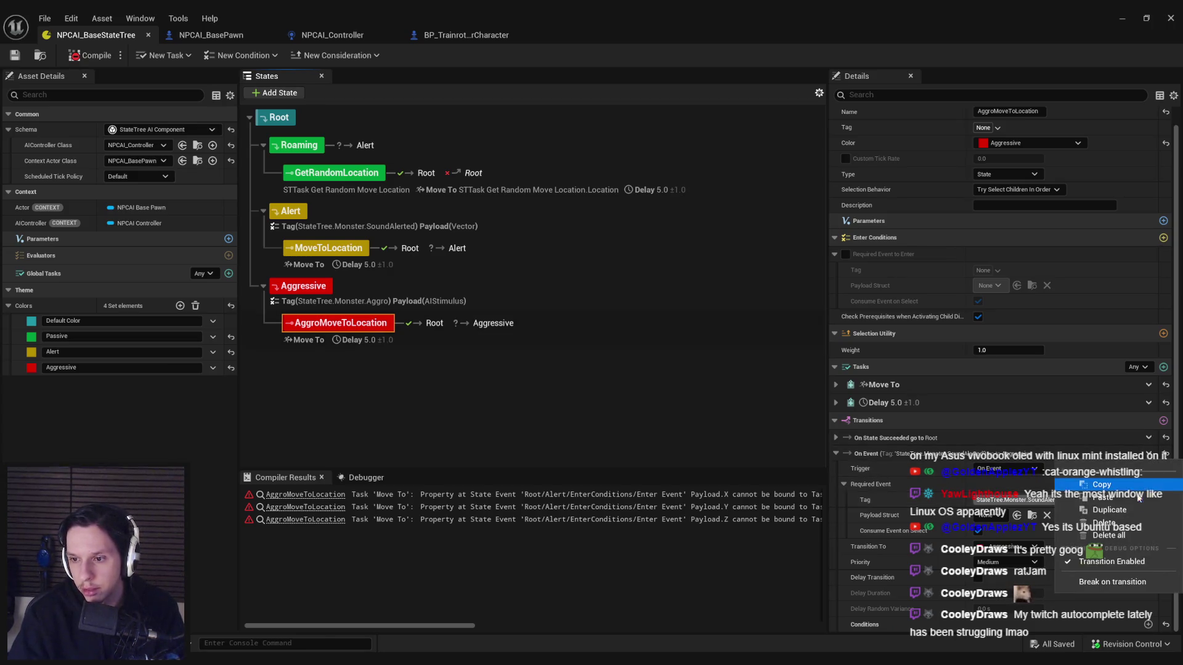
left_click(1109, 522)
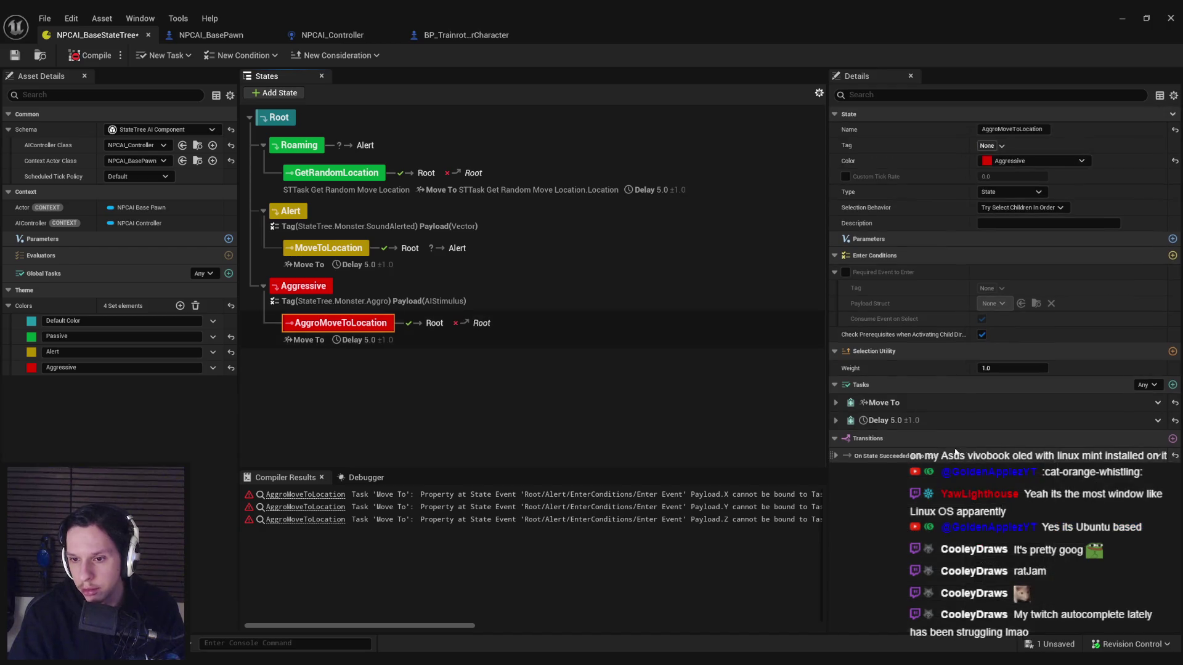
left_click(835, 457)
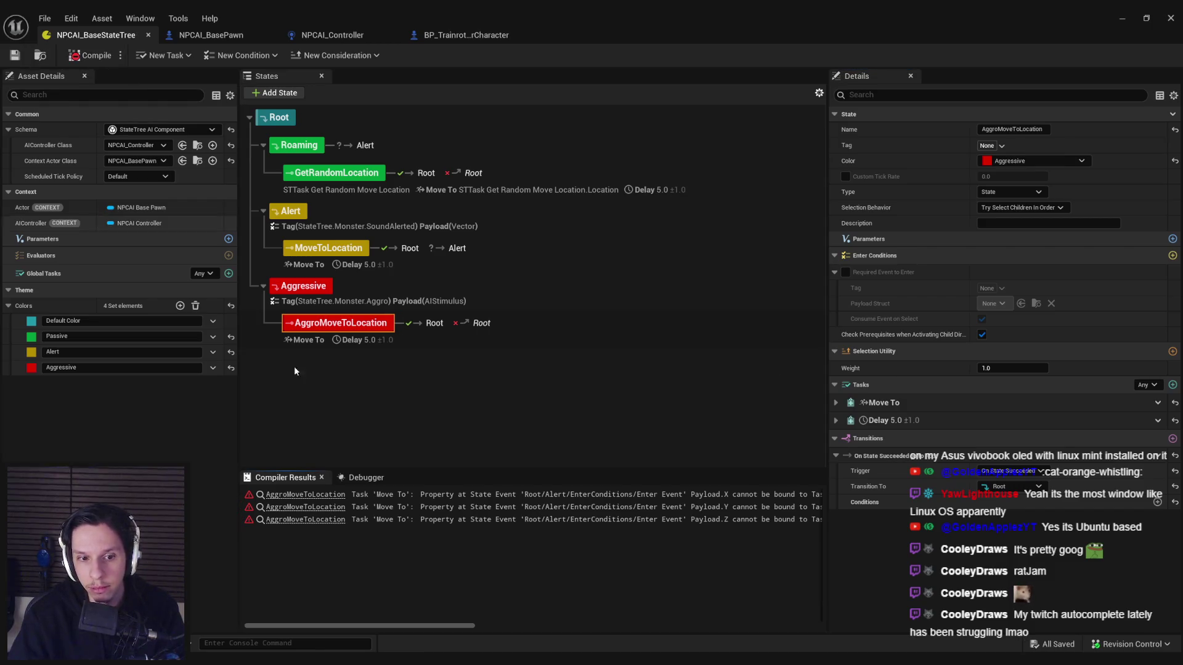
left_click(468, 496)
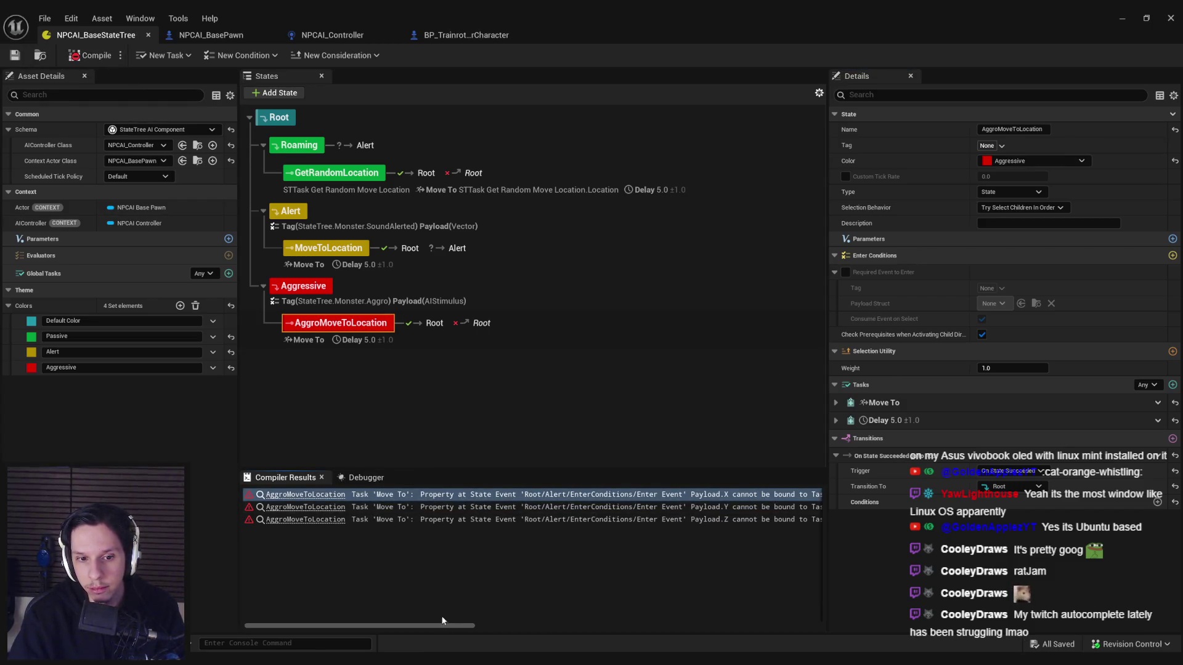
mouse_move(439, 626)
left_mouse_down()
mouse_move(468, 625)
mouse_move(311, 419)
left_mouse_up()
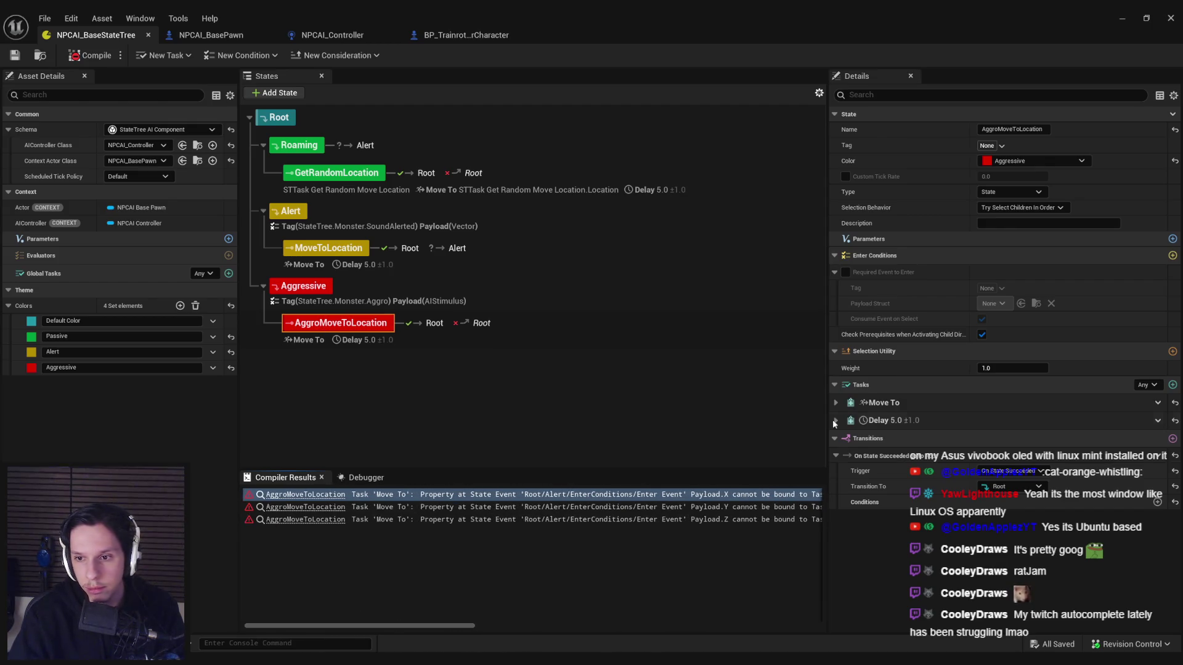
left_click(836, 402)
Step: Browse the Move To Destination X binding menu, then select Aggressive to view its Aggro event and AIStimulus payload
scroll(863, 431, "down", 1)
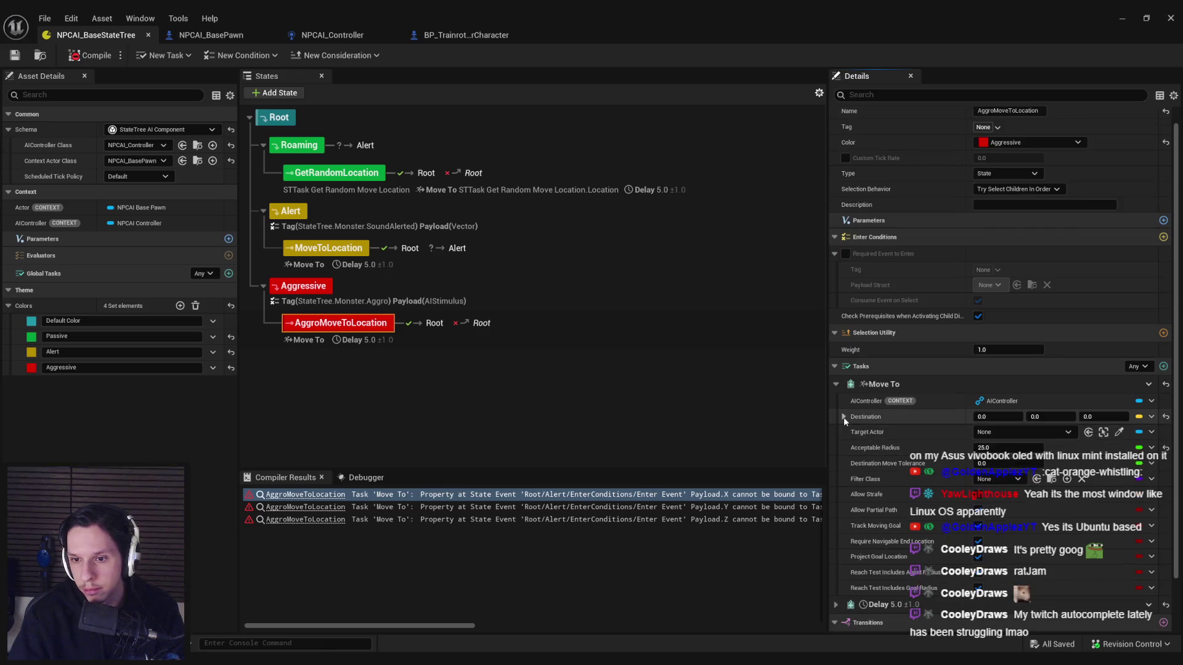
left_click(844, 416)
left_click(1134, 435)
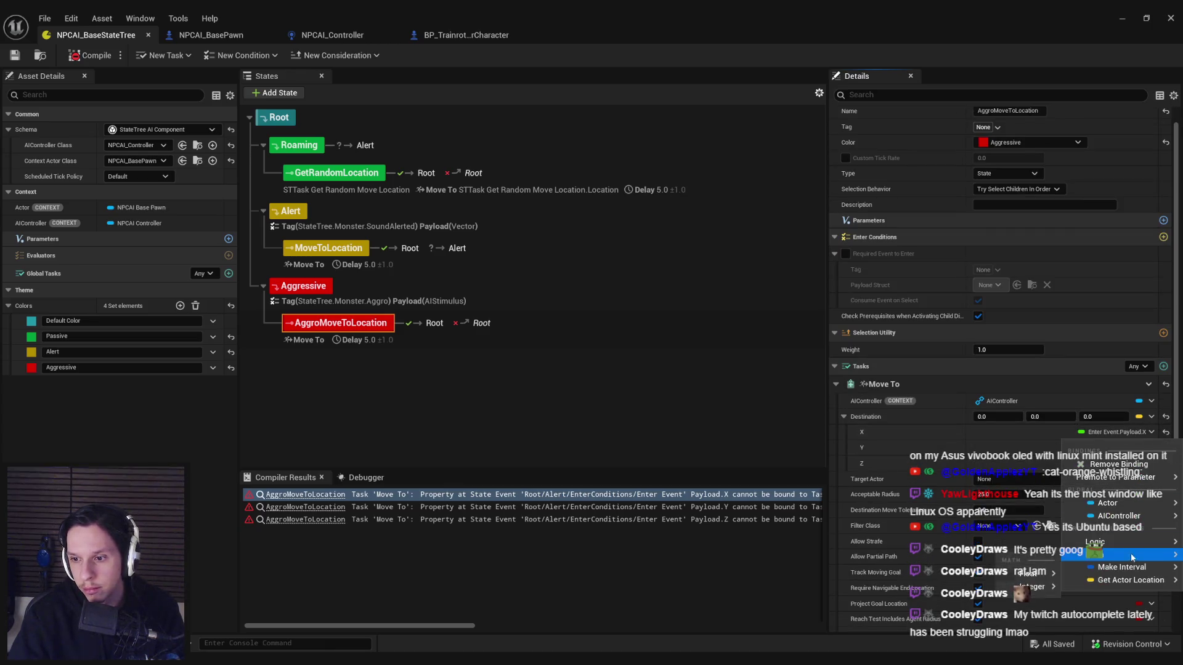
mouse_move(1117, 546)
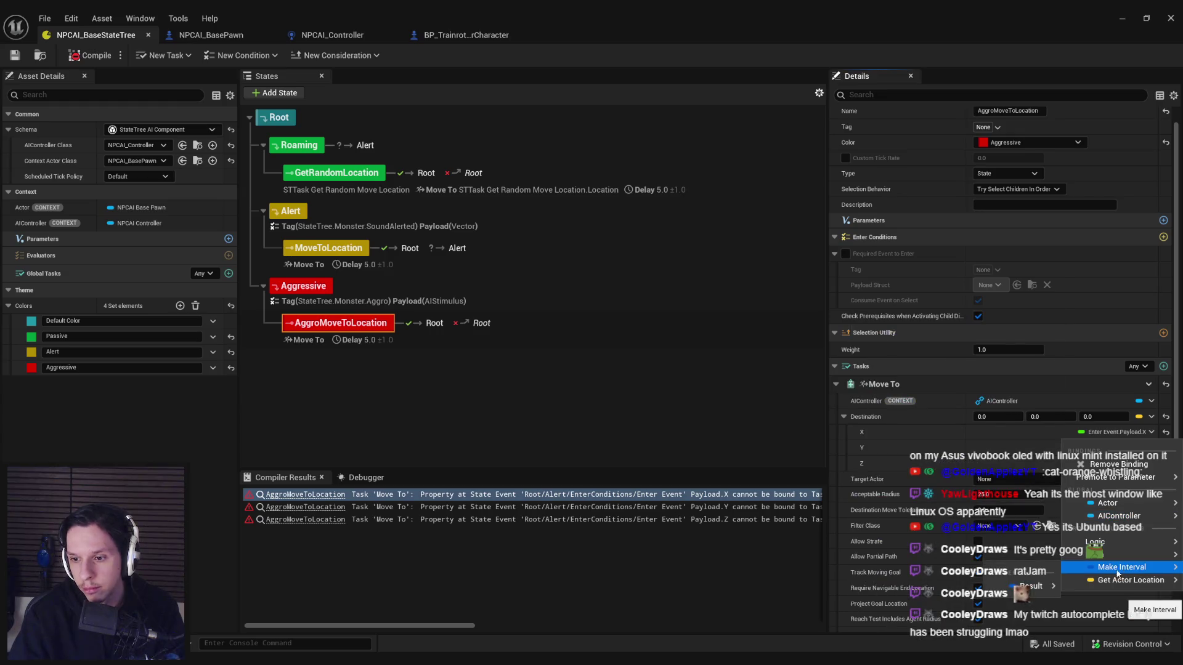
mouse_move(1122, 567)
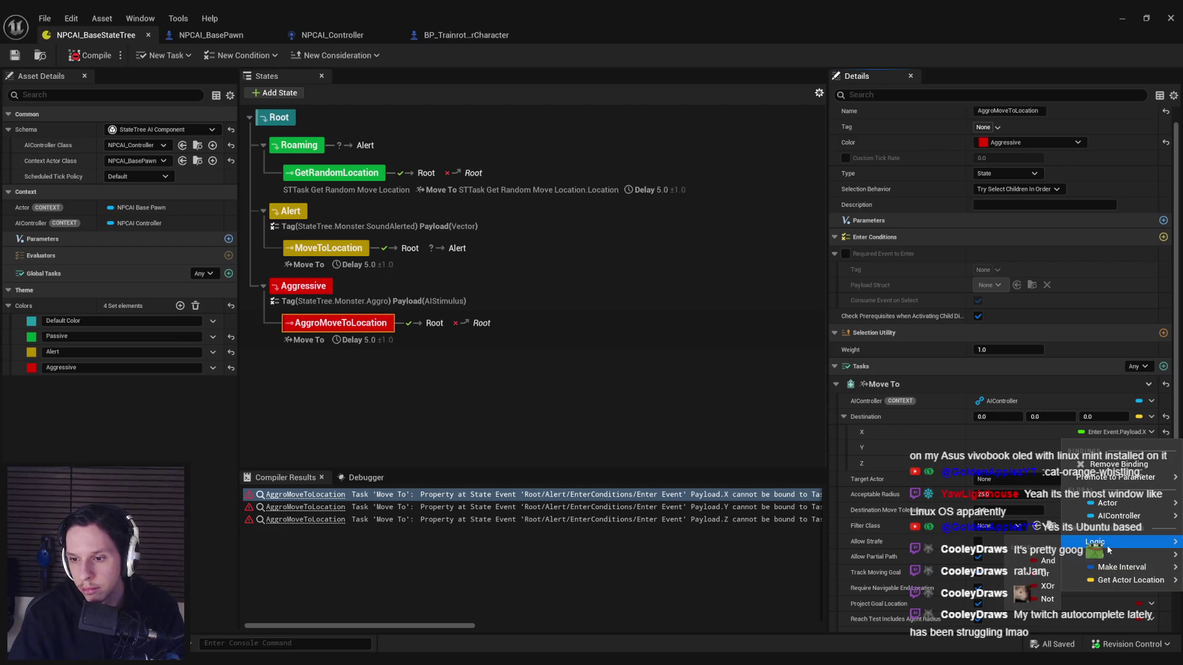
mouse_move(1109, 502)
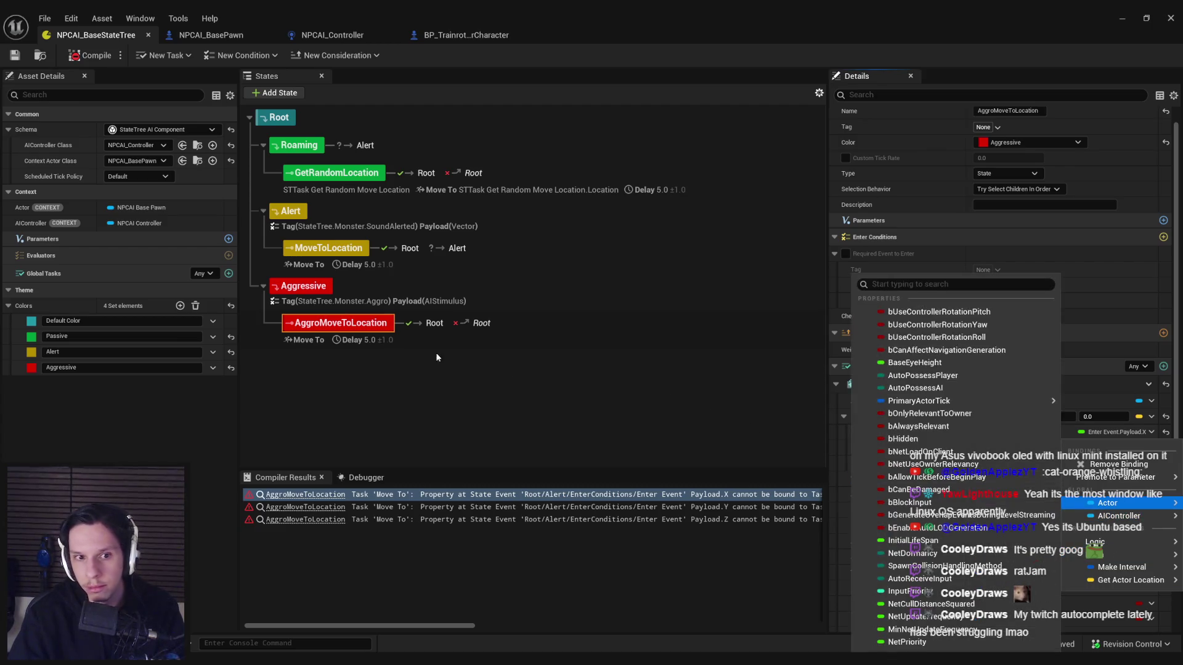
left_click(370, 297)
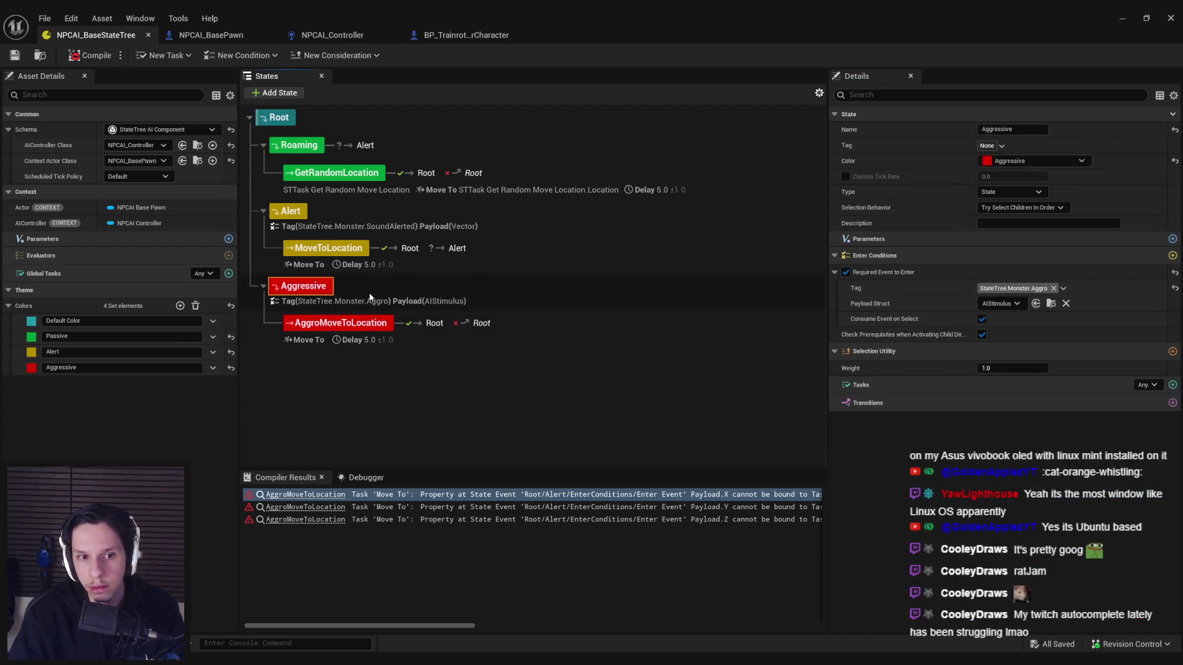
left_click(1015, 303)
left_click(1015, 304)
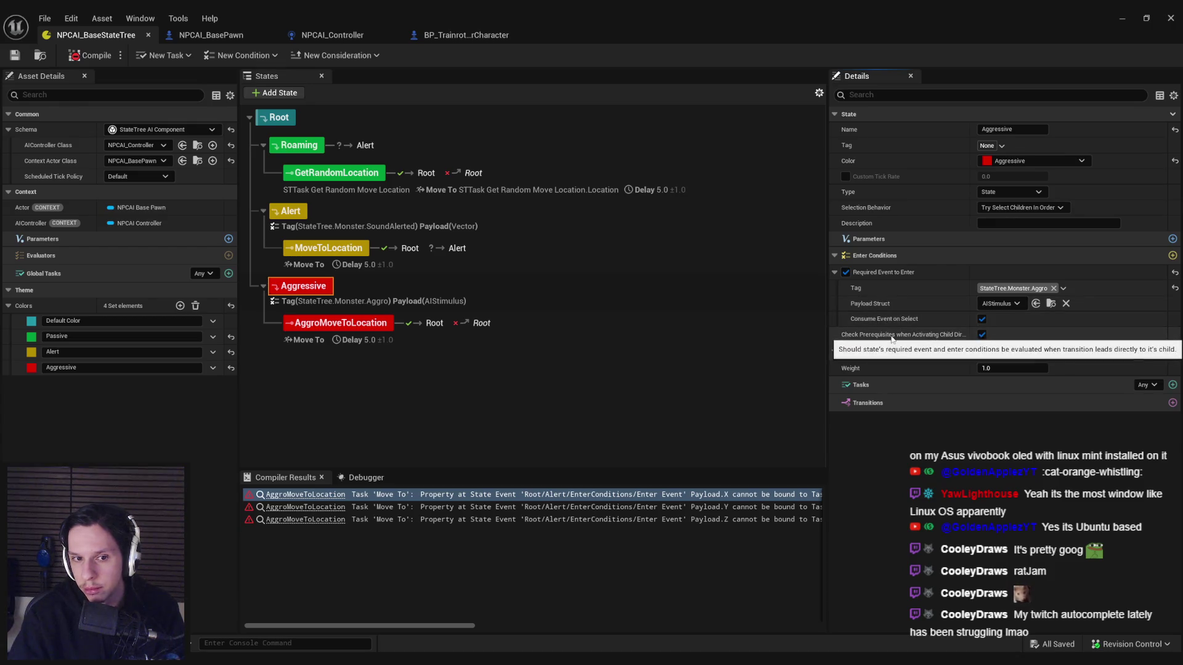
left_click(290, 211)
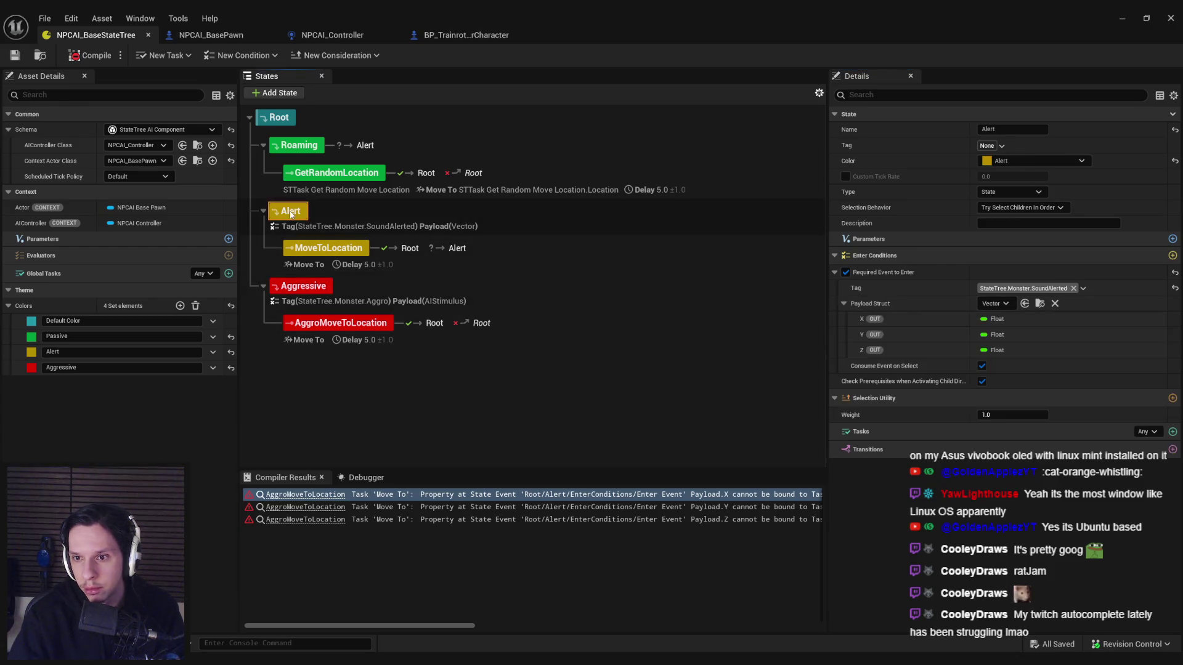
left_click(297, 292)
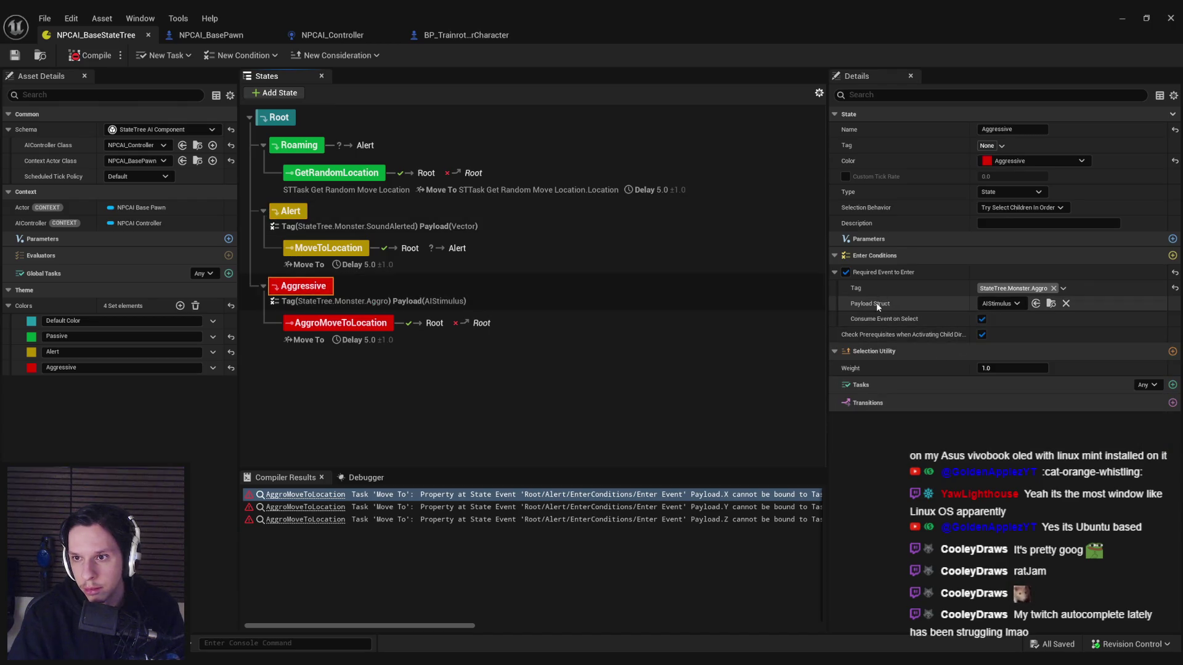
left_click(290, 211)
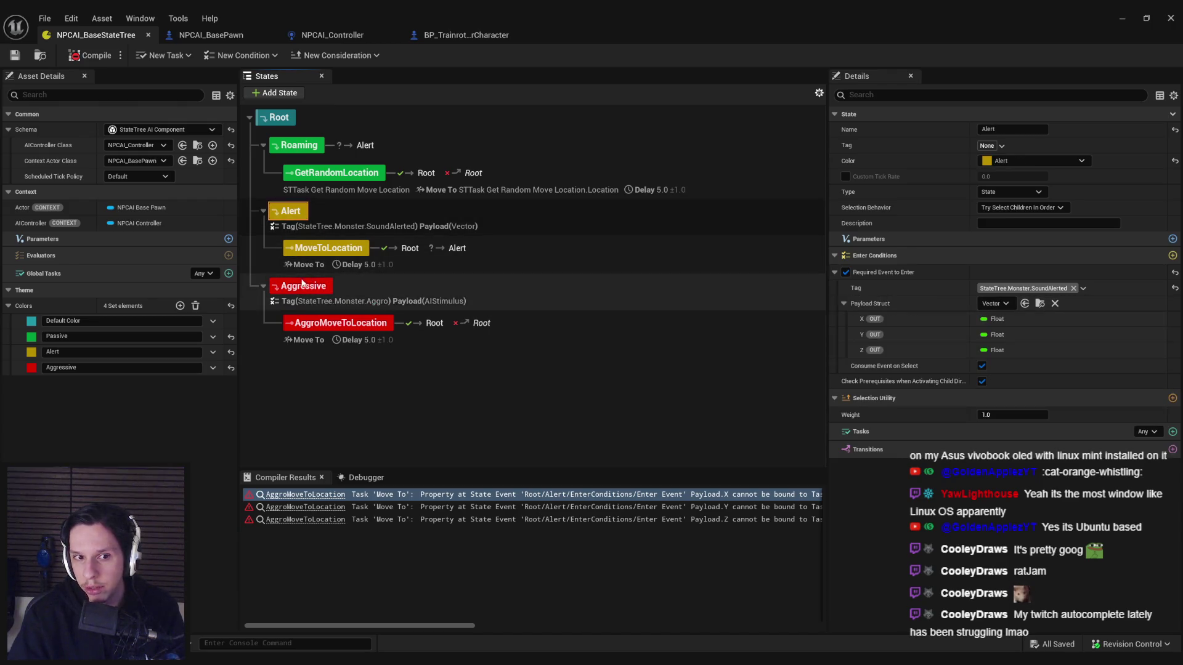
left_click(302, 286)
left_click(999, 304)
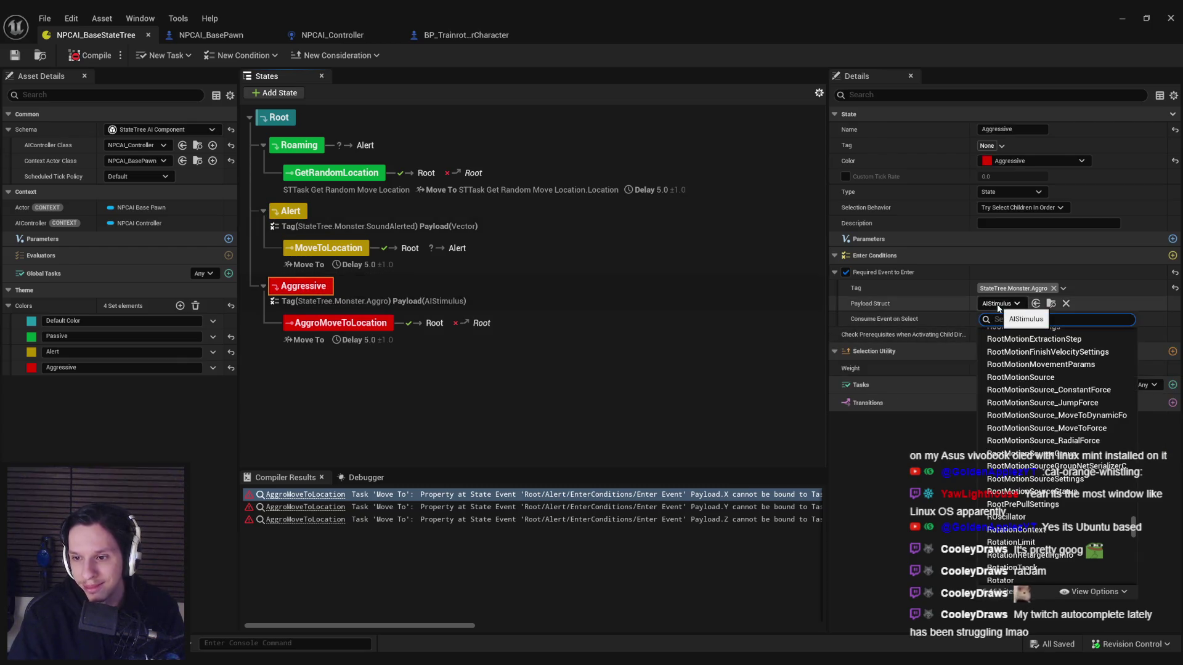
left_click_drag(1134, 525, 1140, 589)
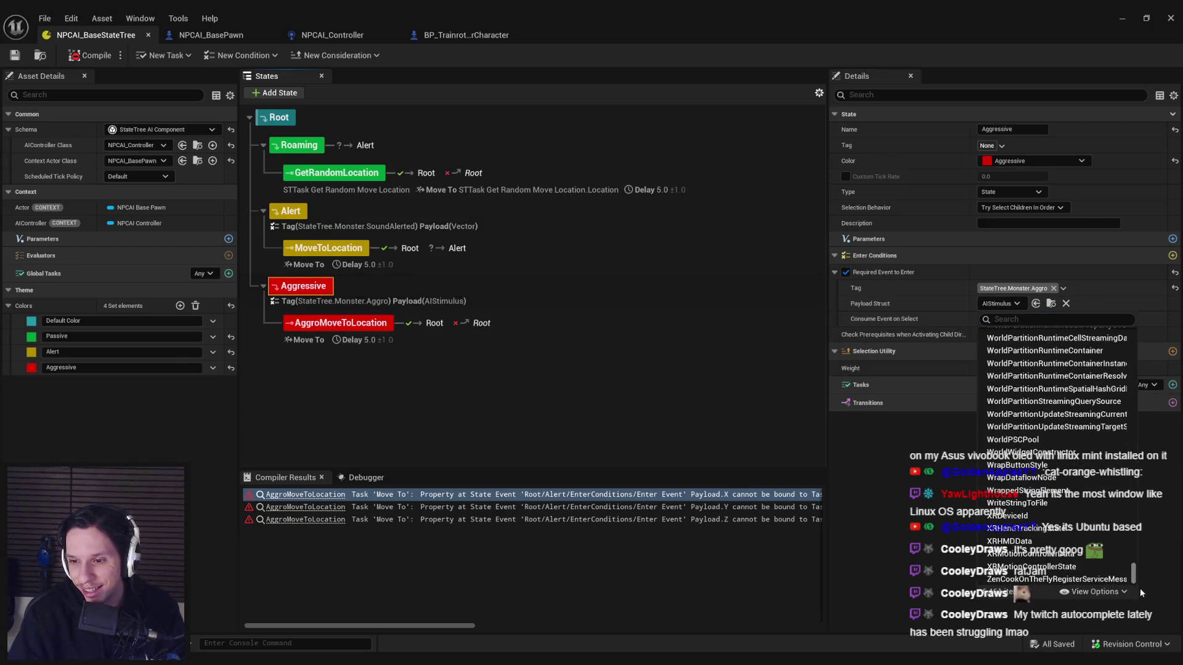
left_click(908, 524)
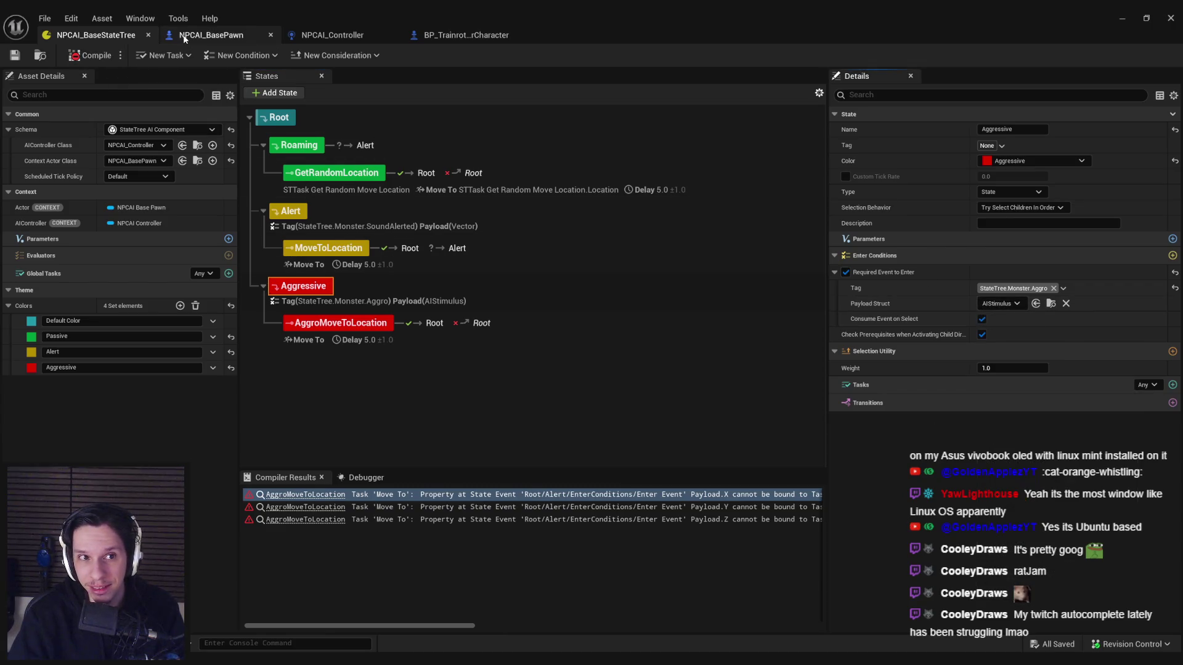
left_click(235, 35)
left_click(342, 35)
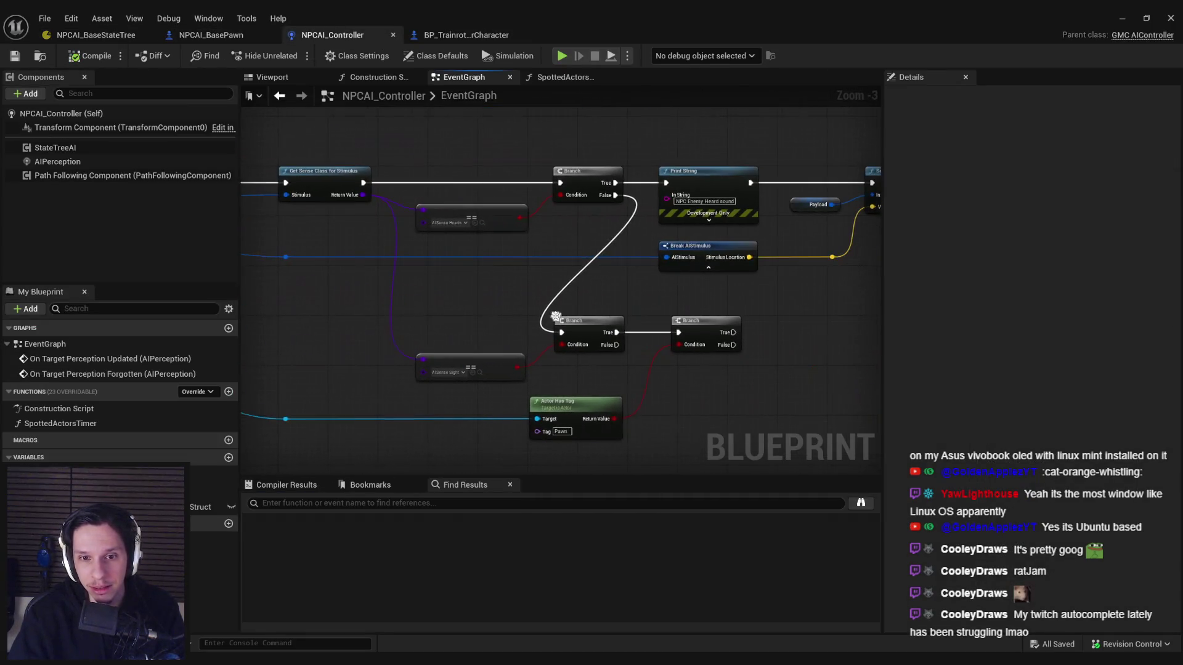
left_click(698, 245)
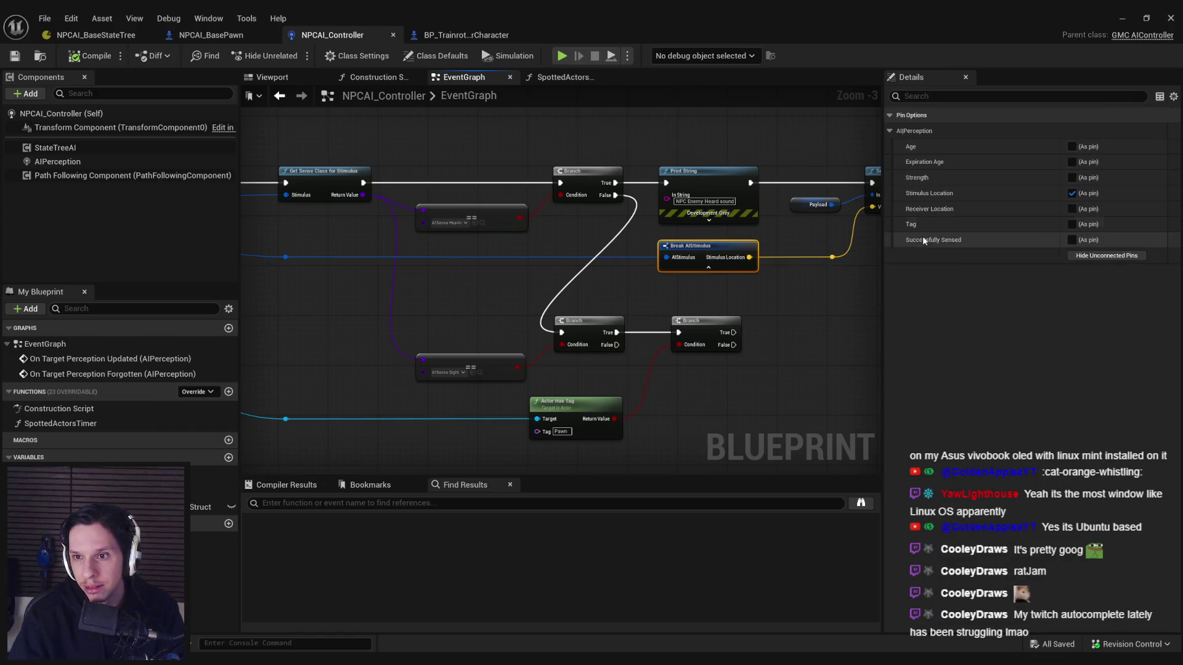
left_click(467, 35)
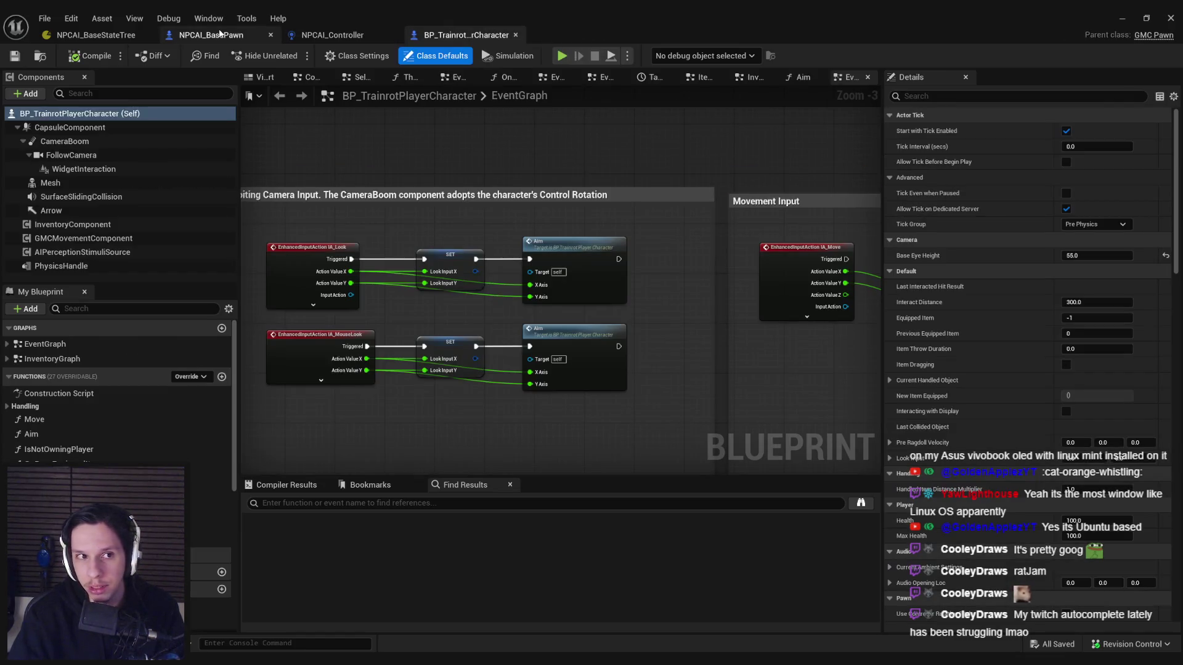
left_click(211, 35)
left_click(96, 35)
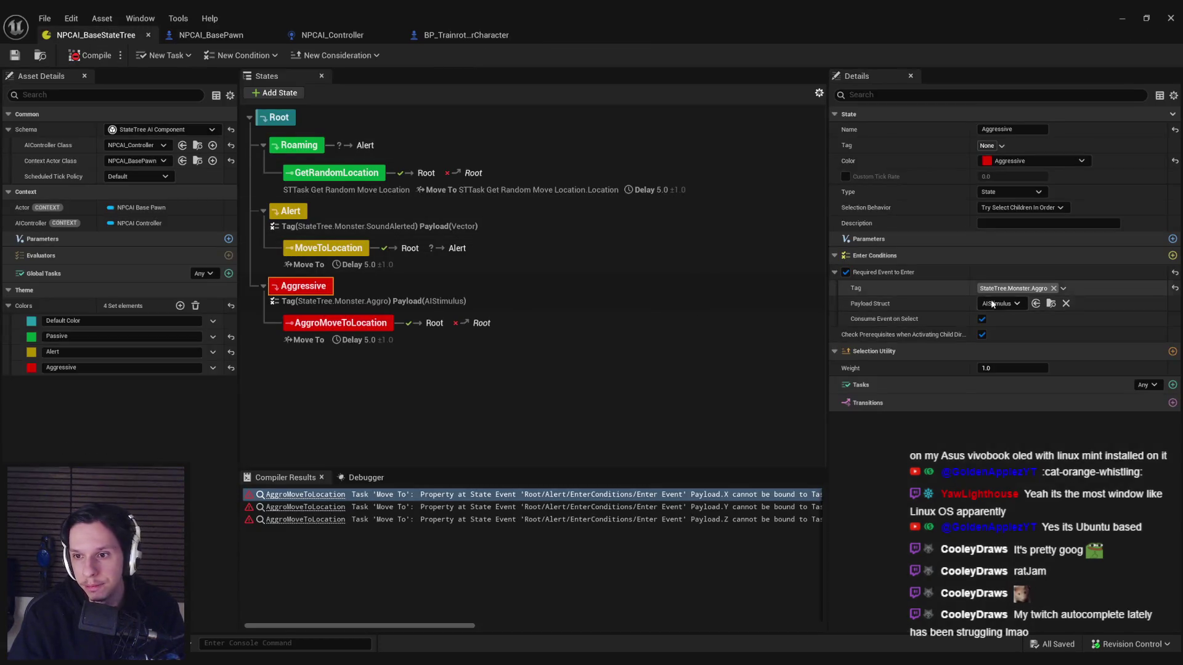
Step: Search the payload struct types for 'tor' and set the payload to ActorContainerID
left_click(1000, 304)
mouse_move(1132, 534)
left_mouse_down()
mouse_move(1137, 584)
mouse_move(1137, 568)
left_mouse_up()
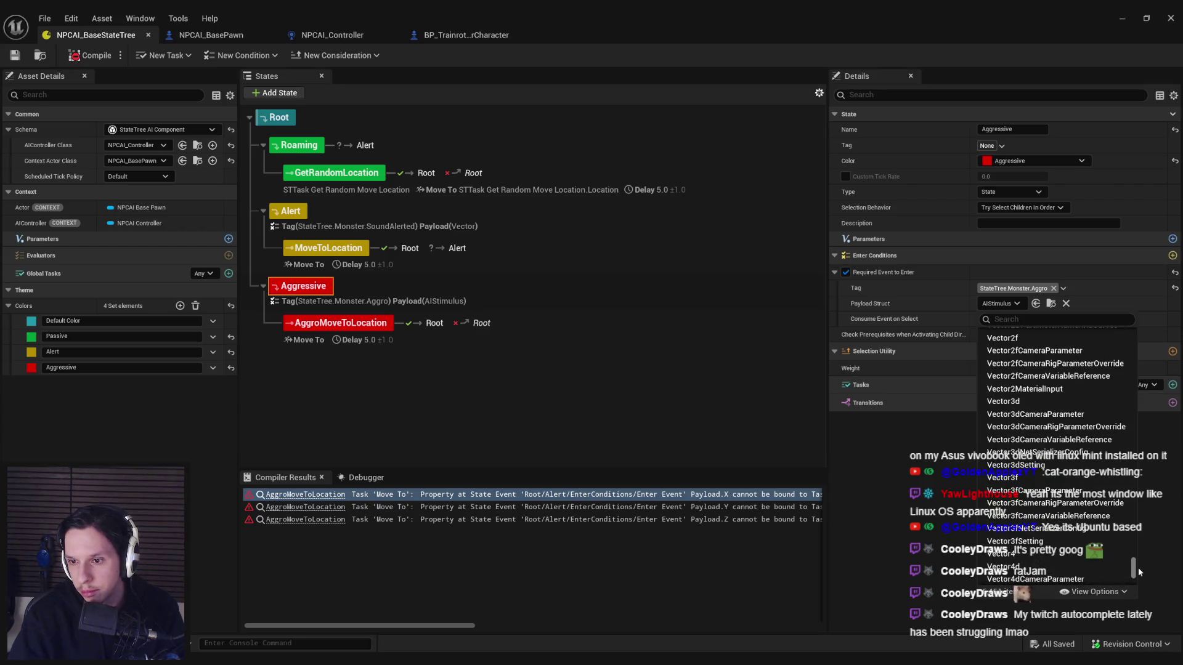
scroll(1137, 567, "up", 10)
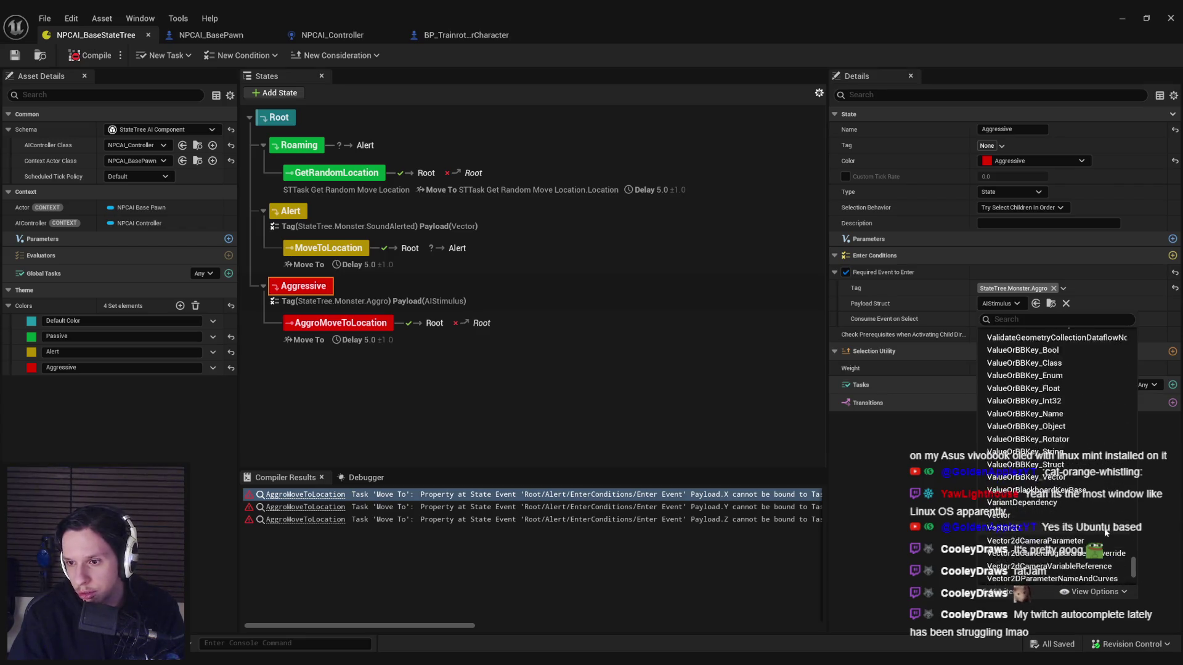
scroll(1135, 568, "up", 5)
left_click_drag(1135, 568, 1140, 324)
left_click(1060, 319)
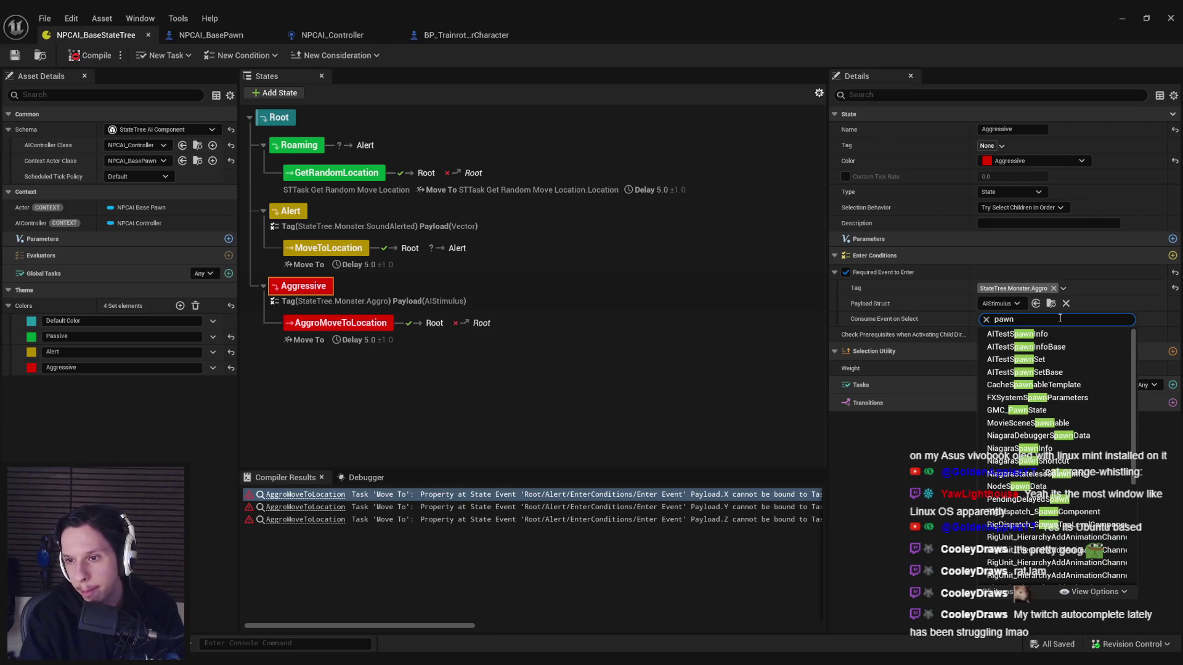
type("actor")
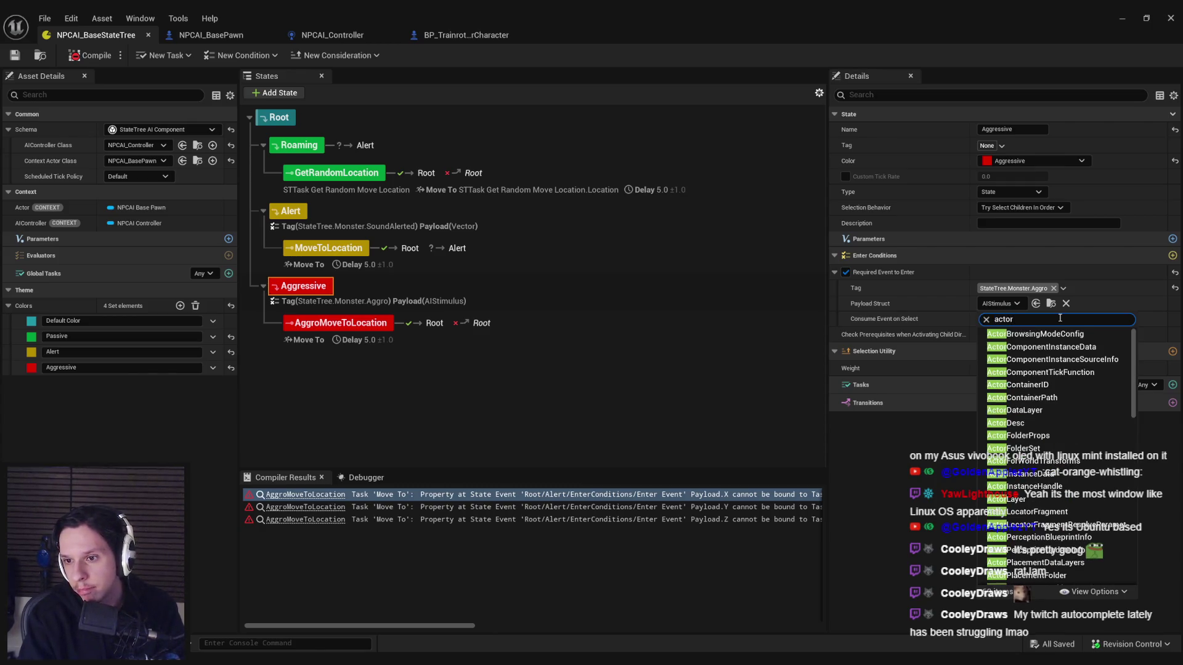
left_click(1030, 384)
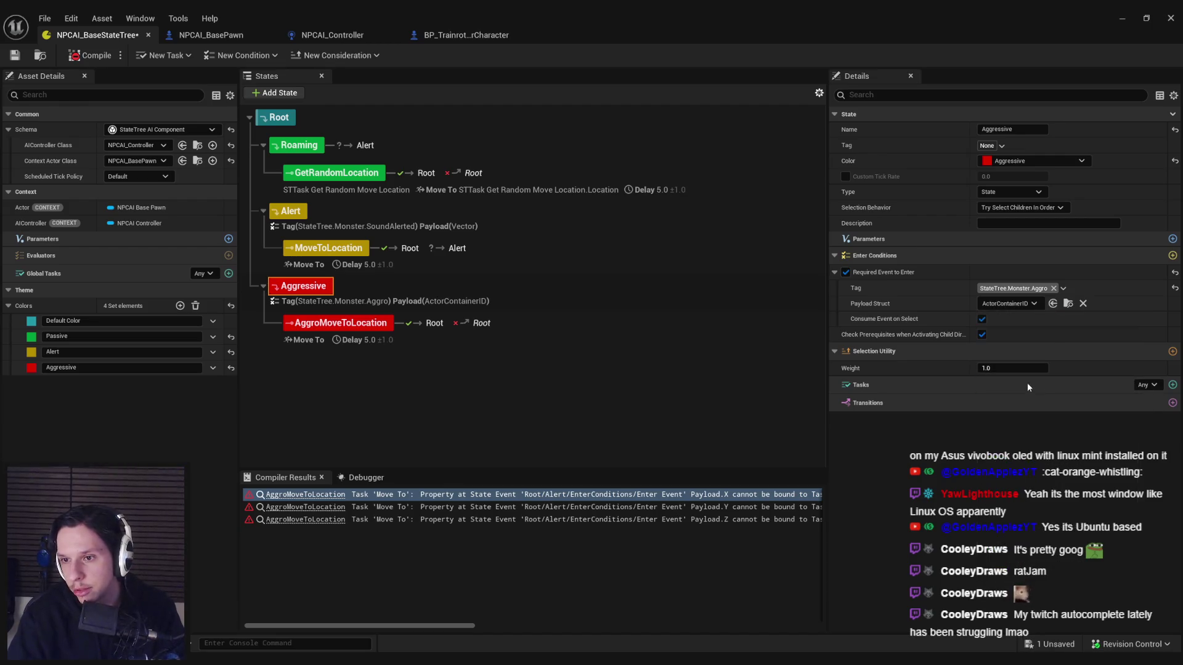
Step: Change the payload struct to ClusteredActorData
left_click(1005, 303)
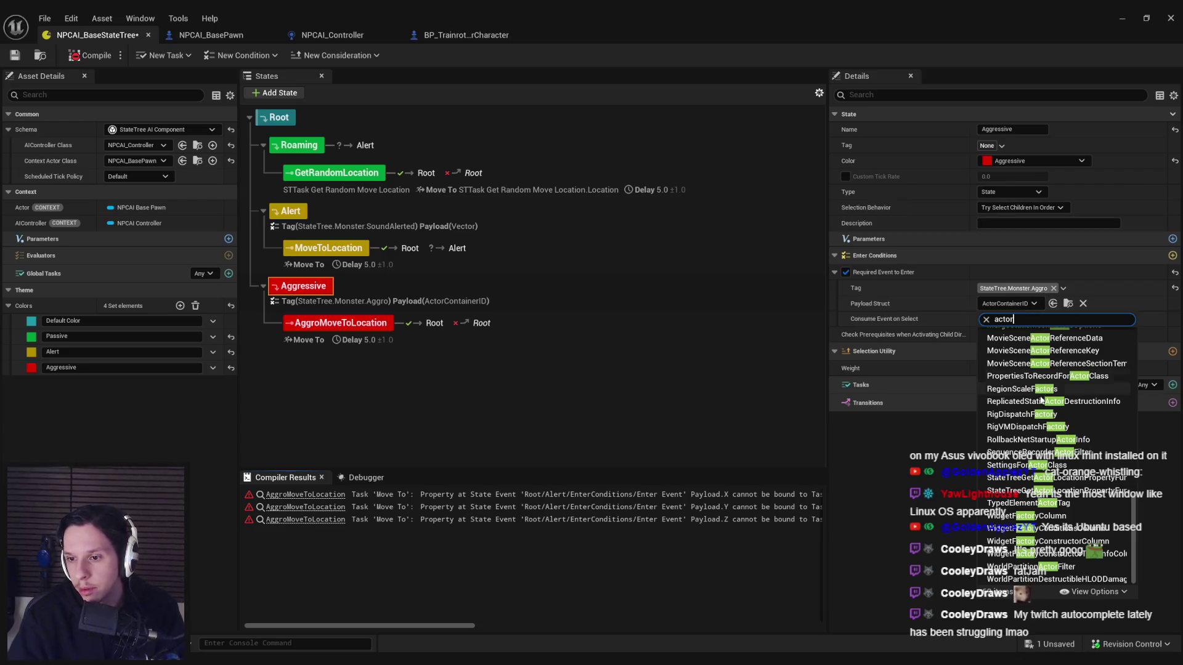
scroll(1033, 501, "up", 3)
scroll(1033, 501, "up", 5)
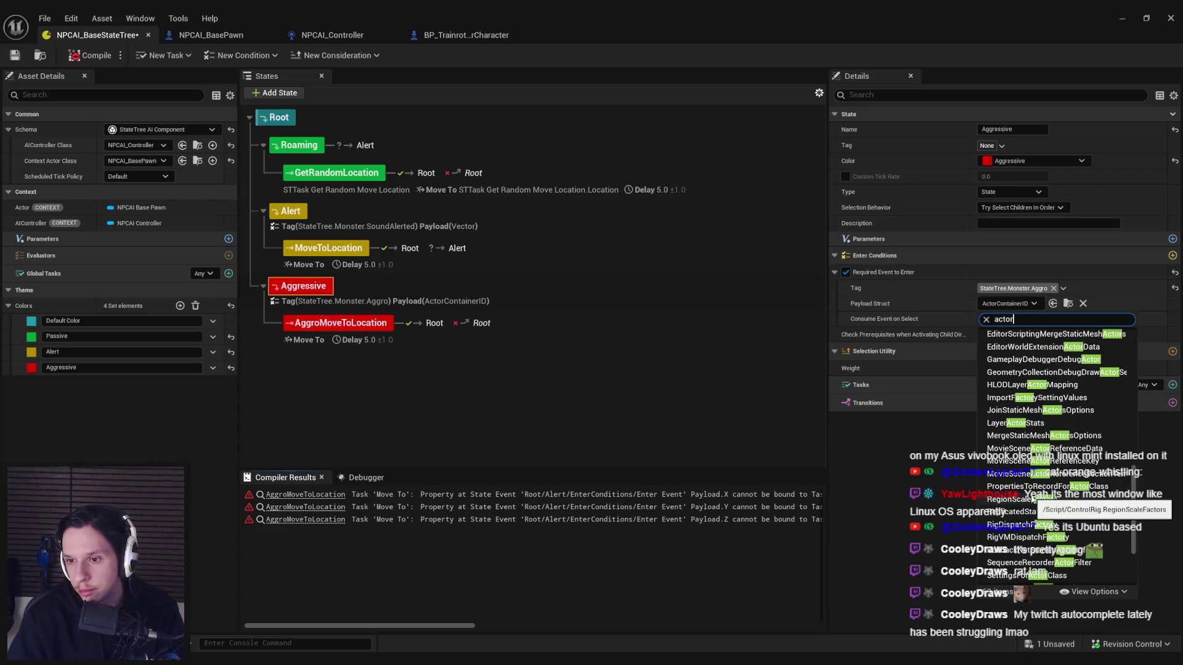
scroll(1033, 477, "up", 1)
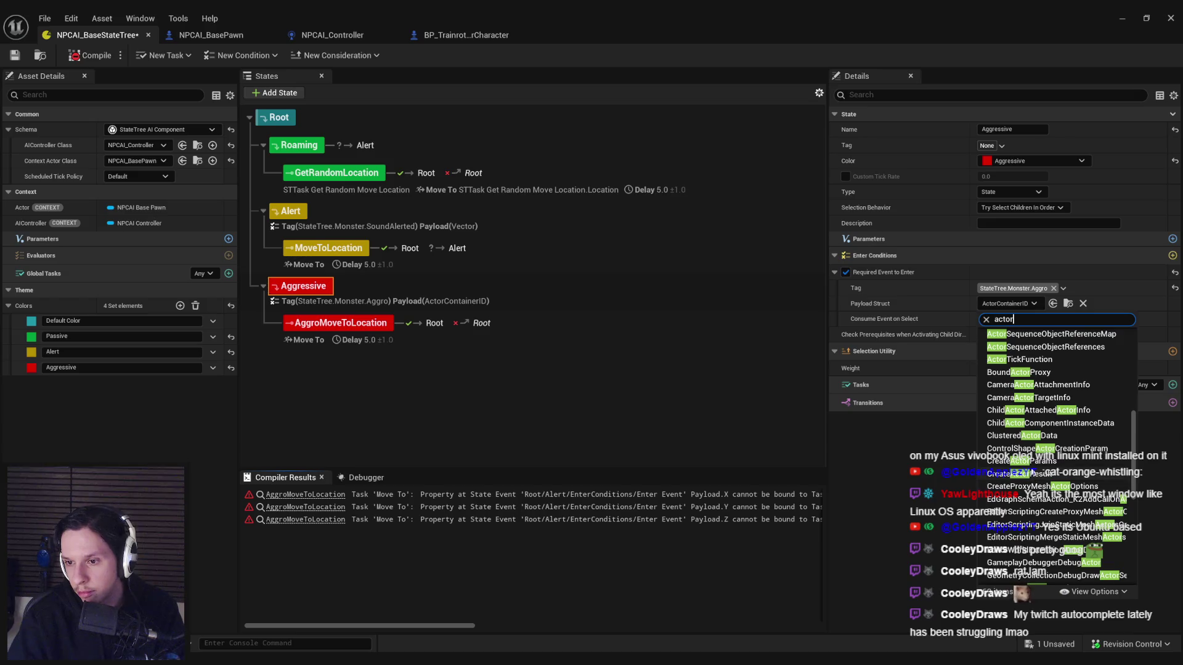
scroll(1032, 478, "up", 2)
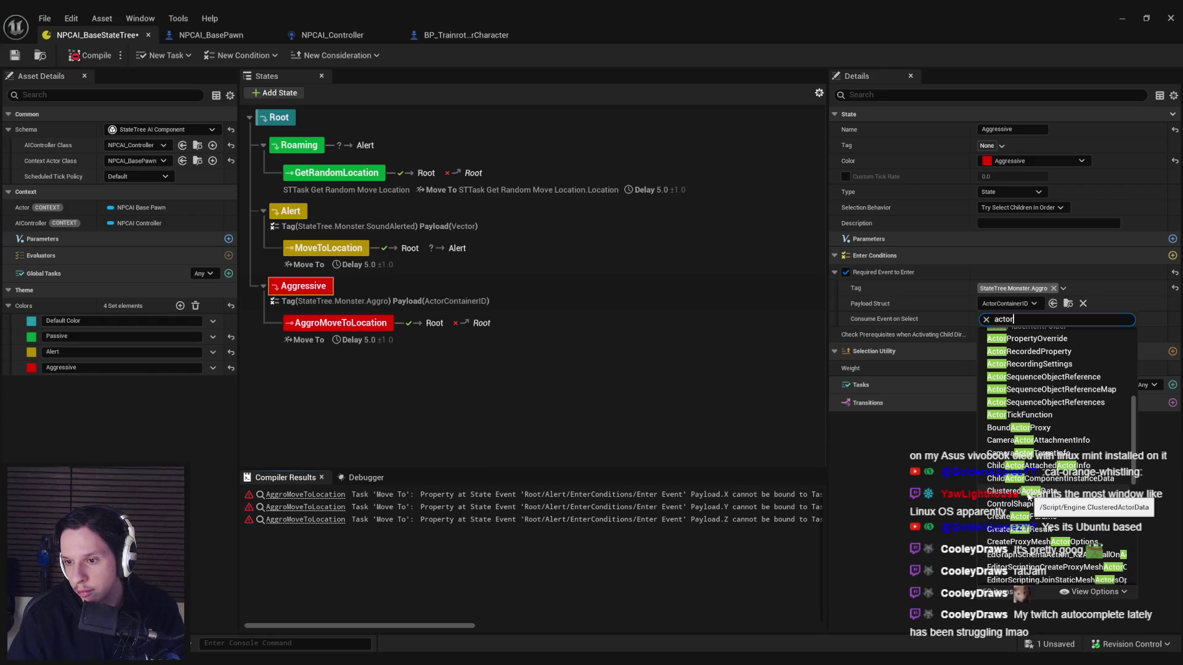
left_click(1027, 494)
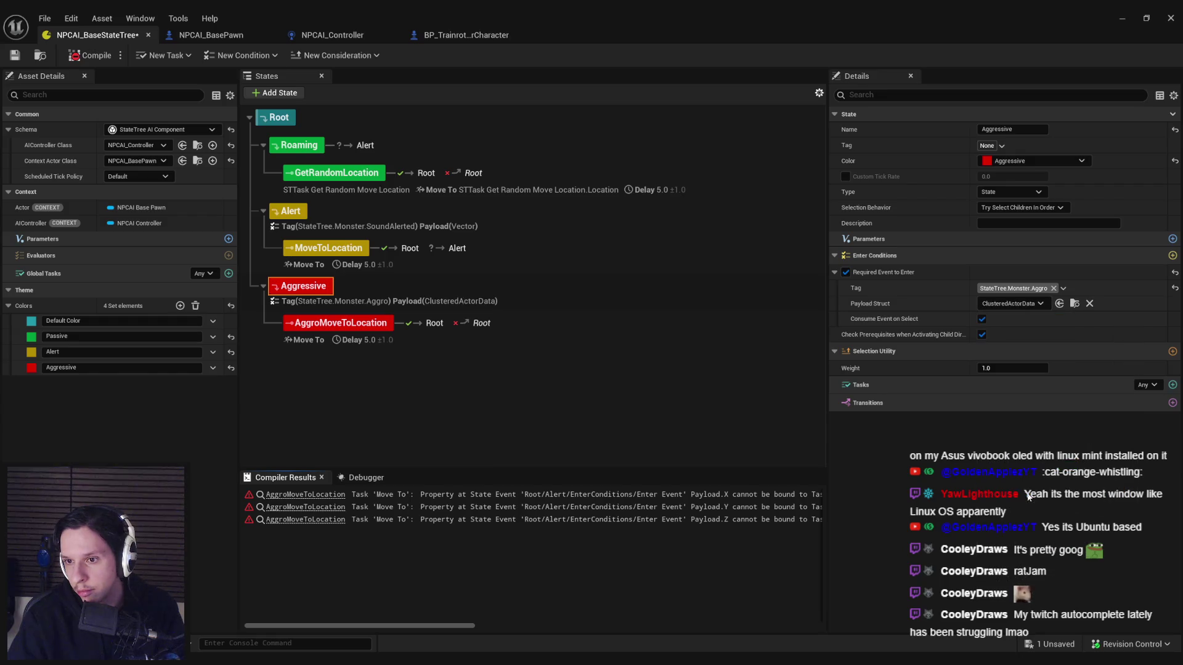
Step: Search 'actor' again and set the payload struct to ActorInstanceData
left_click(1010, 303)
type("actor")
scroll(1123, 436, "up", 10)
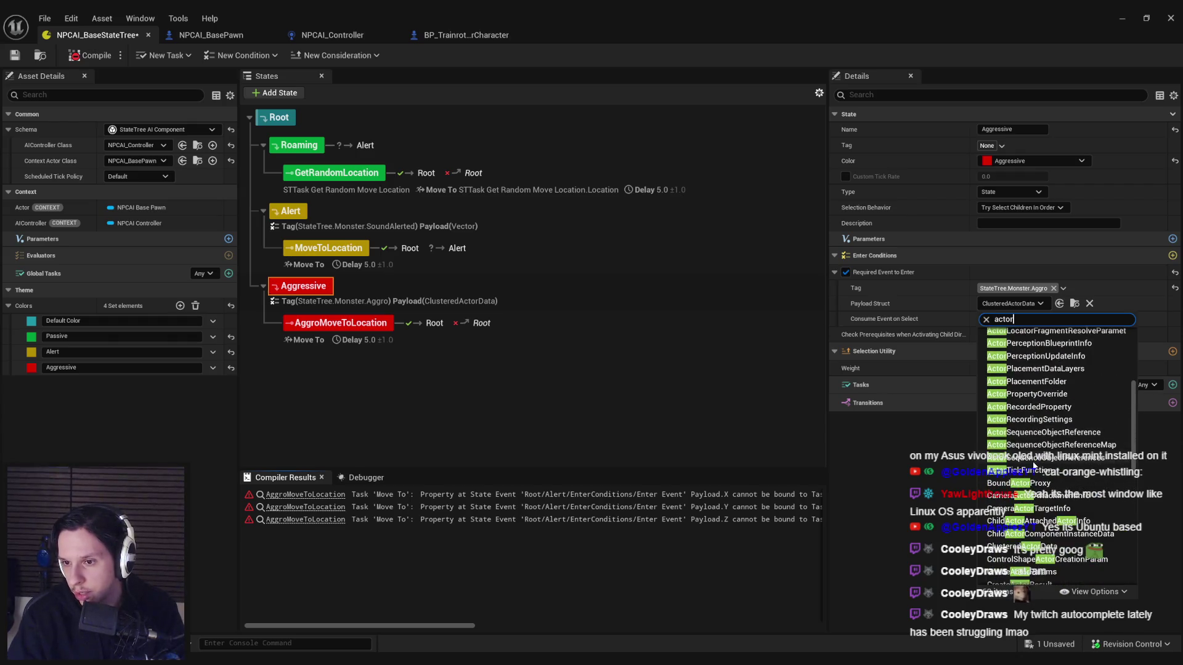
scroll(1033, 465, "up", 3)
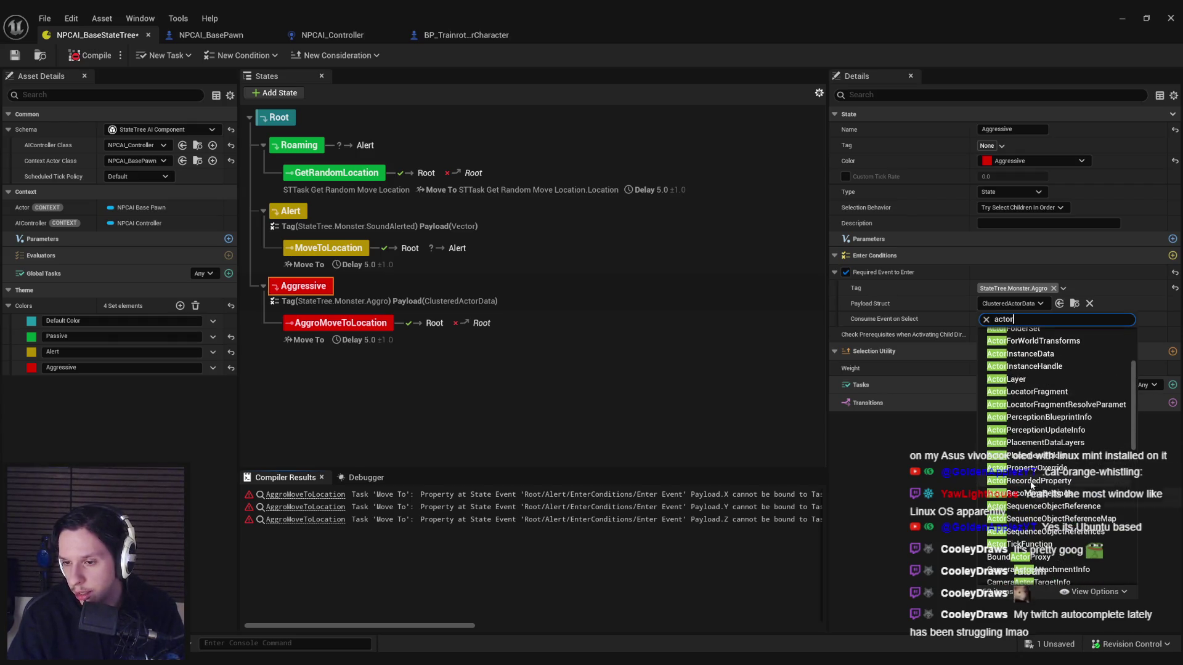
scroll(1033, 486, "up", 3)
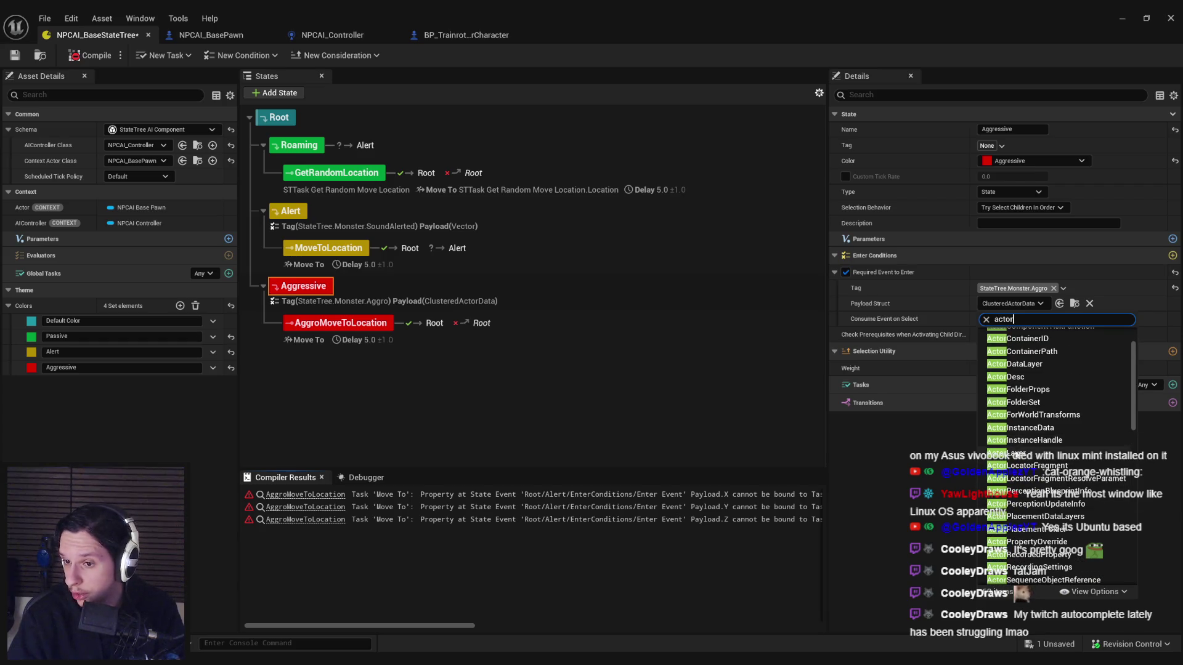
left_click(1021, 428)
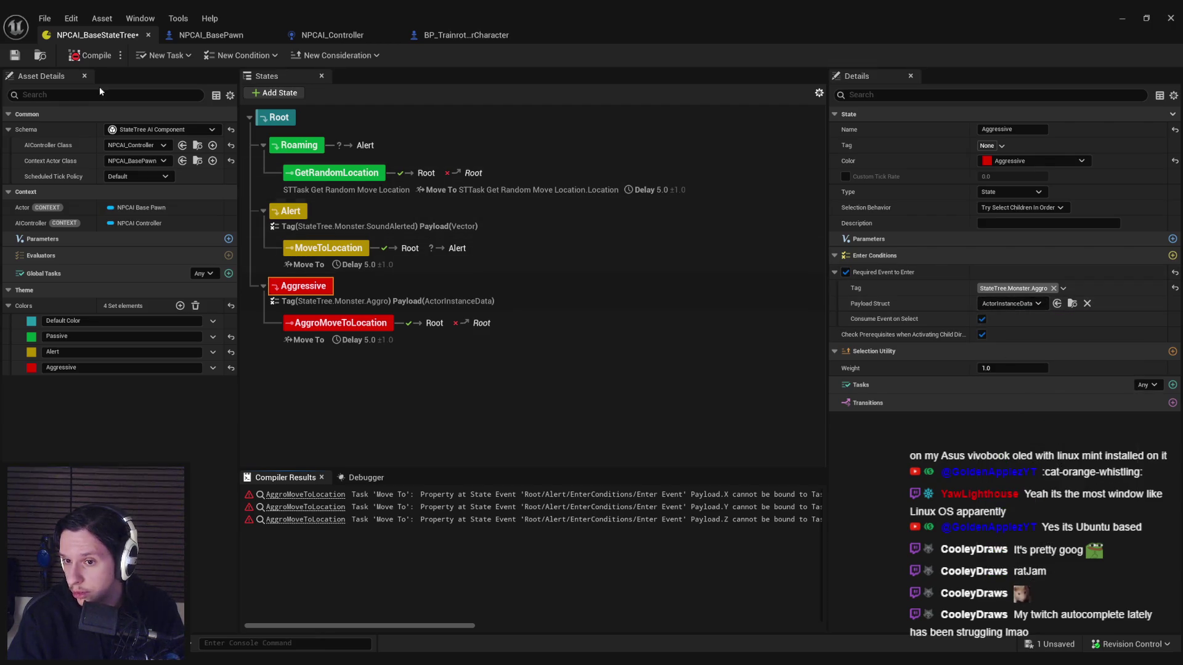
Step: Check the Destination X binding options on AggroMoveToLocation's Move To task
left_click(365, 333)
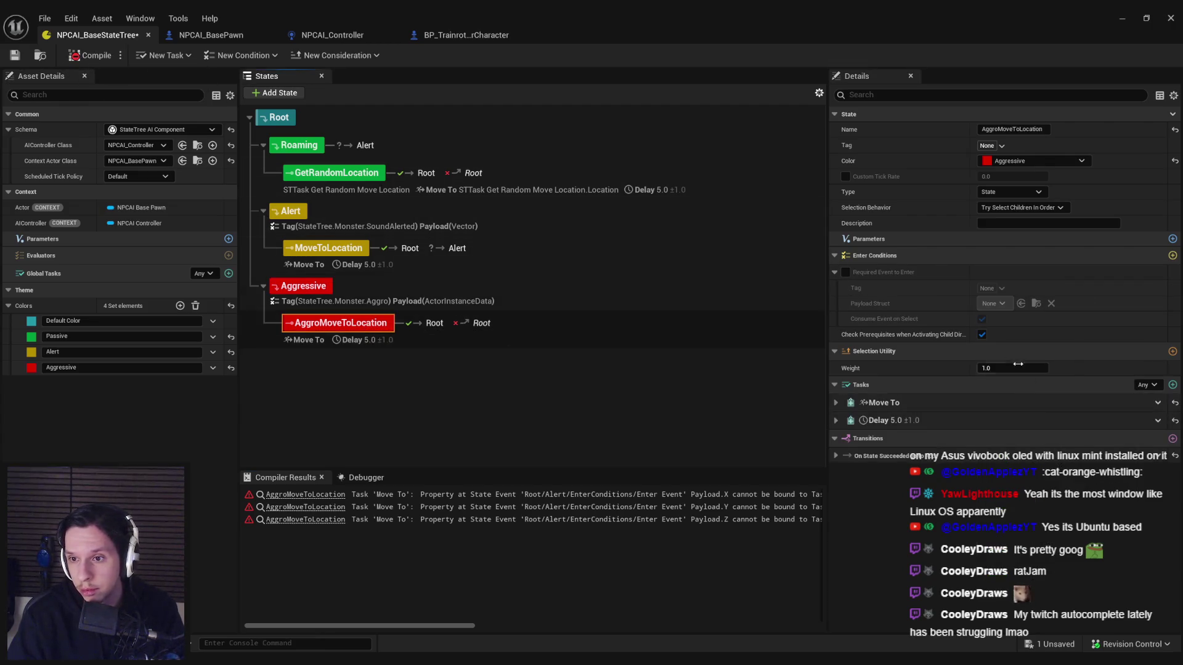
left_click(836, 403)
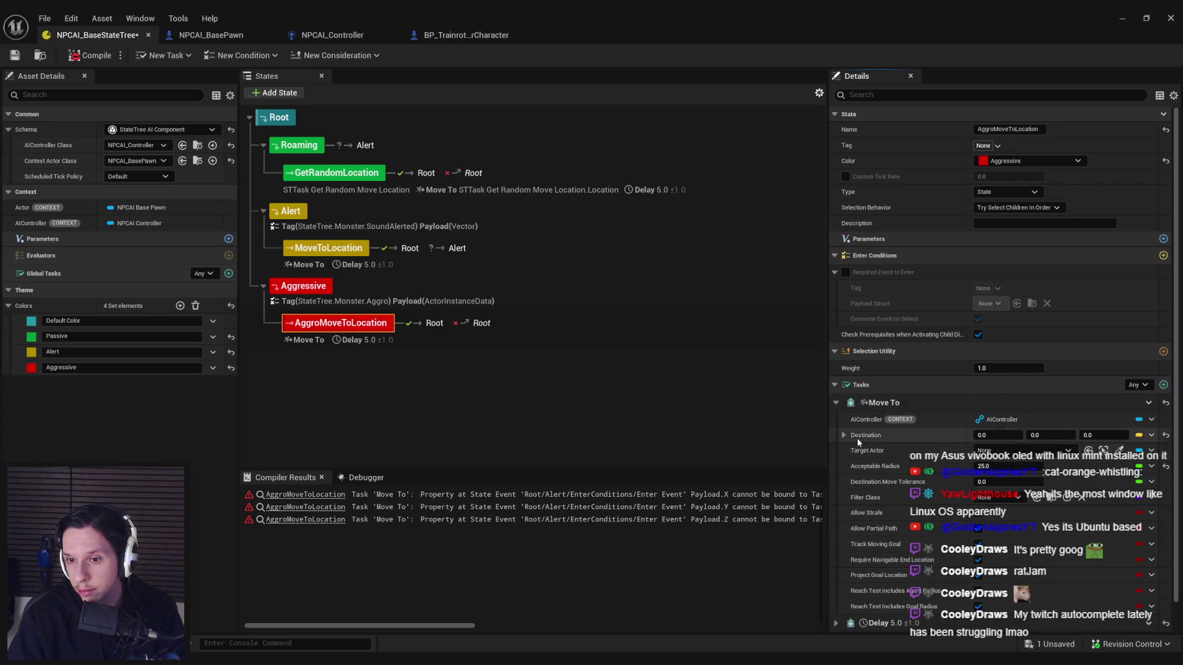
left_click(1151, 451)
mouse_move(1119, 565)
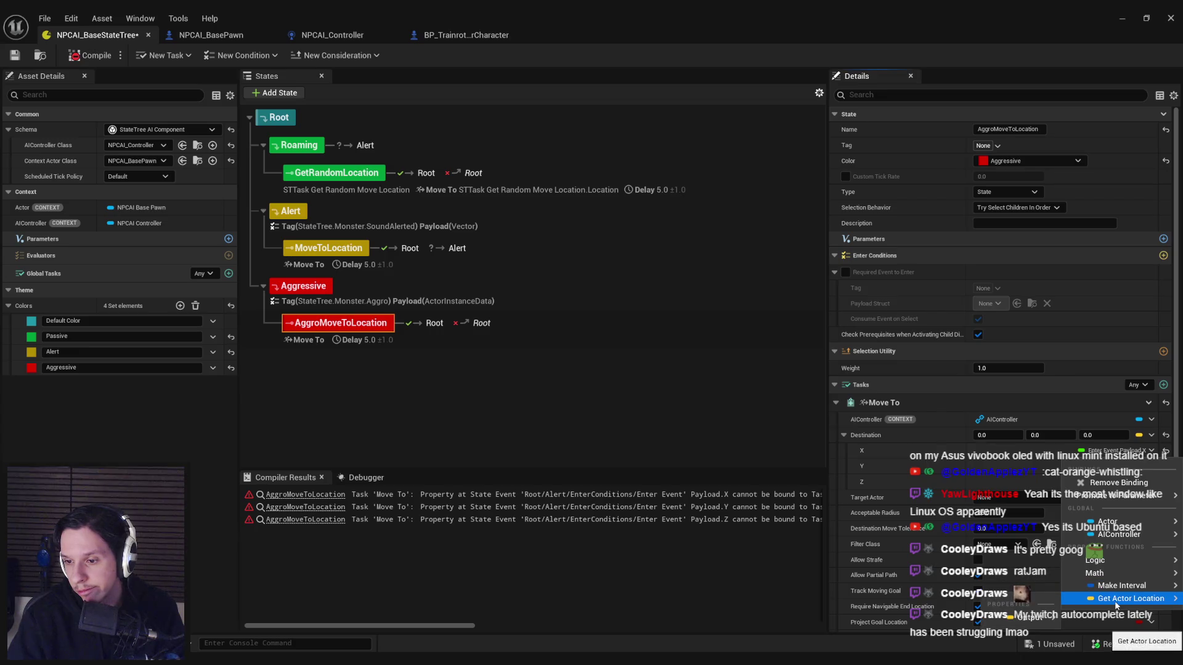
mouse_move(1031, 604)
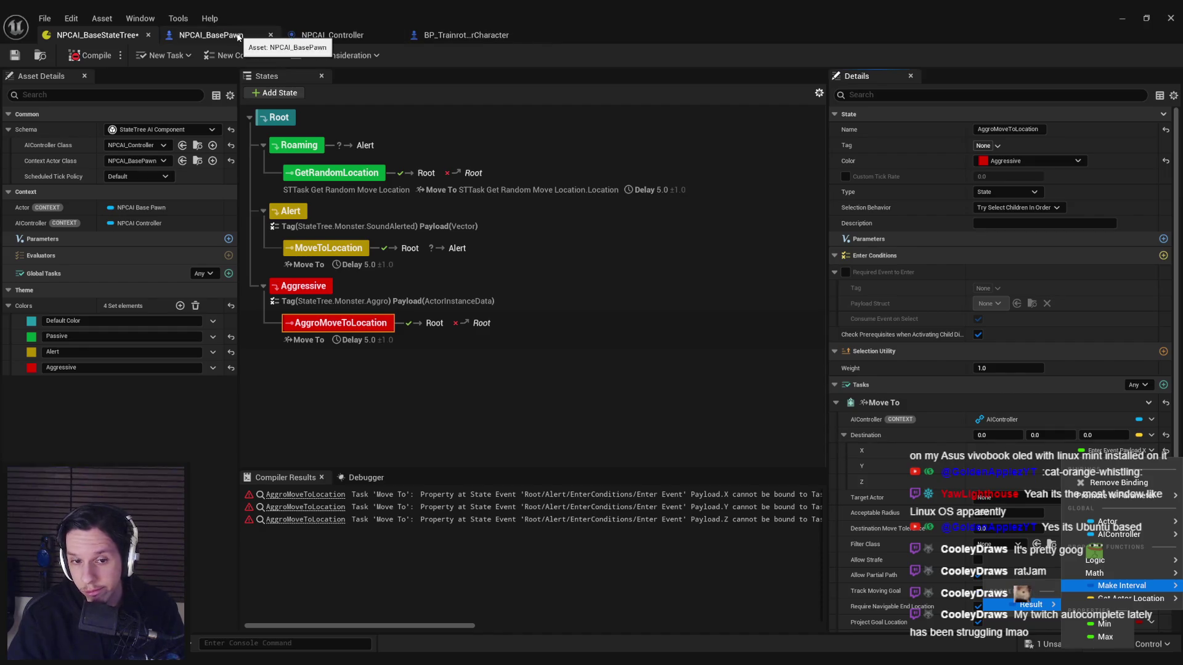
Step: Select Aggressive and list the payload struct types matching 'actor'
left_click(318, 285)
left_click(1011, 304)
type("actor")
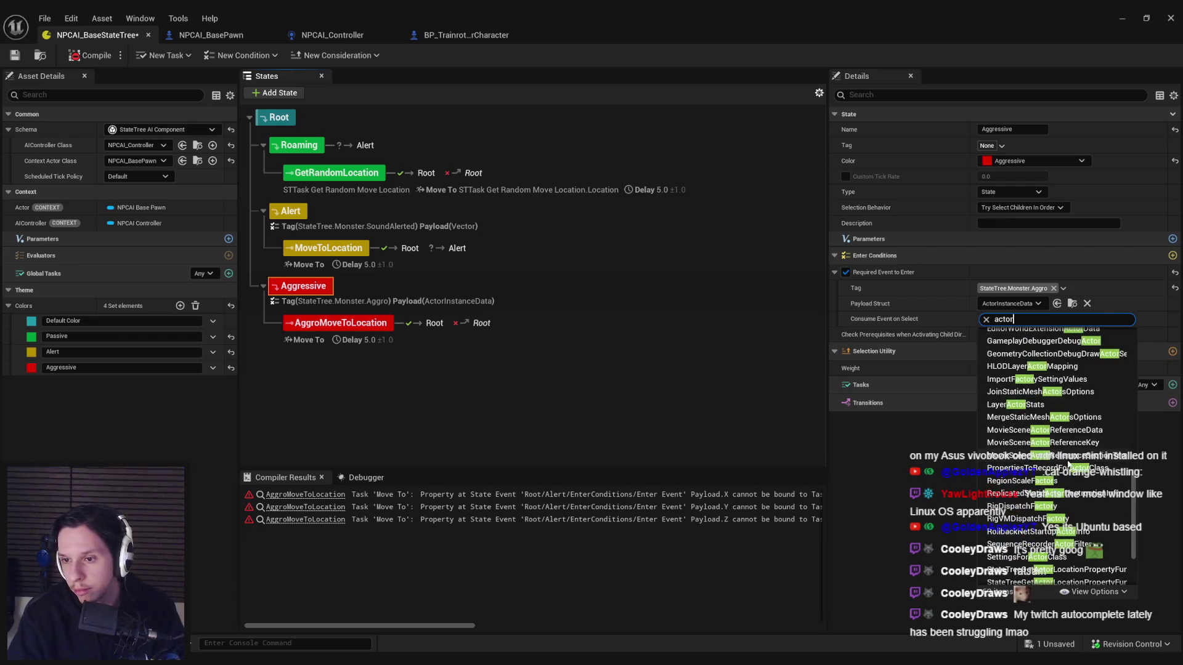
scroll(1061, 468, "up", 10)
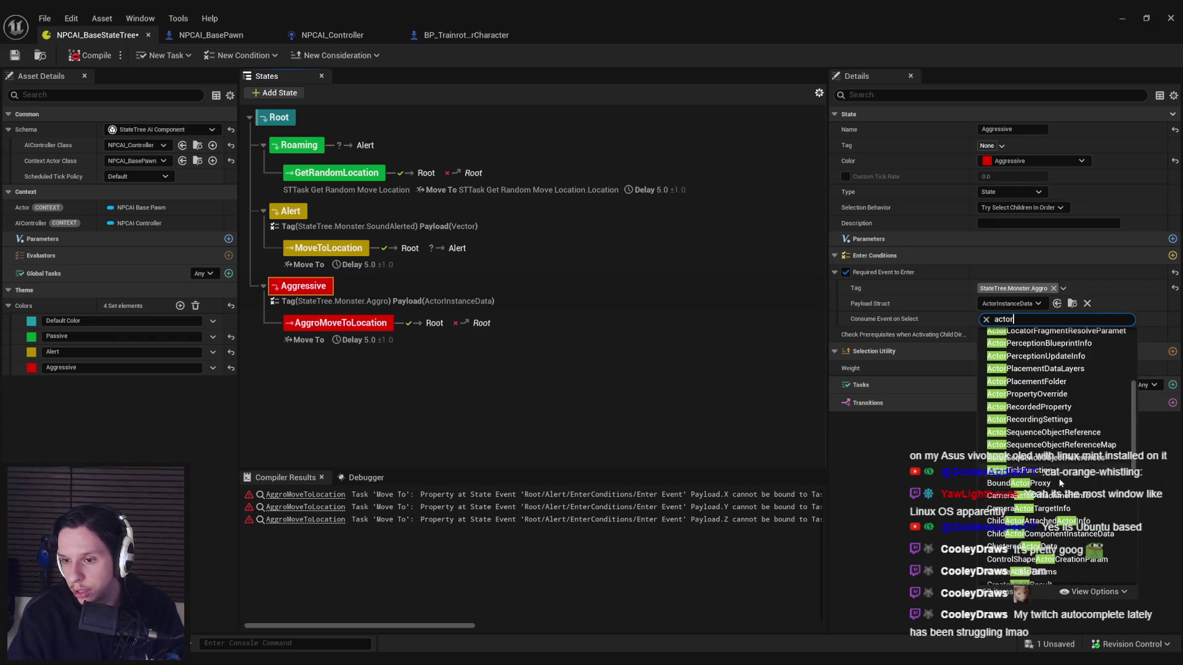
scroll(1060, 487, "up", 5)
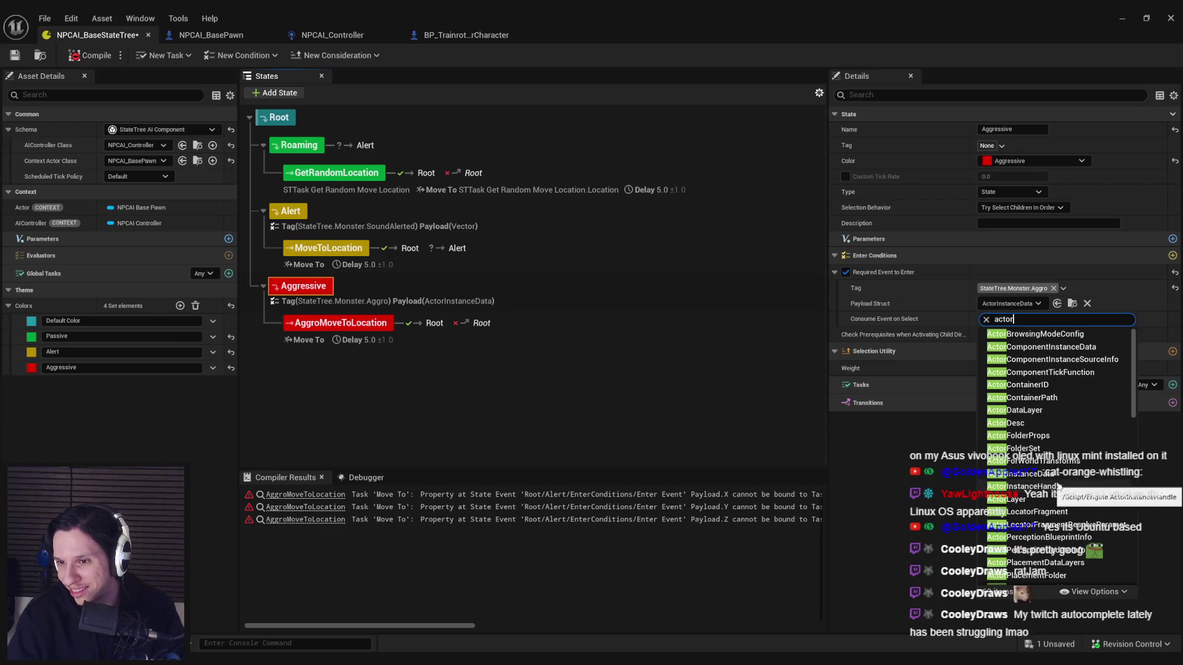
Step: Set the Aggressive payload struct to ActorPerceptionBlueprintInfo and compile the state tree
scroll(1065, 475, "down", 1)
scroll(1065, 476, "down", 2)
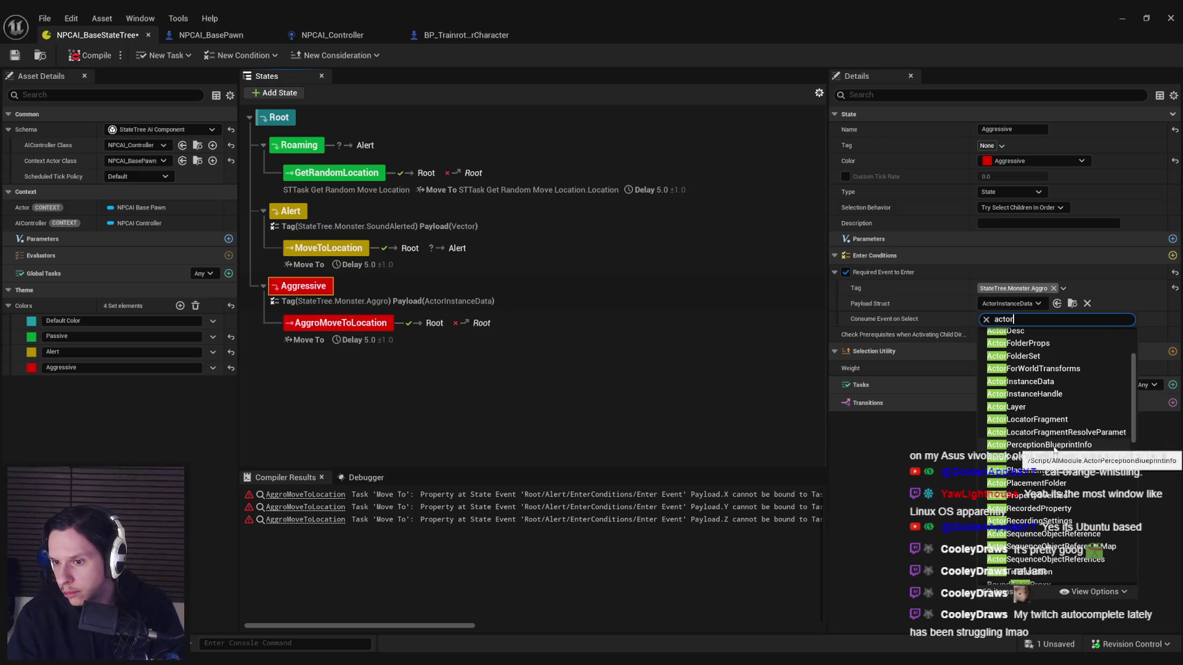
left_click(1053, 447)
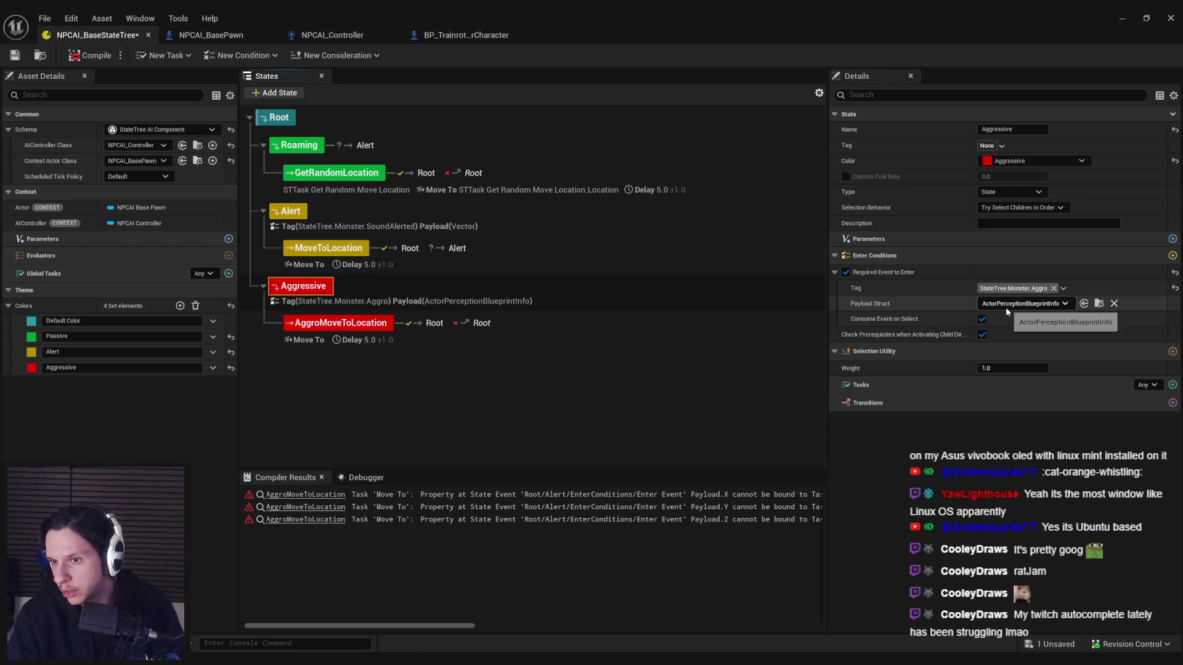
left_click(89, 55)
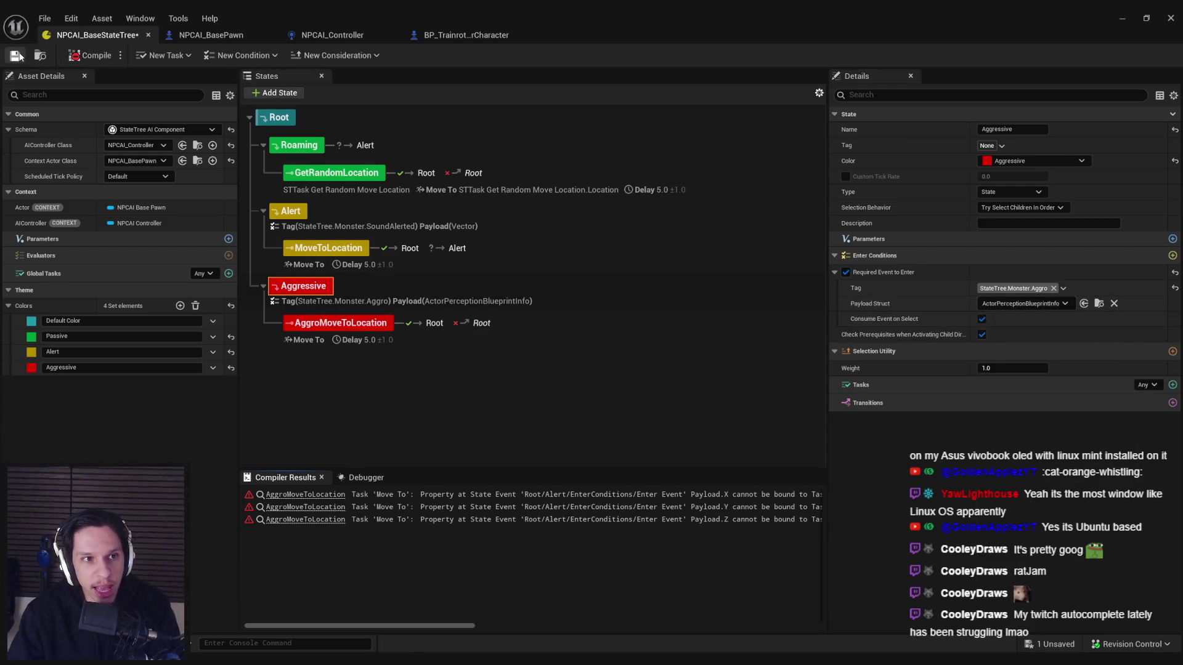
Step: Show the top-level Content folder in the Content Browser, then switch to Rider
left_click(1122, 18)
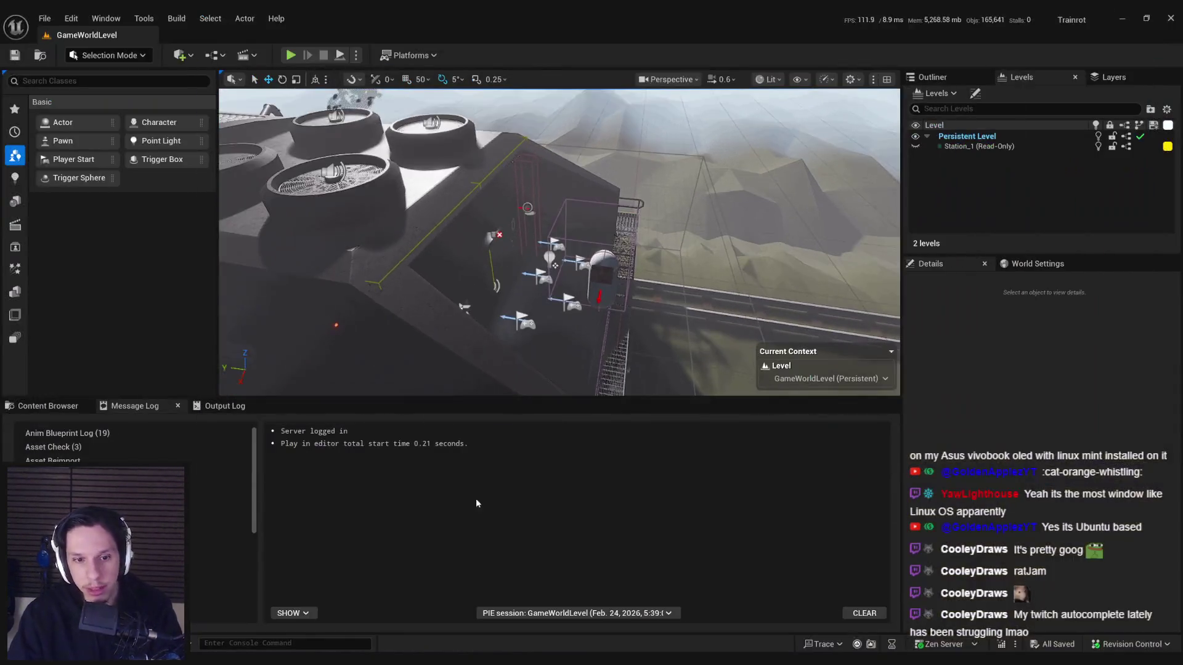
left_click(47, 405)
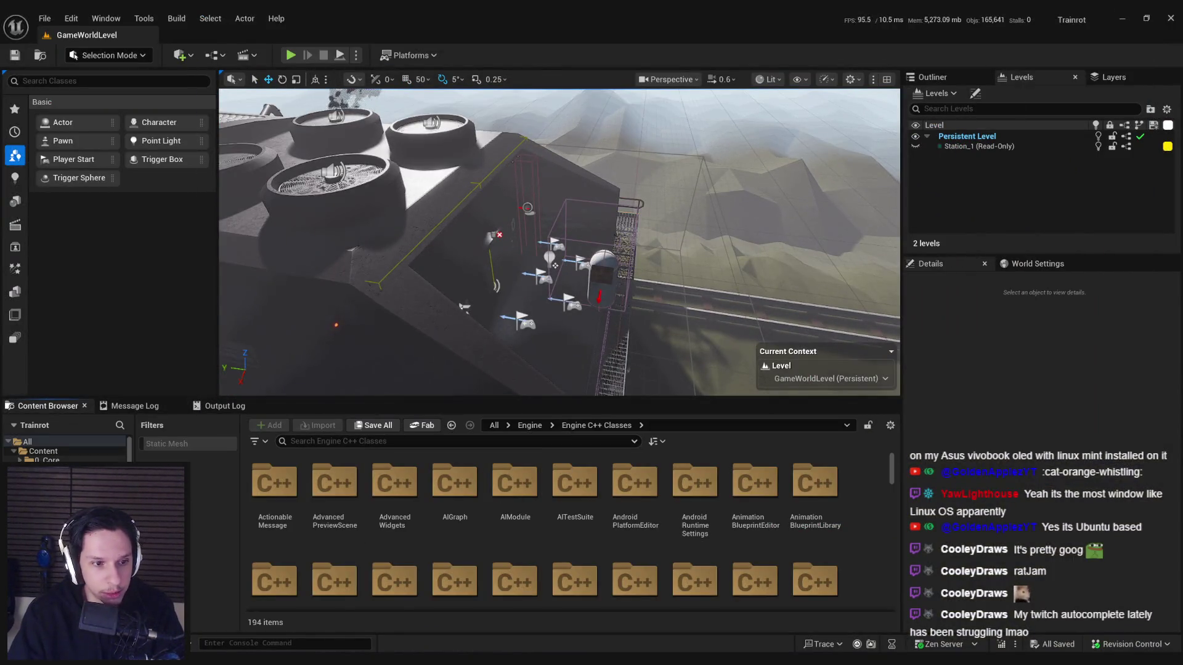
left_click(47, 460)
left_click(494, 425)
double_click(335, 483)
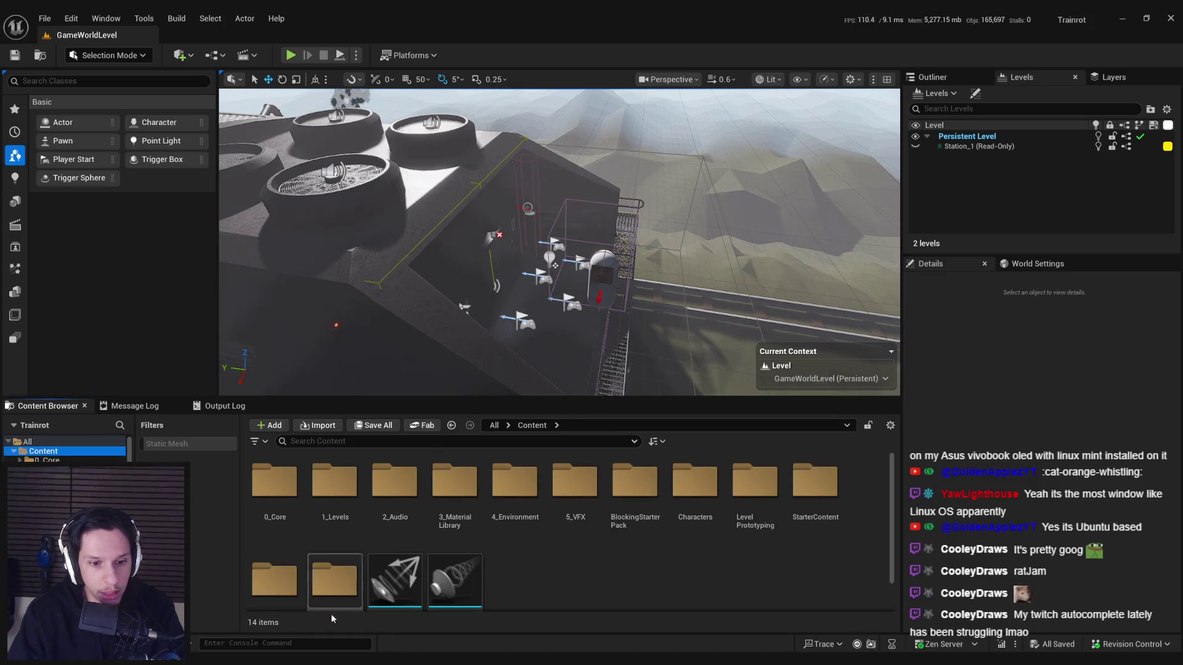
key("alt+Tab")
scroll(480, 239, "up", 15)
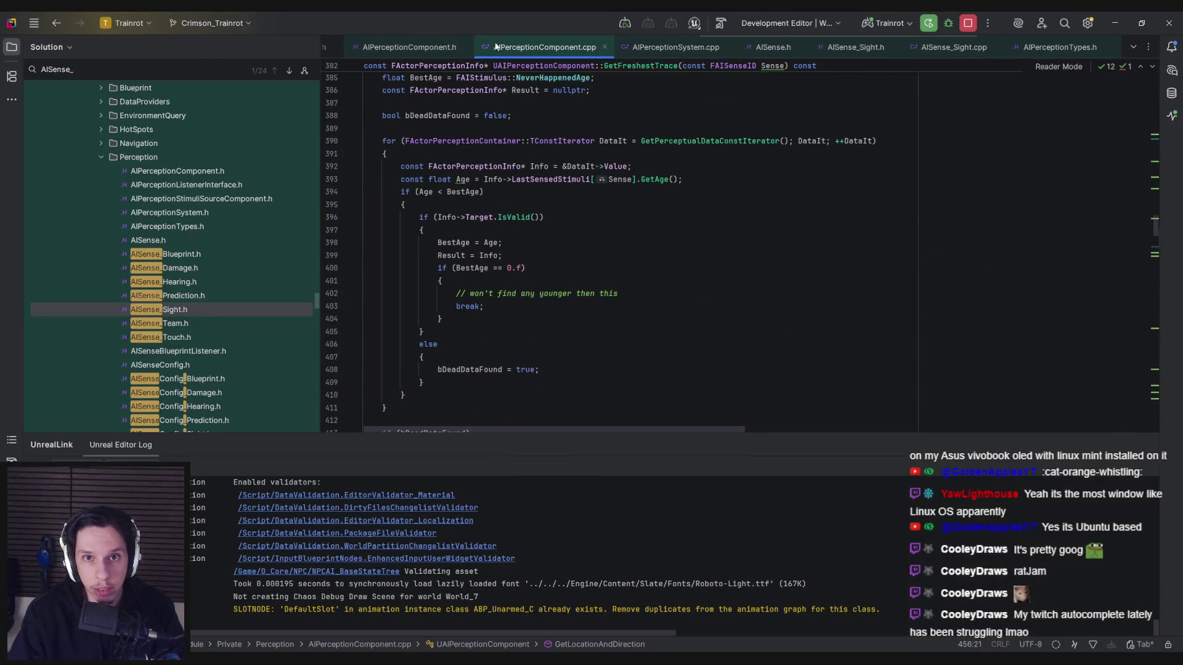
Step: Open TrainrotStructs.h from Source > Trainrot in Rider's Solution explorer
scroll(186, 231, "up", 20)
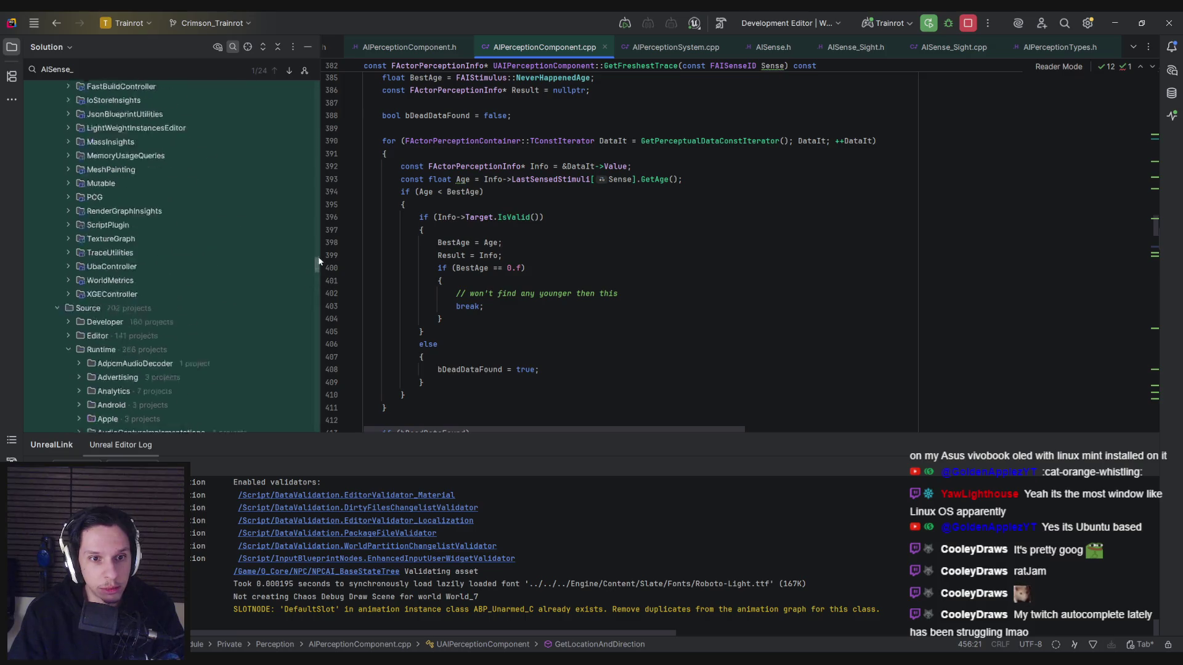
scroll(311, 120, "up", 15)
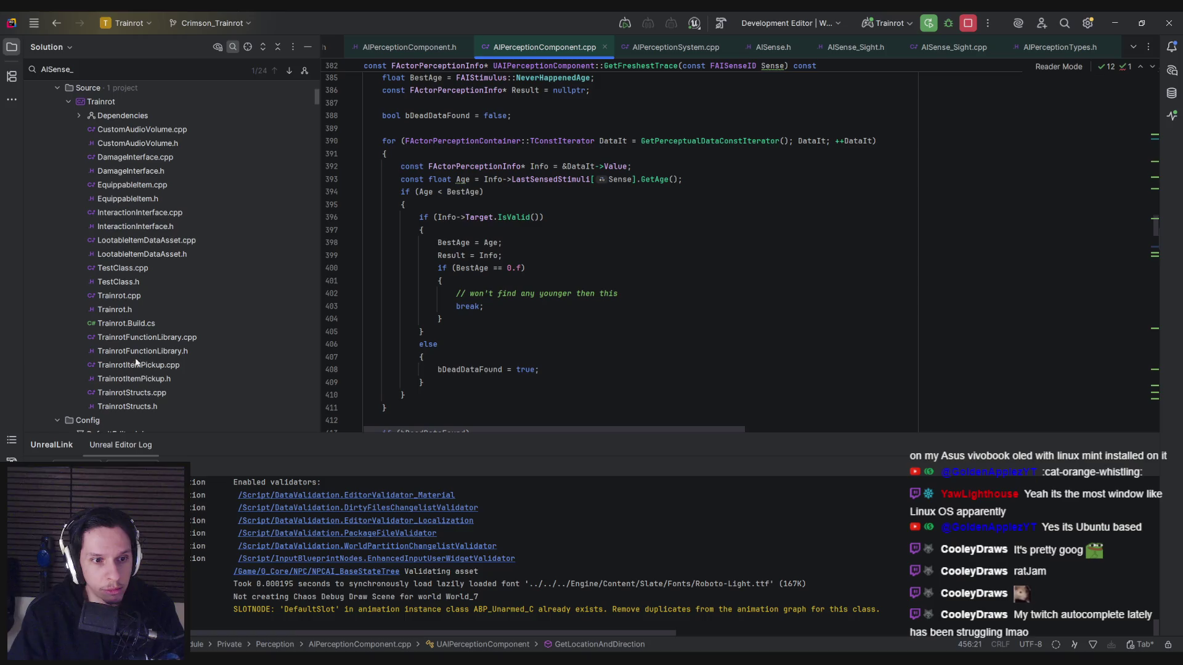
double_click(127, 406)
scroll(484, 245, "down", 3)
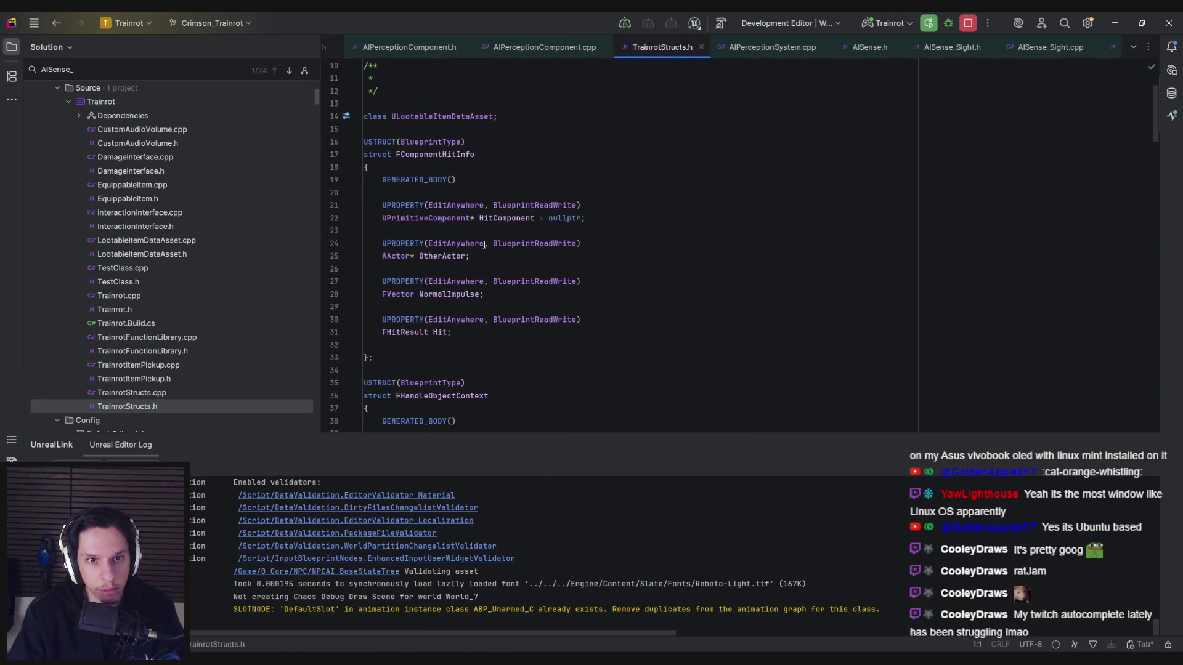
Step: Below FComponentHitInfo, add USTRUCT(BlueprintType) and begin declaring struct FTarget
left_click(430, 360)
scroll(450, 357, "down", 2)
scroll(474, 355, "up", 2)
key("Return")
key("Return")
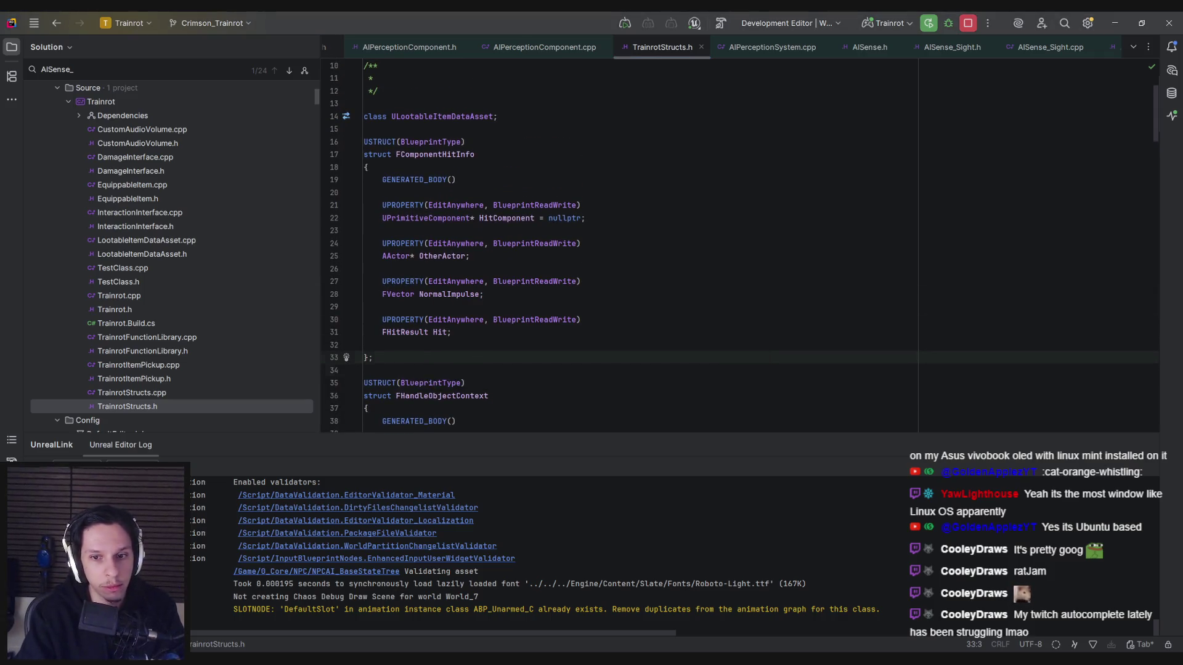
key("Return")
type("USTRUCT(BlueprintTyp")
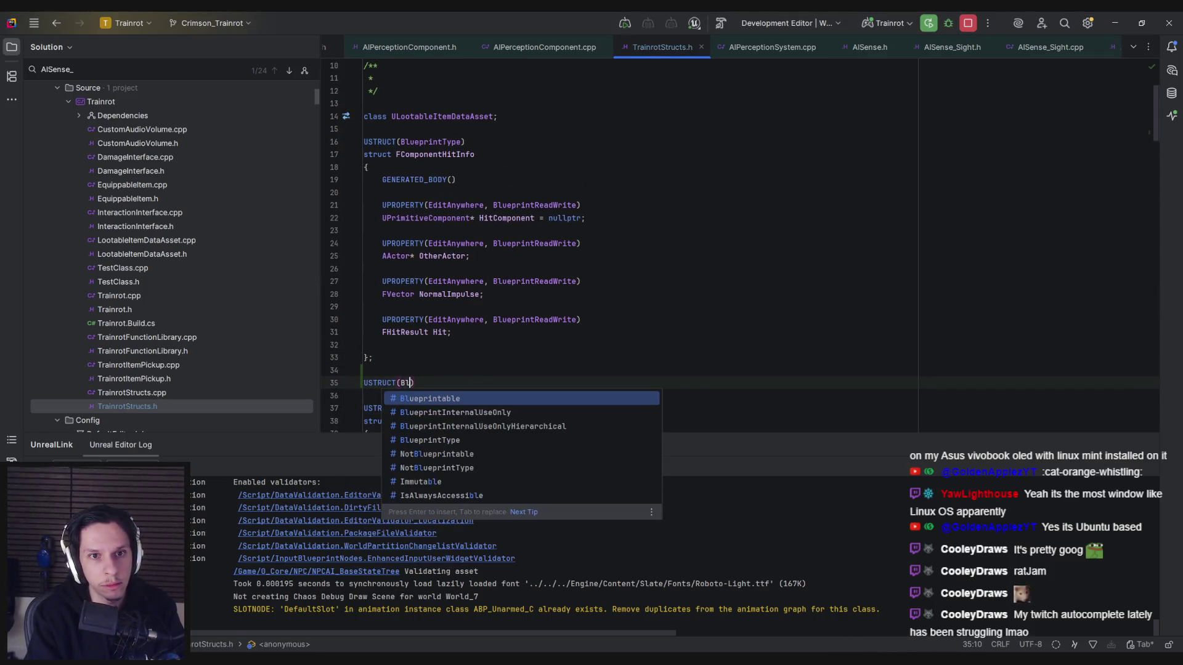
key("Return")
key("End")
key("Return")
type("struct F")
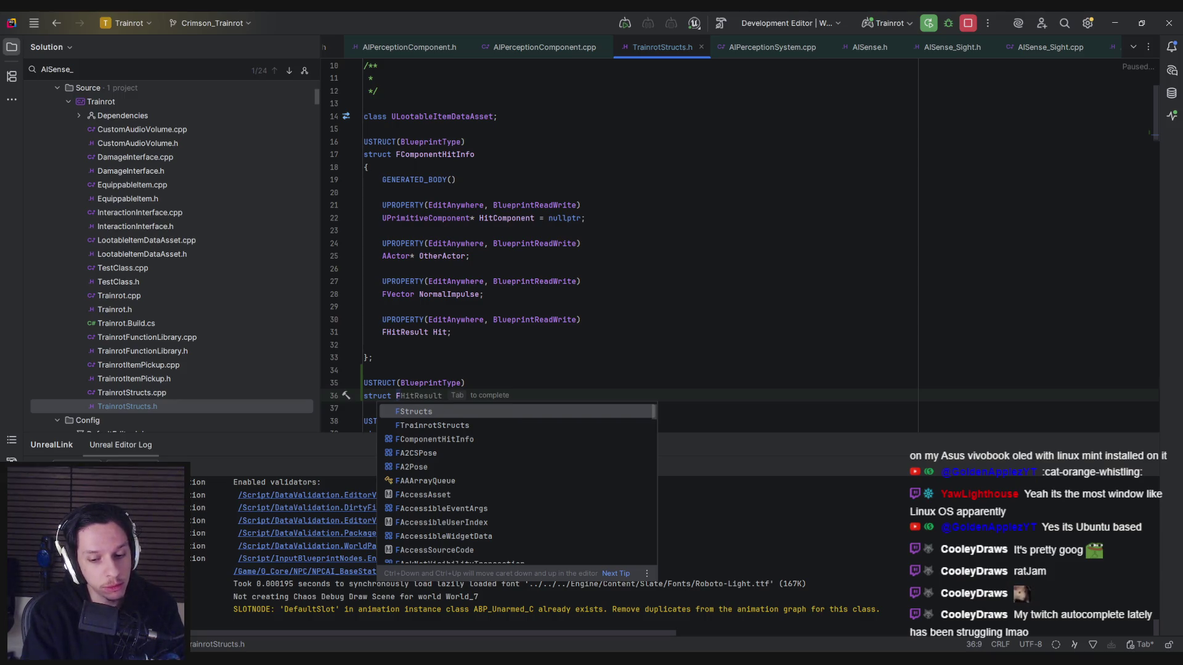
type("Target")
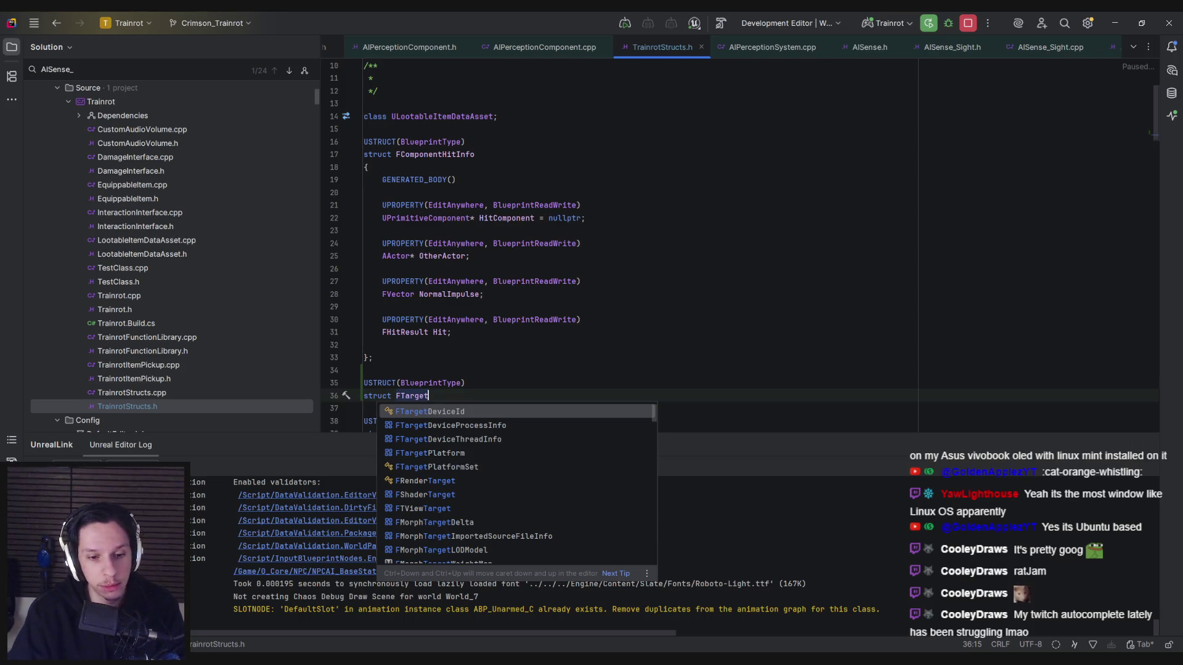
Step: Check the NPCAI_Controller's perception-updated event nodes in Unreal, then return to Rider
key("alt+Tab")
left_click(333, 35)
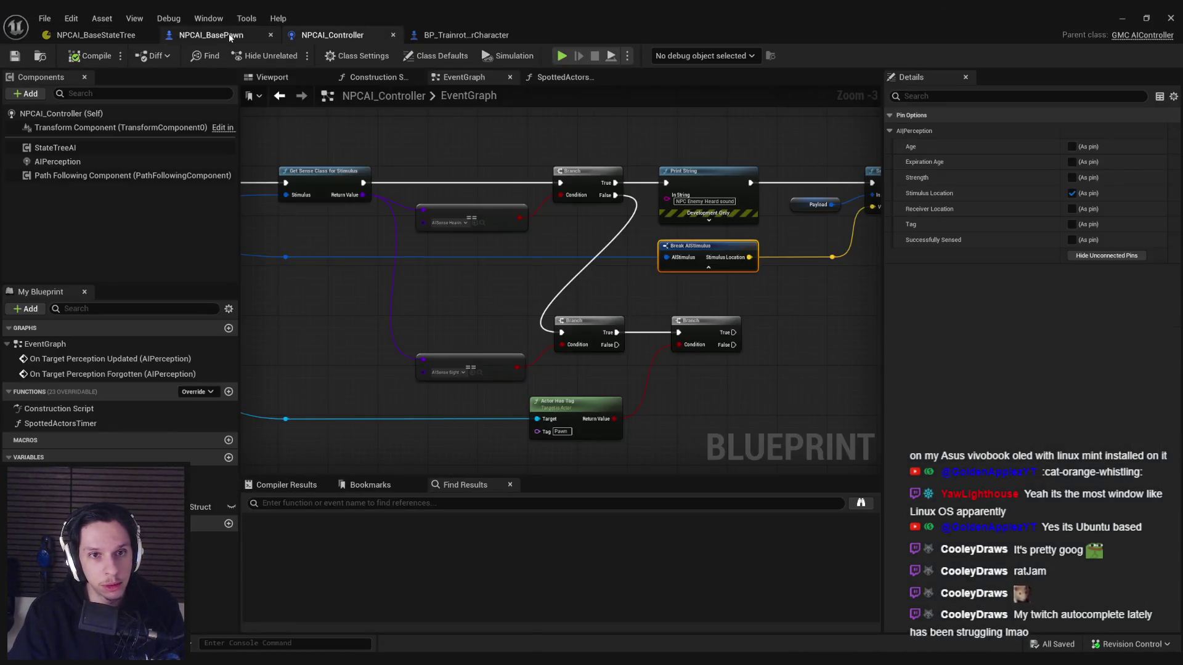
left_click(211, 35)
left_click(332, 35)
left_click_drag(390, 266, 719, 290)
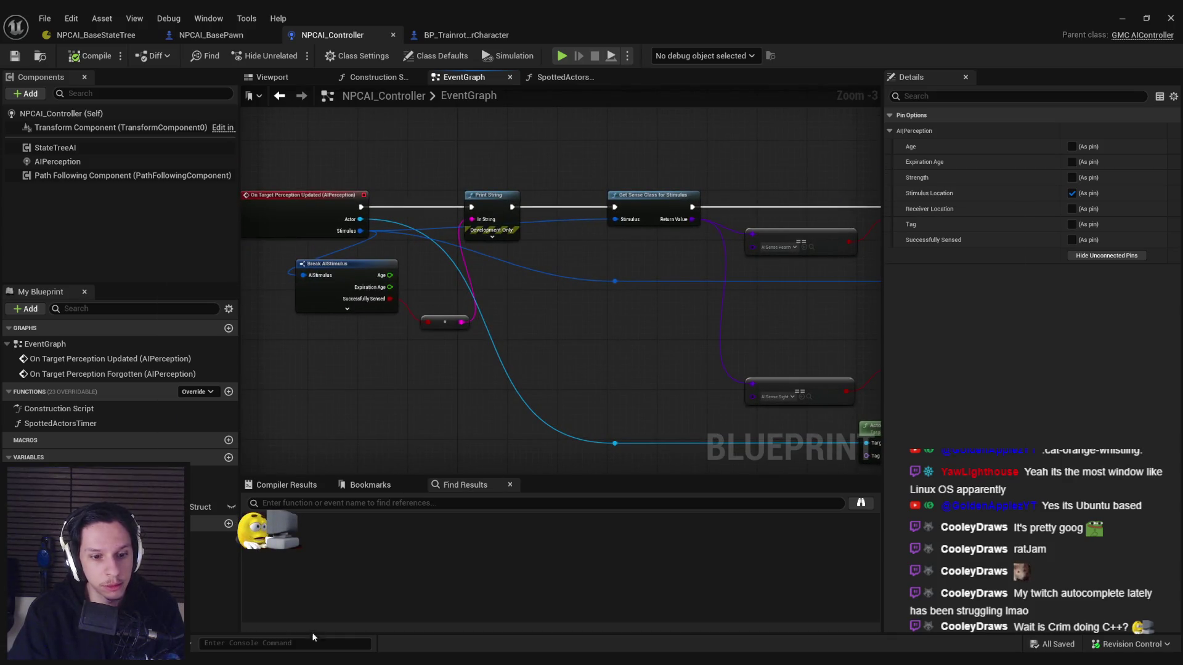
key("alt+Tab")
Step: Give struct FTargetPerception a GENERATED_BODY() and an EditAnywhere, BlueprintReadWrite AActor* TargetActor
type("Perception")
key("Return")
type("{")
key("Return")
type("GENER")
key("Return")
key("Return")
key("Return")
type("UPROPERTY(EditA")
key("Return")
type(", Blue")
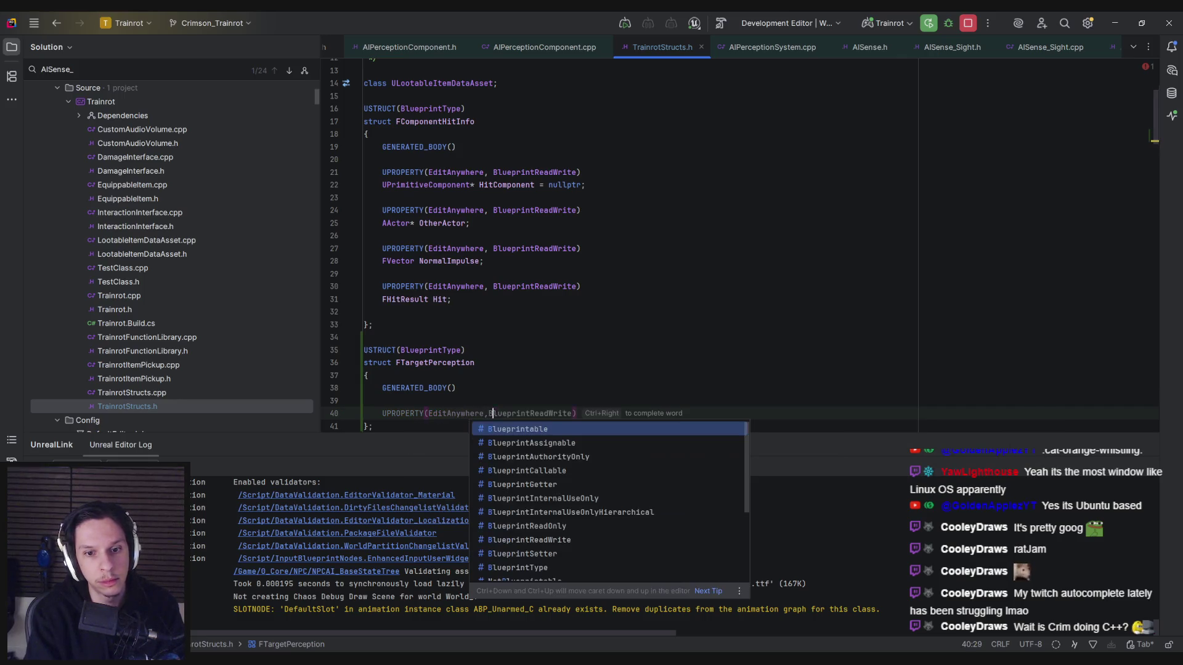
type("printReadW")
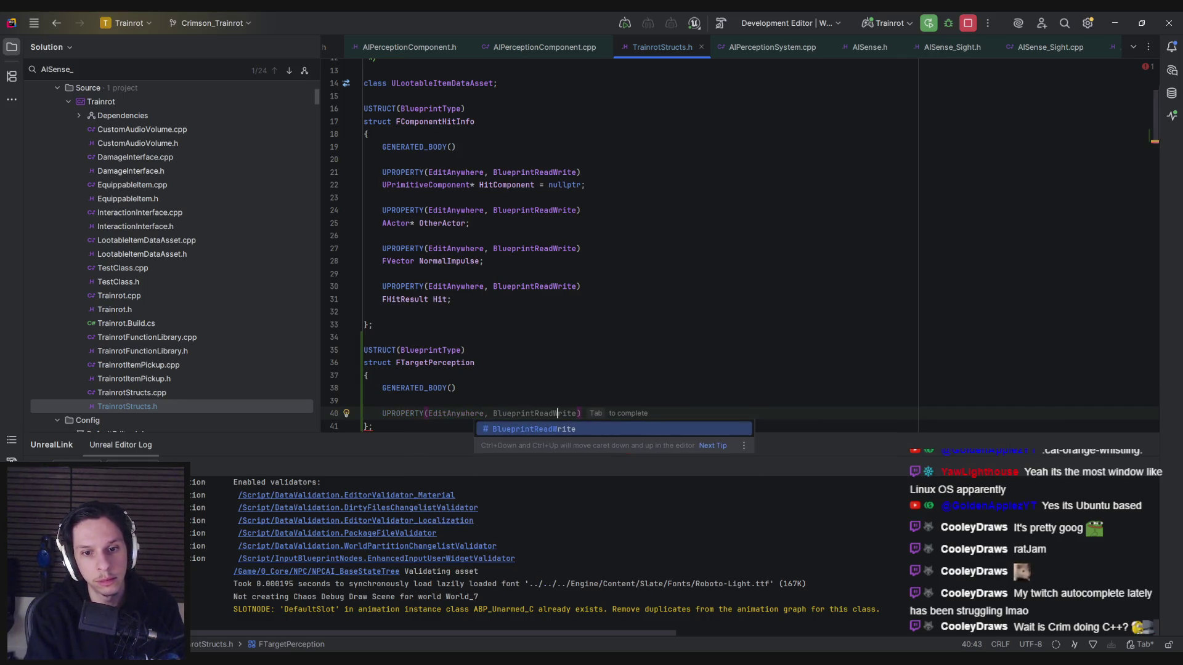
key("Return")
key("Return")
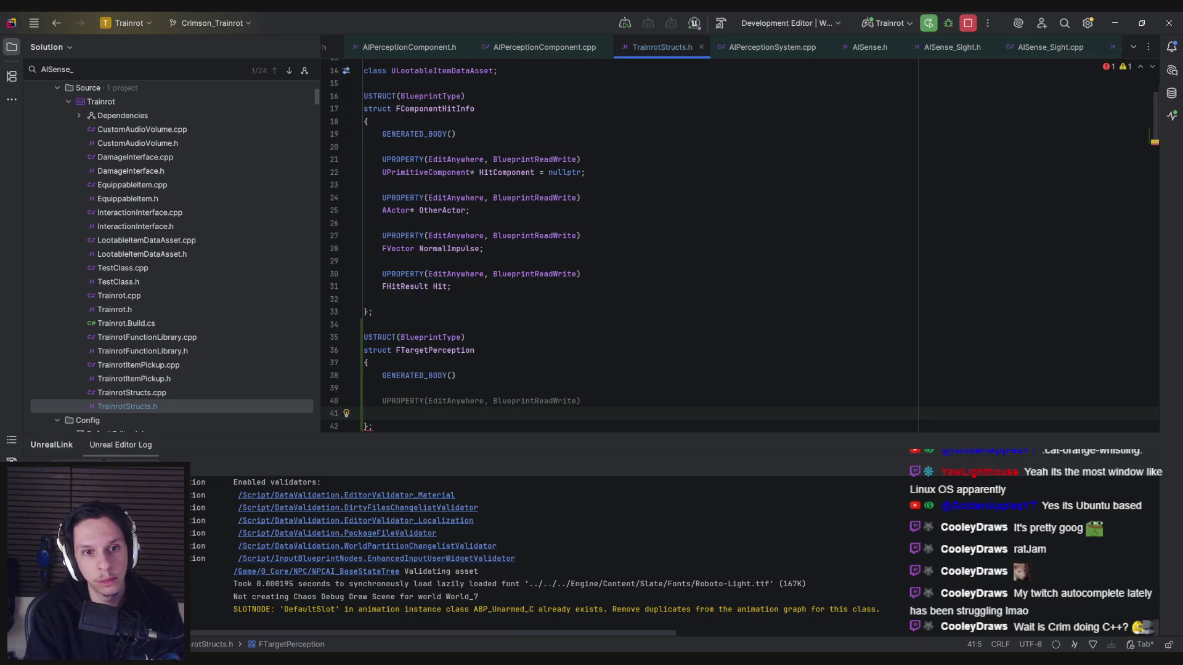
type("AActor*")
key("Tab")
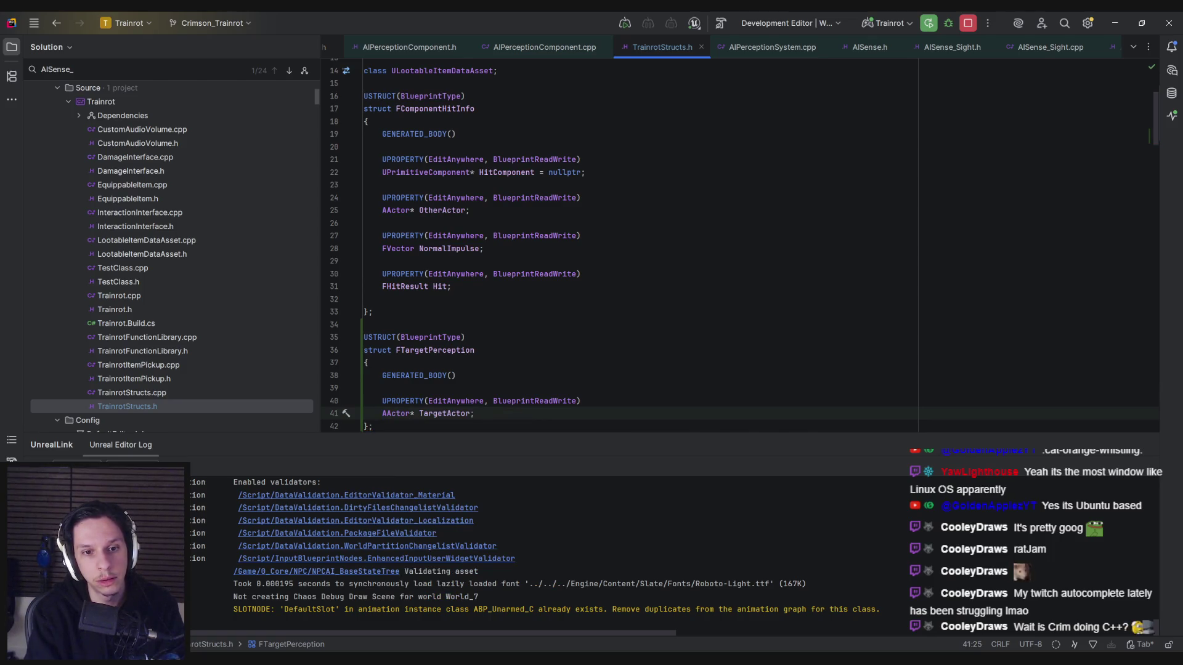
key("Return")
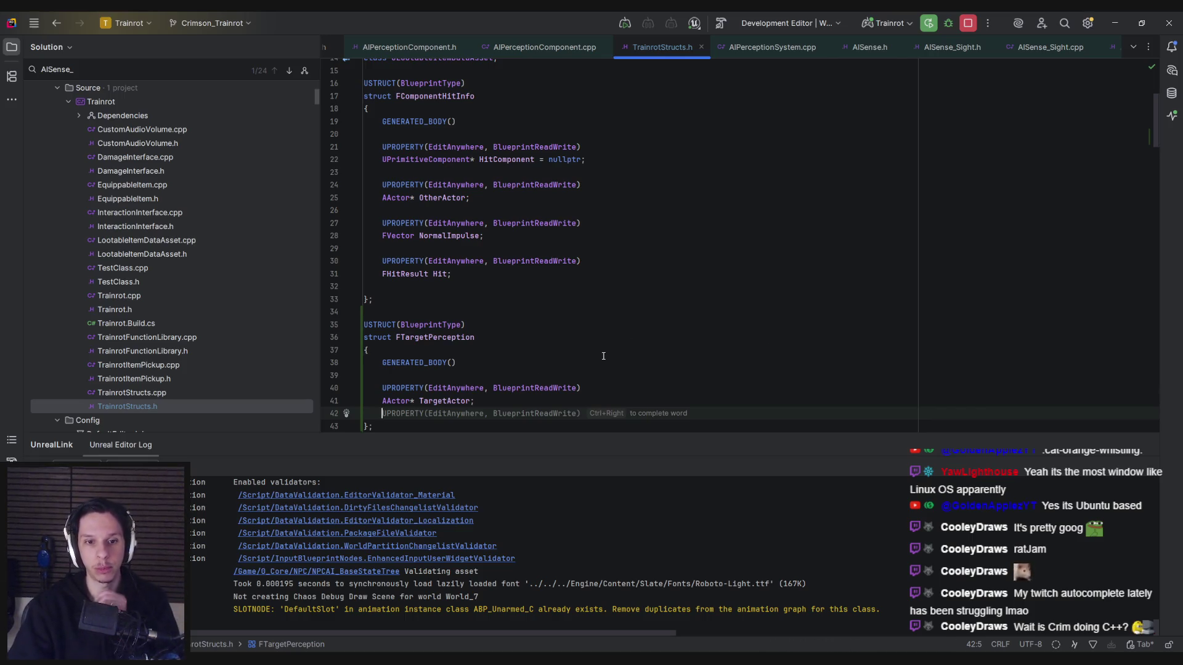
Step: Rename the struct to FTargetPerceptionInfo, default TargetActor to nullptr, and build
left_click(522, 336)
type("Info")
left_click(529, 350)
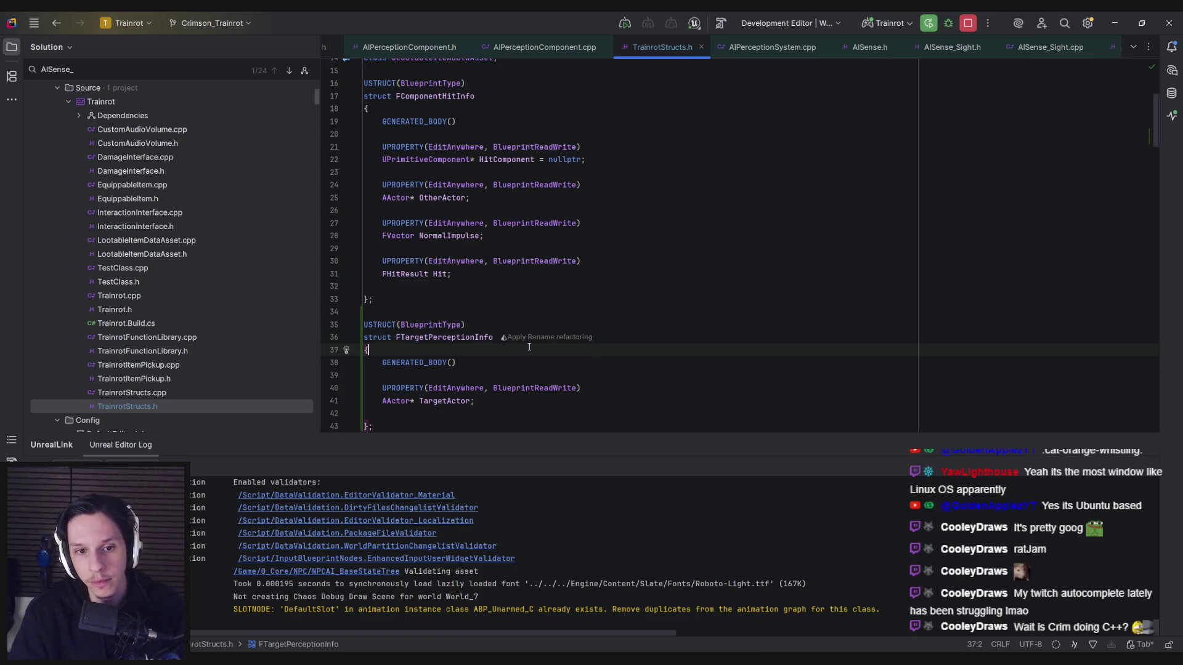
scroll(519, 347, "down", 1)
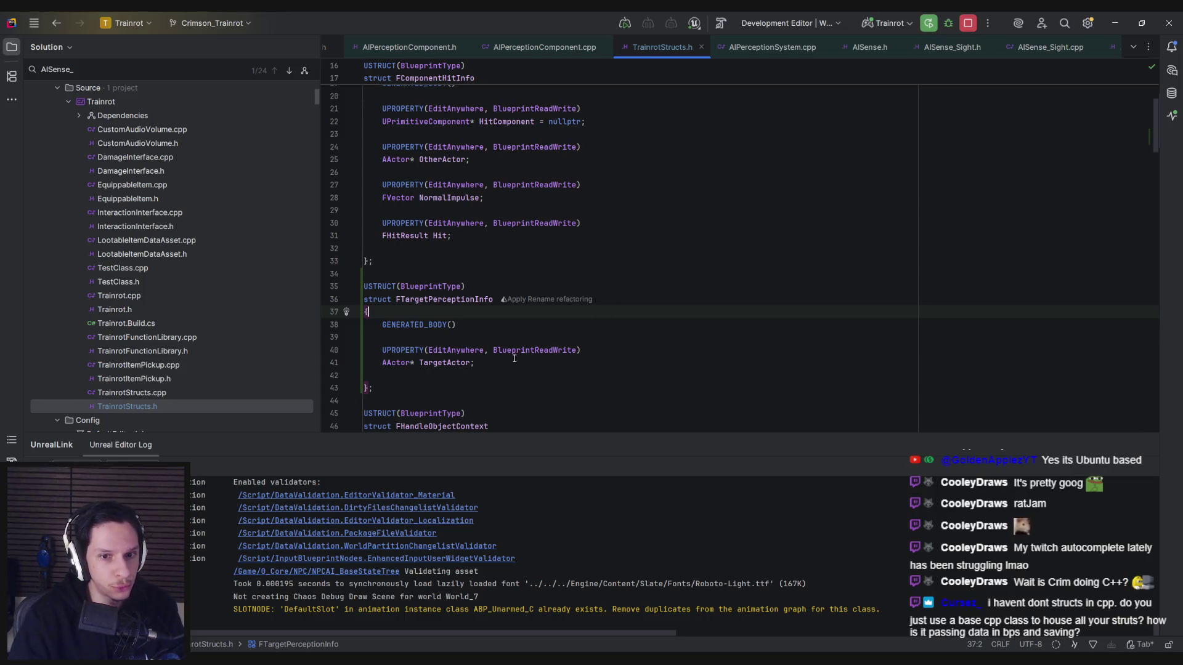
mouse_move(470, 365)
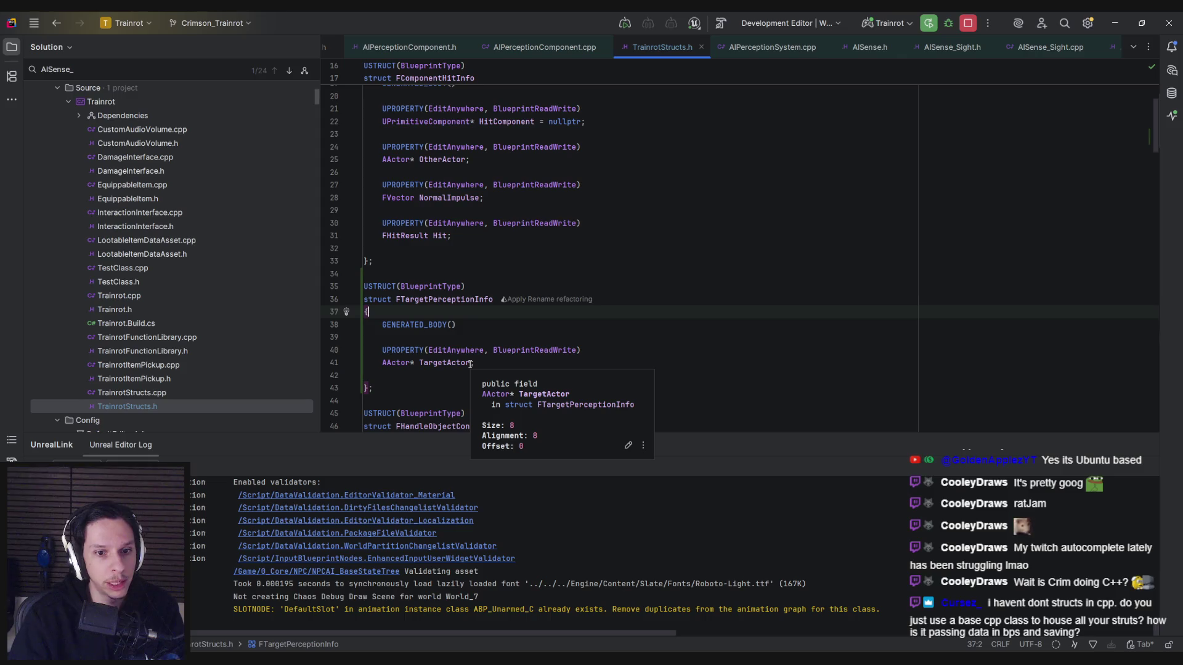
left_click(543, 364)
type("=")
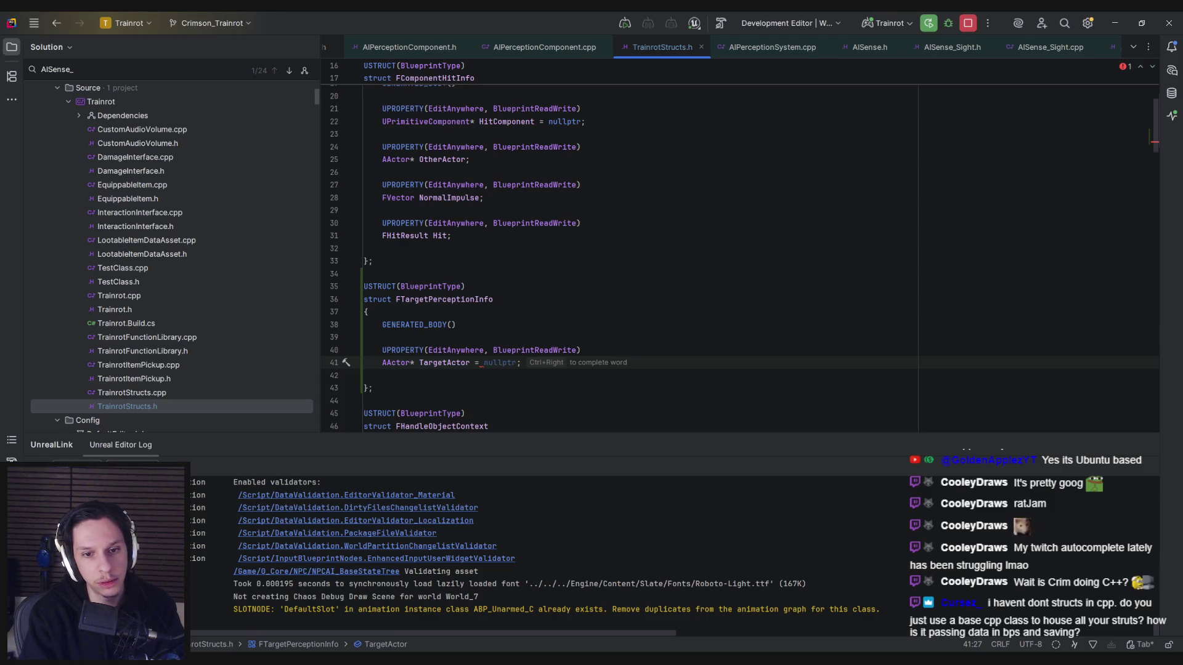
type(" nullptr")
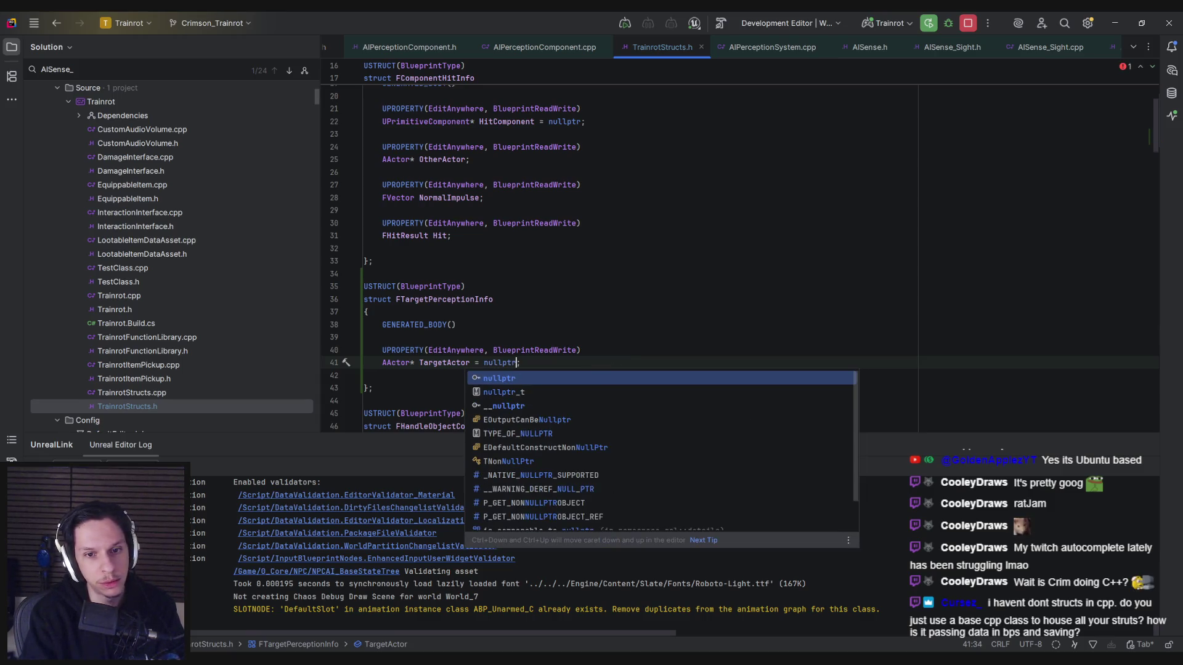
type(";")
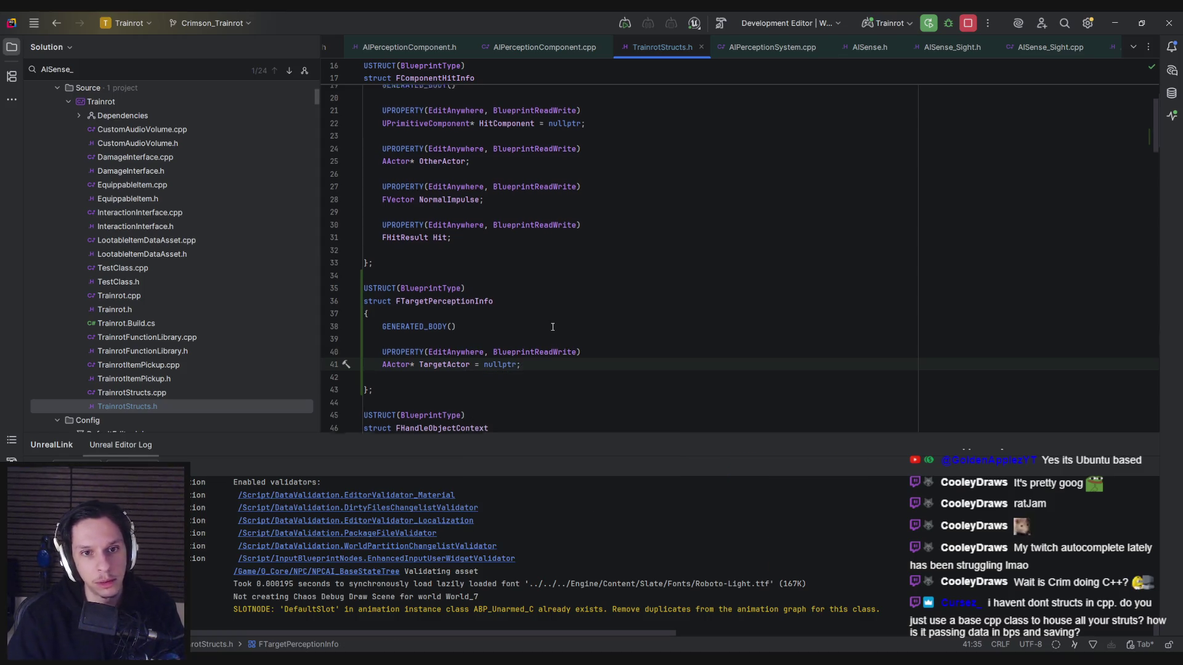
scroll(553, 327, "up", 2)
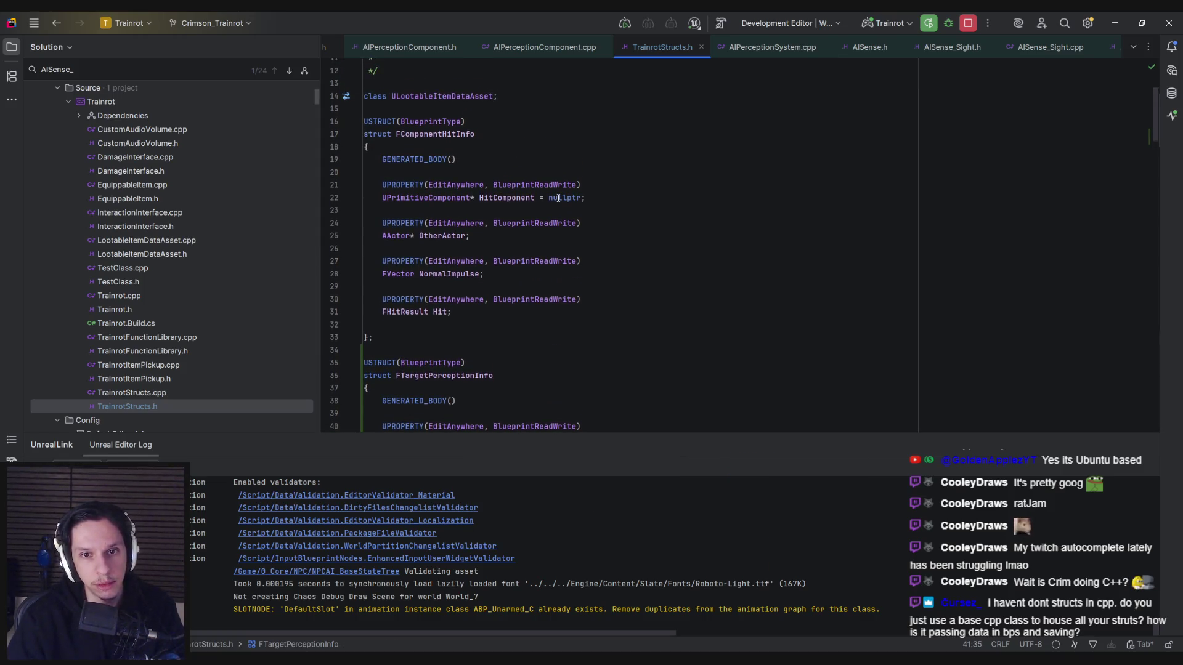
scroll(540, 252, "down", 2)
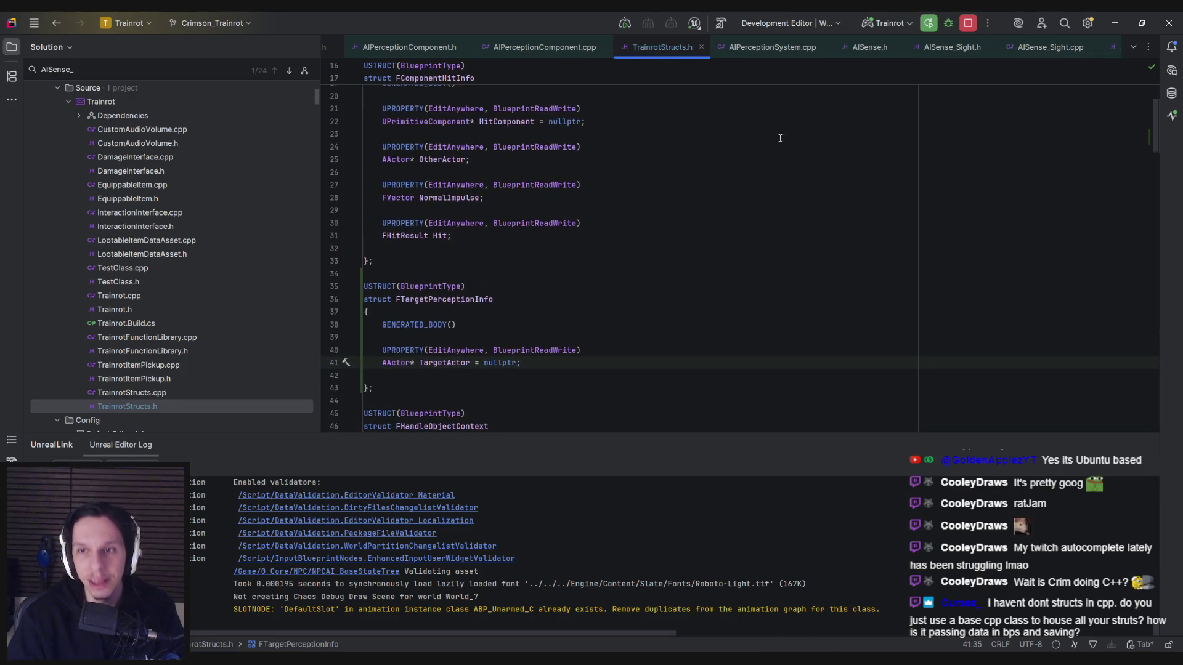
left_click(929, 23)
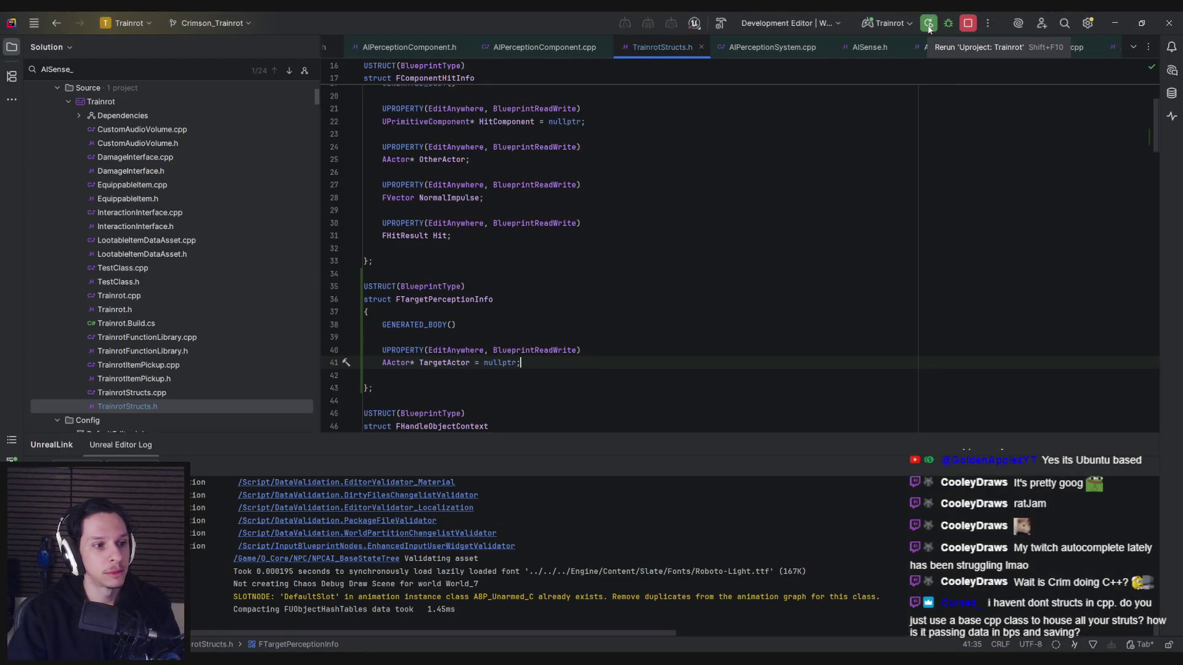
Step: Rerun the project build, then return to the NPCAI_BaseStateTree editor via NPCAI_BasePawn
left_click(929, 26)
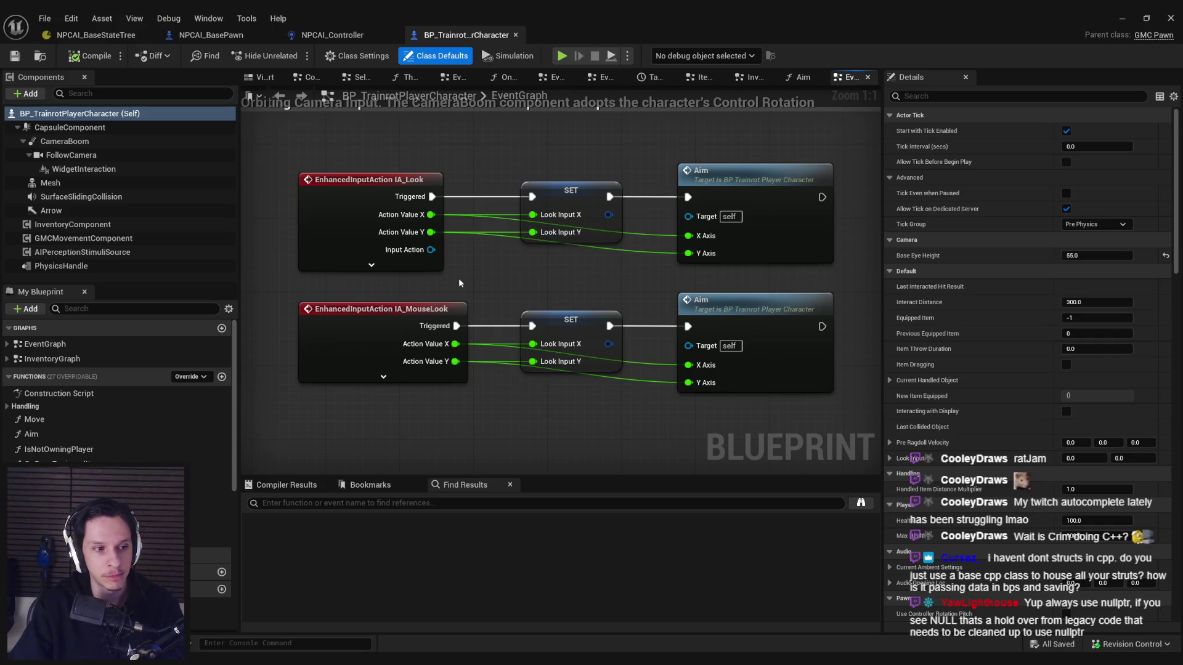
scroll(469, 276, "down", 2)
left_click(207, 40)
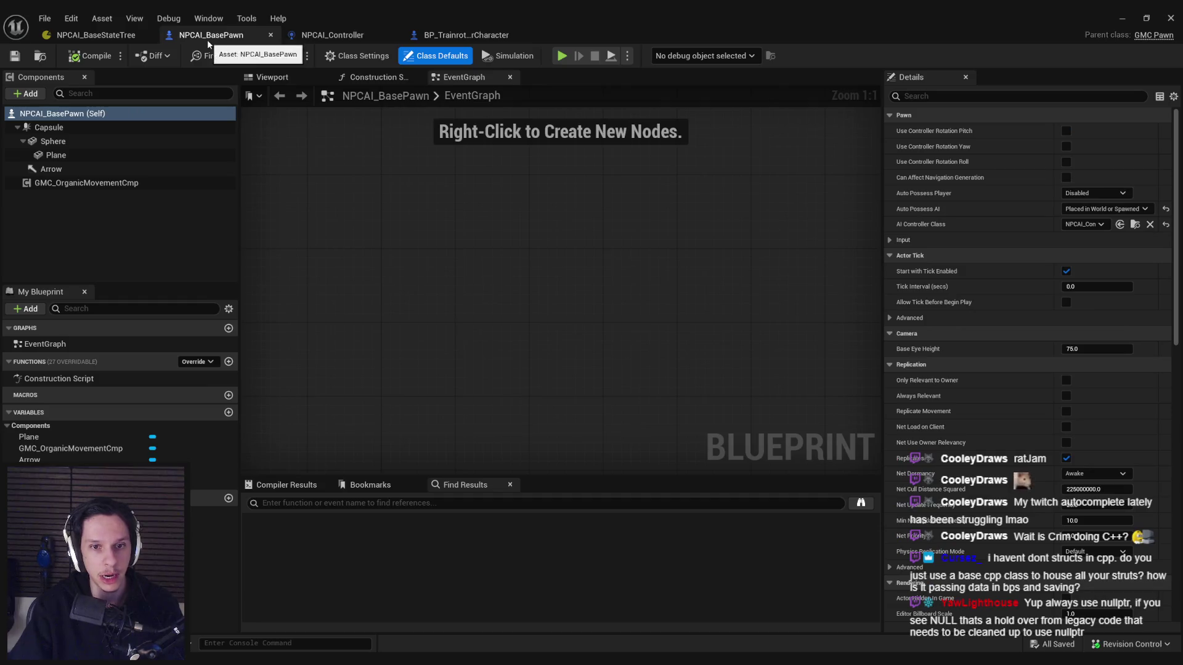
left_click(116, 39)
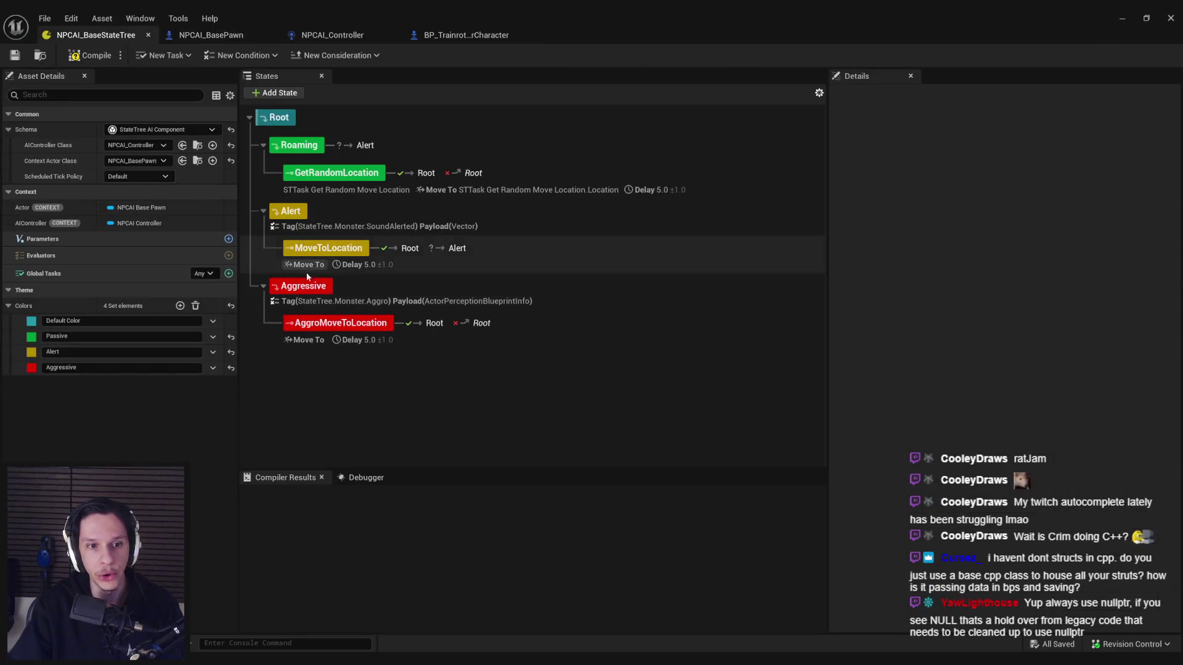
Step: Set the Aggressive state's Aggro event payload struct to TargetPerceptionInfo and inspect Target Actor
left_click(302, 286)
left_click(1023, 303)
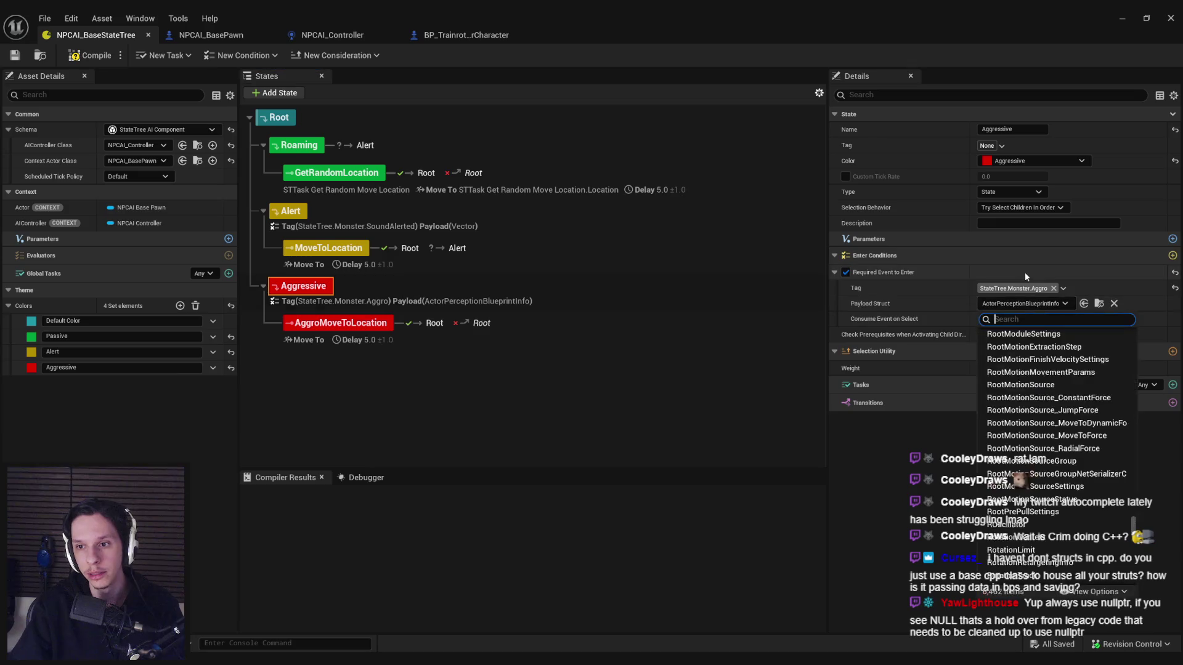
type("target percep")
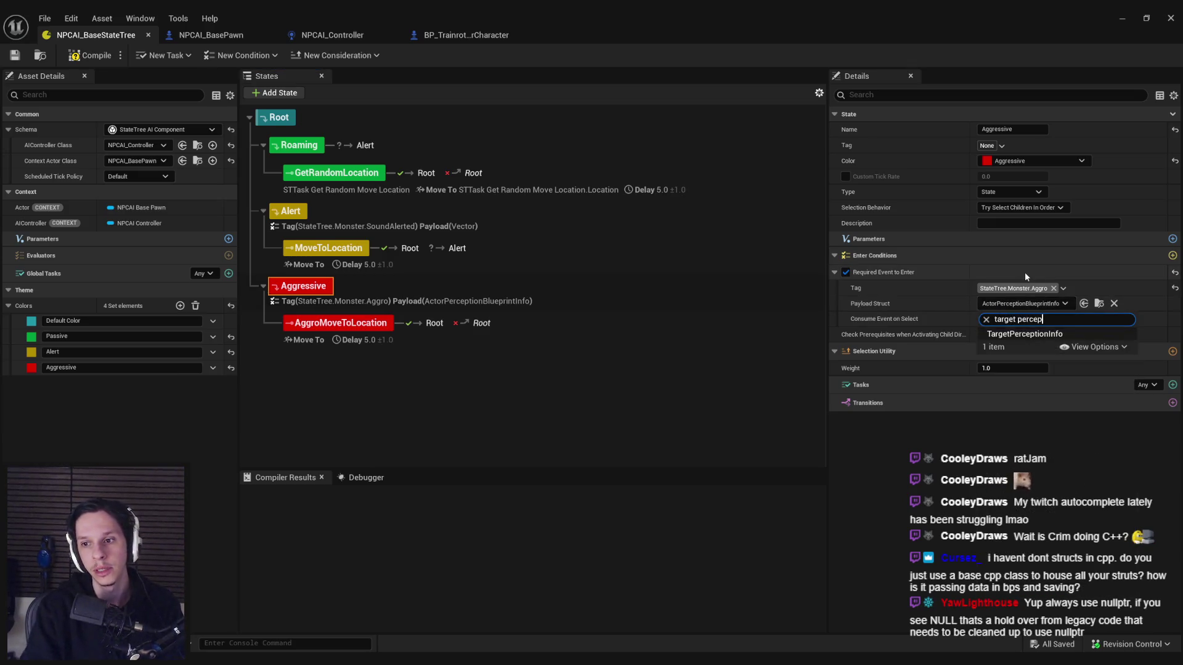
left_click(1031, 335)
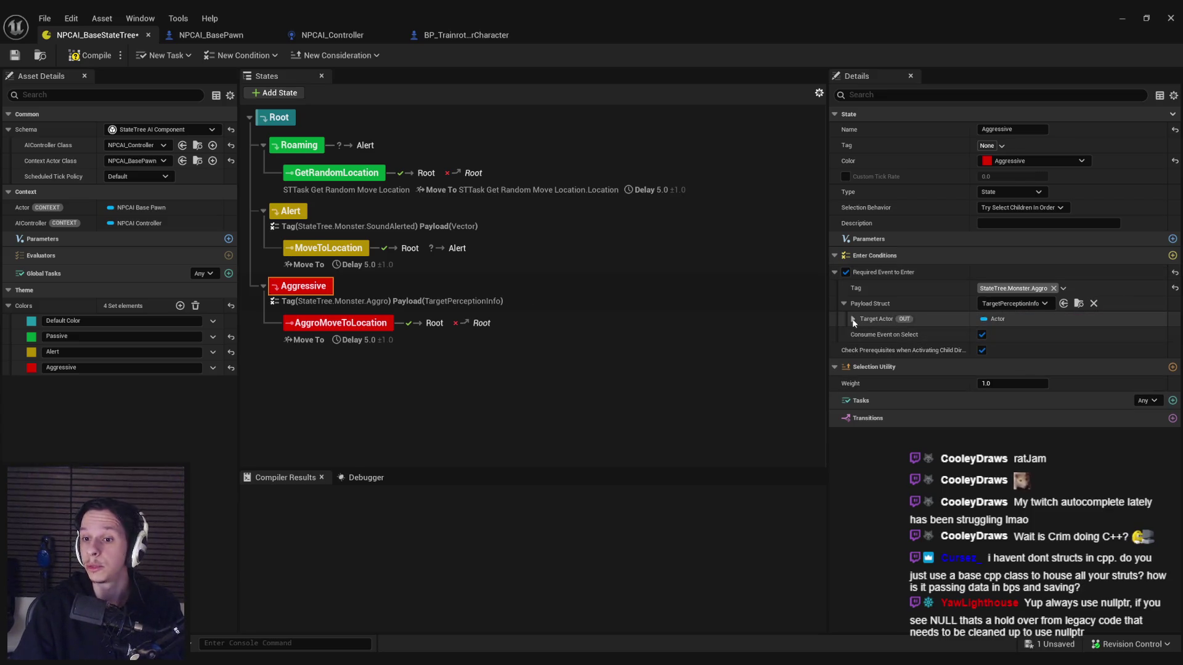
left_click(854, 320)
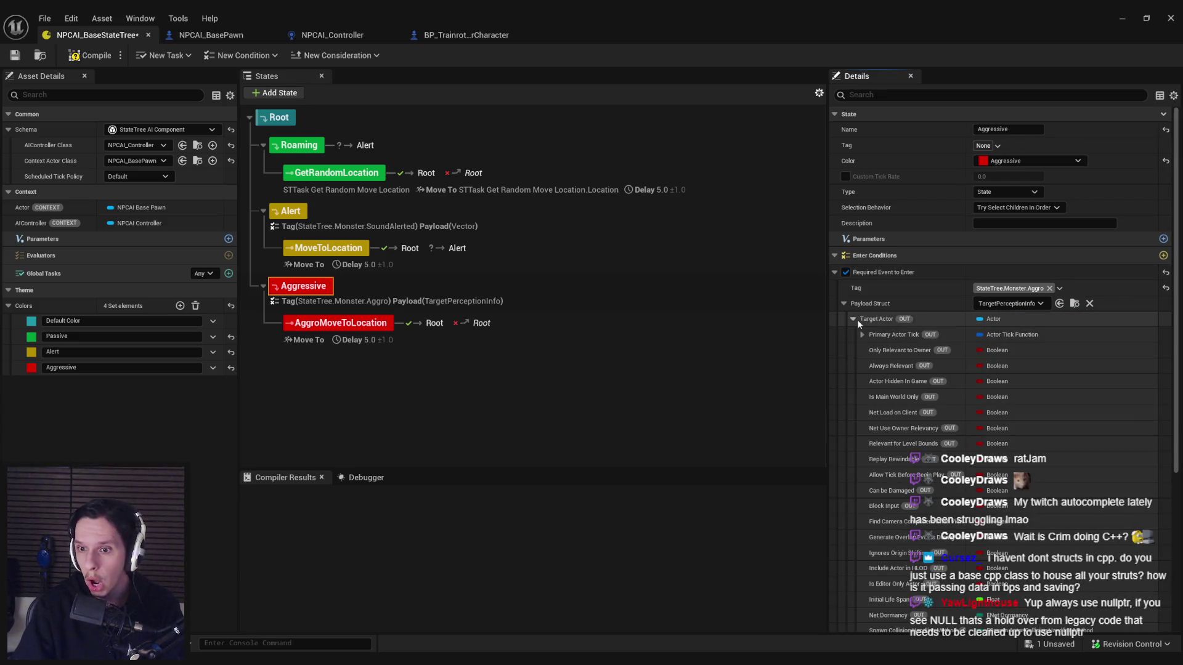
left_click(853, 320)
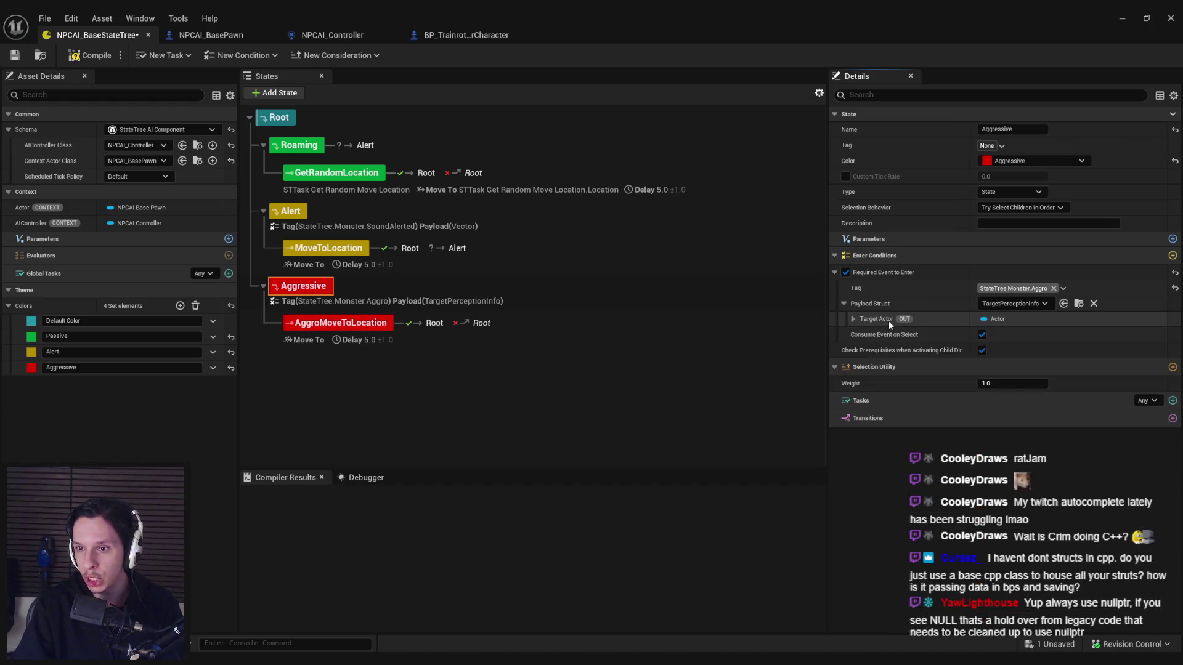
left_click(855, 320)
scroll(904, 361, "down", 2)
scroll(905, 361, "down", 5)
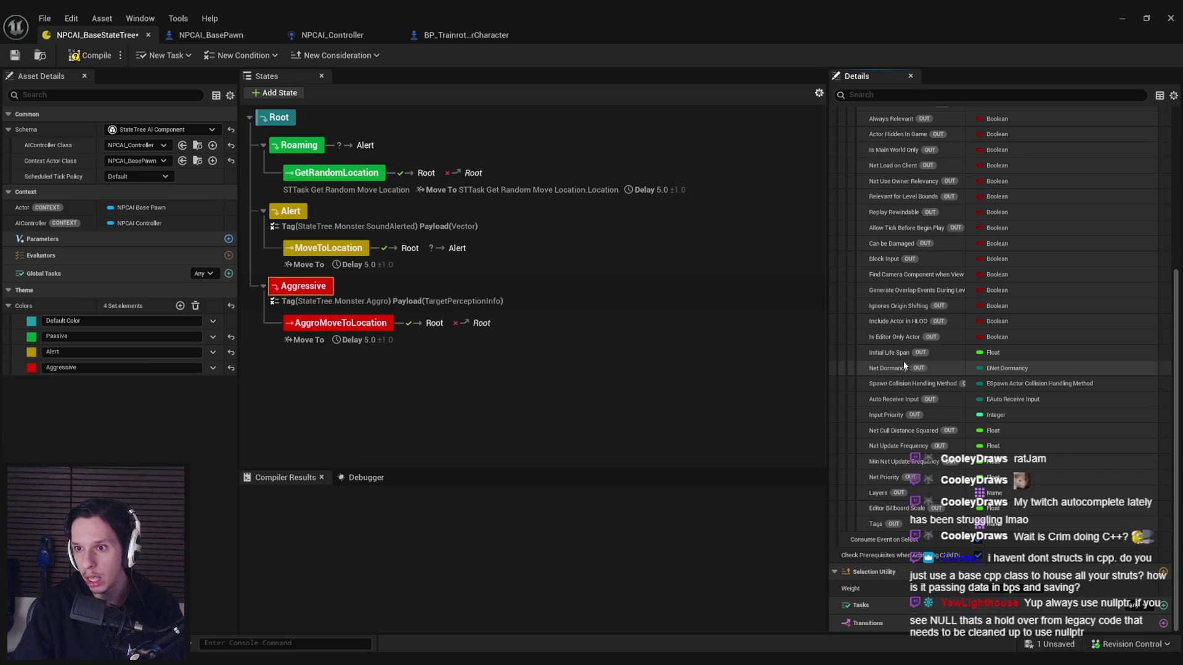
scroll(904, 361, "up", 4)
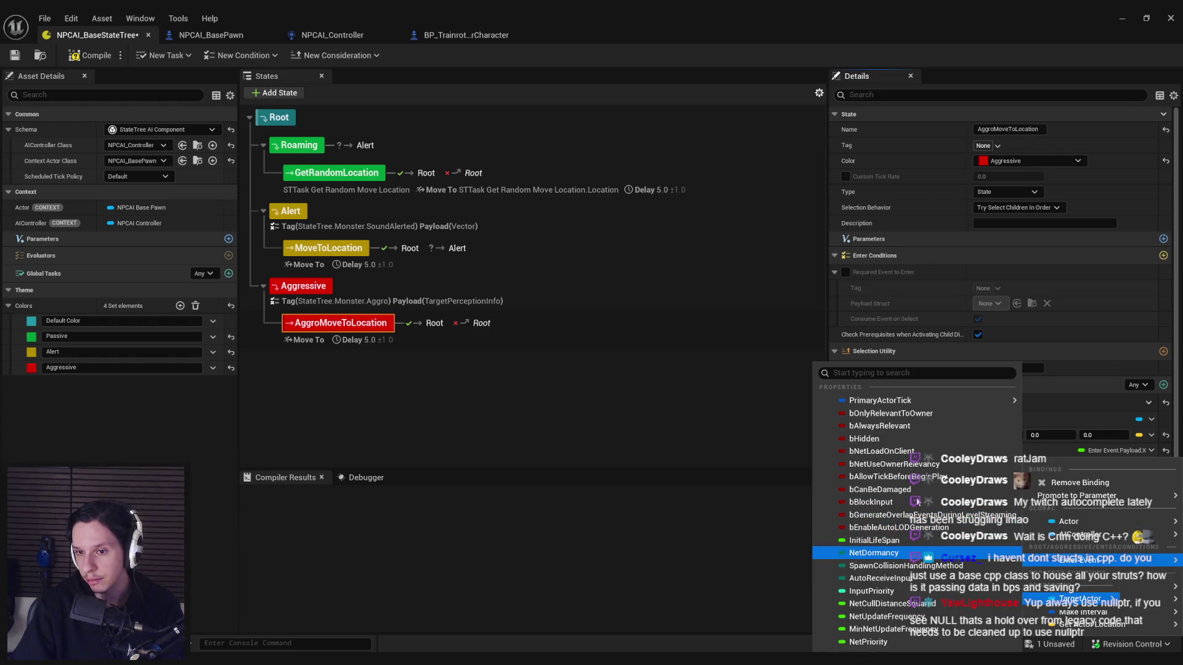
Step: Leave the Target Actor binding unbound and dismiss its options menu
mouse_move(888, 401)
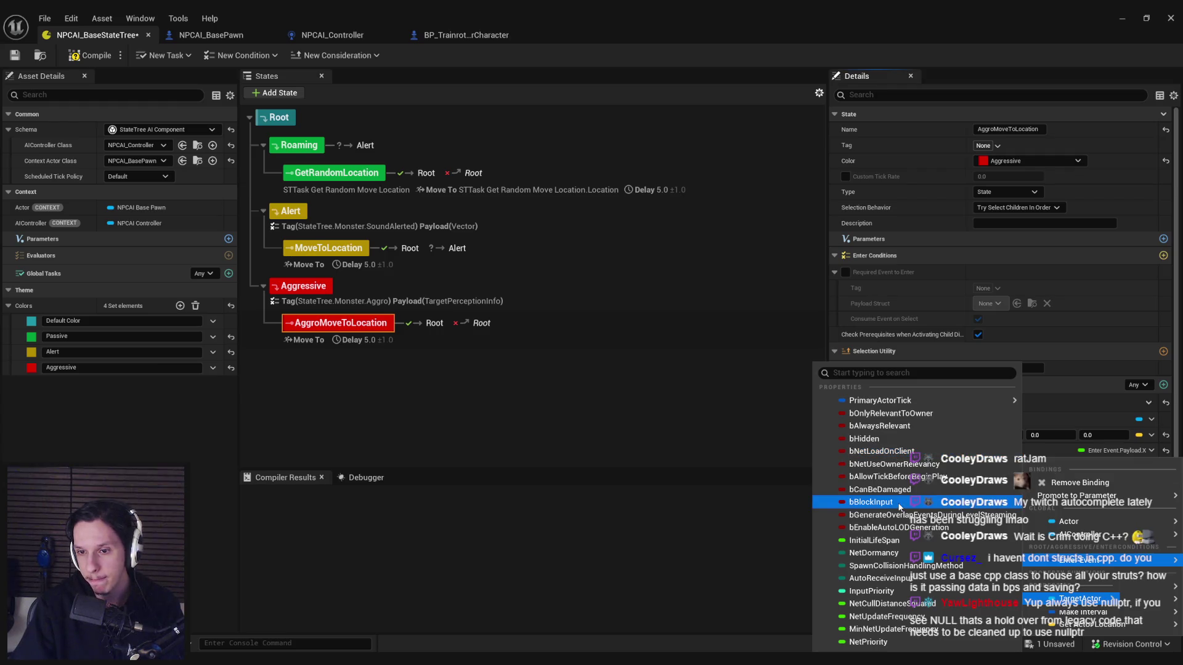
left_click(641, 425)
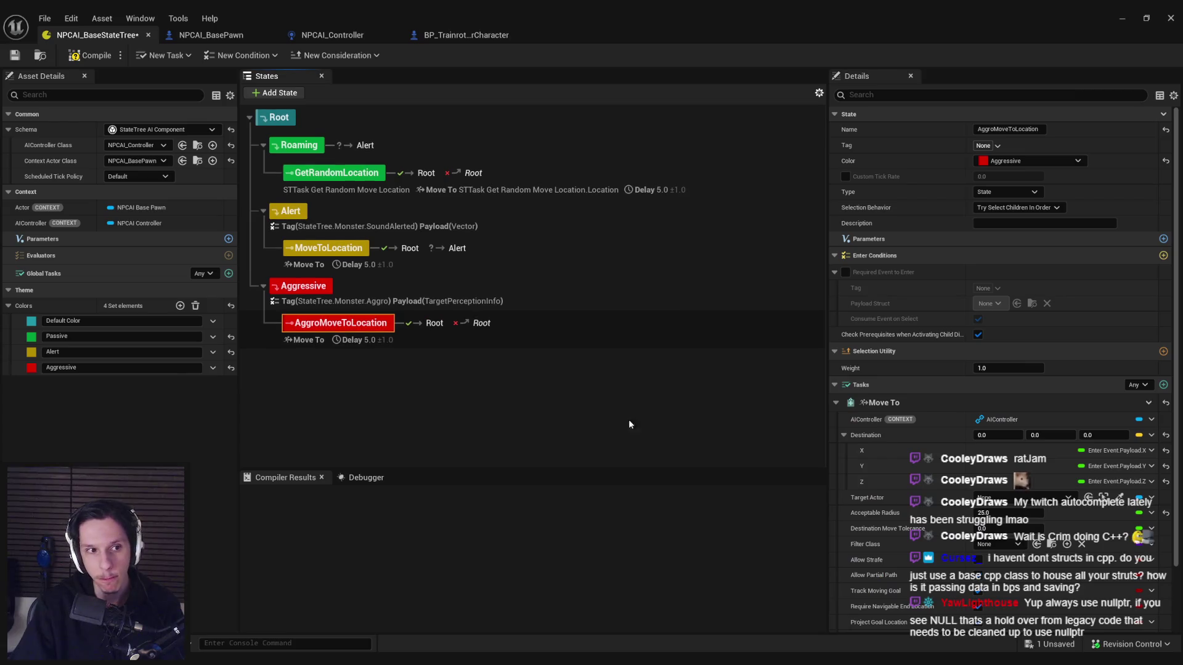
left_click(228, 255)
right_click(567, 434)
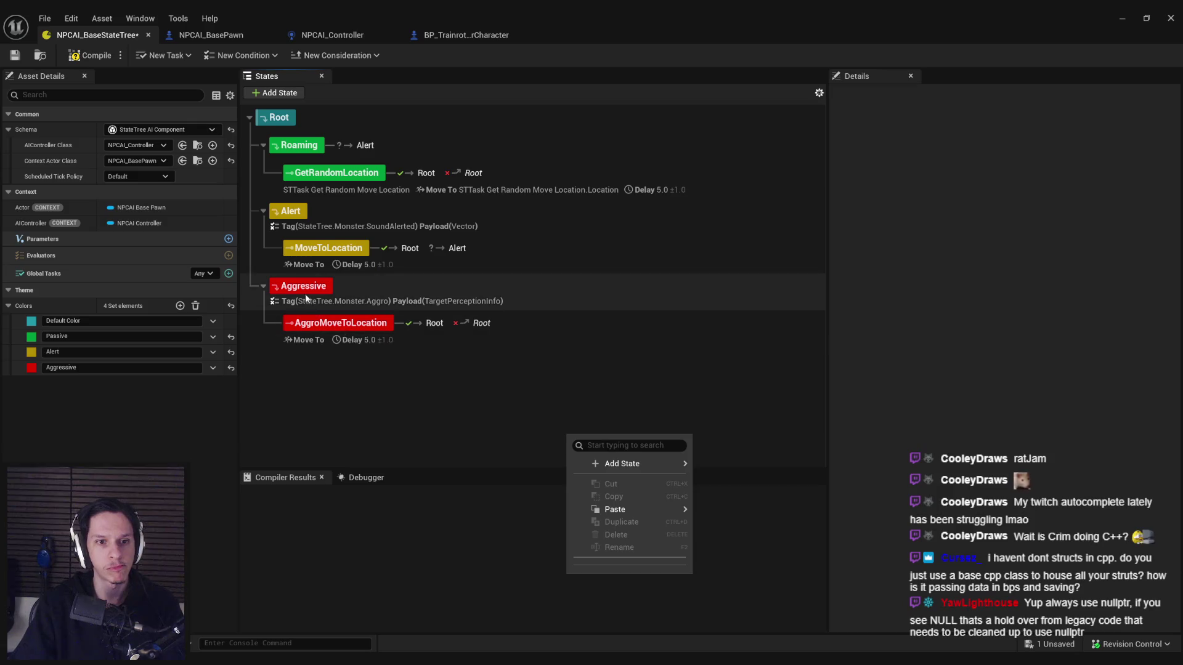
Step: Compare the Move To tasks of Aggressive, AggroMoveToLocation, MoveToLocation and GetRandomLocation states
left_click(304, 291)
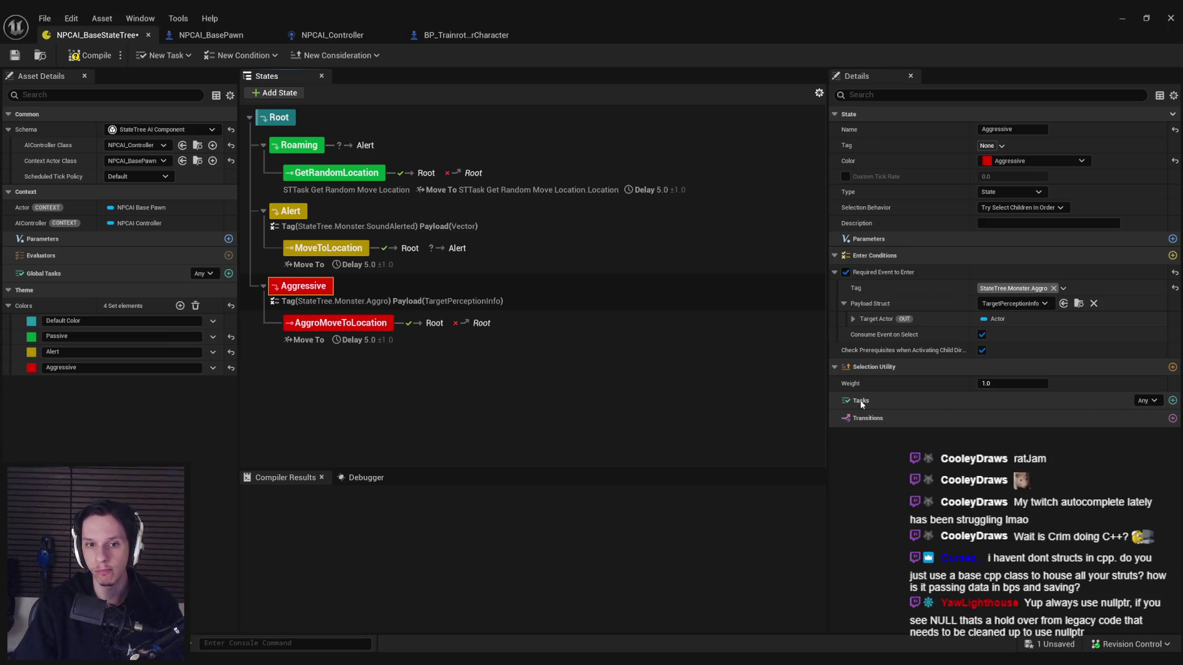
left_click(342, 323)
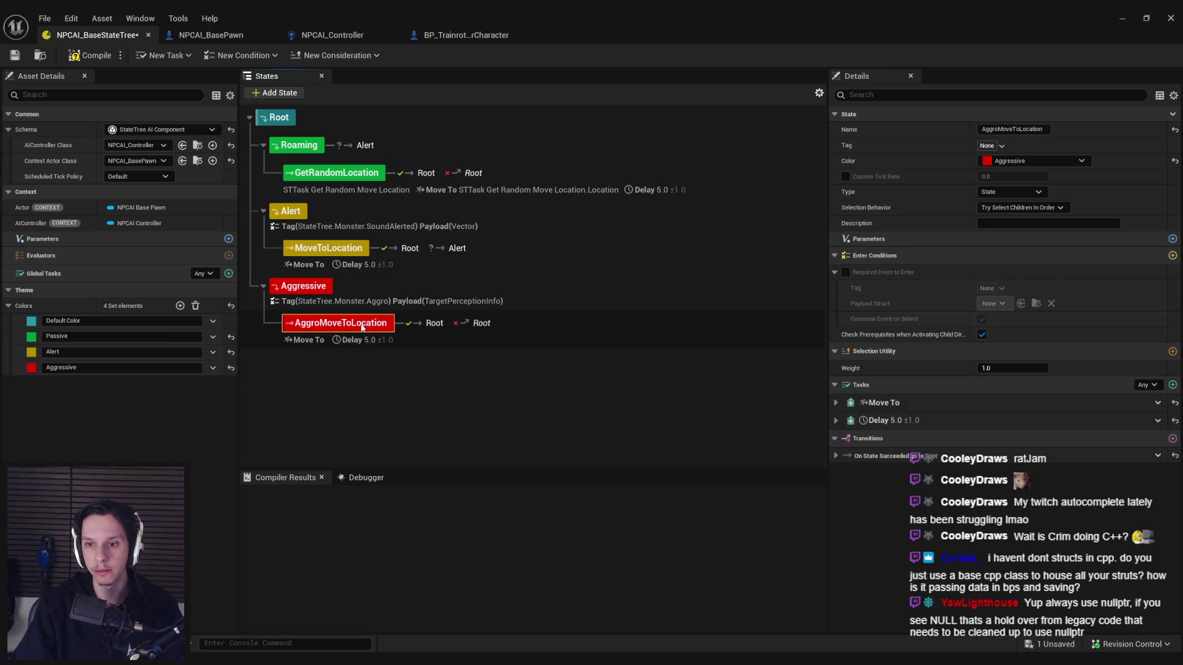
left_click(837, 403)
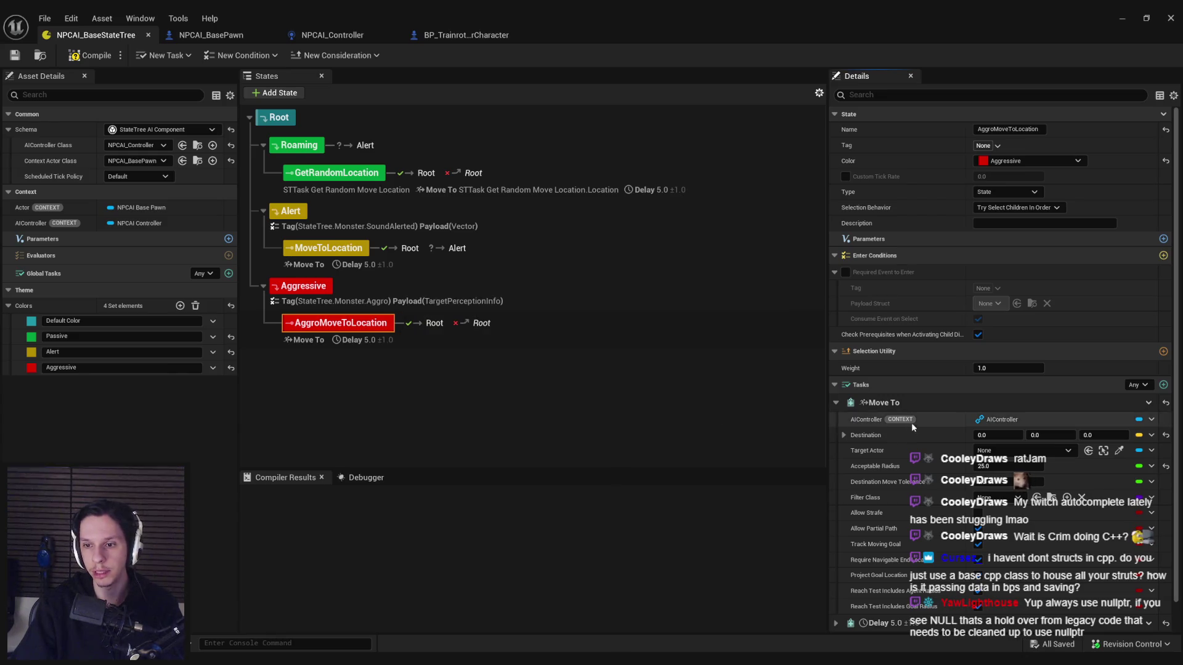
left_click(836, 403)
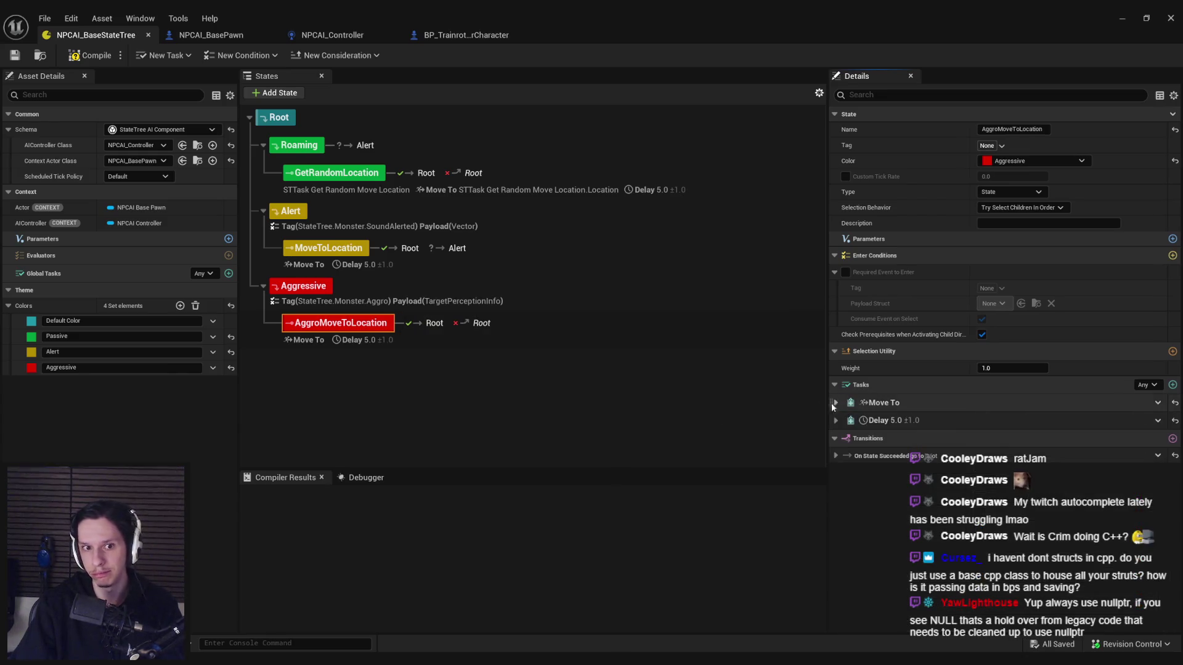
left_click(332, 249)
left_click(336, 173)
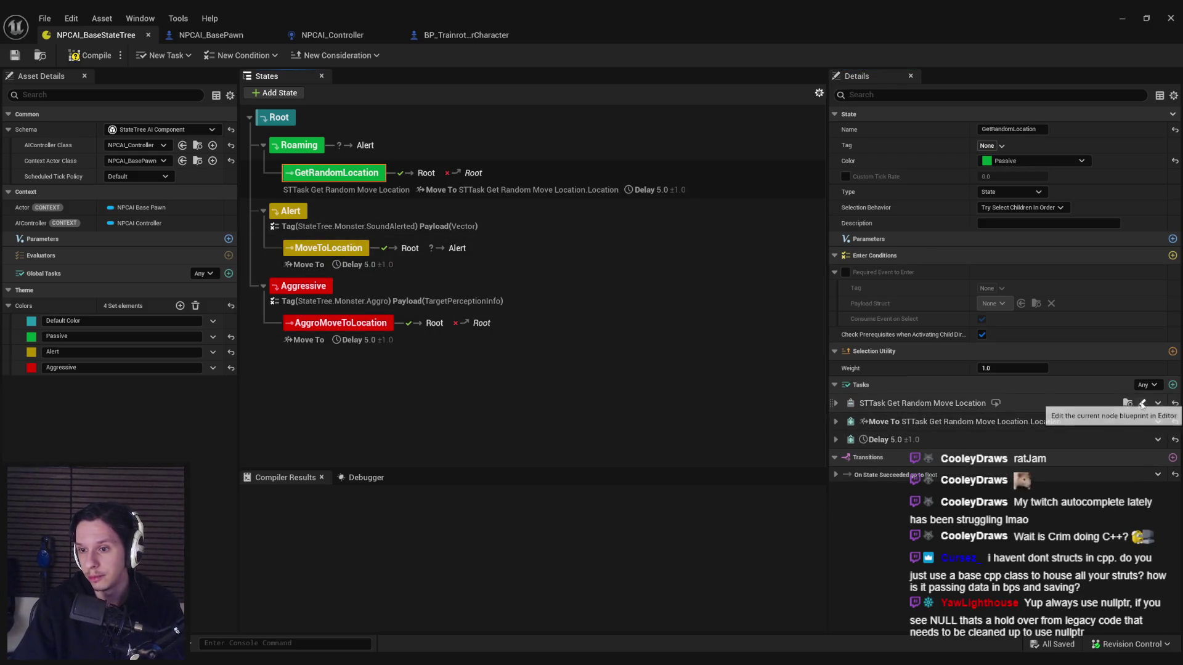
left_click(1114, 19)
Step: Duplicate STTask_GetRandomMoveLocation as STTask_GetMoveLocationFromActor and open the new task blueprint
left_click(753, 521)
right_click(753, 521)
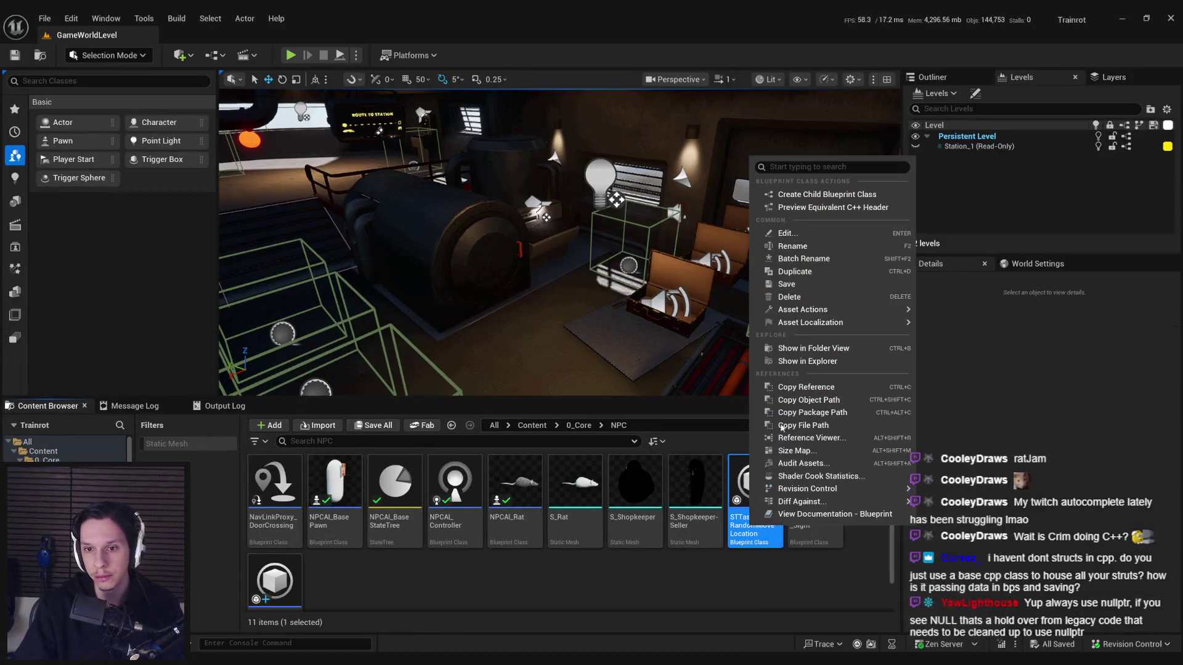
left_click(820, 272)
type("STTask_GetRandomMove")
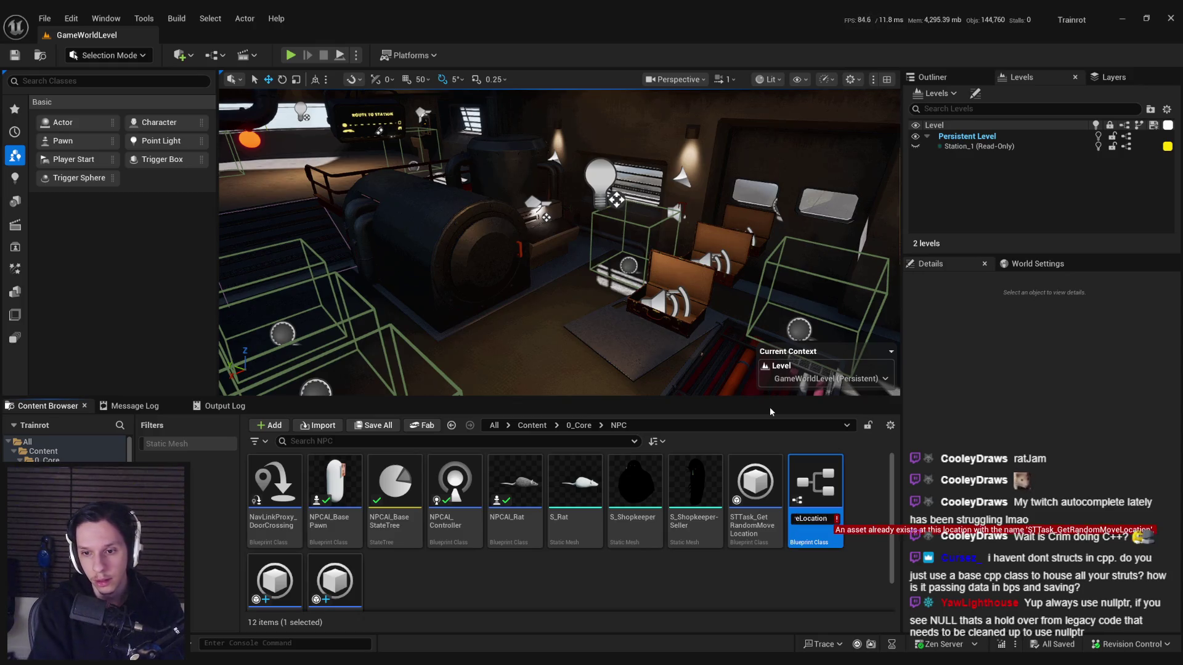
type("LocationFromAc")
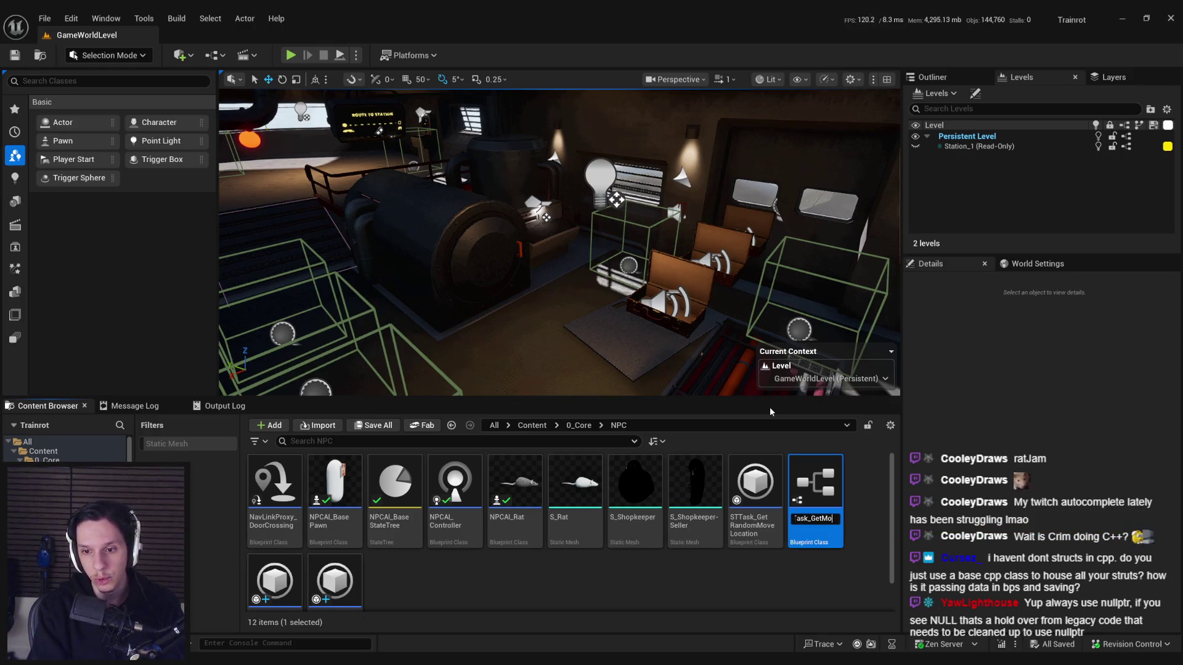
type("tor")
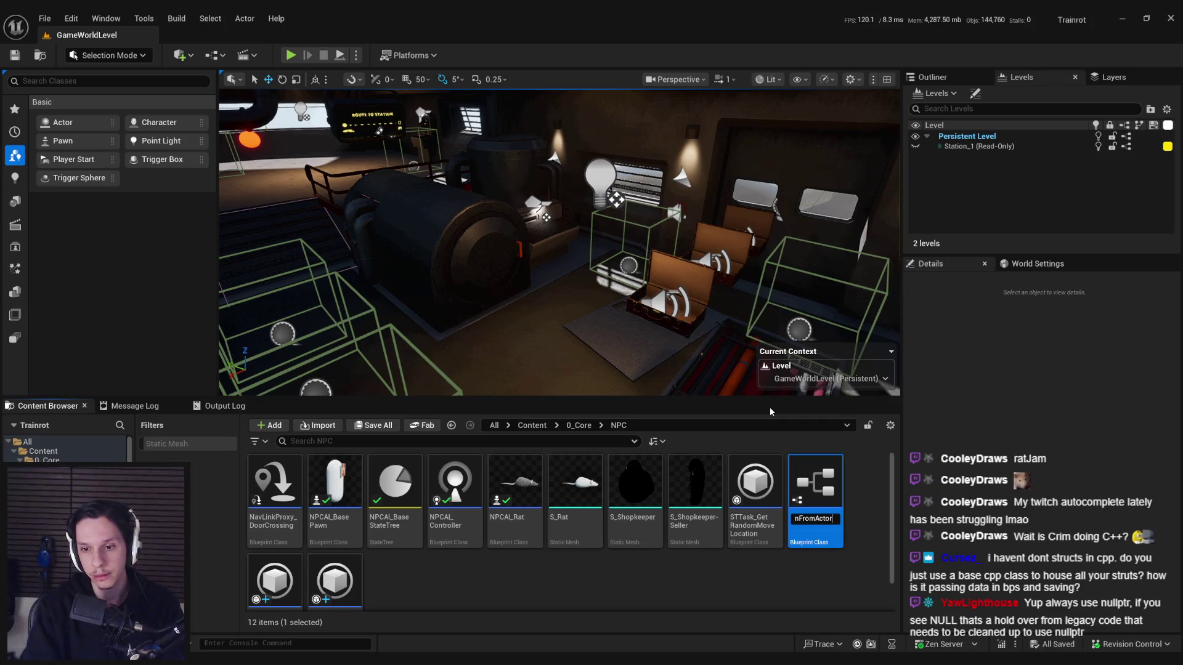
key("Return")
double_click(759, 527)
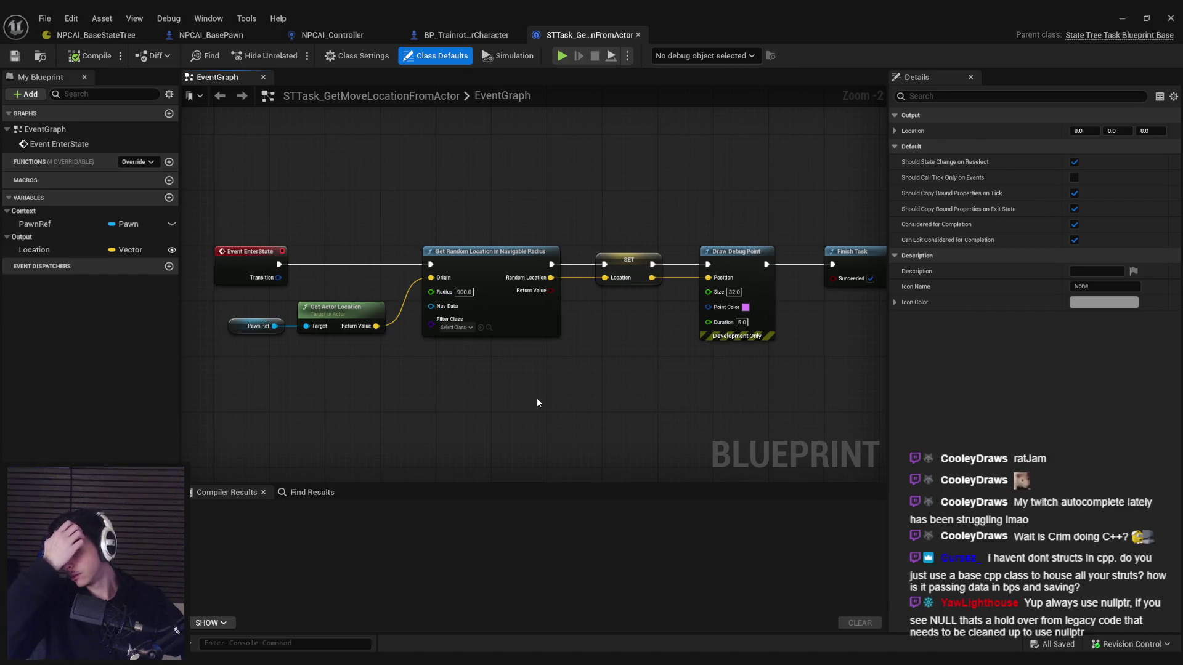
Step: Return to NPCAI_BaseStateTree and select the AggroMoveToLocation state
left_click(443, 38)
left_click(210, 35)
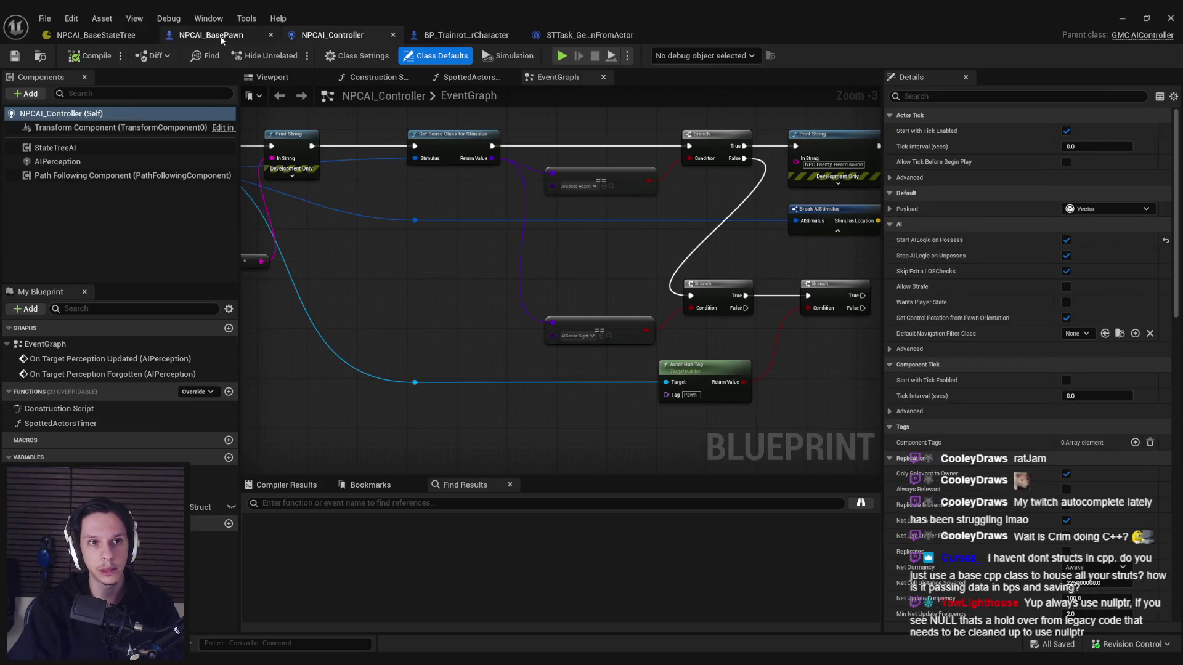
left_click(95, 35)
left_click(390, 341)
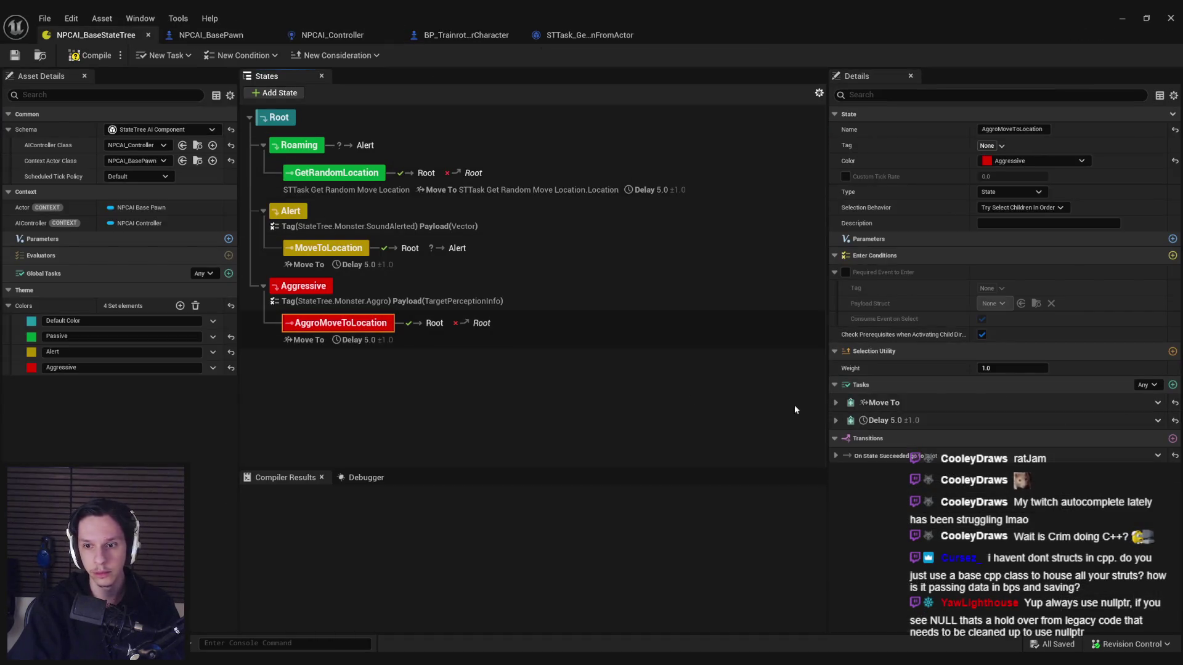
Step: Bind the Move To Target Actor to the payload's TargetActor and unbind Destination X and Z
left_click(836, 403)
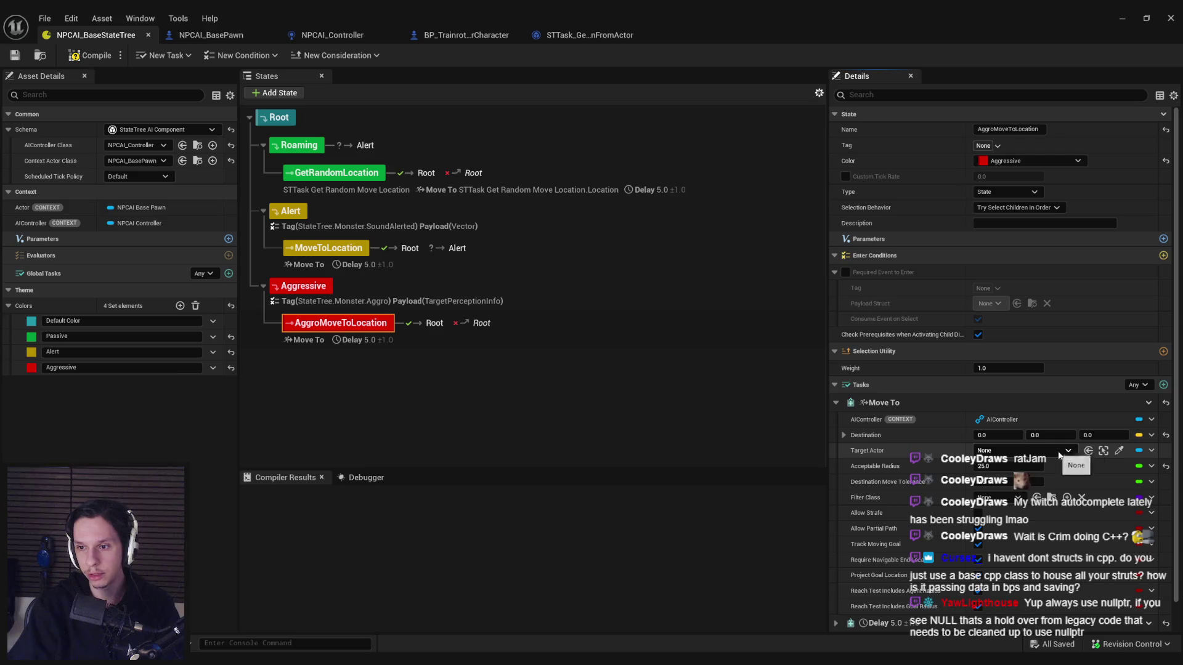
left_click(1151, 451)
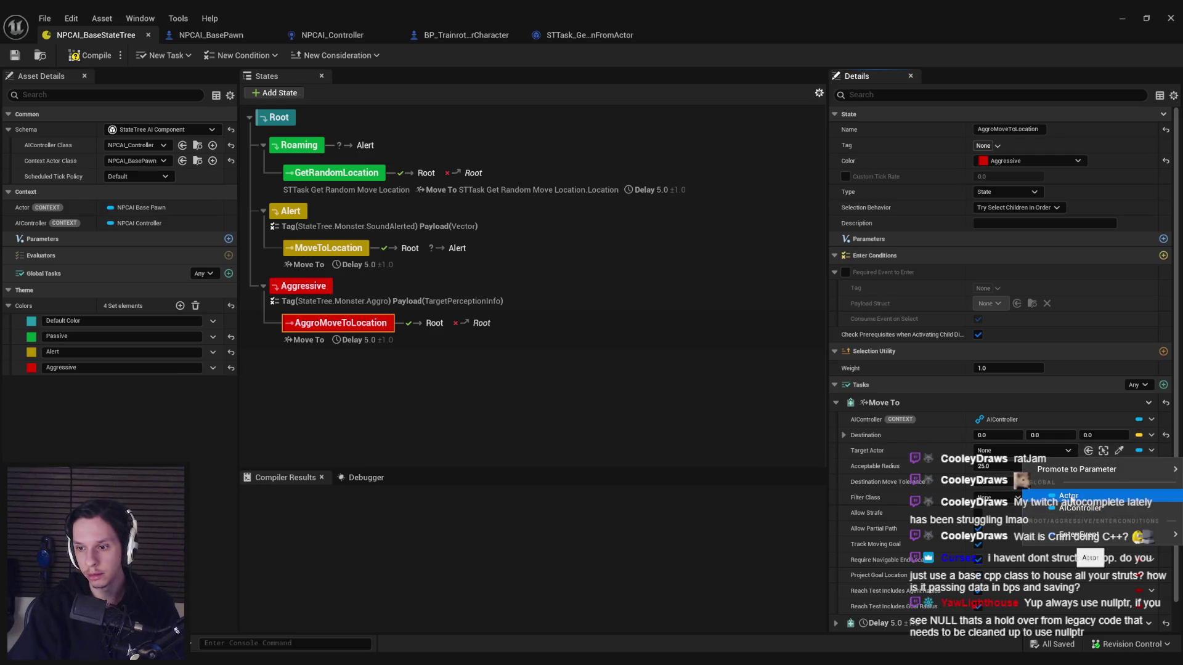
mouse_move(1109, 535)
mouse_move(992, 554)
left_click(1081, 573)
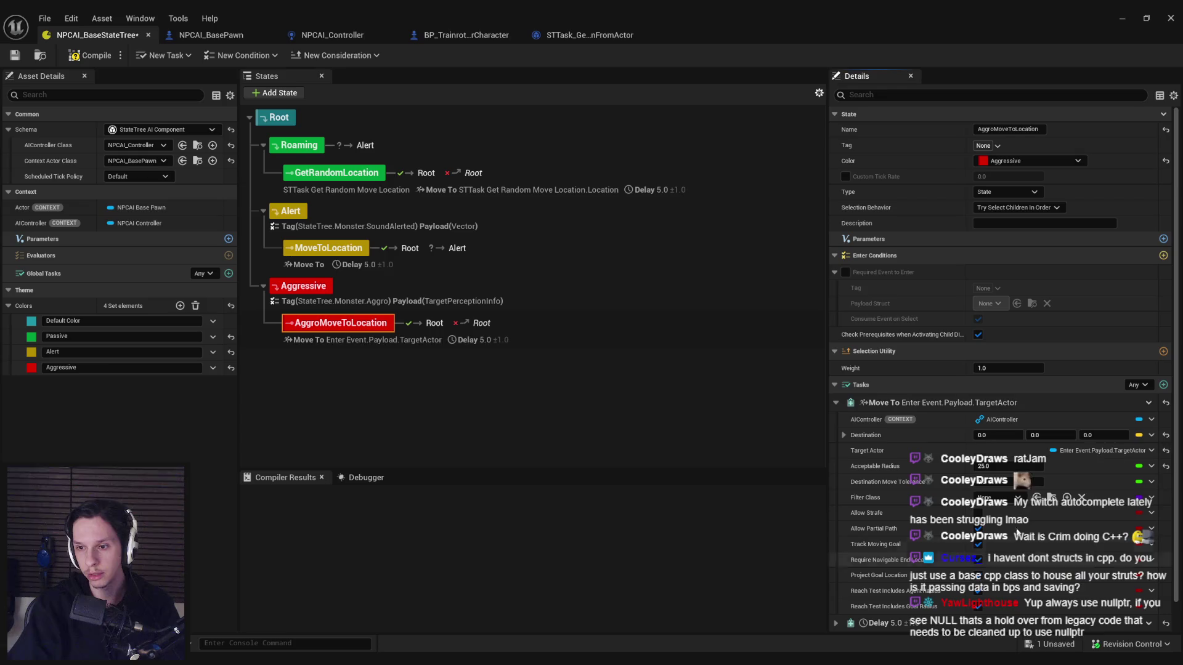
left_click(844, 435)
left_click(1132, 455)
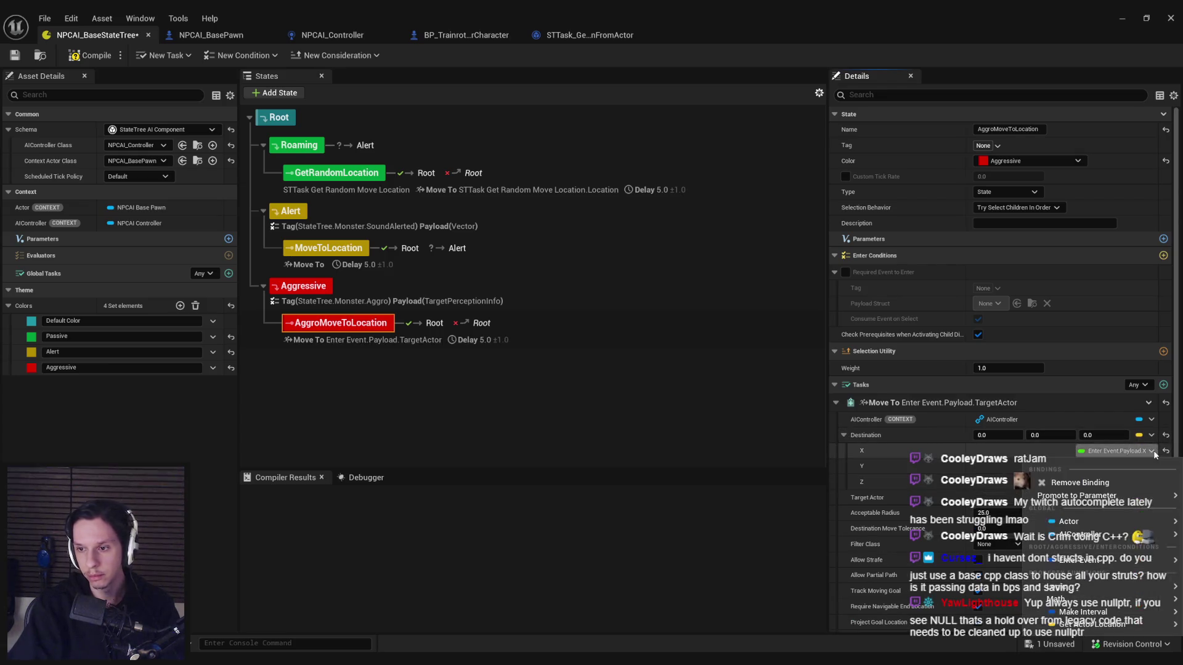
left_click(1121, 481)
left_click(1119, 485)
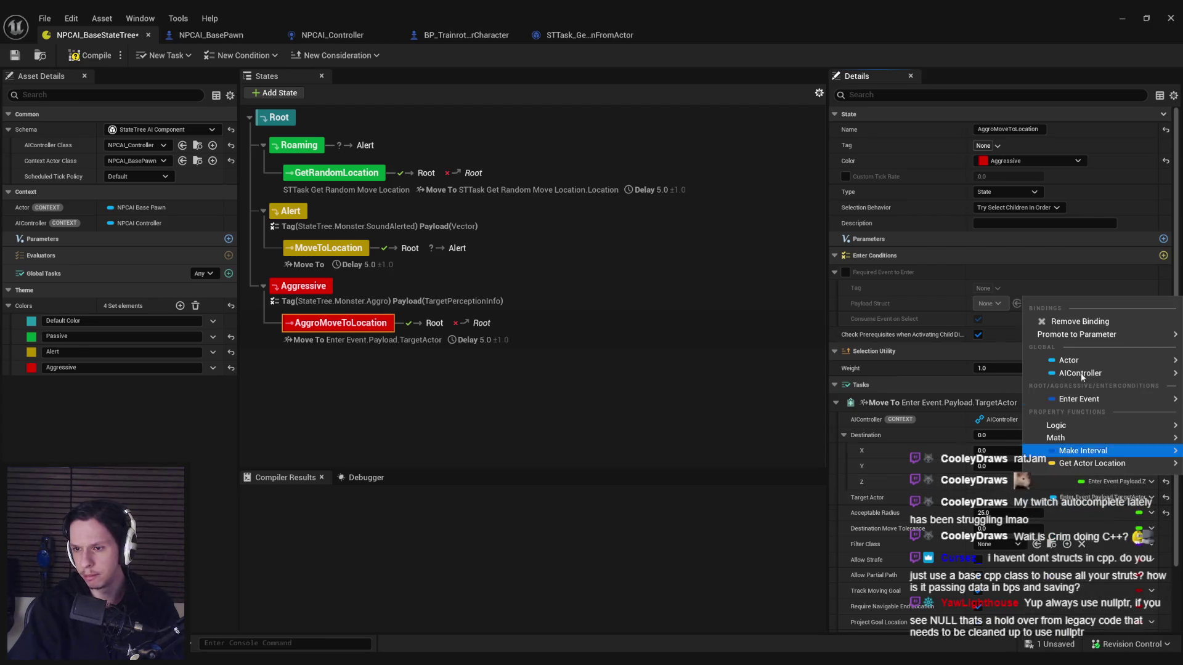
left_click(1084, 313)
left_click(845, 435)
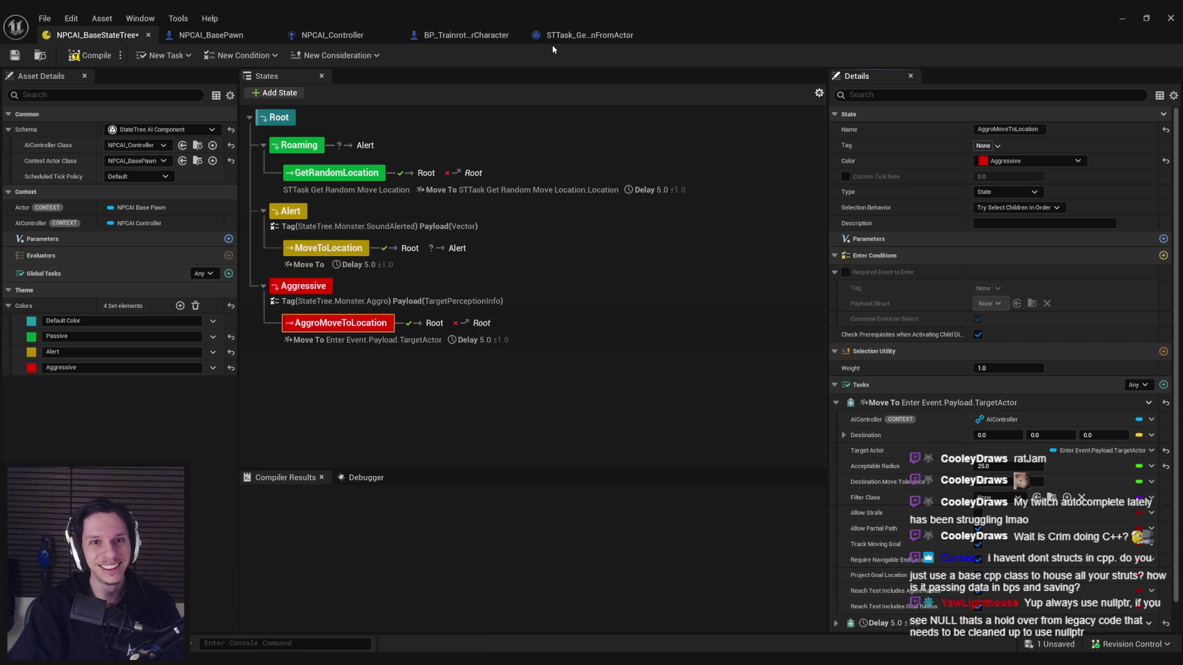
Step: Recheck the Aggressive and AggroMoveToLocation states, then bring up the NPCAI_Controller event graph
left_click(585, 35)
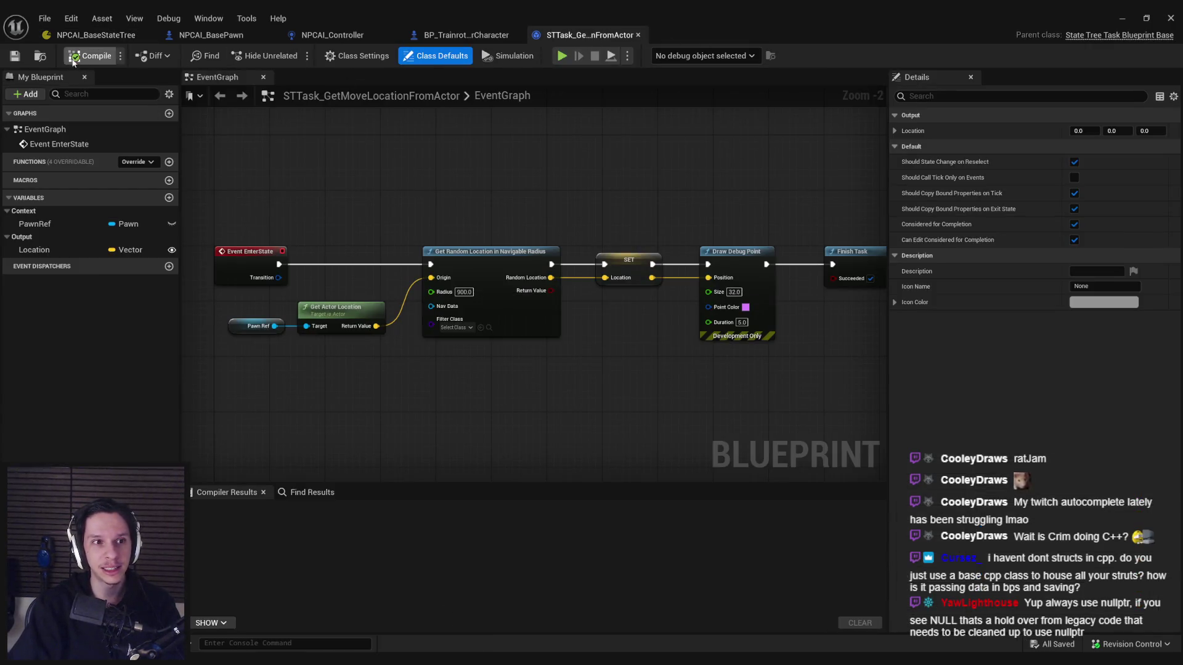
left_click(1127, 17)
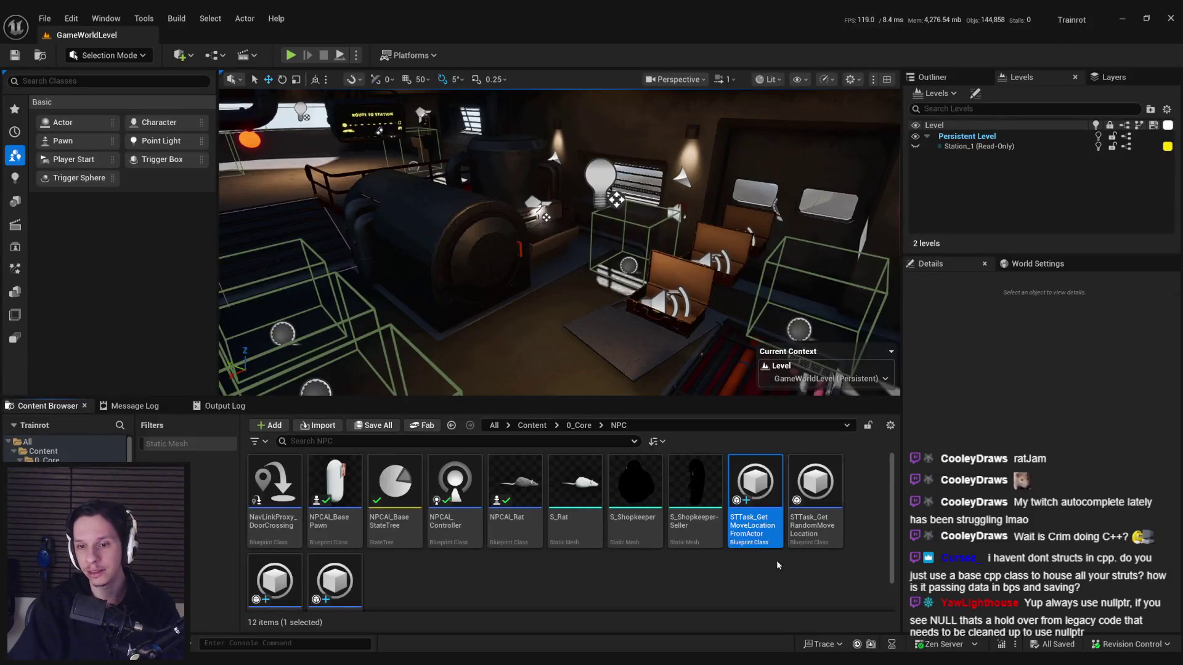
key("Delete")
key("Escape")
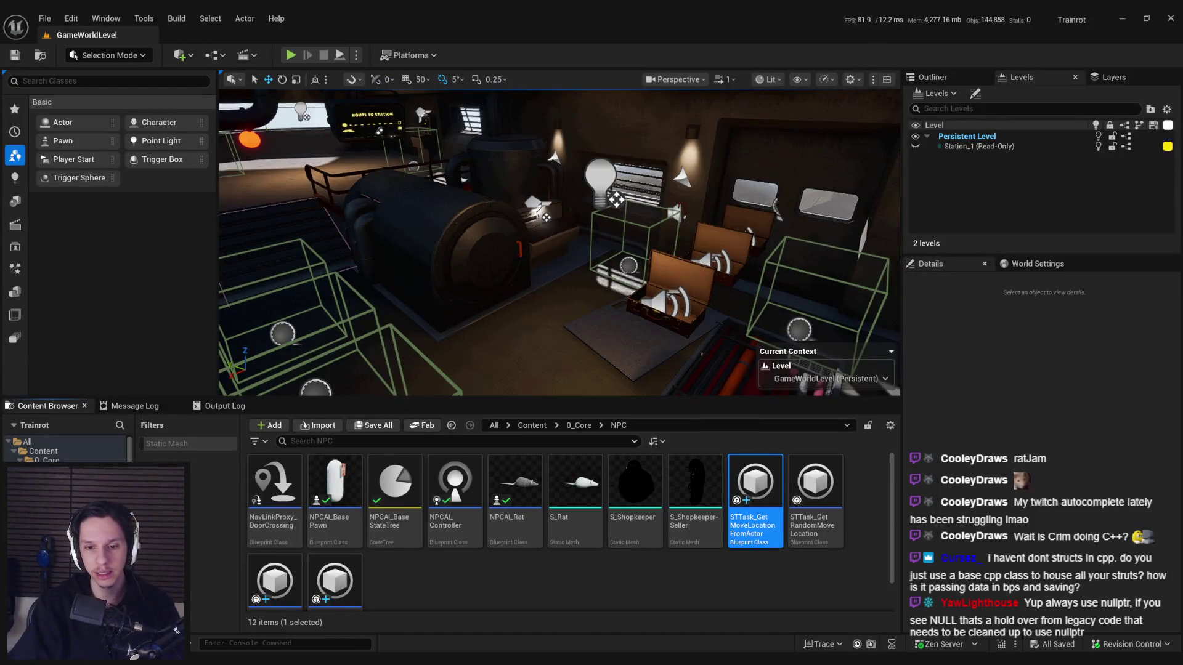
left_click(422, 607)
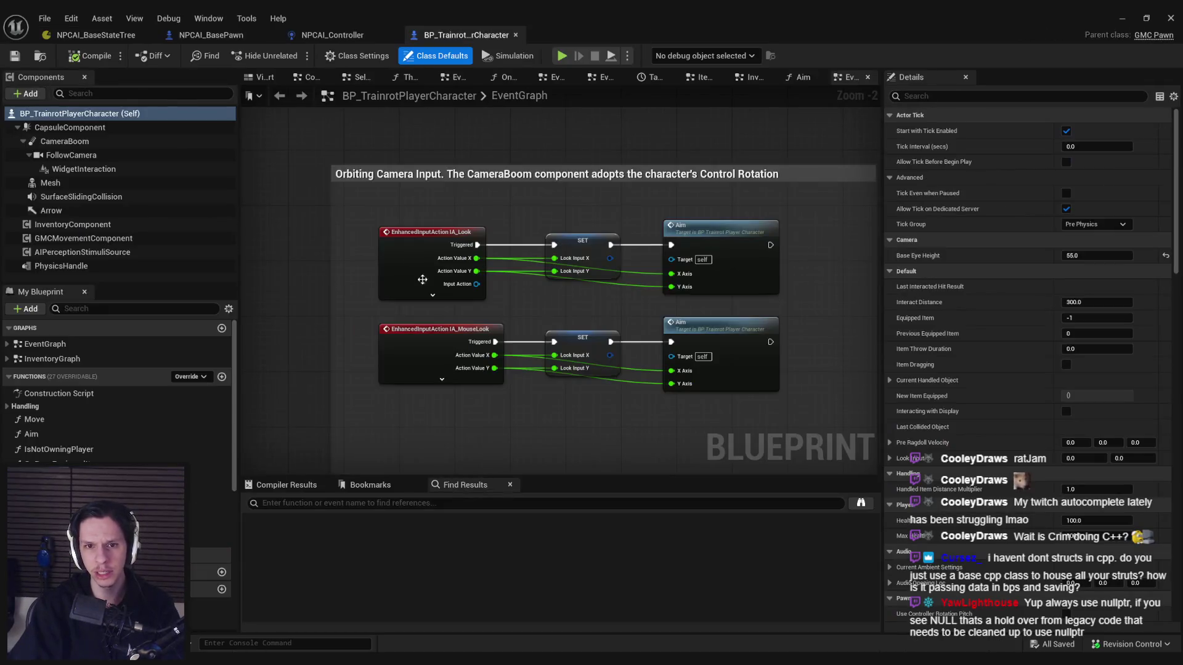
left_click(95, 34)
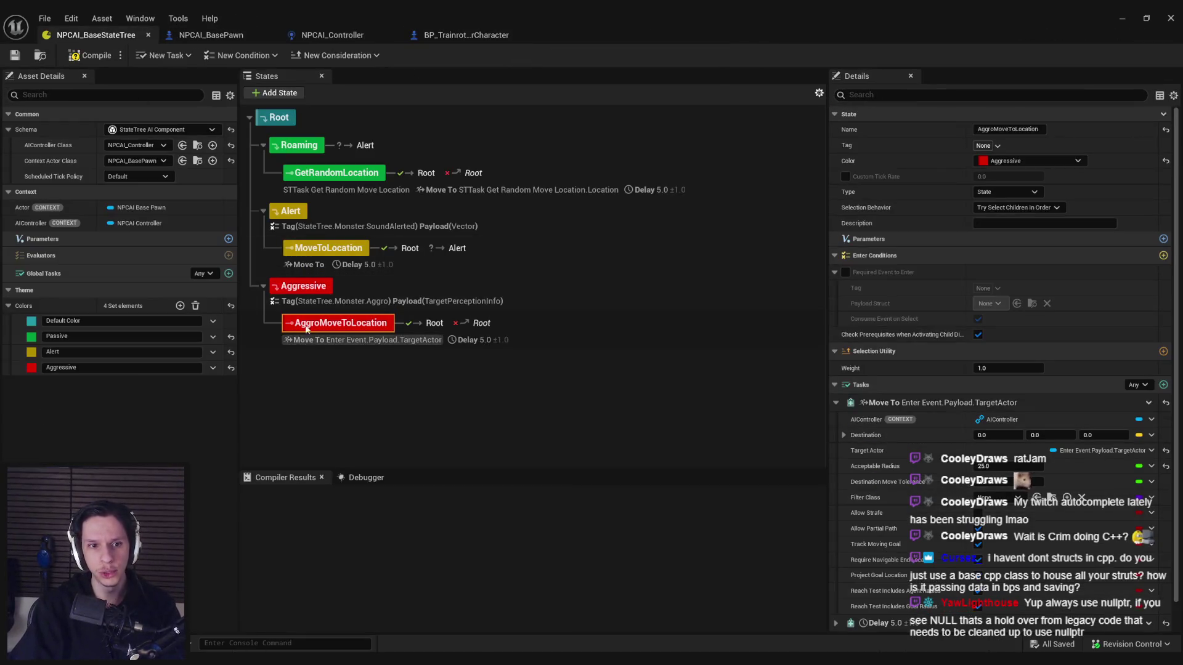
left_click(302, 286)
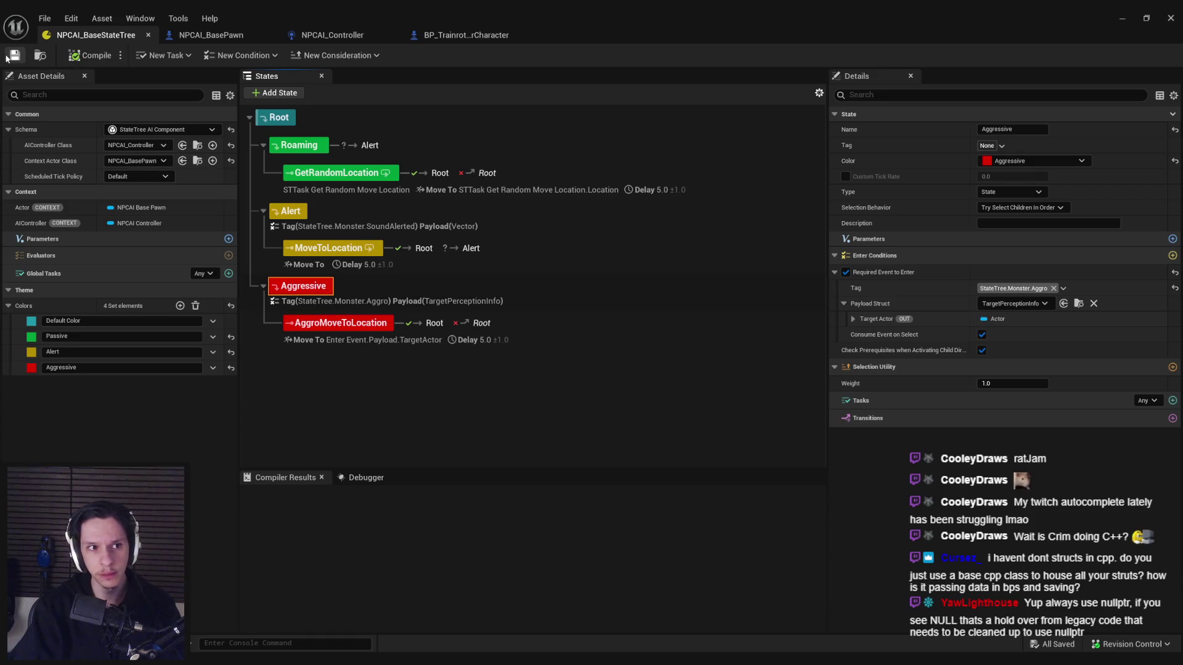
left_click(382, 336)
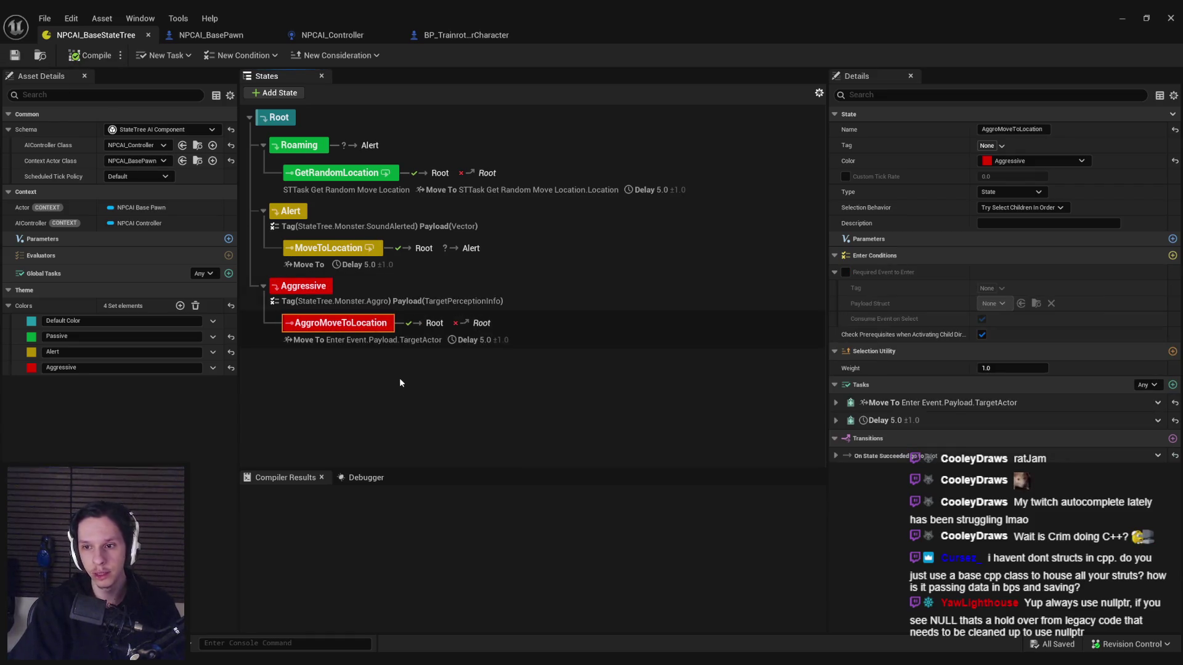
left_click(210, 35)
left_click(332, 39)
Step: Find the Payload node among the State Tree event nodes and select Payload in the variable list
left_click_drag(599, 288, 378, 299)
left_click_drag(849, 345, 707, 347)
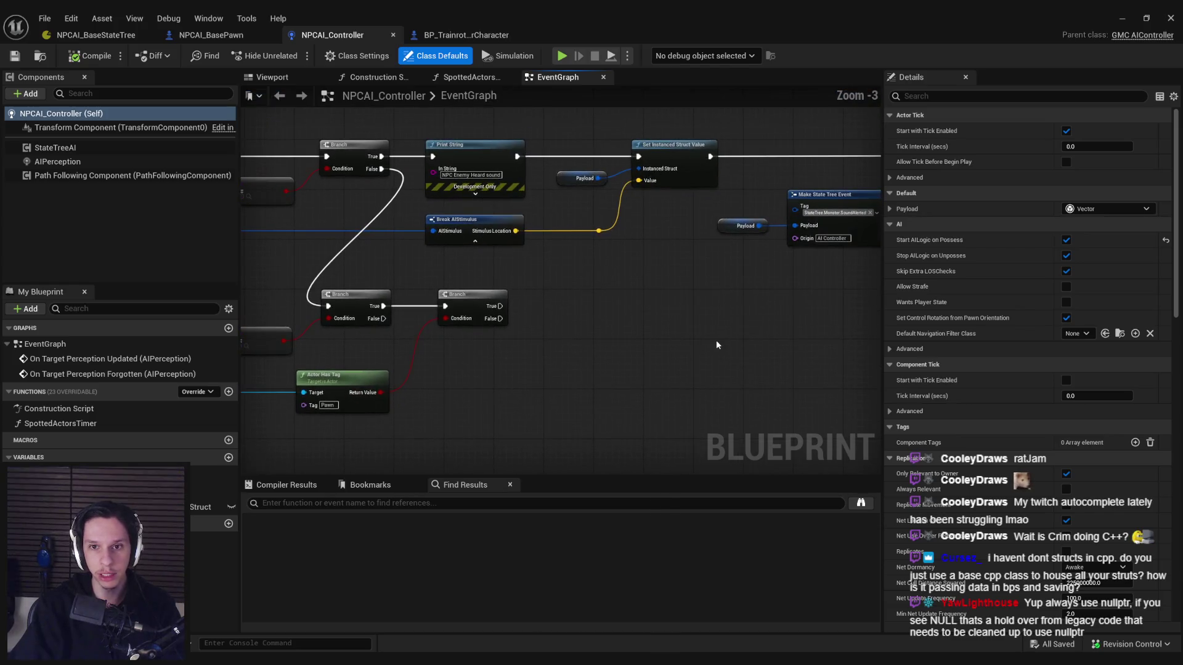
scroll(707, 349, "up", 1)
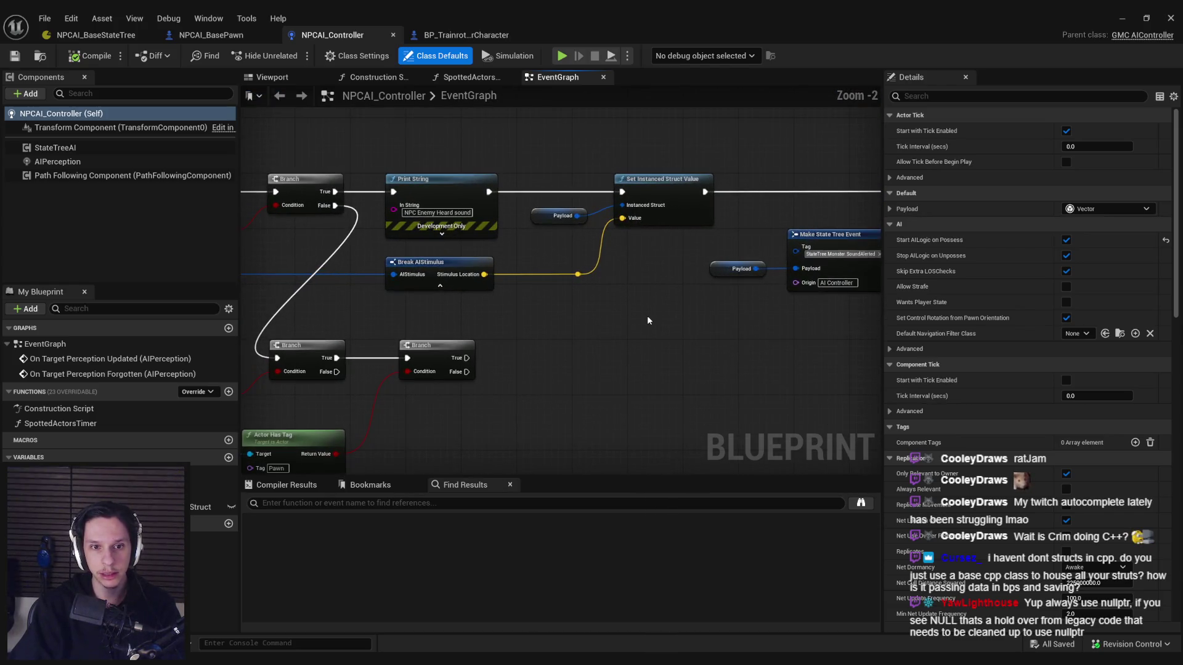
left_click_drag(647, 321, 621, 351)
left_click(516, 250)
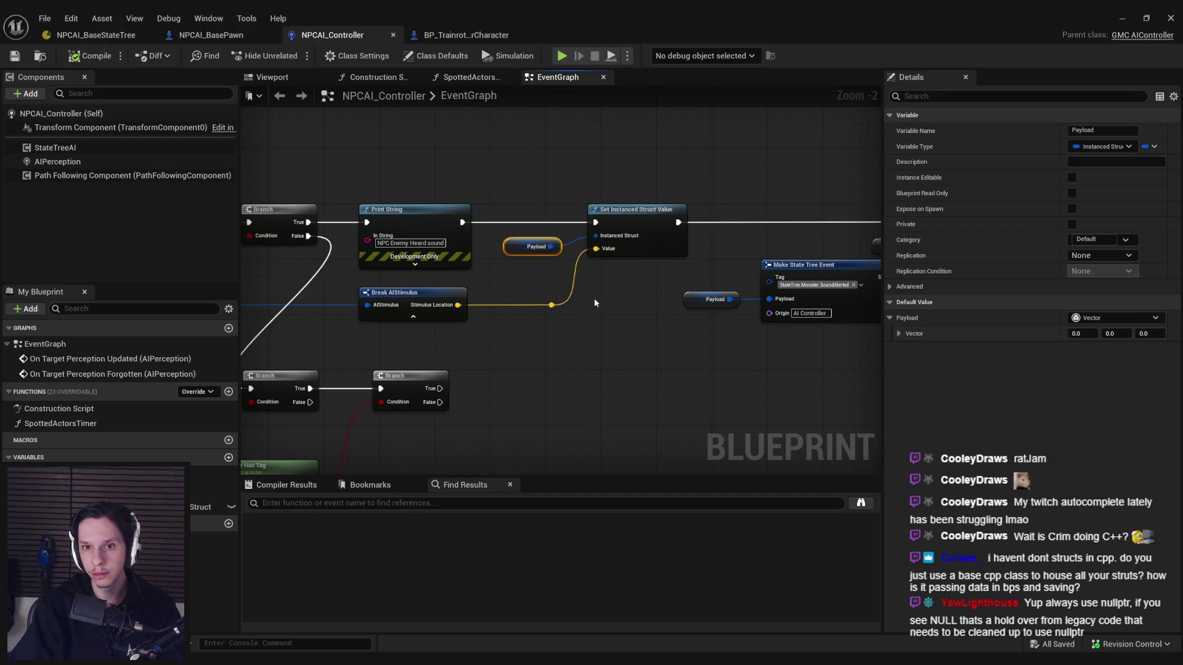
mouse_move(594, 302)
left_mouse_down()
mouse_move(520, 302)
mouse_move(482, 233)
mouse_move(472, 243)
left_mouse_up()
scroll(512, 284, "down", 1)
left_click(123, 508)
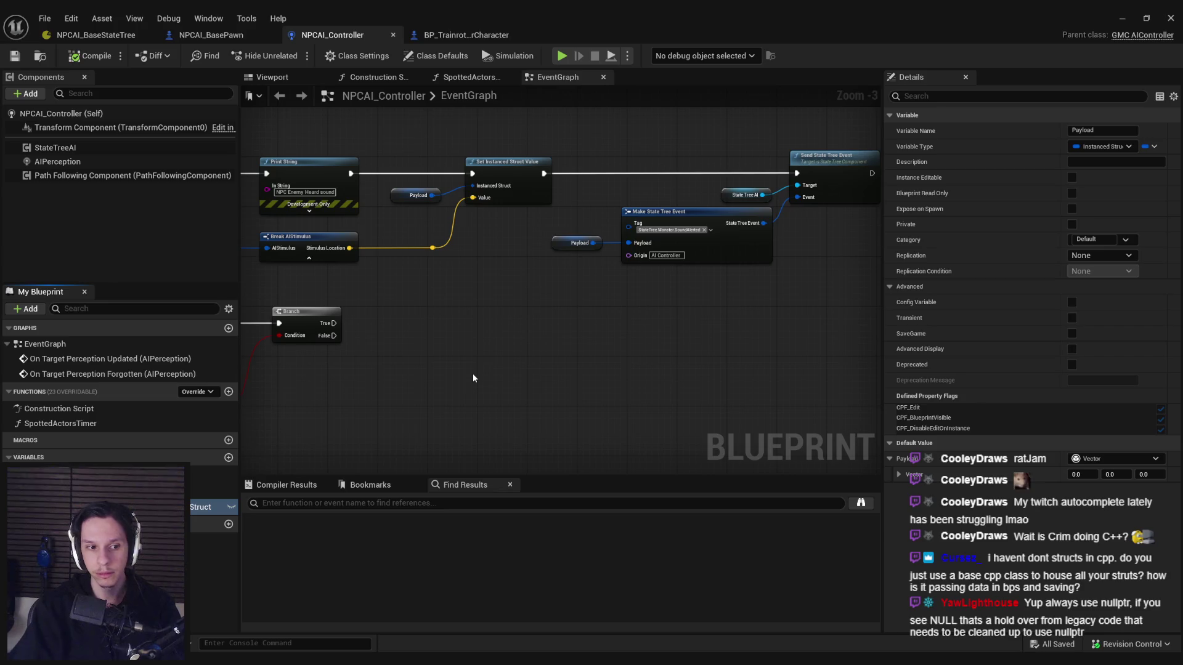
Step: Add a SightPayload Instanced Struct variable defaulting to Target Perception Info, then save and compile
left_click(228, 457)
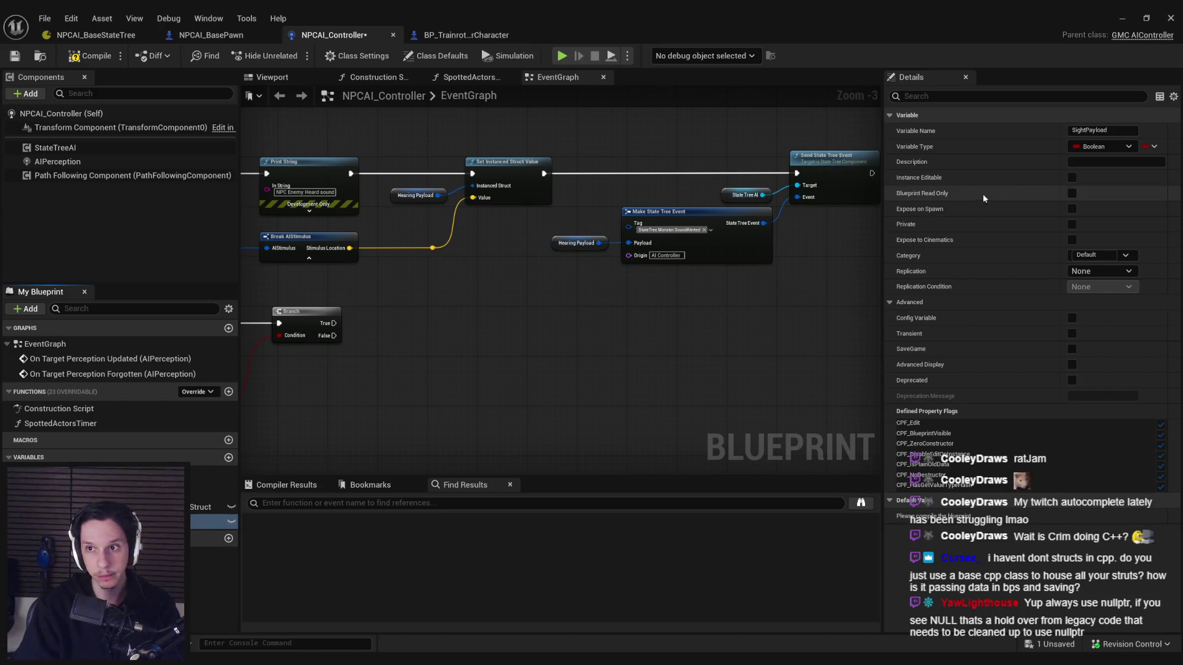
left_click(1120, 151)
type("instanced struct")
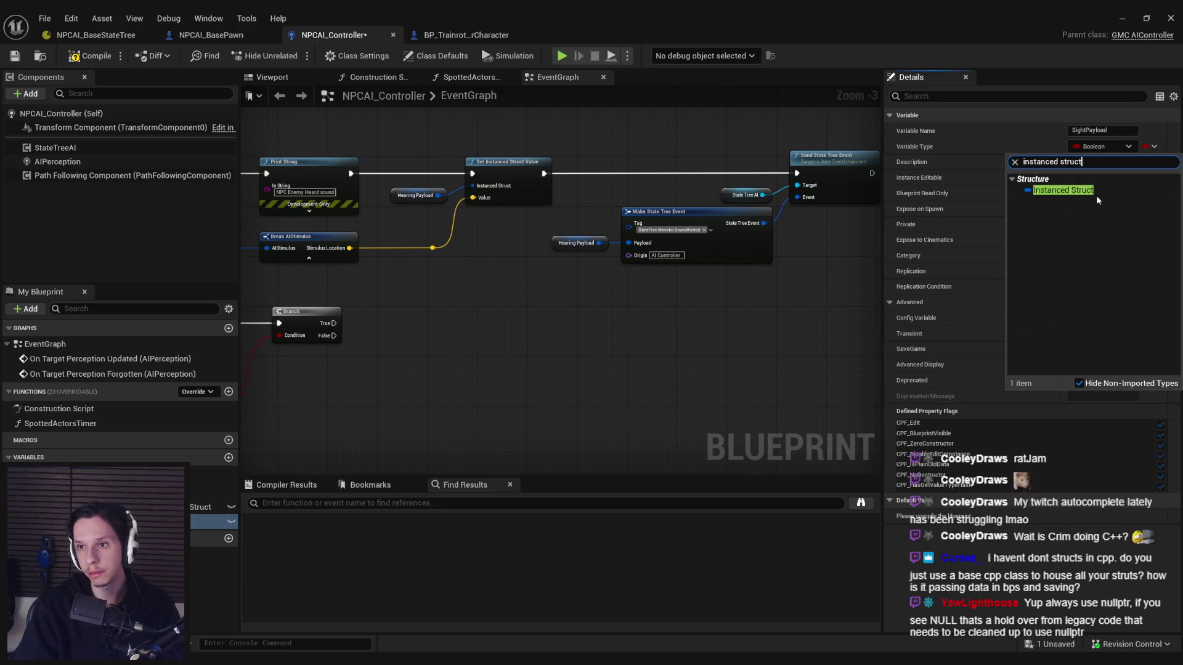
left_click(1056, 190)
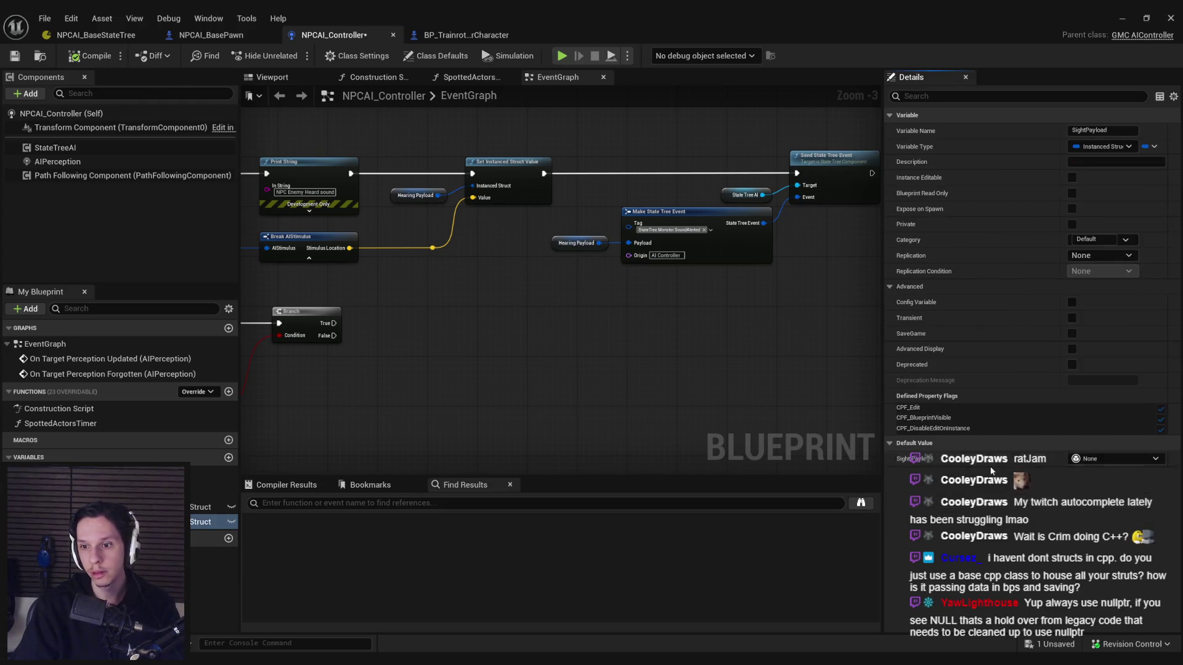
left_click(1107, 459)
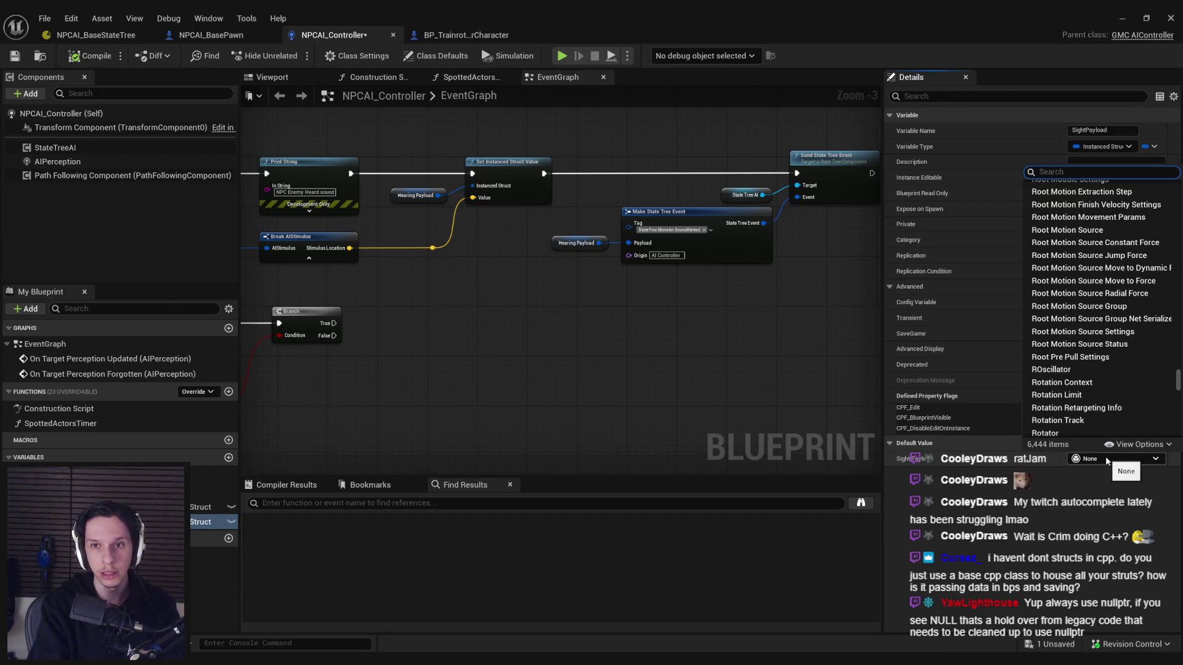
type("percep")
key("Return")
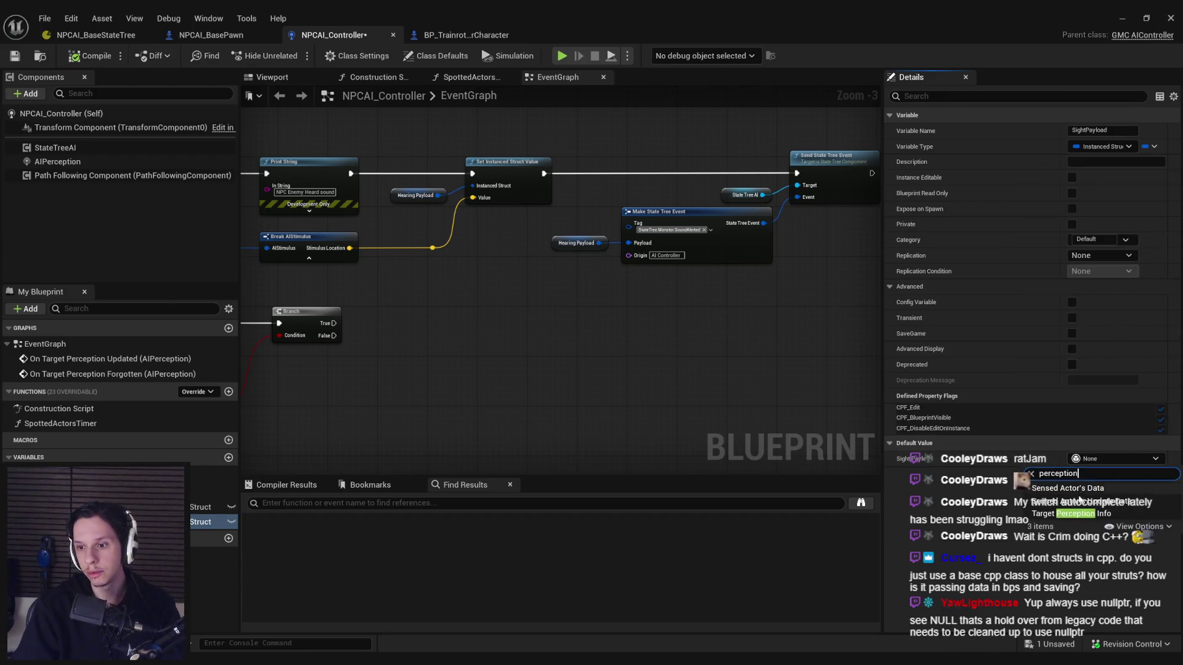
left_click(15, 55)
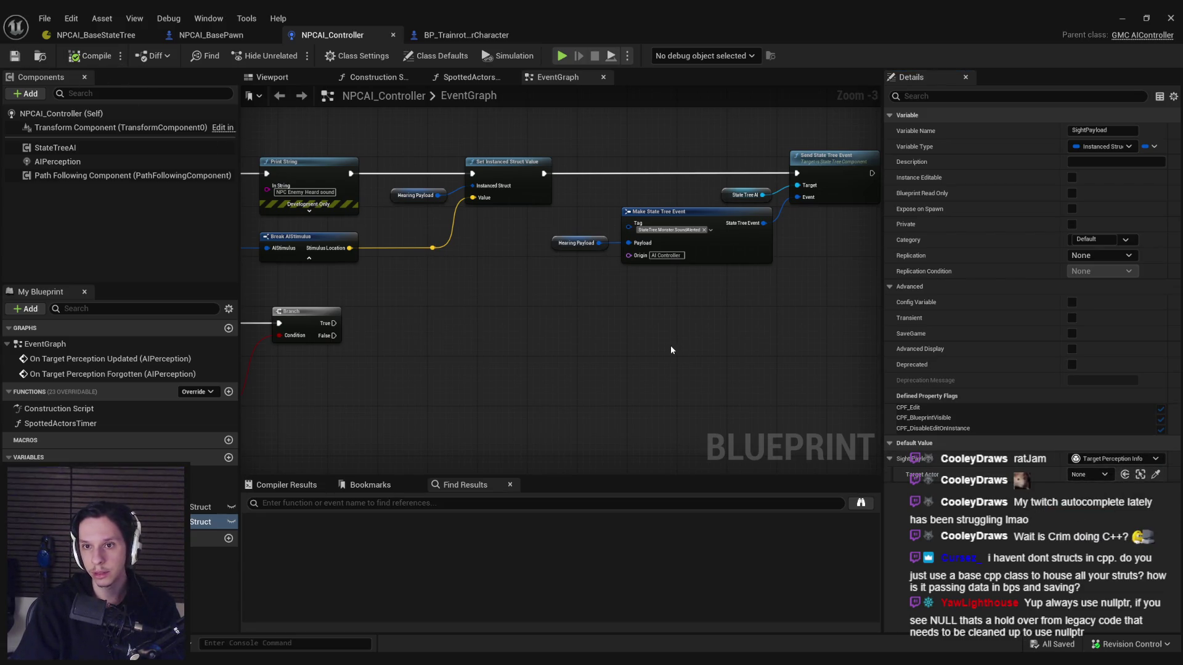
Step: Duplicate the sound event nodes below, wire them to the sight Branch True, using Sight Payload
mouse_move(800, 273)
left_mouse_down()
mouse_move(548, 148)
mouse_move(539, 155)
left_mouse_up()
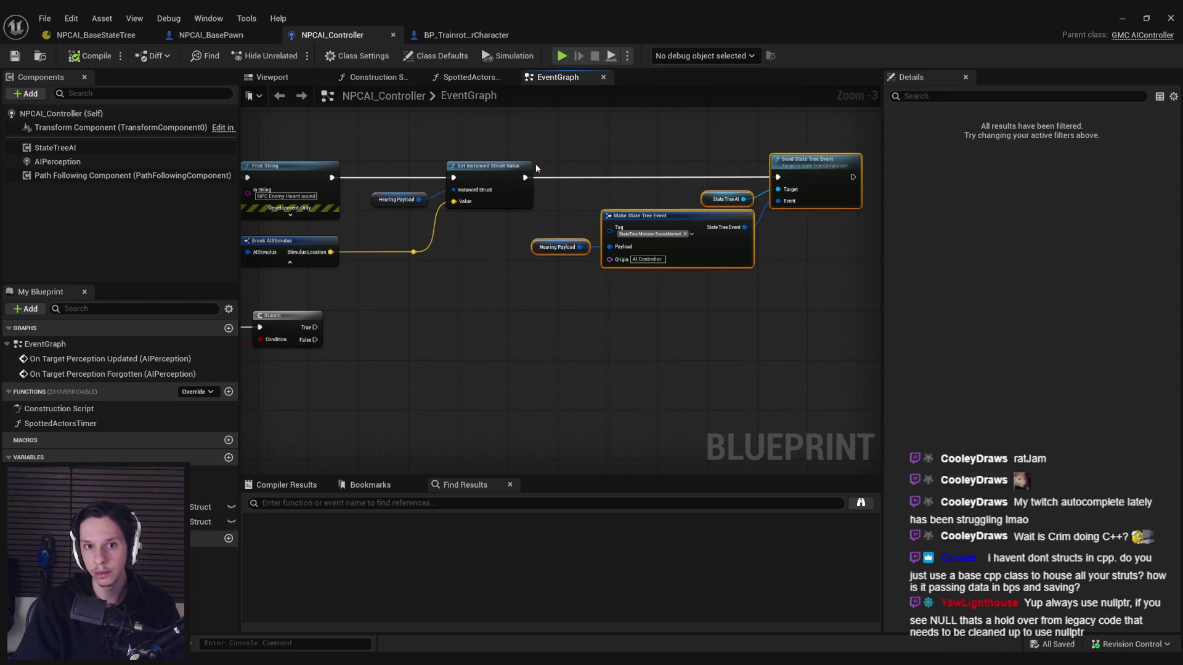
left_click(448, 164)
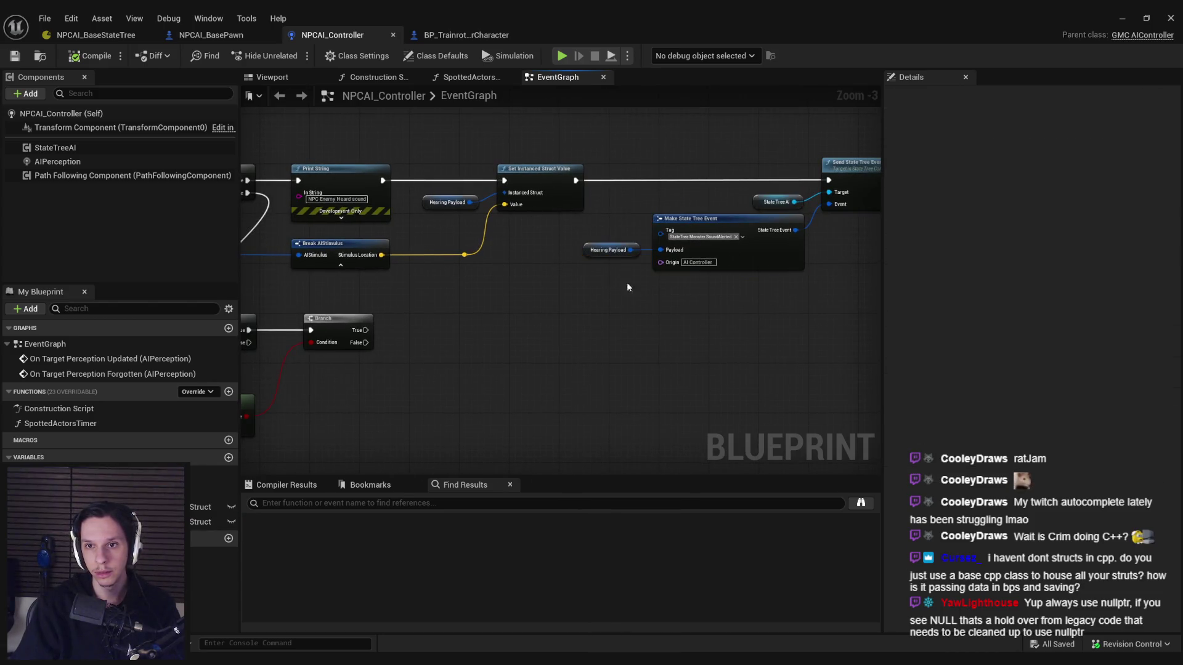
left_click_drag(771, 288, 469, 154)
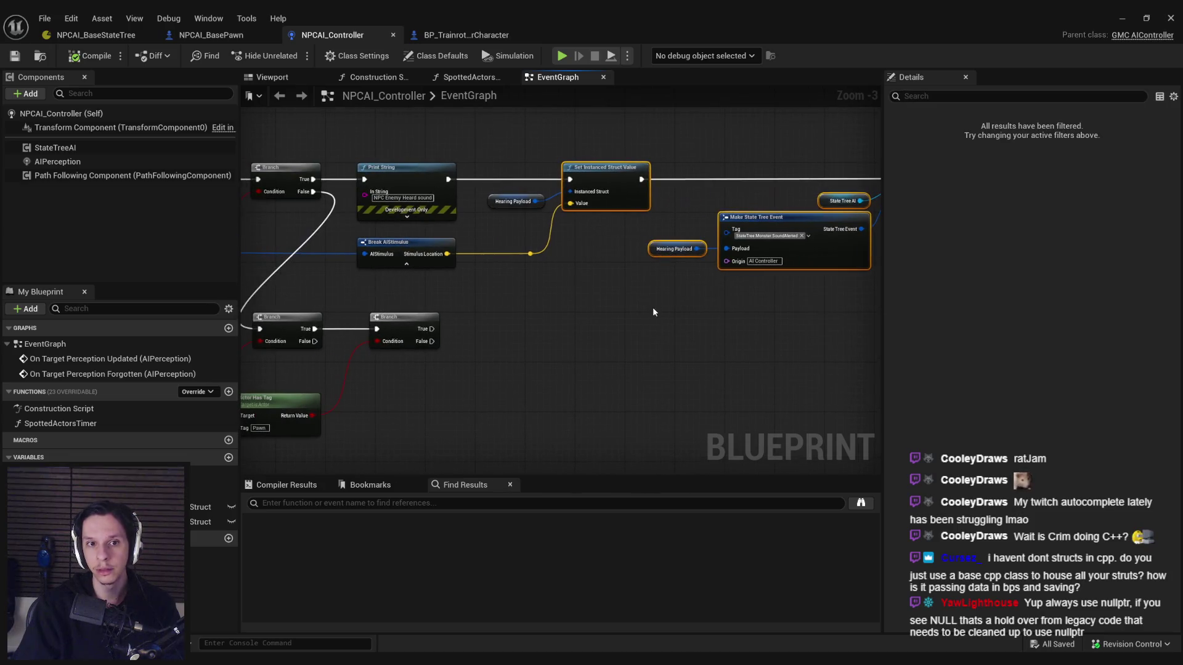
key("ctrl+v")
mouse_move(550, 350)
left_mouse_down()
mouse_move(593, 334)
mouse_move(572, 328)
left_mouse_up()
left_click_drag(432, 329, 570, 329)
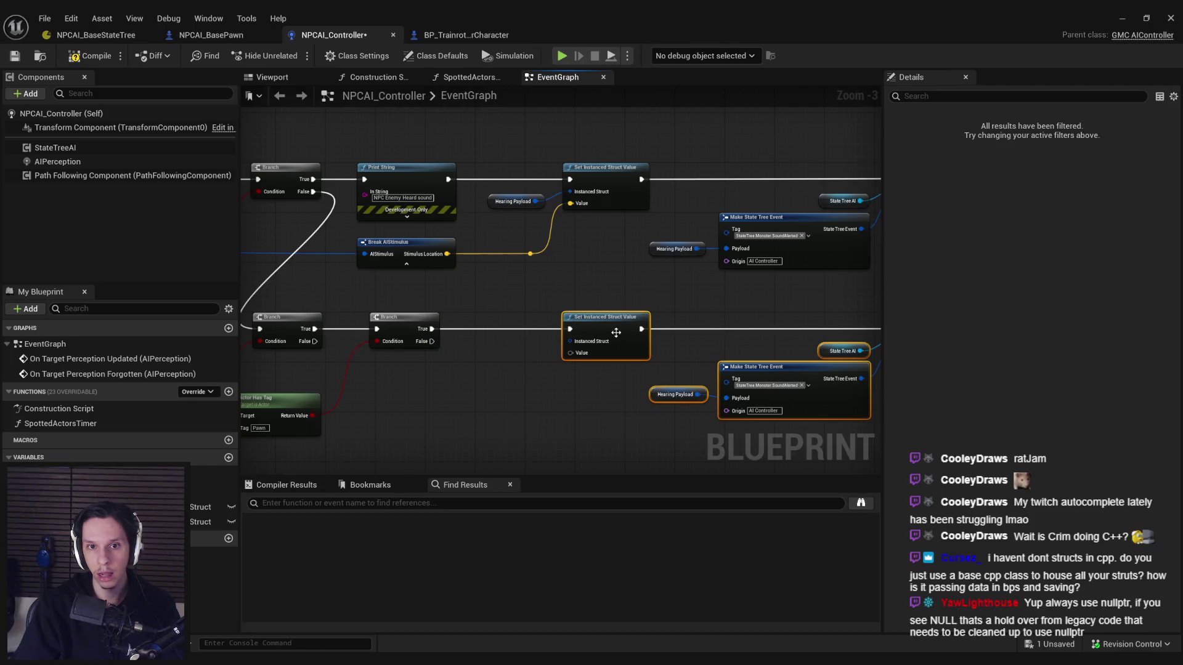
mouse_move(201, 522)
left_mouse_down()
mouse_move(370, 419)
mouse_move(555, 354)
mouse_move(507, 350)
mouse_move(507, 362)
left_mouse_up()
mouse_move(200, 522)
left_mouse_down()
mouse_move(656, 394)
mouse_move(614, 414)
left_mouse_up()
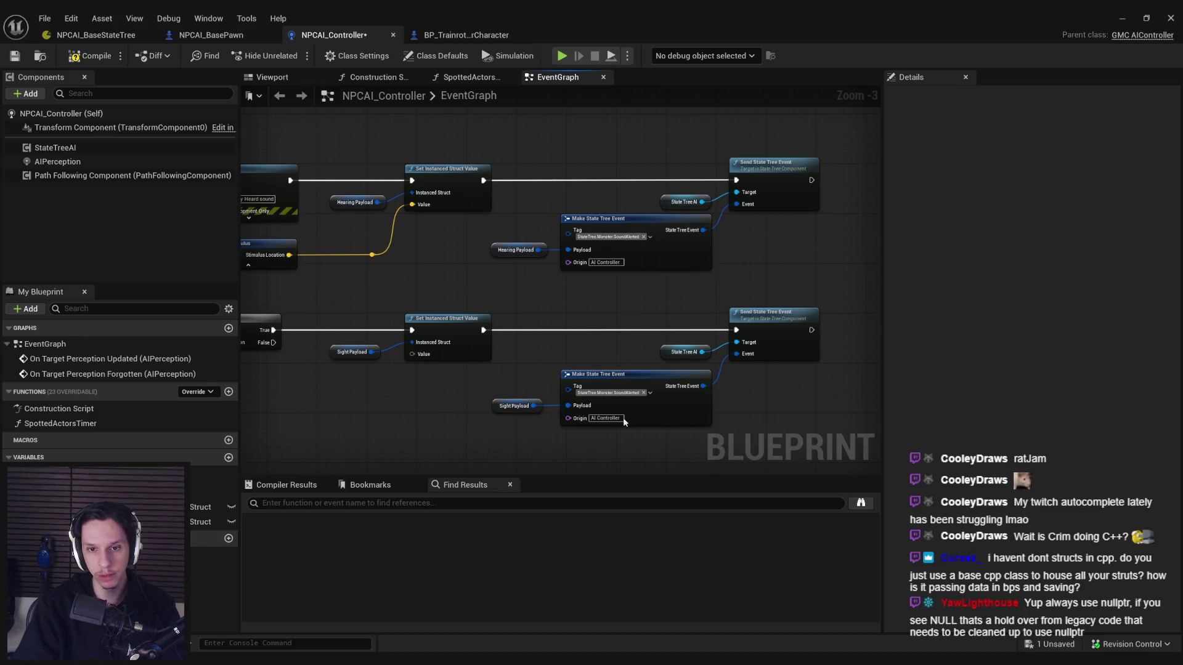
Step: Tag the copied Make State Tree Event with StateTree.Monster.Aggro
scroll(616, 397, "up", 3)
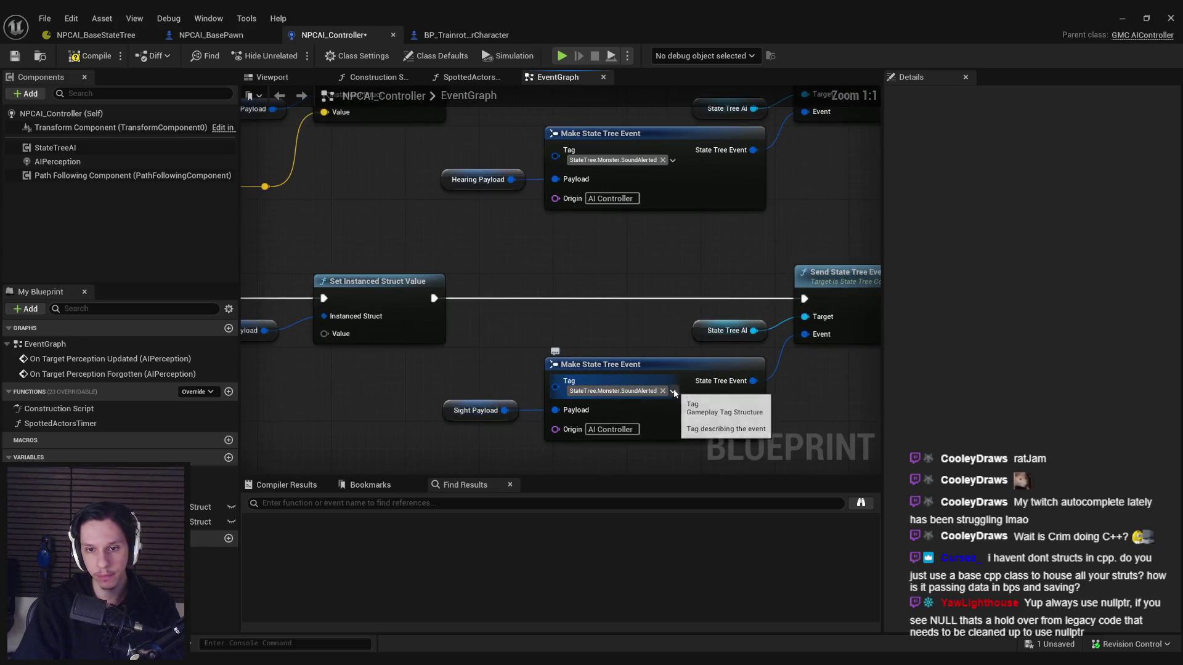
left_click(672, 392)
left_click(612, 260)
scroll(772, 366, "down", 2)
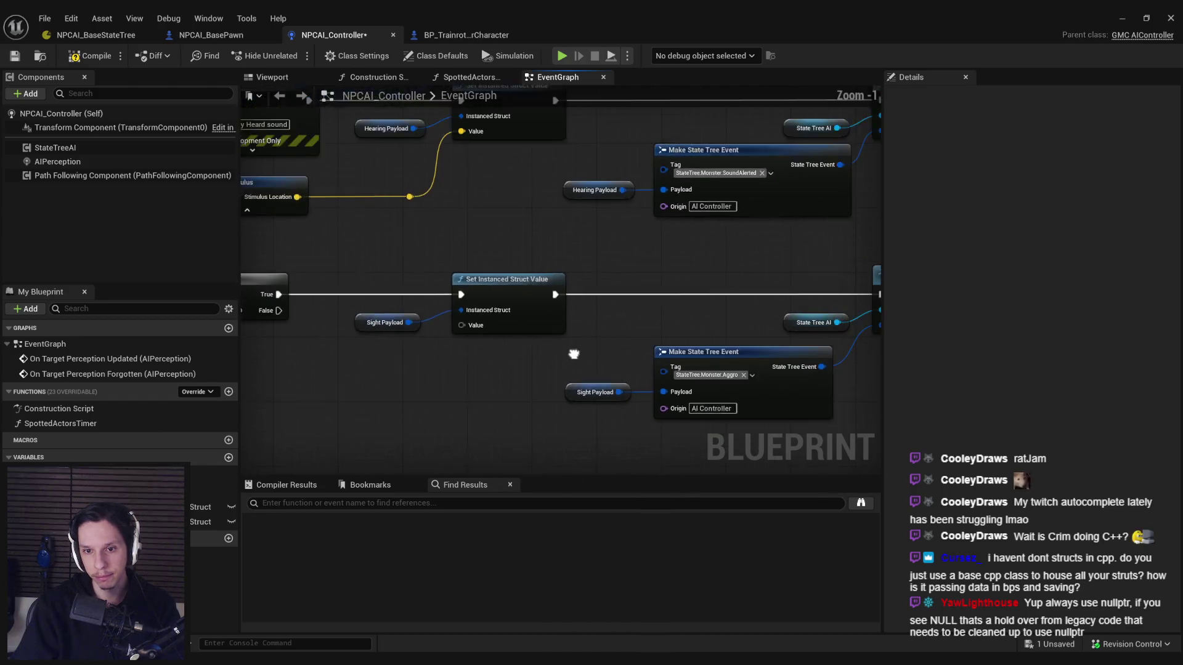
scroll(615, 330, "up", 1)
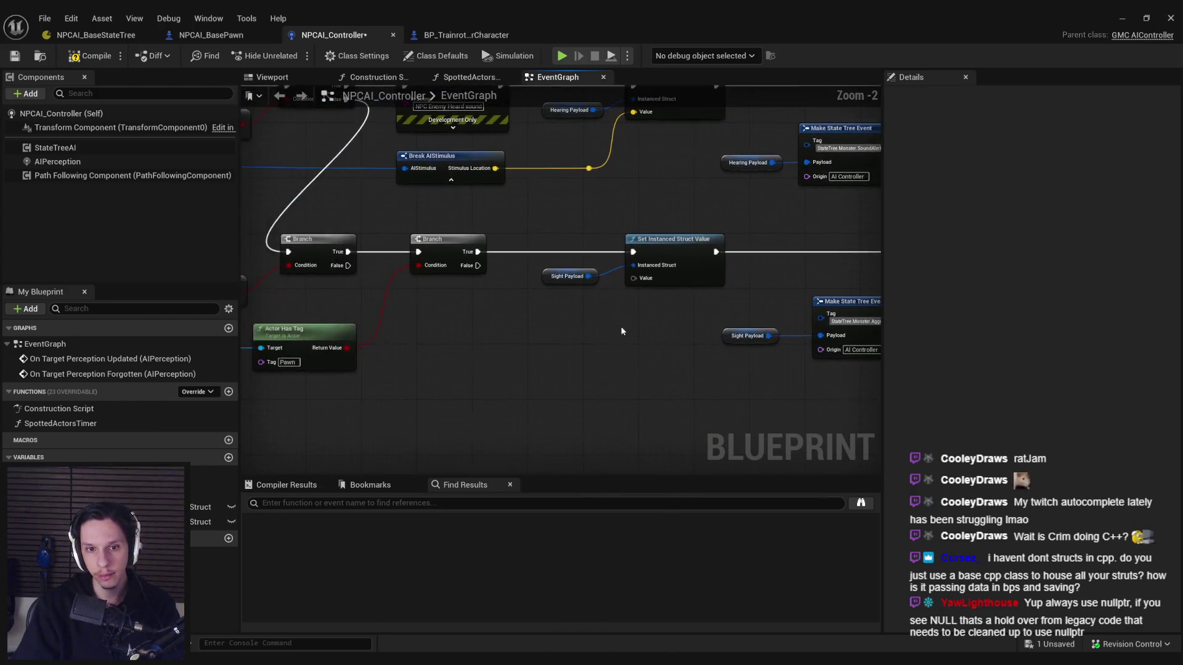
scroll(645, 275, "down", 2)
Step: Try feeding the sensed actor into the sight struct setter, then compile NPCAI_Controller
left_click(550, 331)
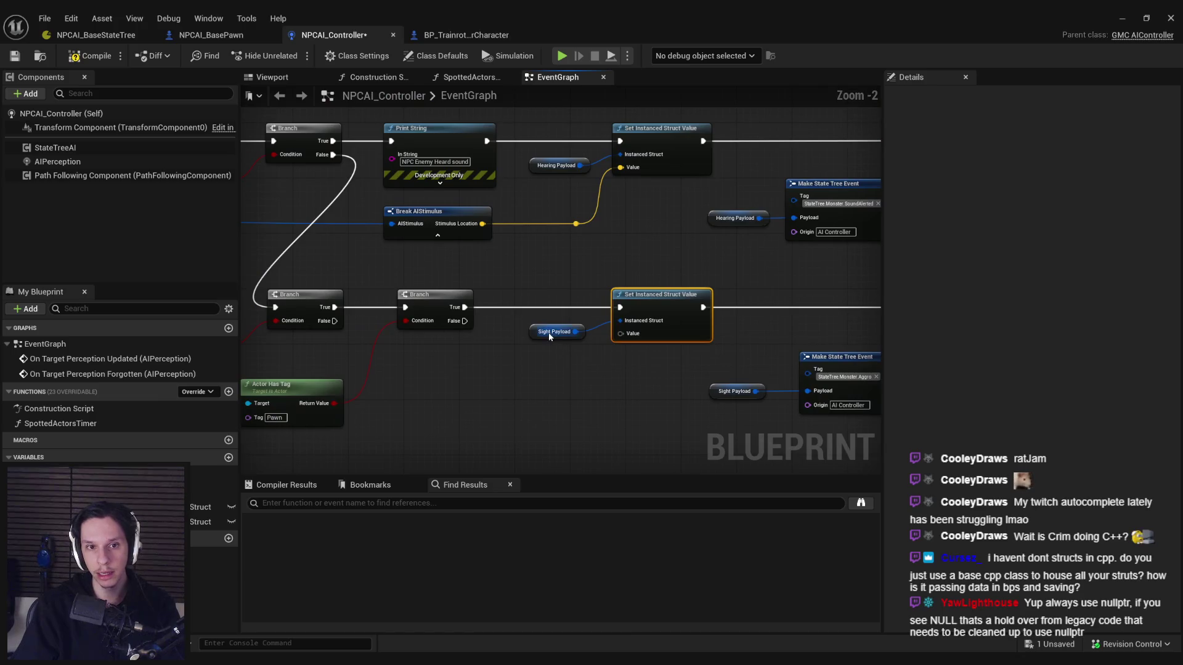
scroll(551, 357, "down", 1)
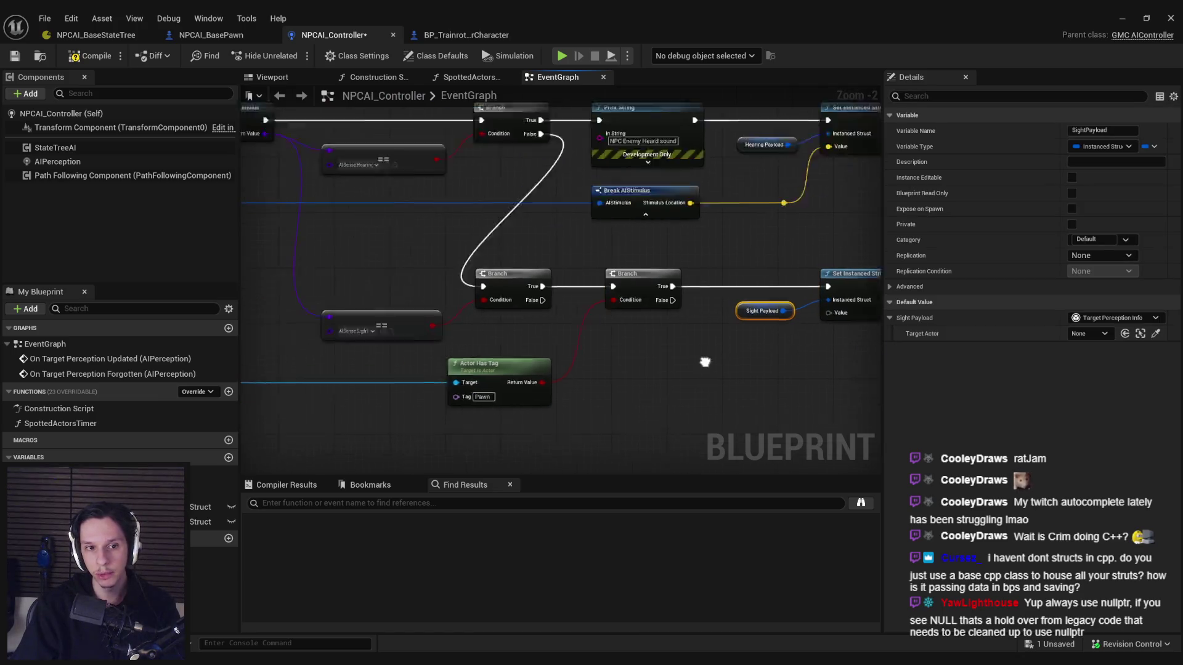
mouse_move(554, 370)
left_mouse_down()
mouse_move(673, 395)
mouse_move(318, 351)
left_mouse_up()
left_click_drag(816, 287, 847, 279)
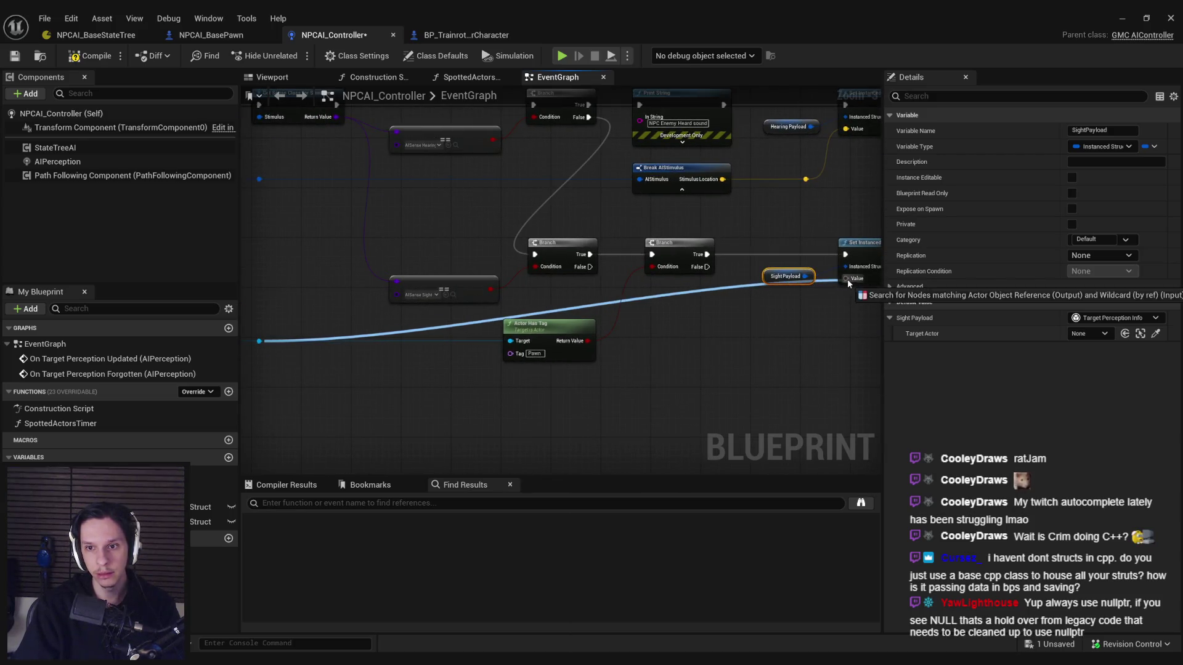
mouse_move(791, 313)
left_mouse_down()
mouse_move(710, 341)
mouse_move(694, 308)
left_mouse_up()
left_click(796, 271)
left_click(683, 310)
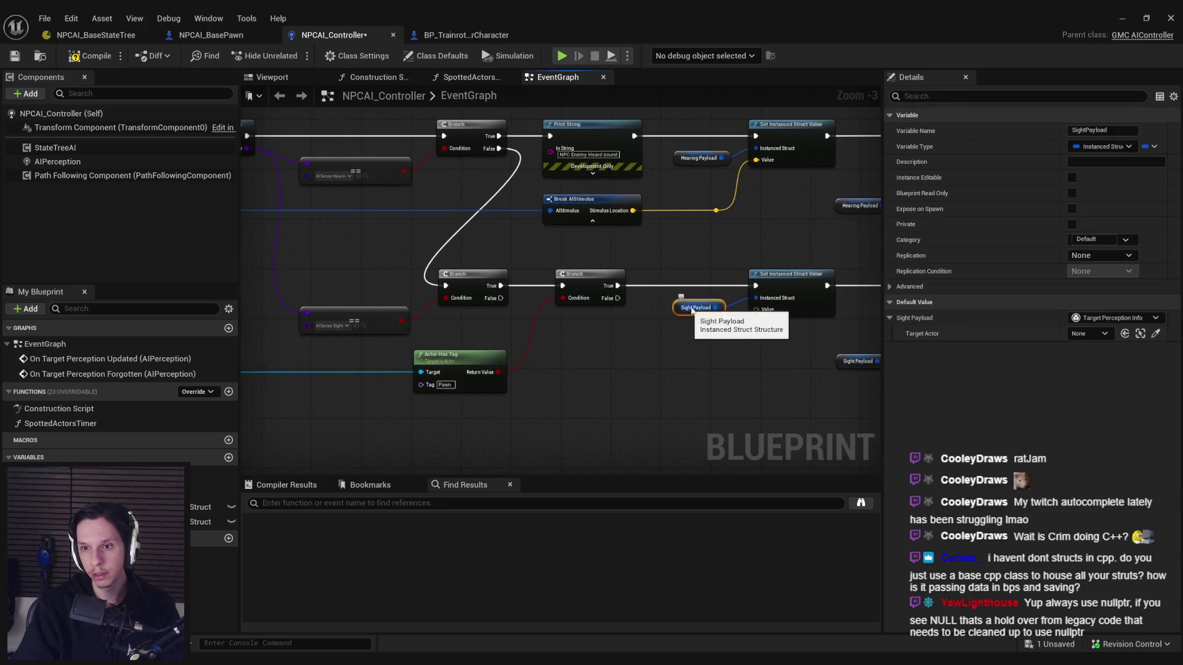
scroll(795, 280, "up", 3)
left_click_drag(797, 280, 752, 345)
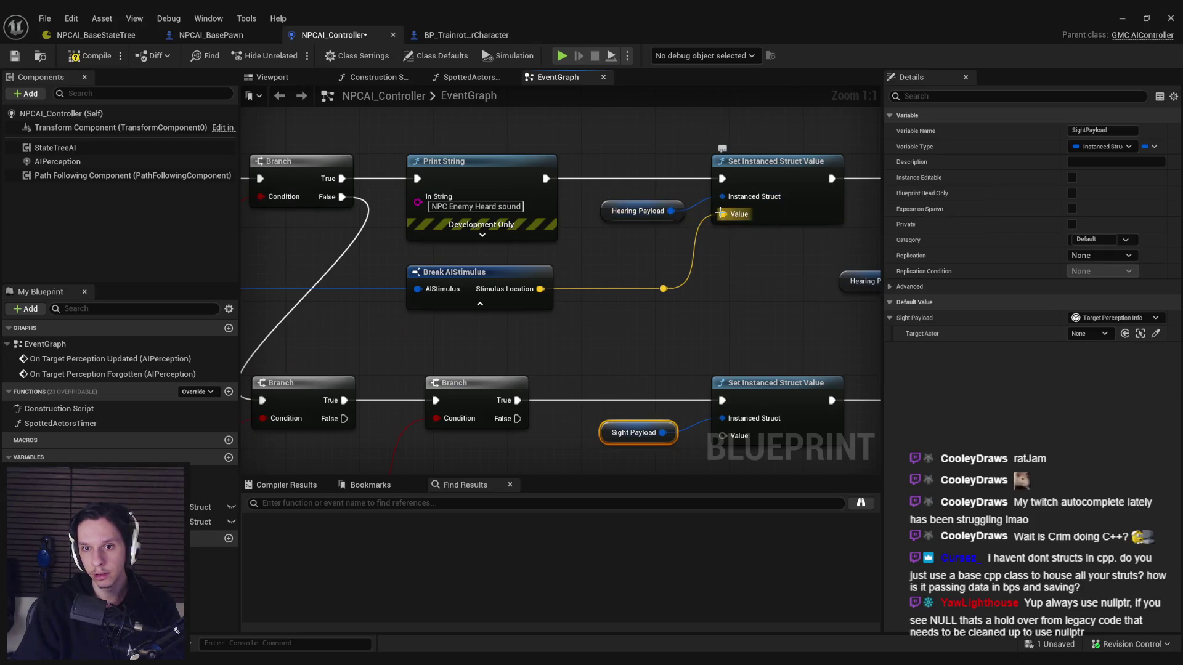
left_click_drag(727, 437, 675, 285)
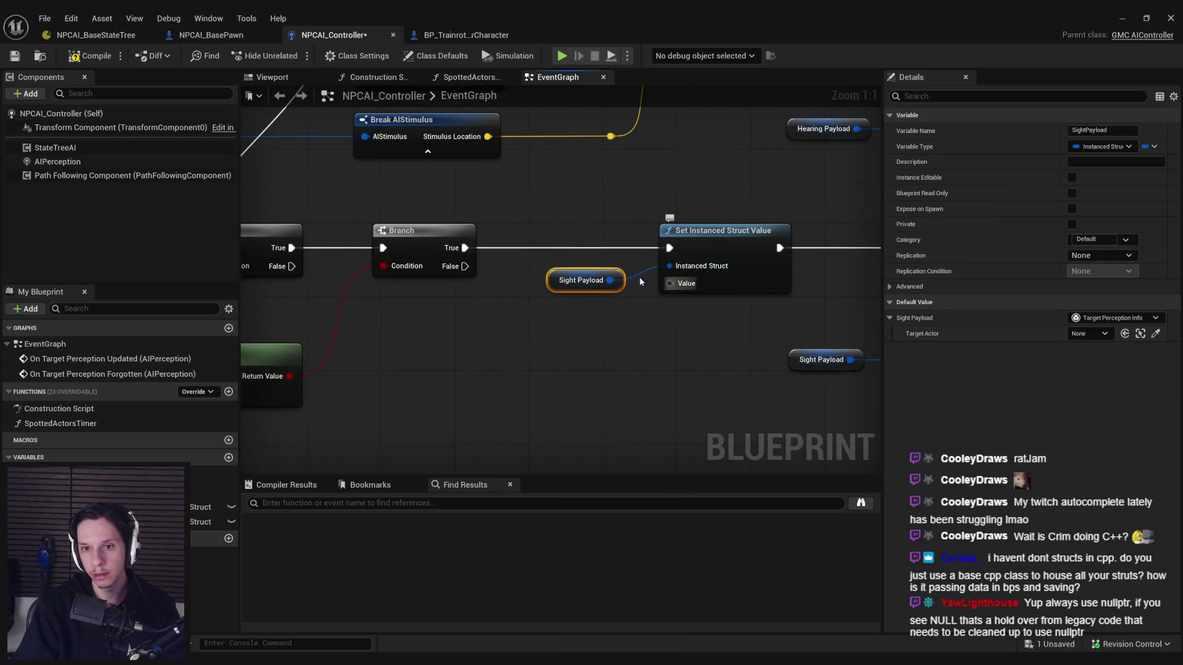
left_click(80, 61)
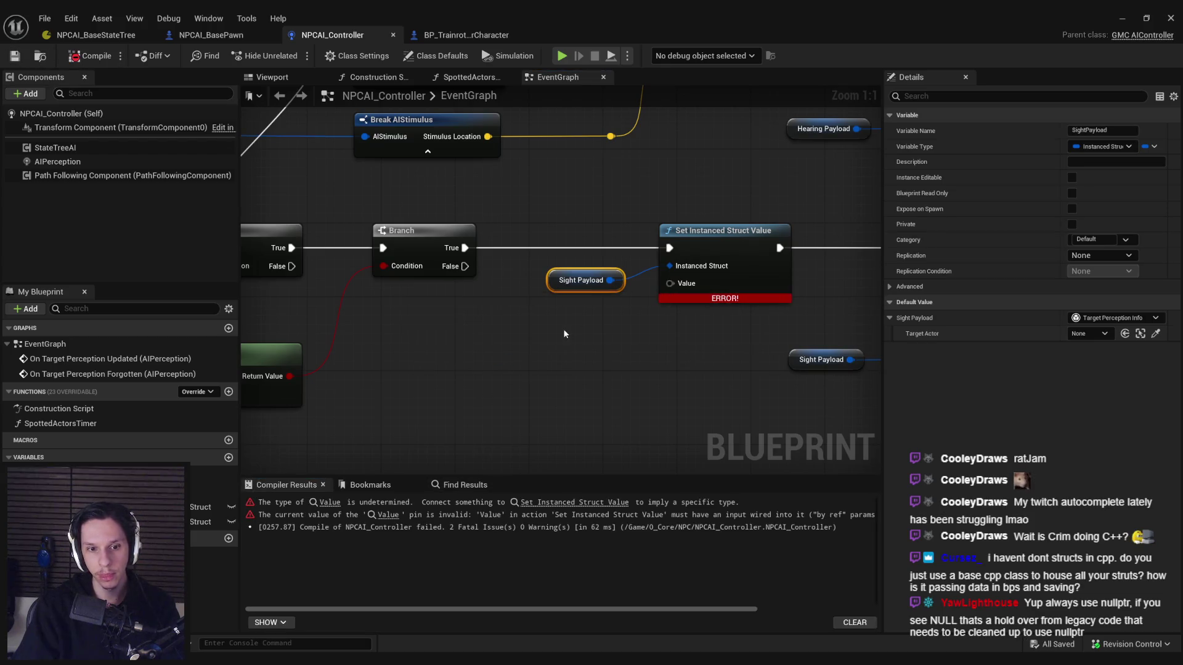
scroll(749, 295, "down", 2)
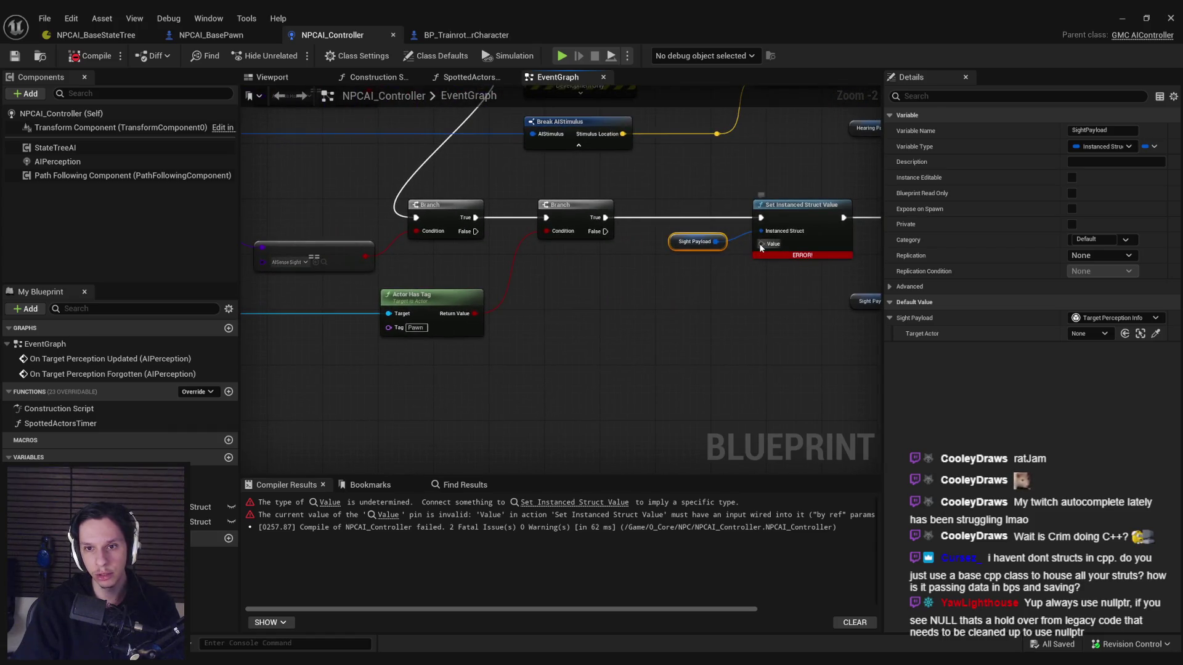
right_click(775, 228)
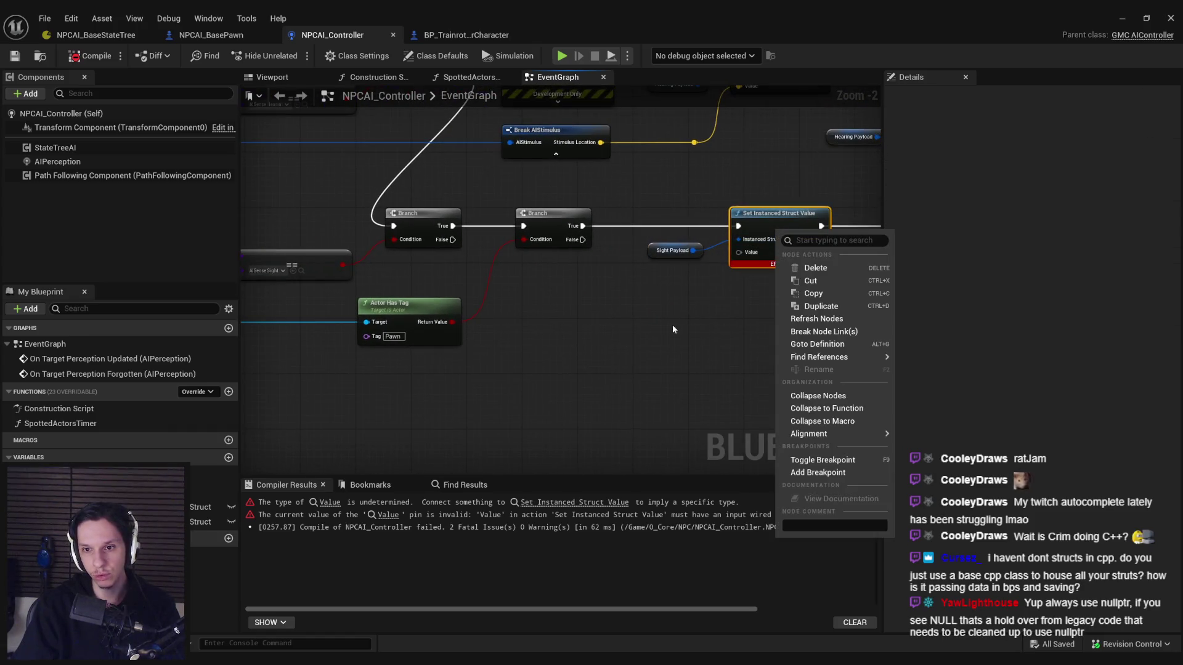
left_click(675, 329)
scroll(278, 308, "down", 1)
mouse_move(264, 306)
left_mouse_down()
mouse_move(826, 261)
mouse_move(851, 245)
left_mouse_up()
key("Escape")
scroll(851, 245, "up", 3)
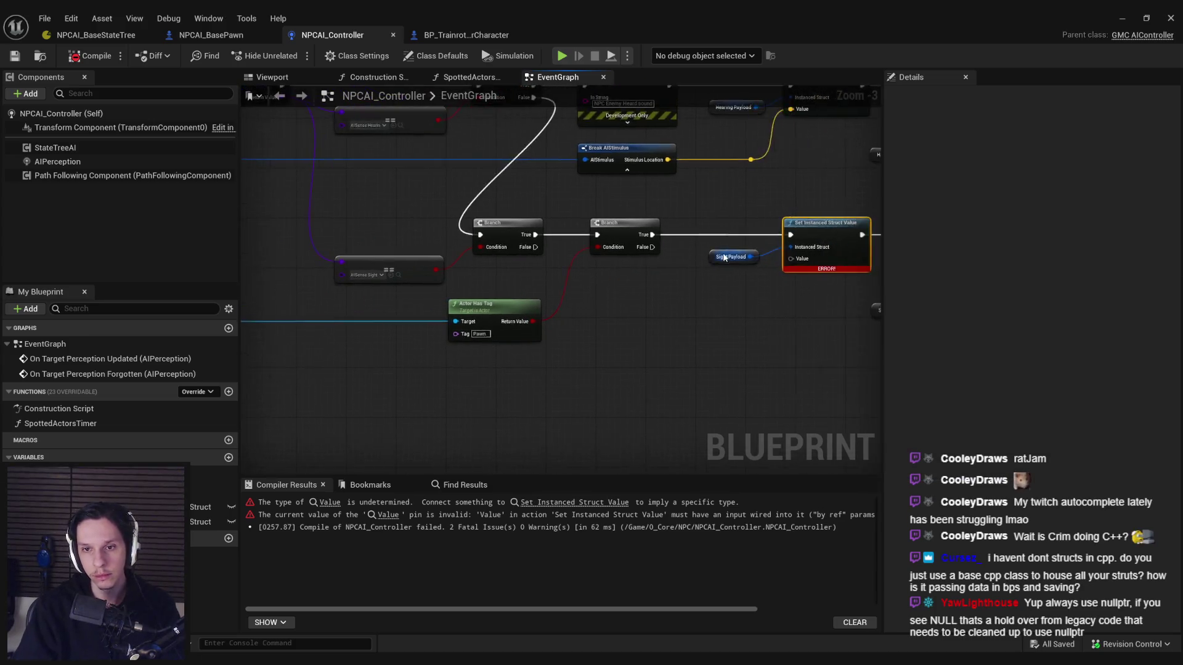
left_click_drag(764, 258, 811, 337)
type("set inst")
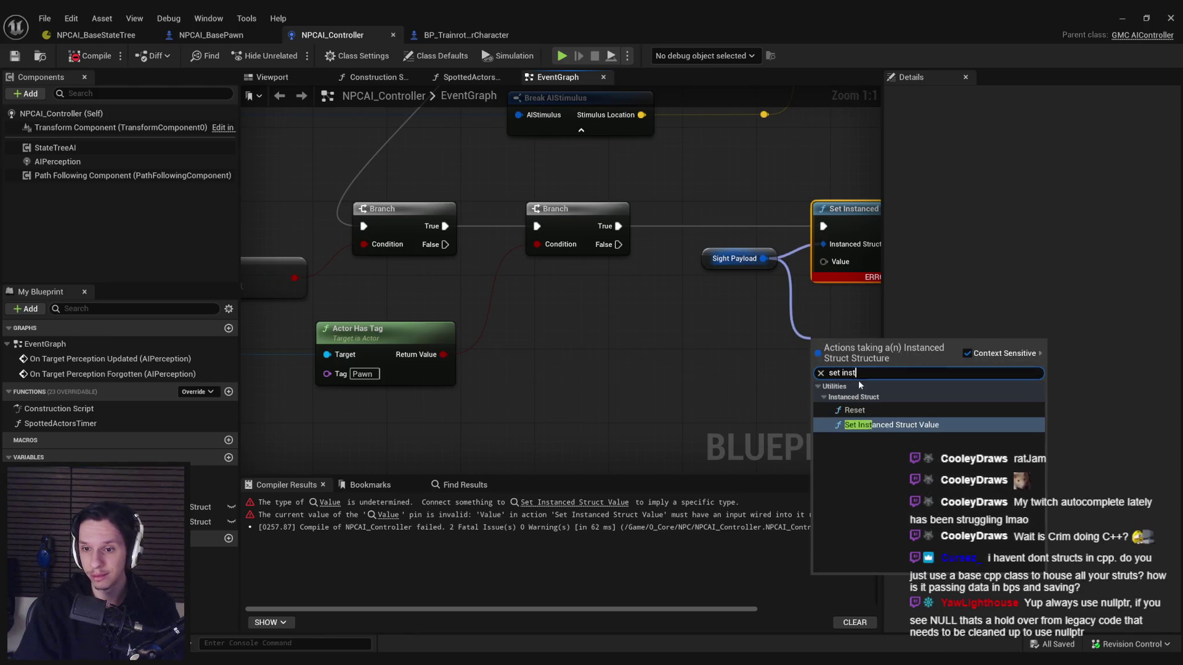
key("Return")
left_click_drag(714, 336, 714, 302)
key("Delete")
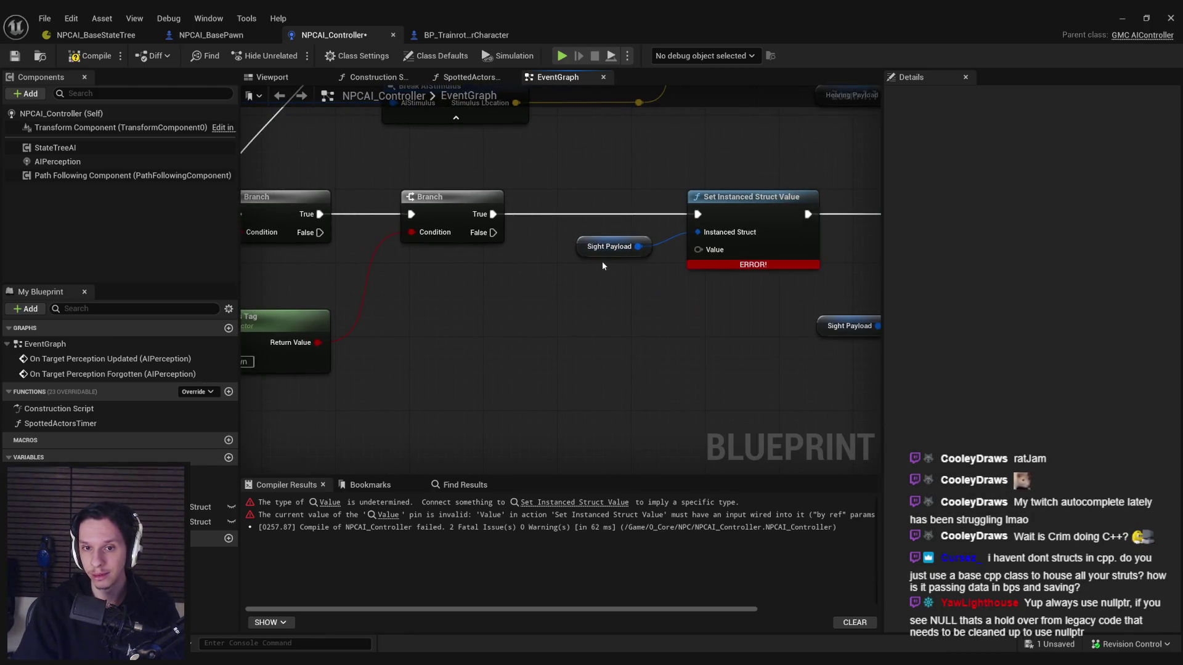
left_click(604, 247)
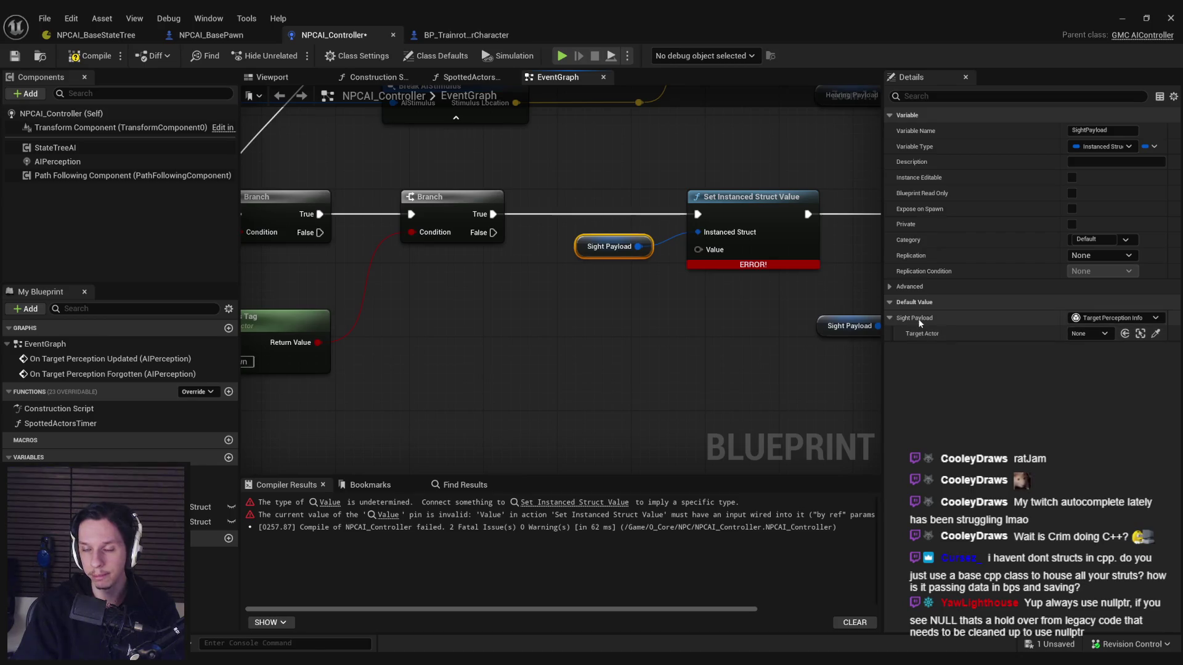
scroll(674, 275, "down", 2)
left_click_drag(720, 322, 682, 375)
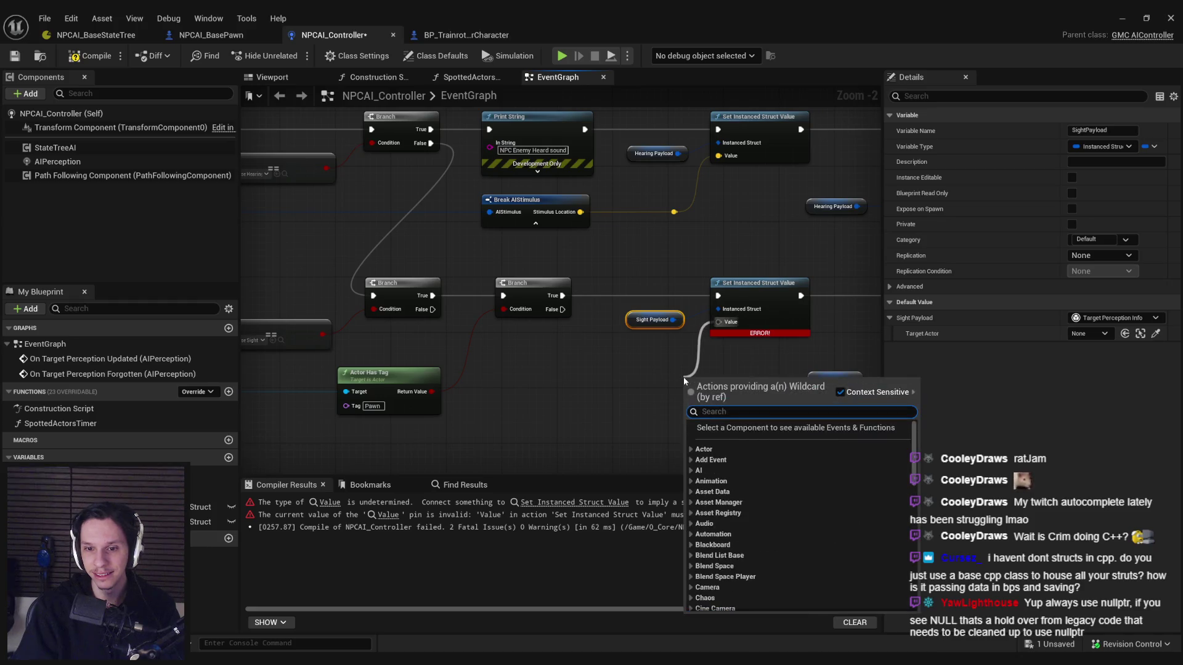
left_click(730, 135)
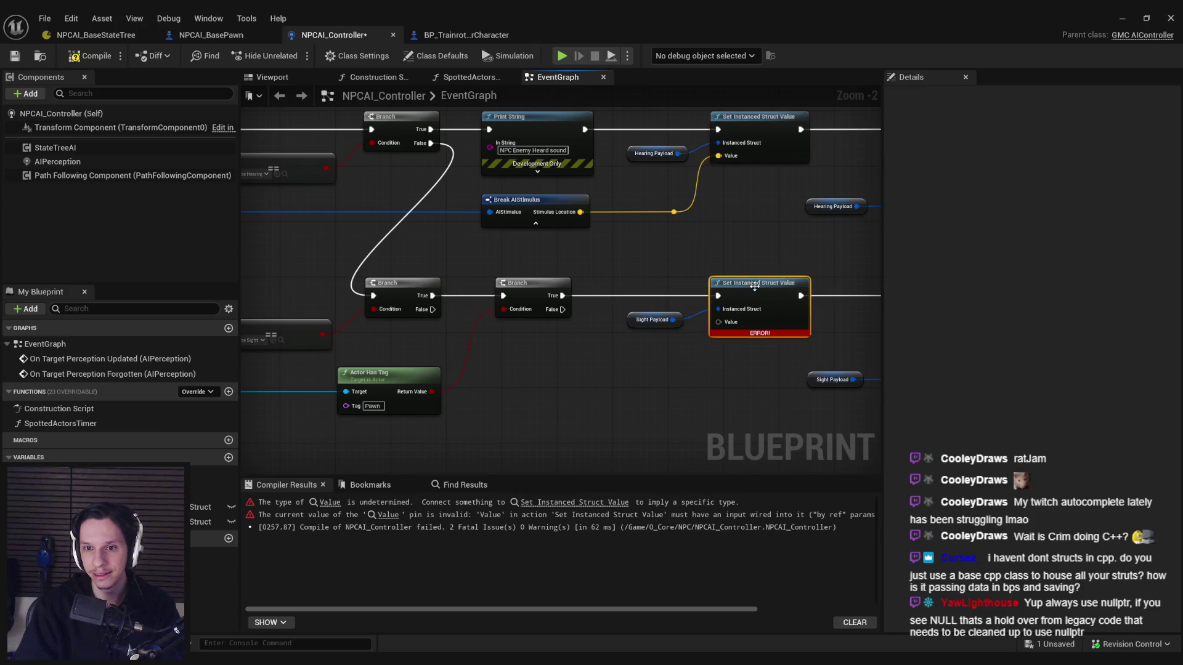
left_click(637, 325)
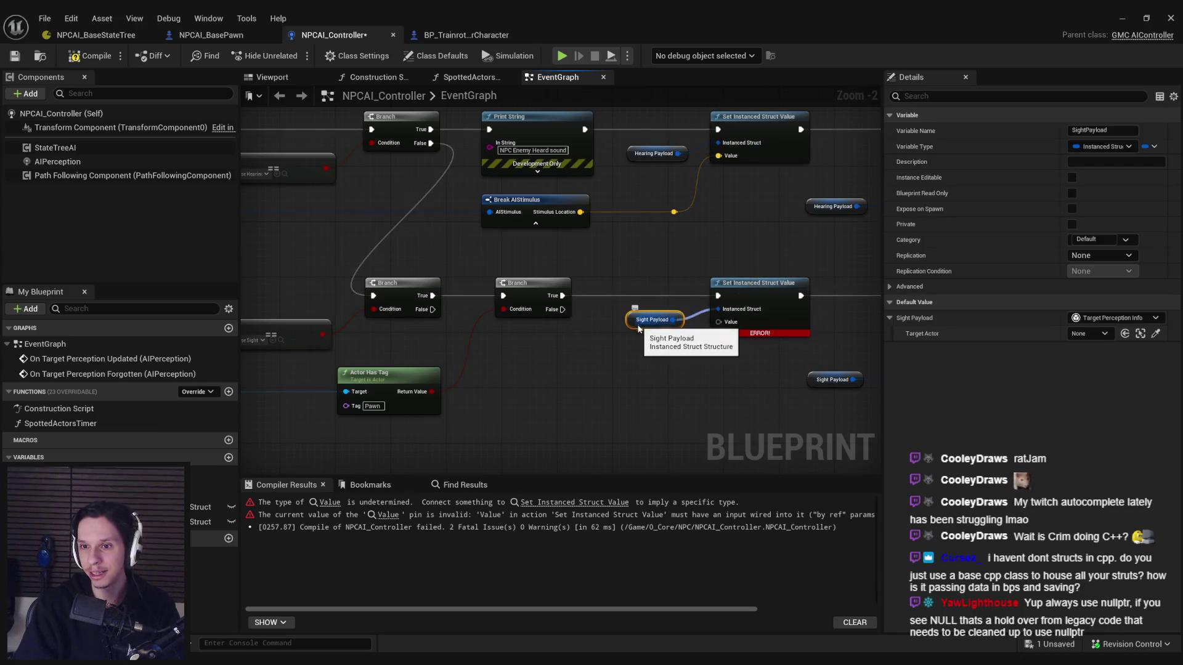
left_click_drag(718, 321, 681, 356)
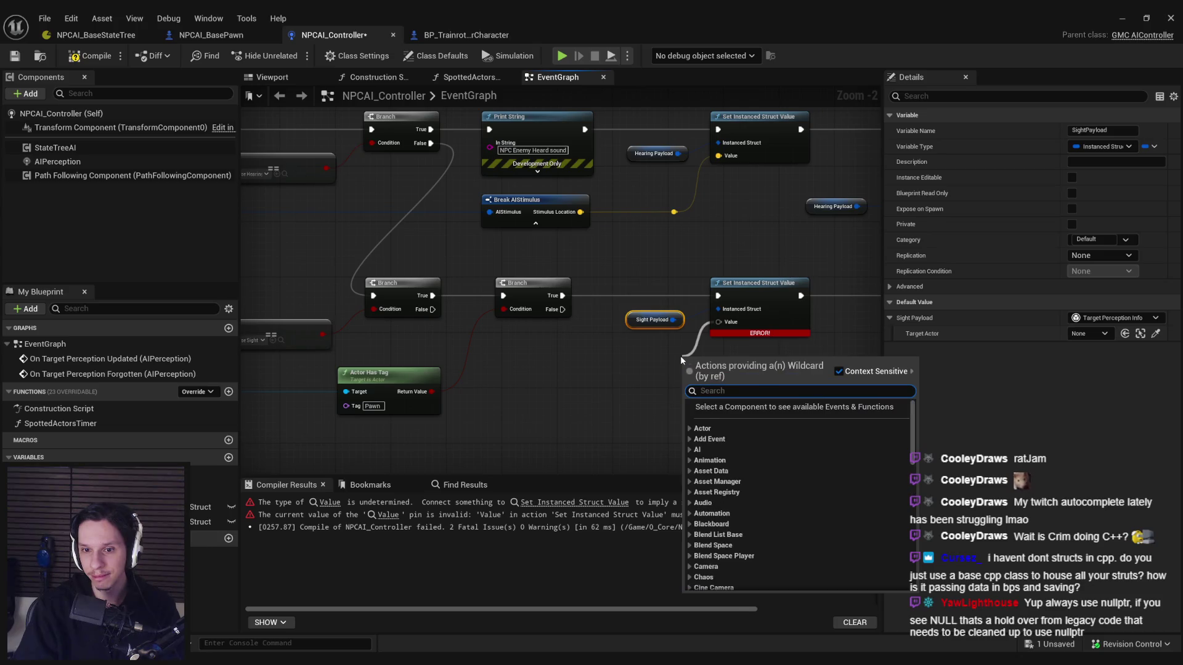
left_click(674, 362)
mouse_move(718, 322)
left_mouse_down()
mouse_move(673, 390)
mouse_move(725, 333)
left_mouse_up()
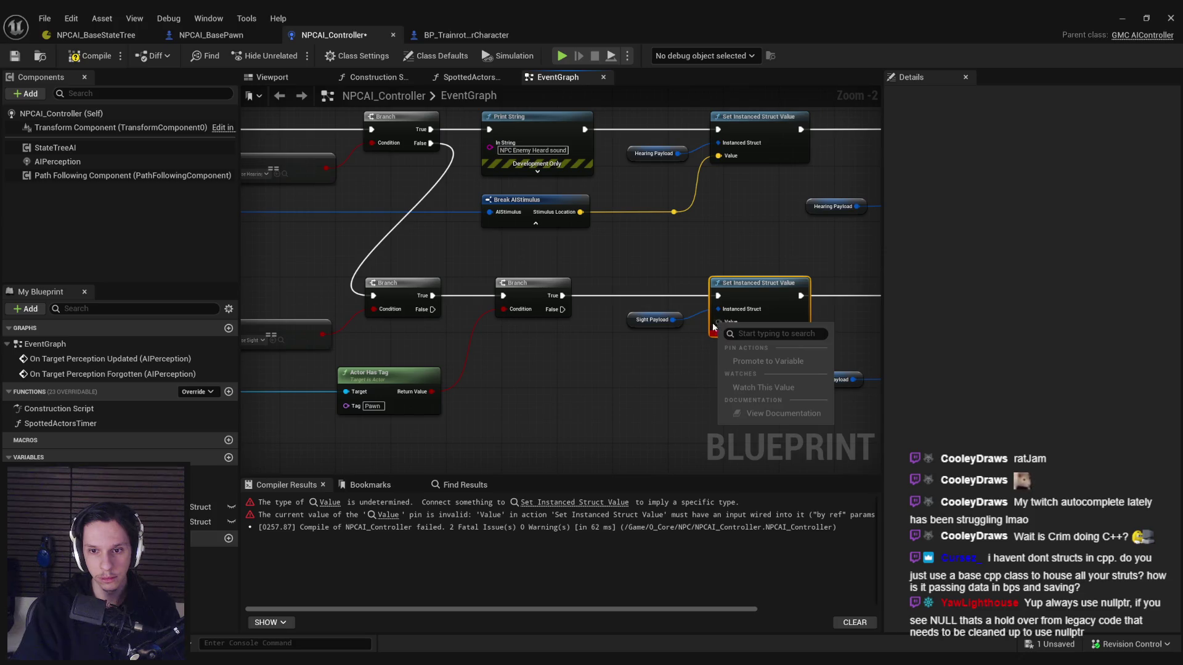
right_click(749, 288)
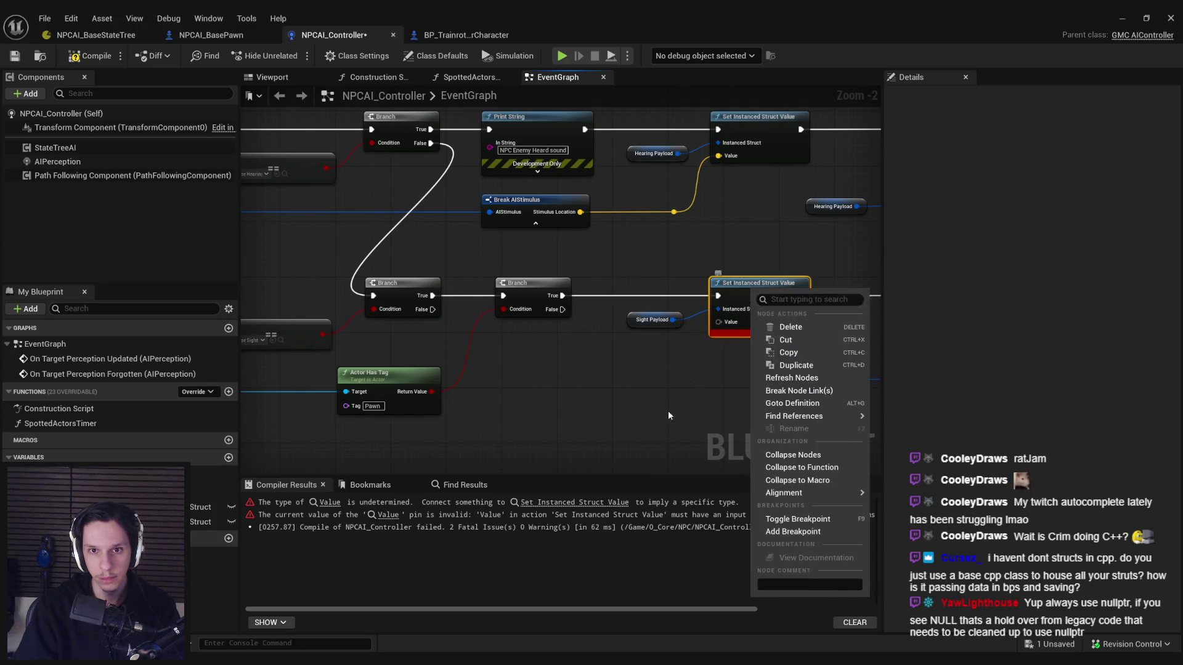
left_click(750, 288)
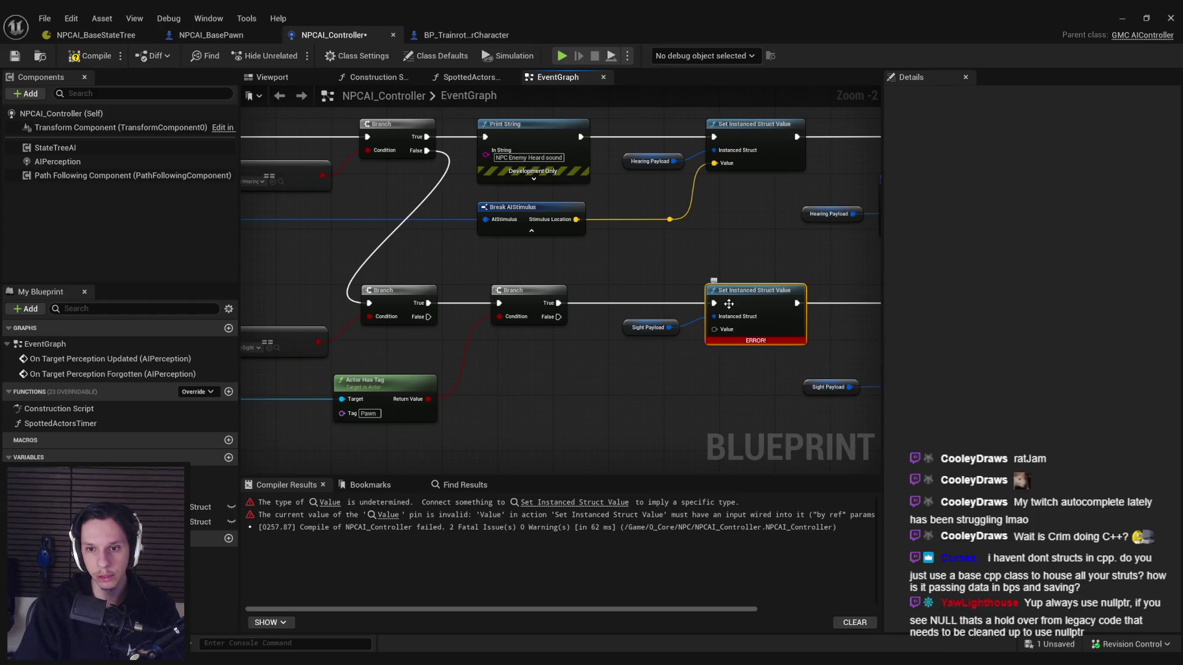
mouse_move(670, 403)
left_mouse_down()
mouse_move(637, 345)
mouse_move(483, 345)
mouse_move(462, 359)
mouse_move(674, 364)
mouse_move(916, 296)
mouse_move(842, 299)
left_mouse_up()
Step: Browse the AI, Animation Data Model and Variables action categories, then cancel the pending wire
scroll(674, 364, "down", 1)
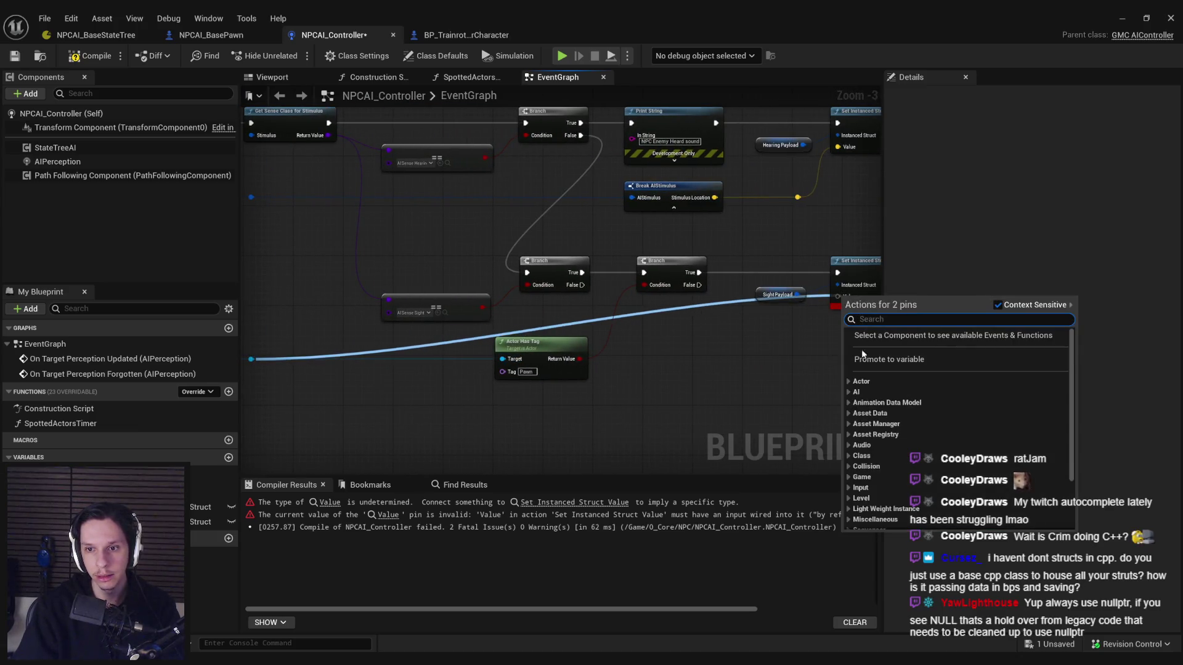
left_click(849, 356)
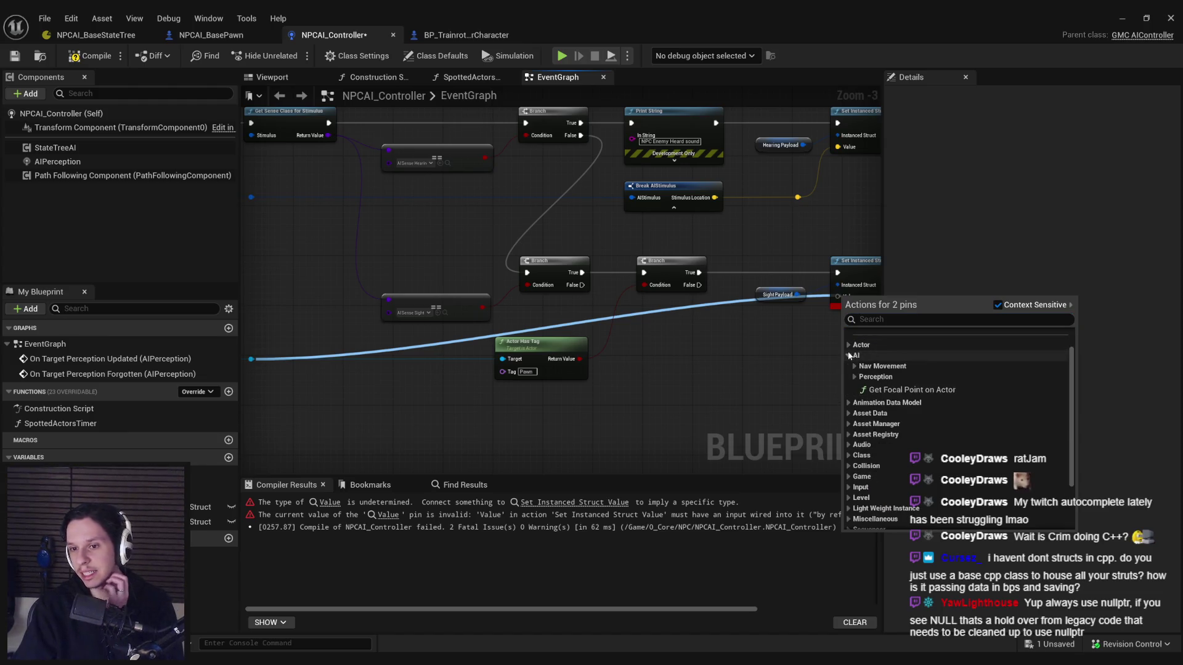
left_click(850, 356)
left_click(850, 366)
left_click(849, 366)
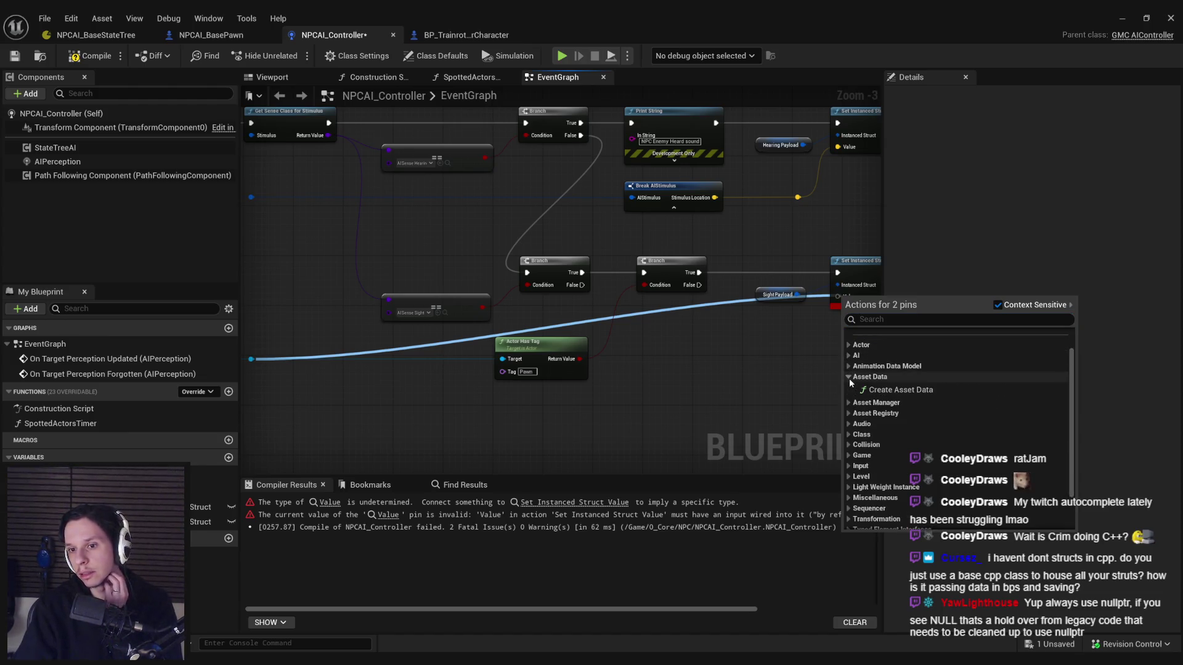
scroll(850, 414, "down", 2)
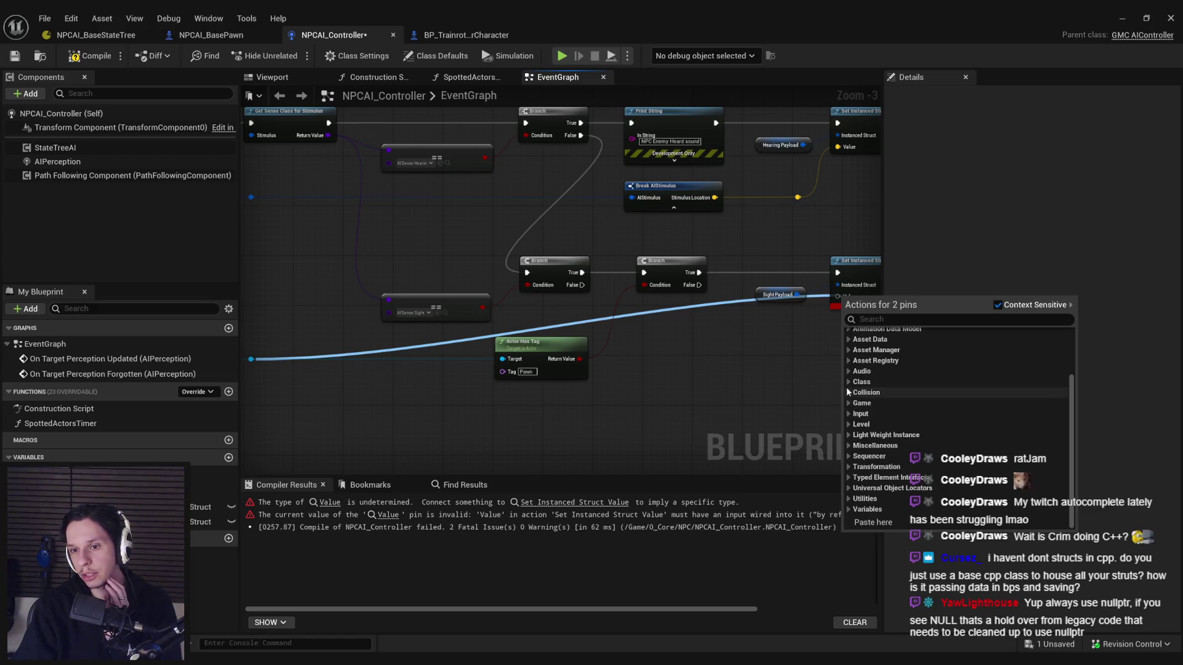
left_click(849, 509)
scroll(855, 500, "down", 2)
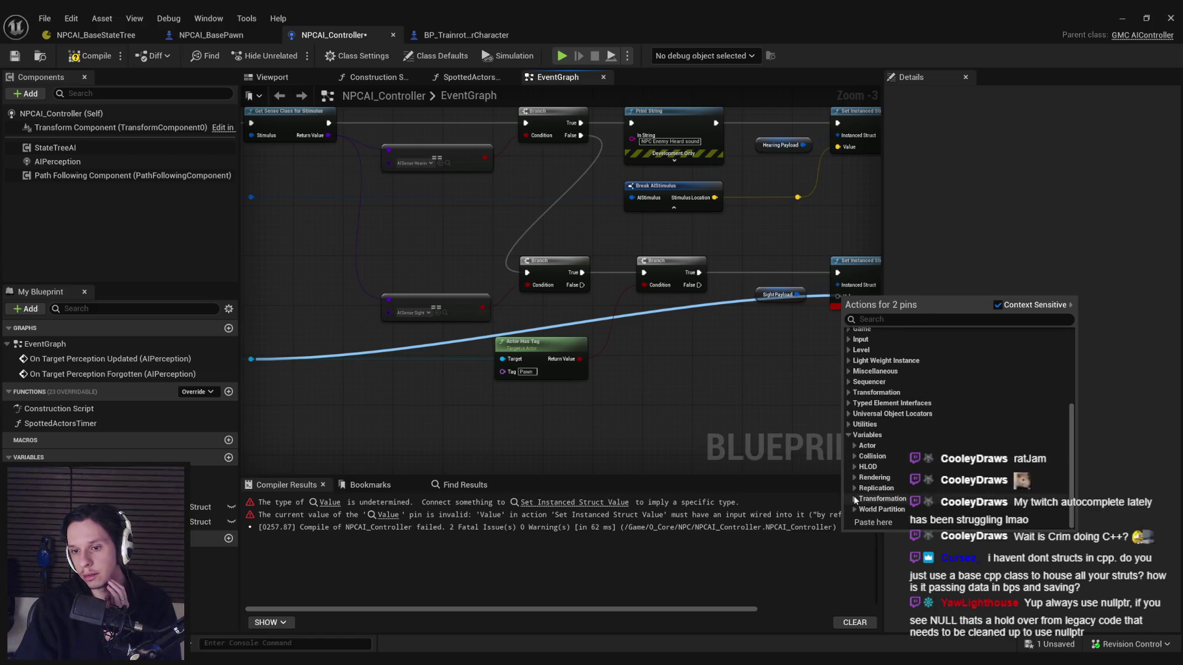
left_click(849, 436)
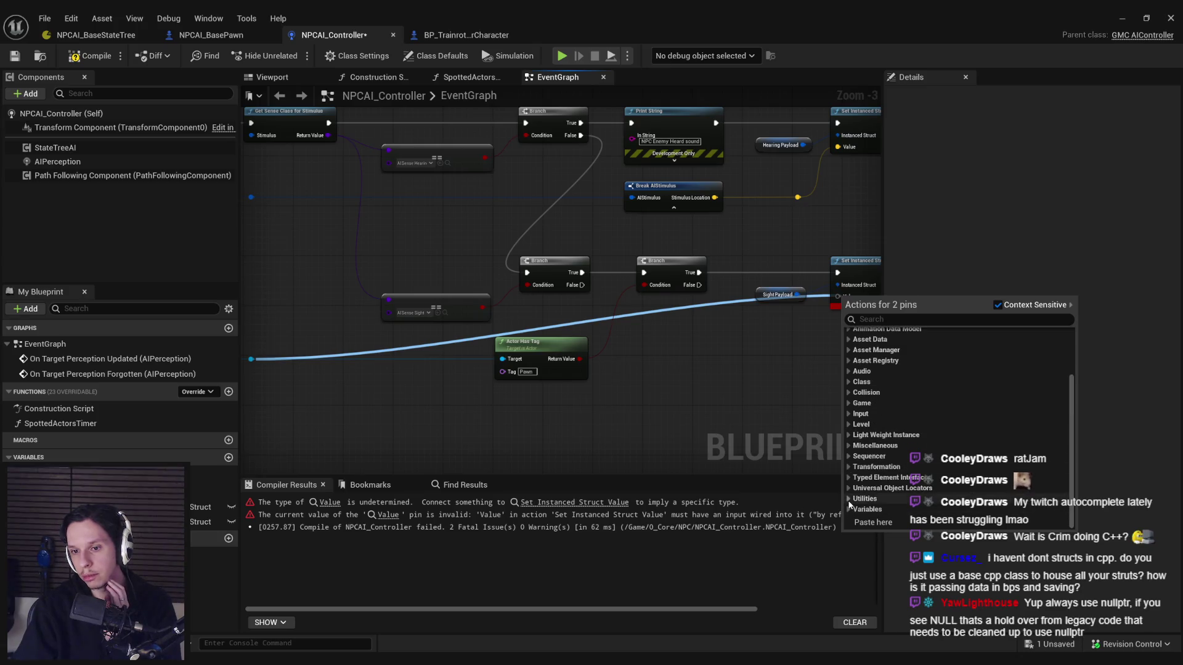
left_click(736, 380)
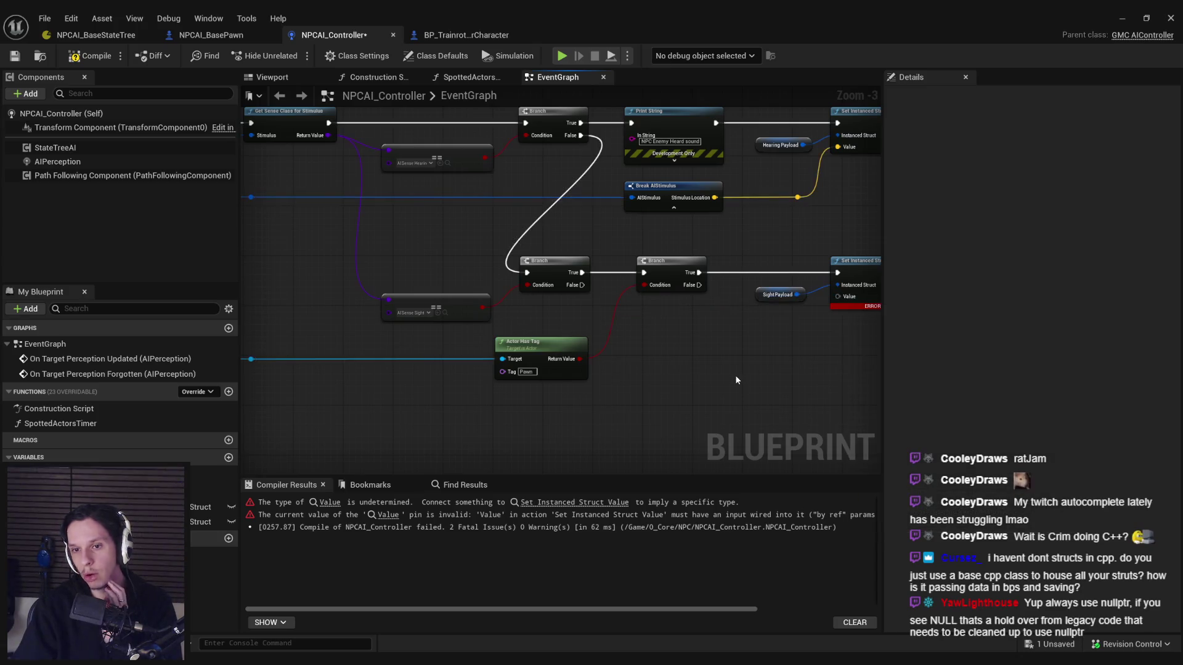
Step: Inspect Sight Payload, then search 'brea target per' from the Value pin and abandon it
left_click_drag(736, 380, 580, 373)
scroll(701, 268, "up", 3)
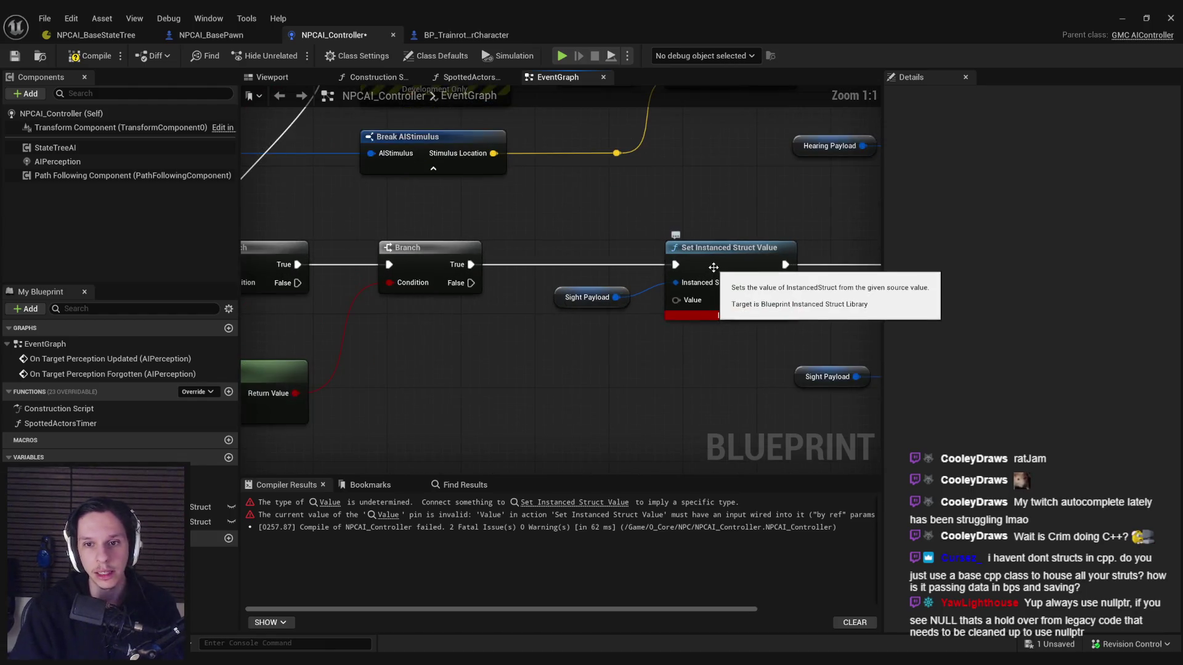
left_click(581, 304)
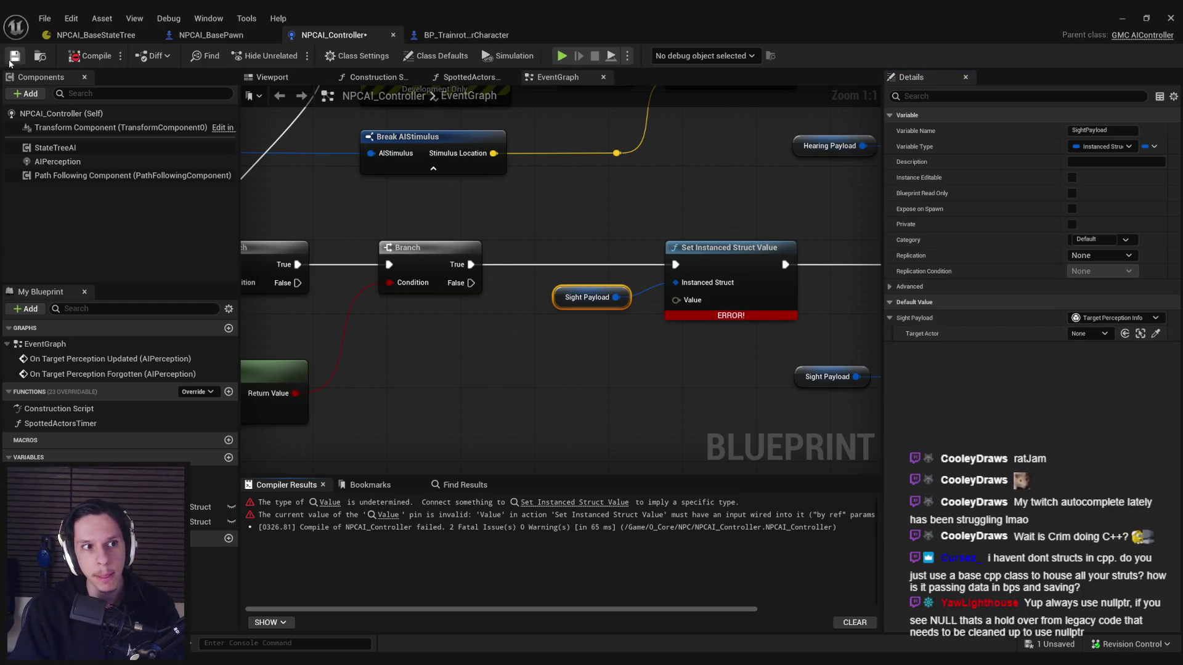
mouse_move(675, 301)
left_mouse_down()
mouse_move(589, 383)
mouse_move(596, 259)
mouse_move(581, 338)
left_mouse_up()
scroll(622, 196, "down", 3)
type("brea target per")
key("Escape")
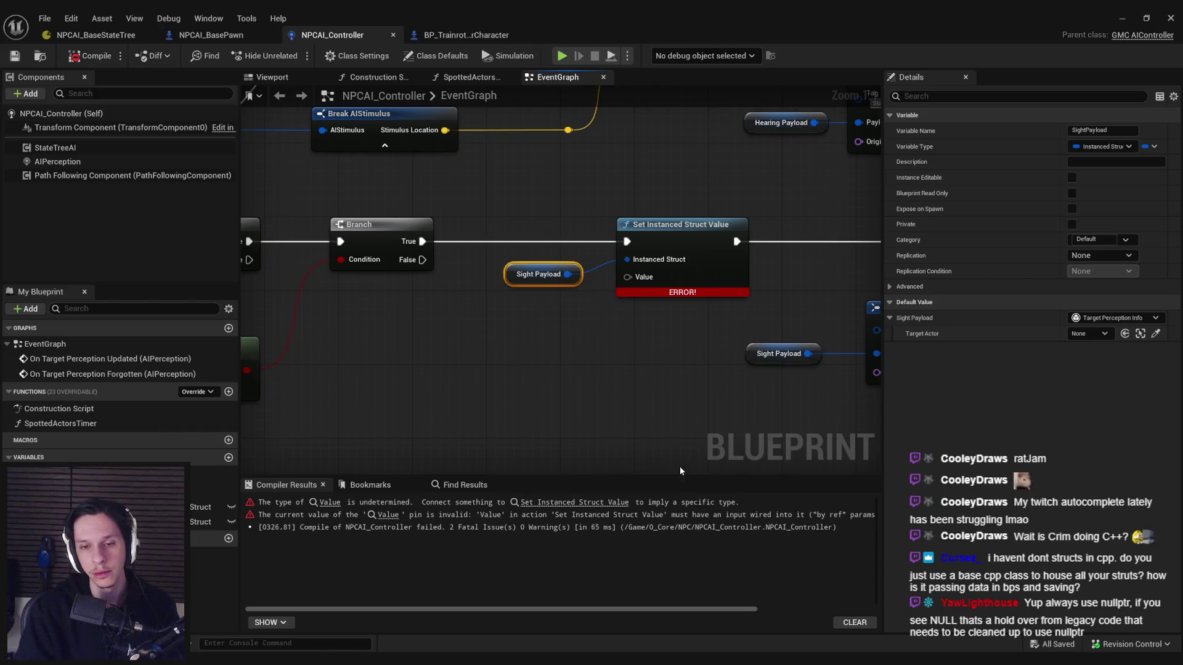
Step: Add a Make Target Perception Info node and connect it to the Value input
right_click(524, 368)
type("make target pa")
key("BackSpace")
type("ercet")
key("BackSpace")
key("Return")
left_click_drag(667, 379, 628, 281)
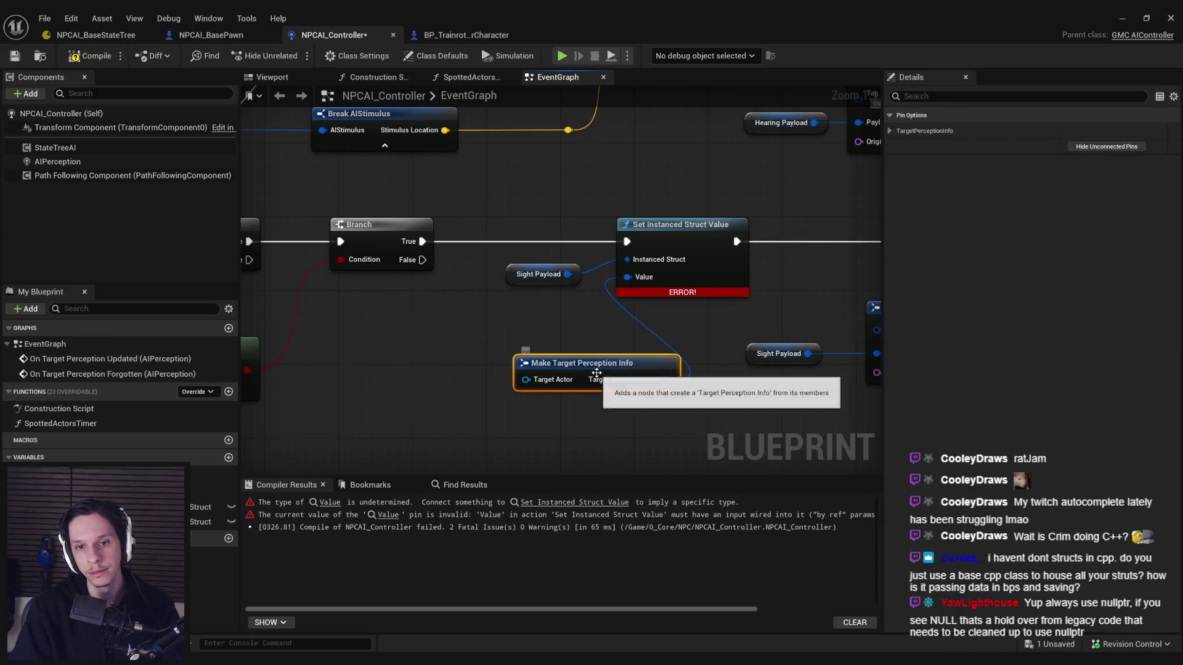
Step: Wire the sensed actor into Target Actor, tidied with two reroute points
scroll(554, 382, "down", 3)
left_click_drag(317, 345, 831, 351)
double_click(755, 345)
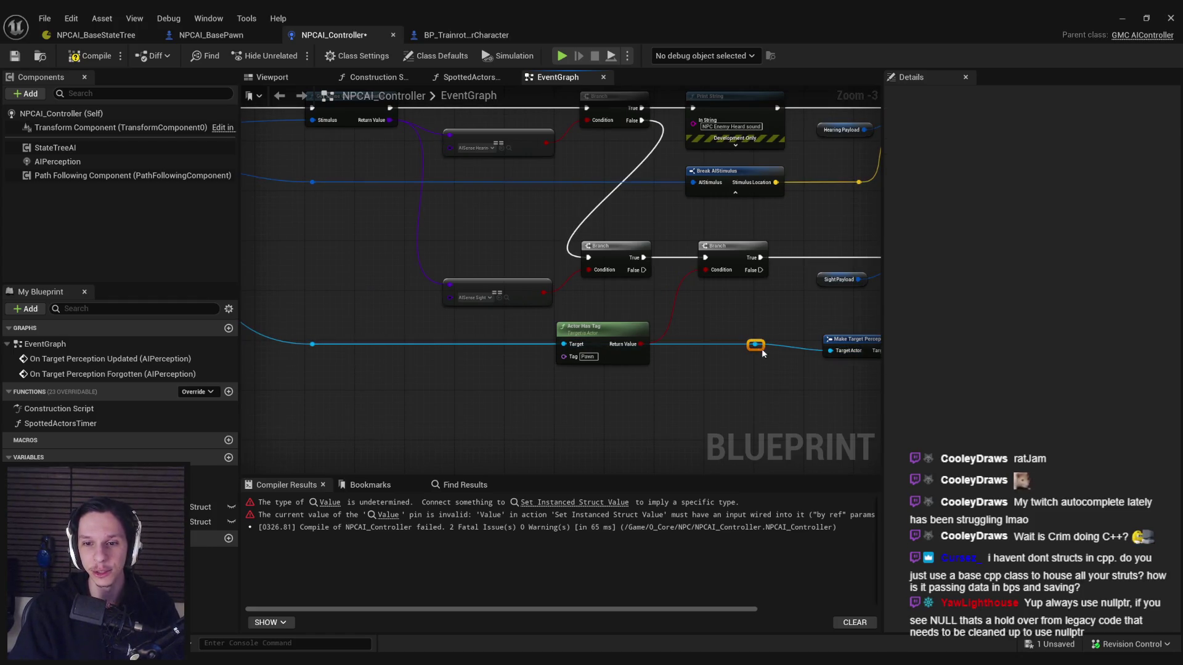
double_click(470, 388)
mouse_move(470, 388)
left_mouse_down()
mouse_move(727, 397)
mouse_move(282, 321)
left_mouse_up()
Step: Compile and save NPCAI_Controller, then review the finished node chain
left_click(67, 57)
left_click(15, 56)
left_click_drag(449, 375, 412, 409)
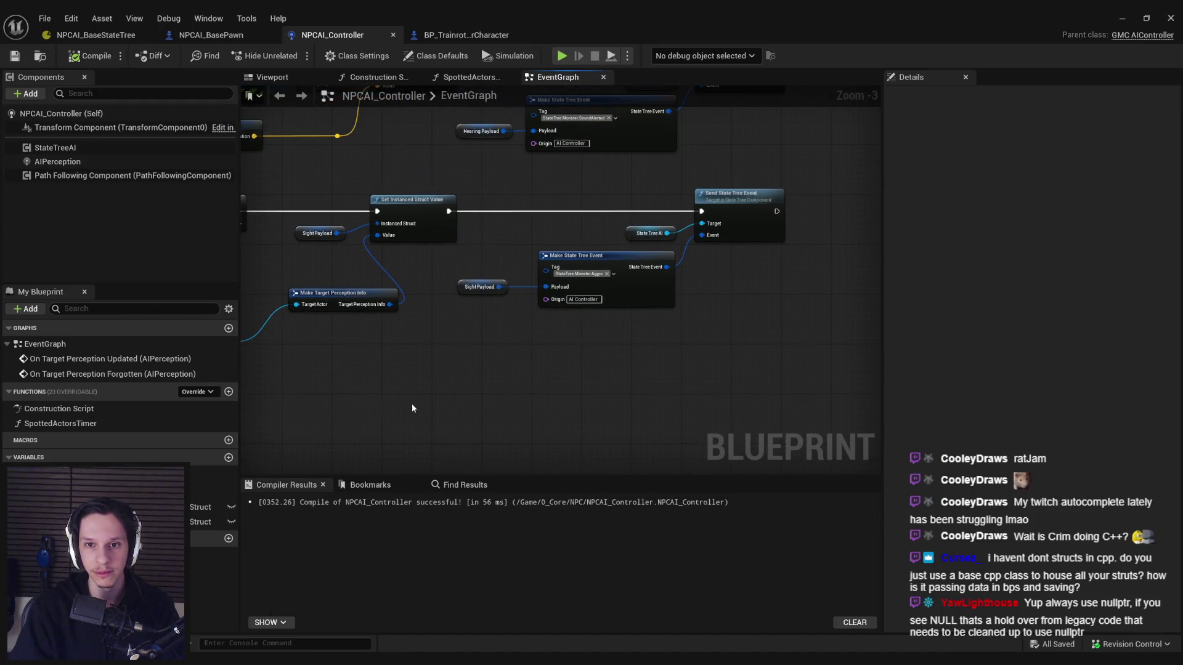
left_click(493, 34)
left_click(342, 37)
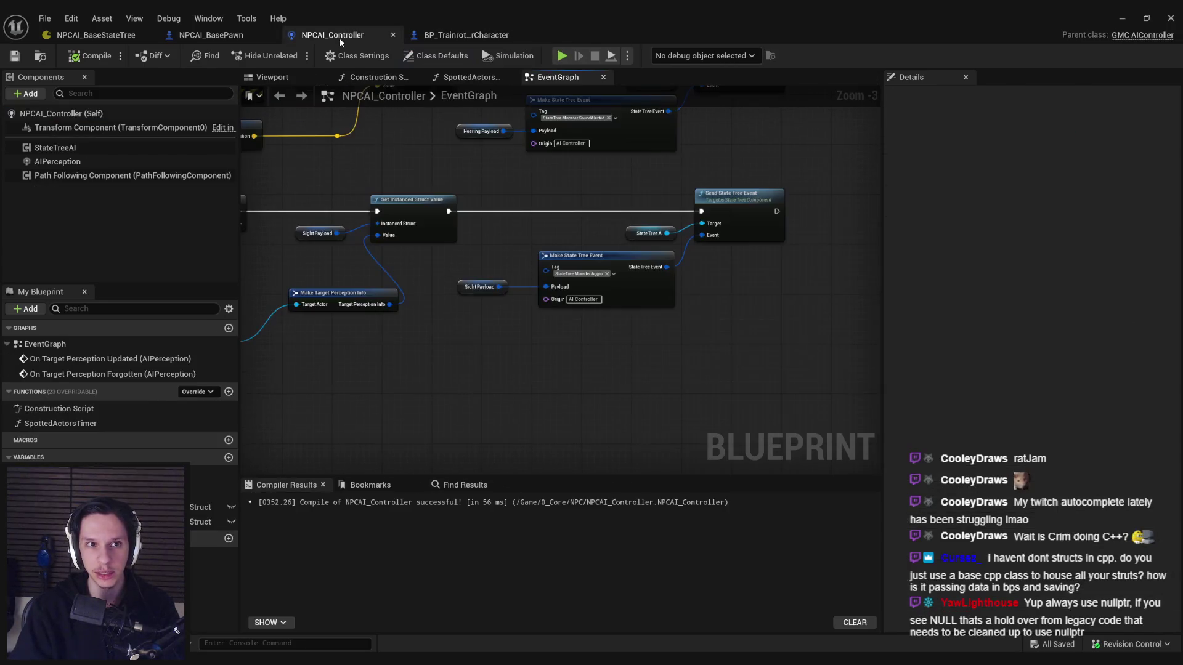
Step: Open NPCAI_BaseStateTree and inspect AggroMoveToLocation's Delay task and On State Succeeded transition
left_click(235, 41)
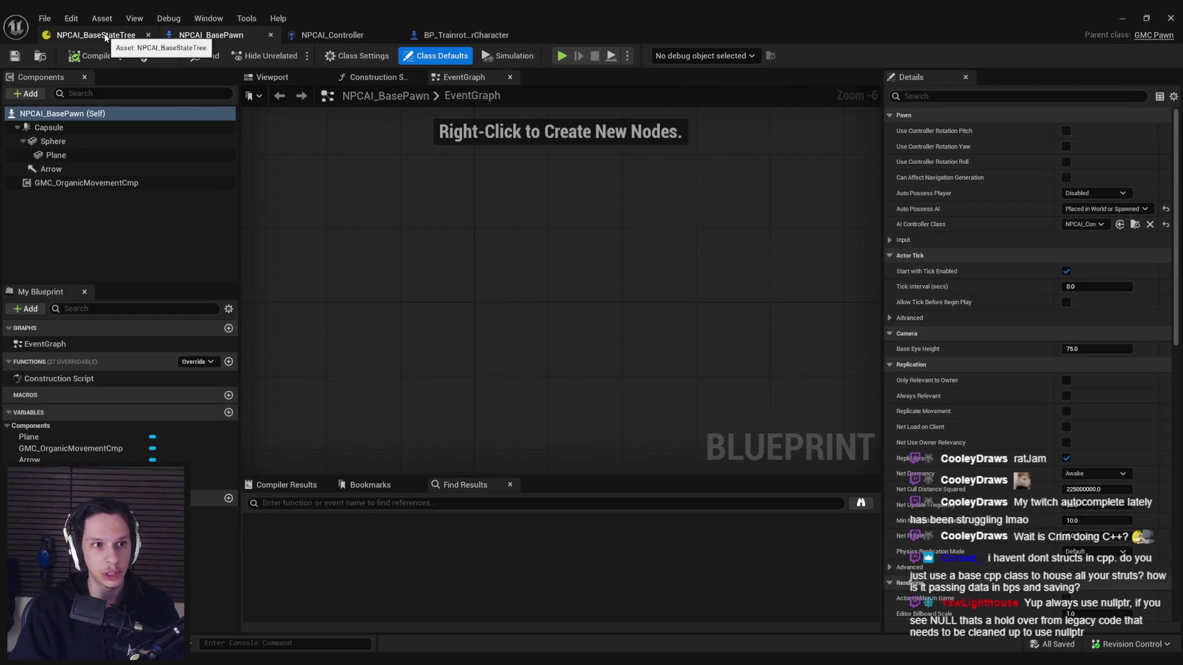
left_click(105, 38)
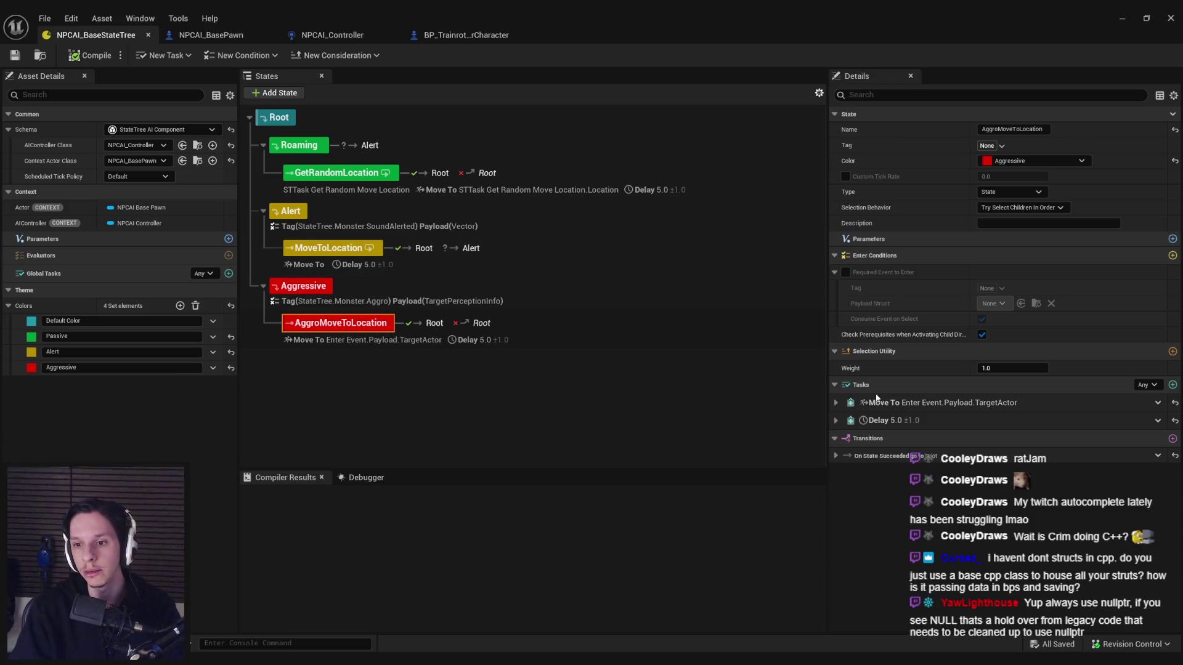
left_click(836, 420)
left_click(836, 420)
left_click(837, 456)
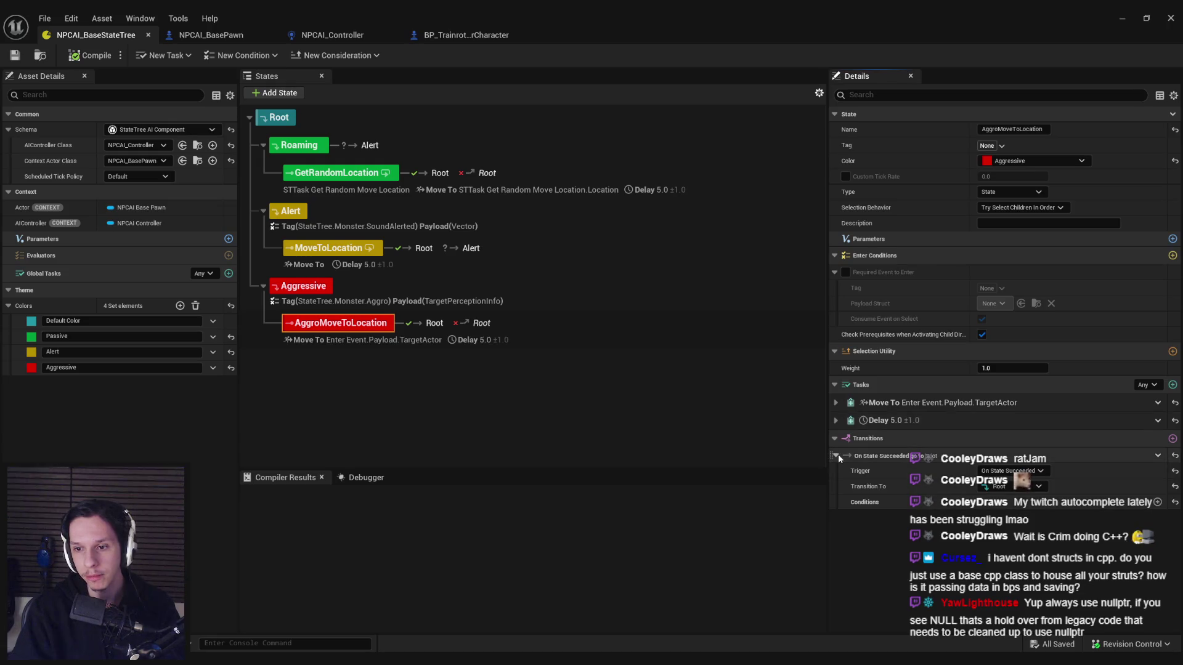
left_click(836, 456)
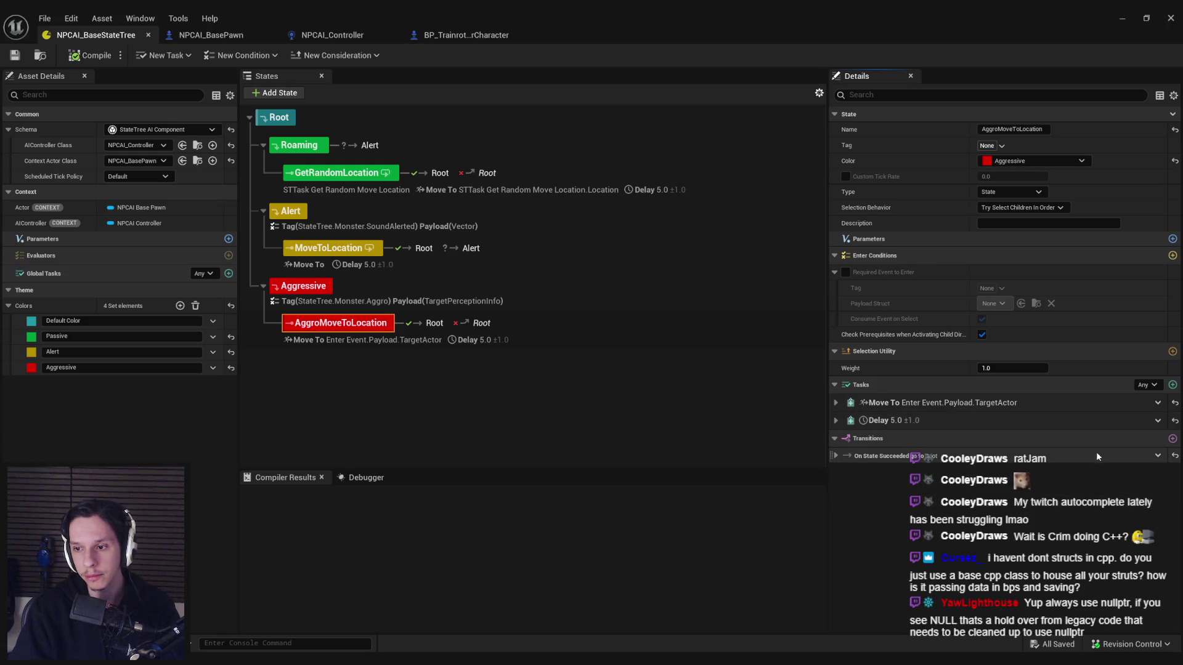
Step: Delete the On State Succeeded transition and minimize the StateTree editor
left_click(1158, 460)
left_click(1158, 460)
left_click(1159, 459)
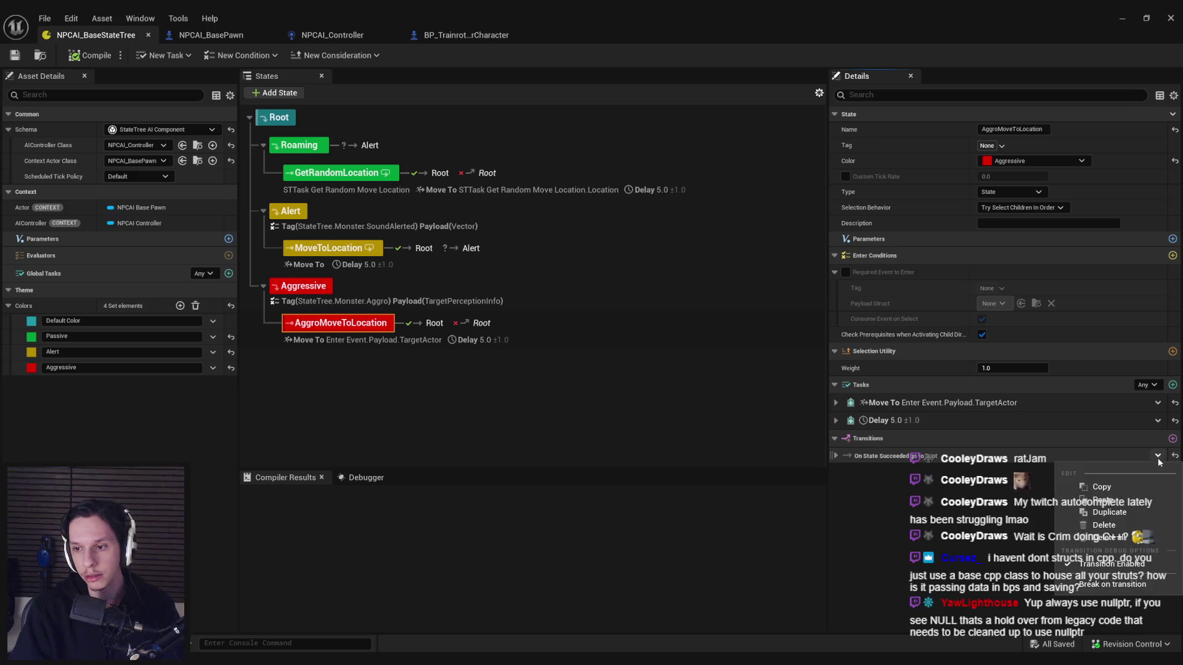
left_click(1130, 527)
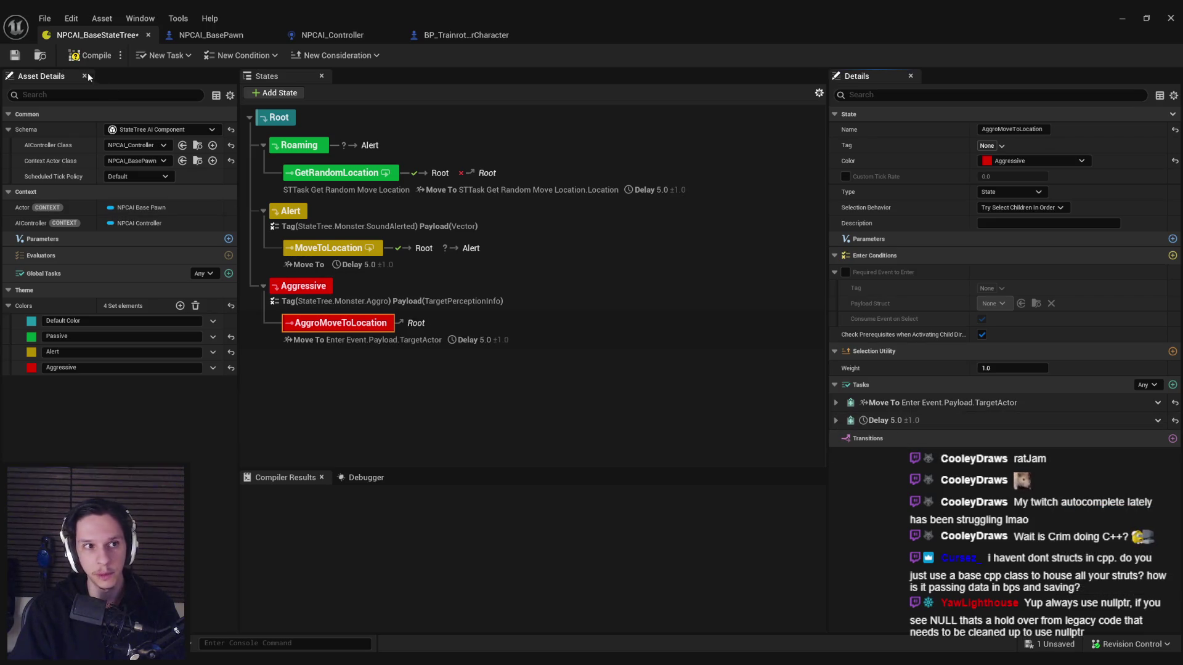
left_click(1141, 16)
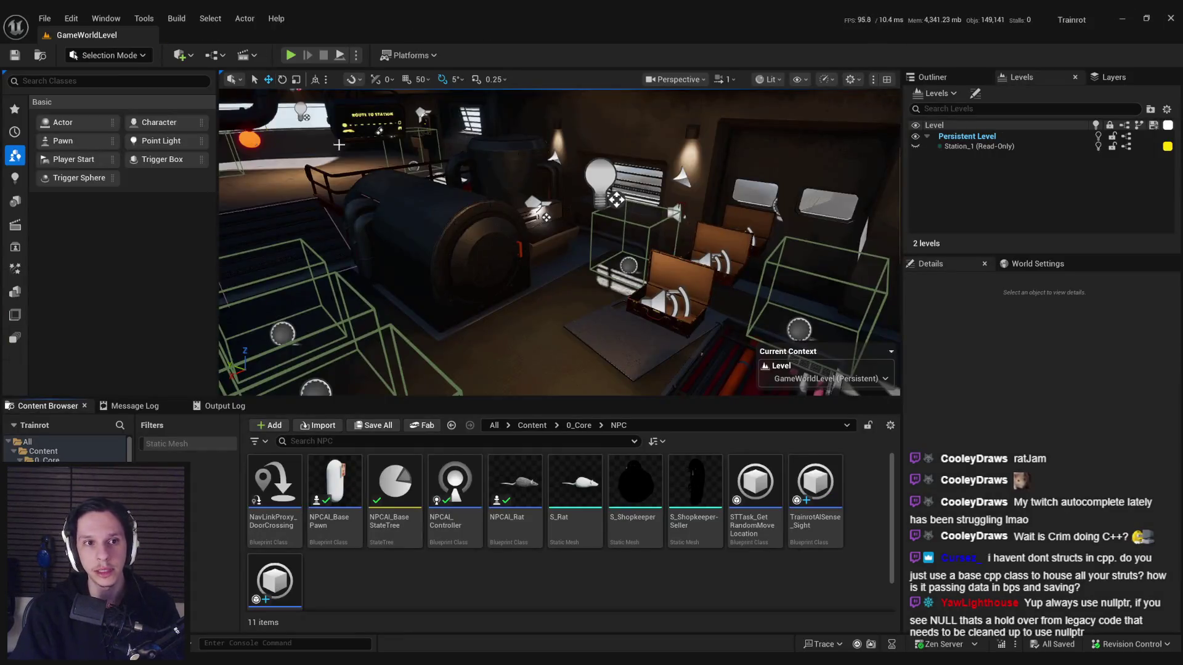
Step: Play the level, walk toward the NPC by door 1, and open the Gameplay Debugger
key("alt+p")
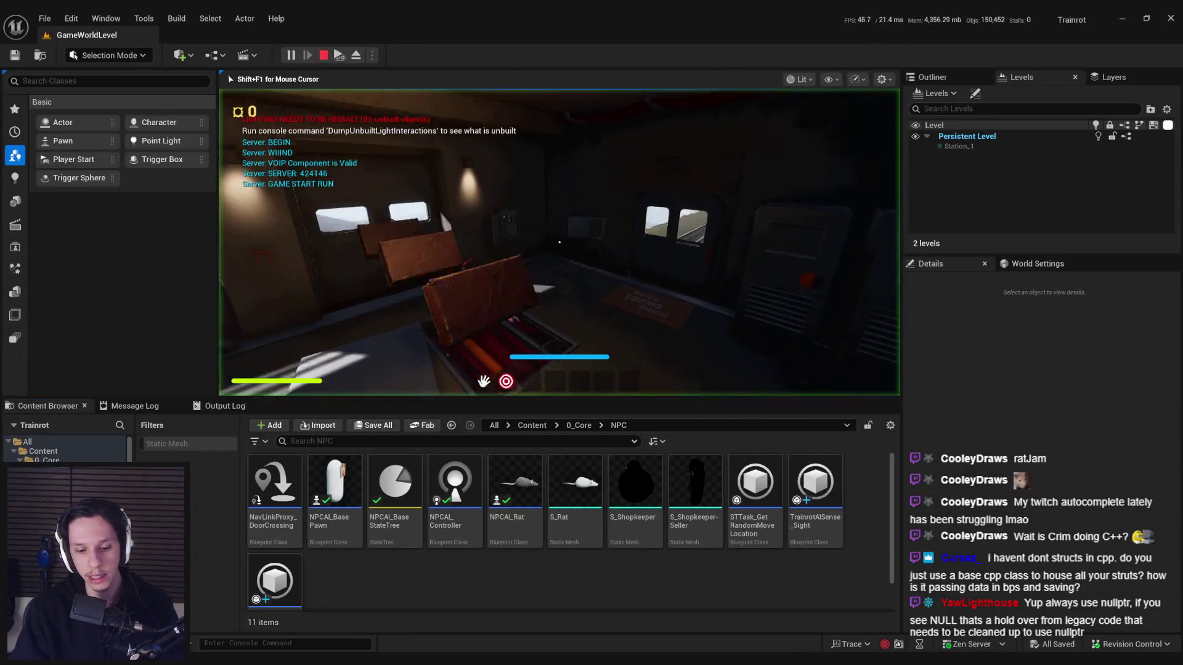
key("F11")
key("w")
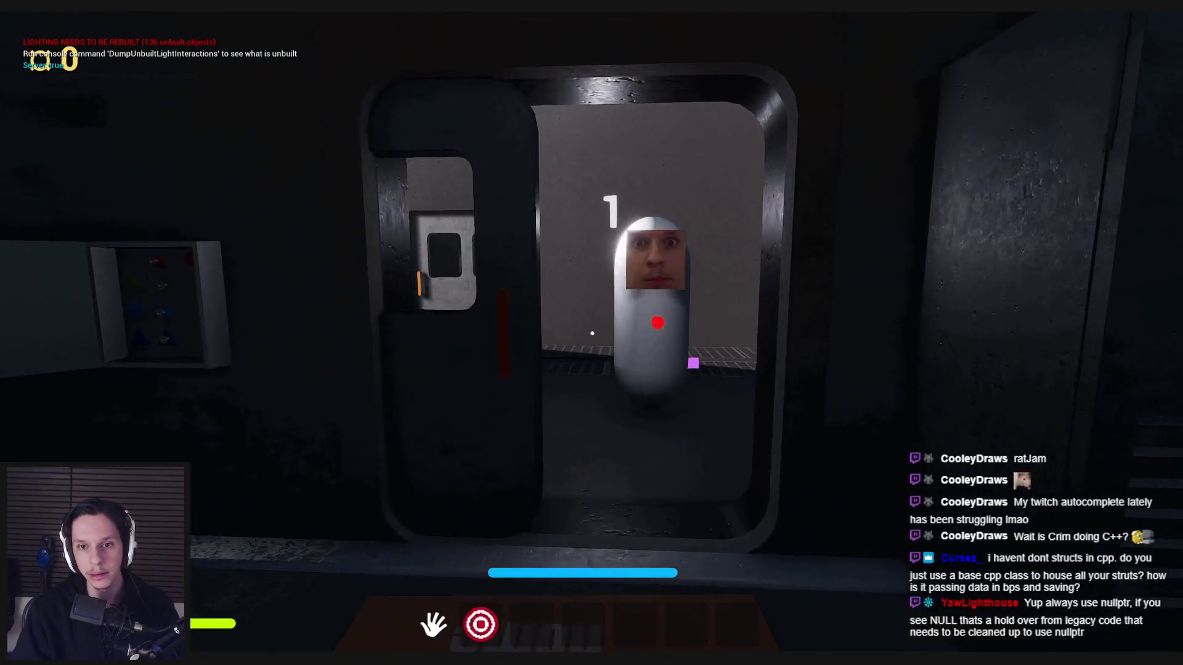
key("s")
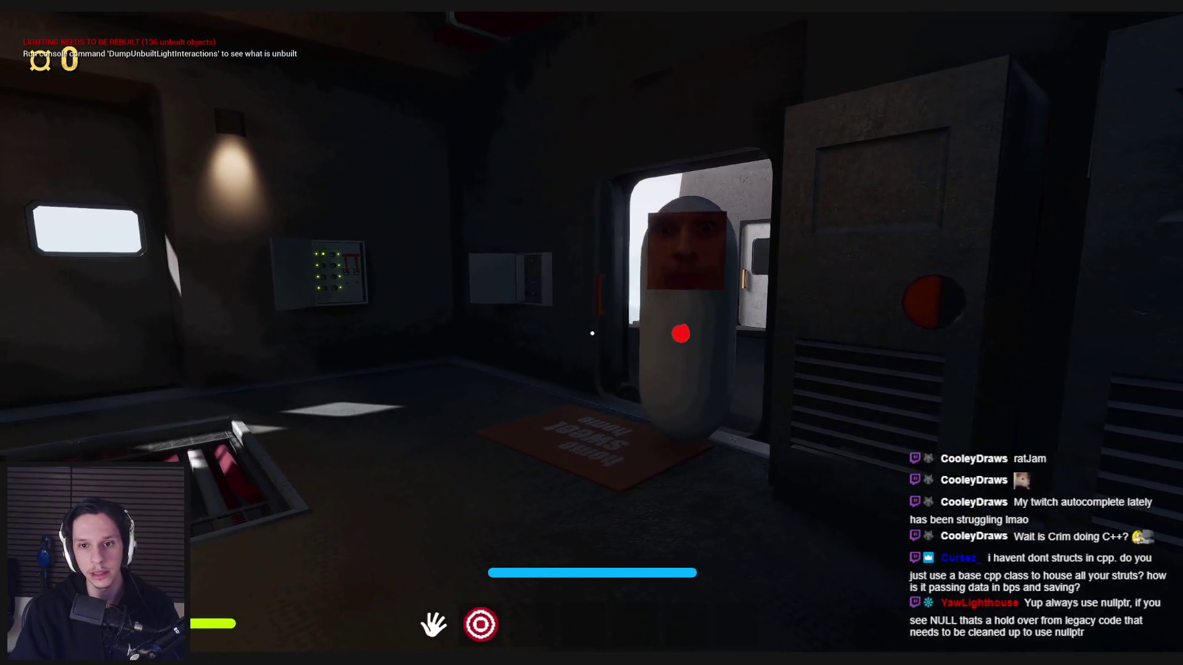
key("w")
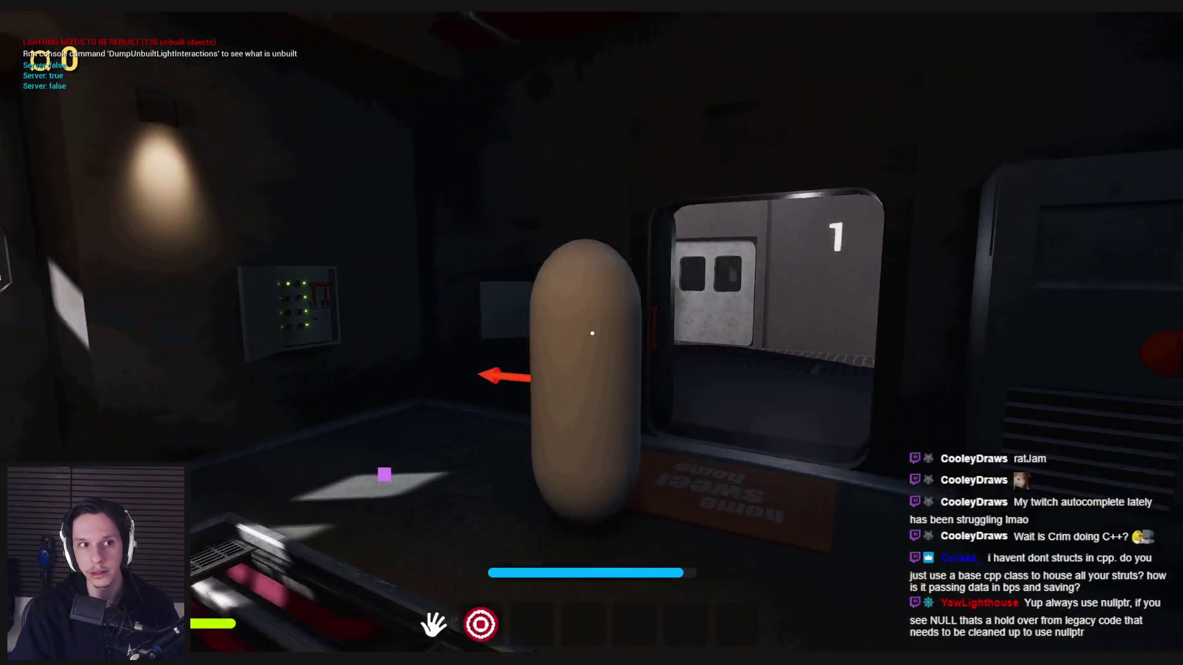
key("s")
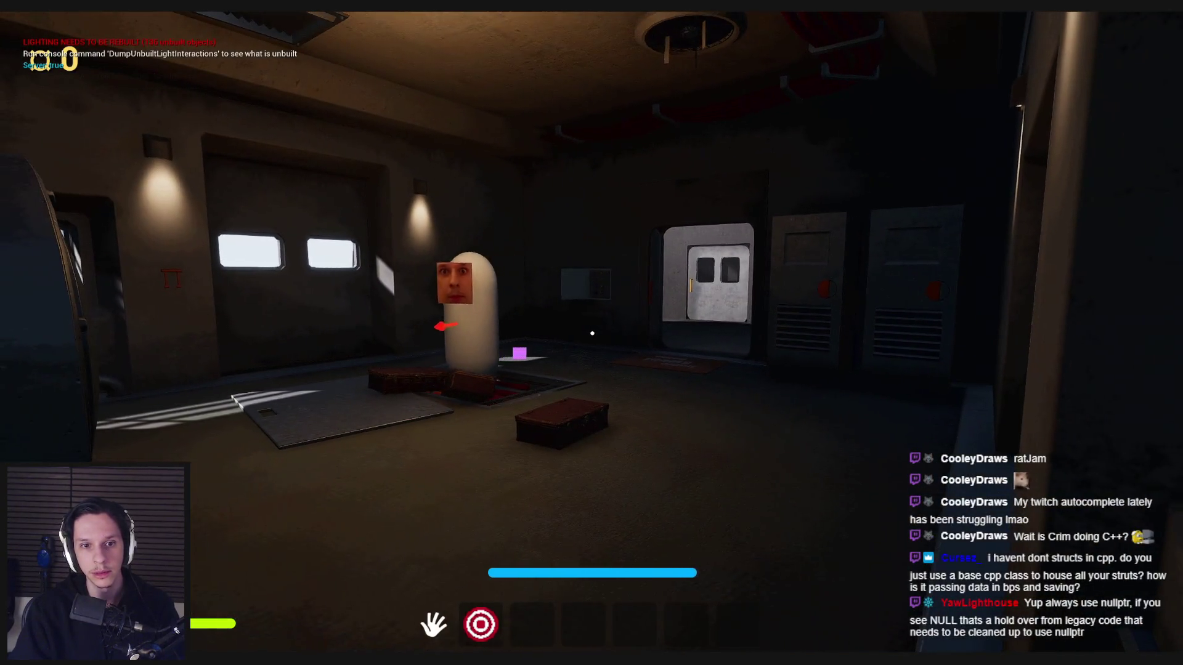
key("d")
key("shift+w")
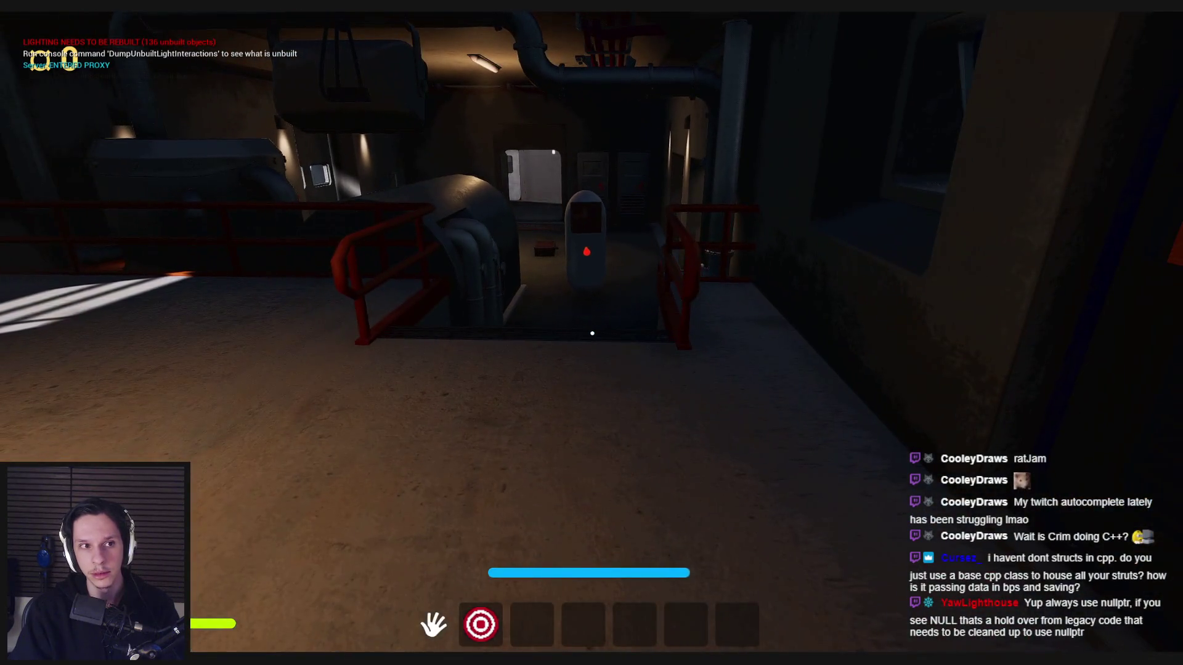
key("w")
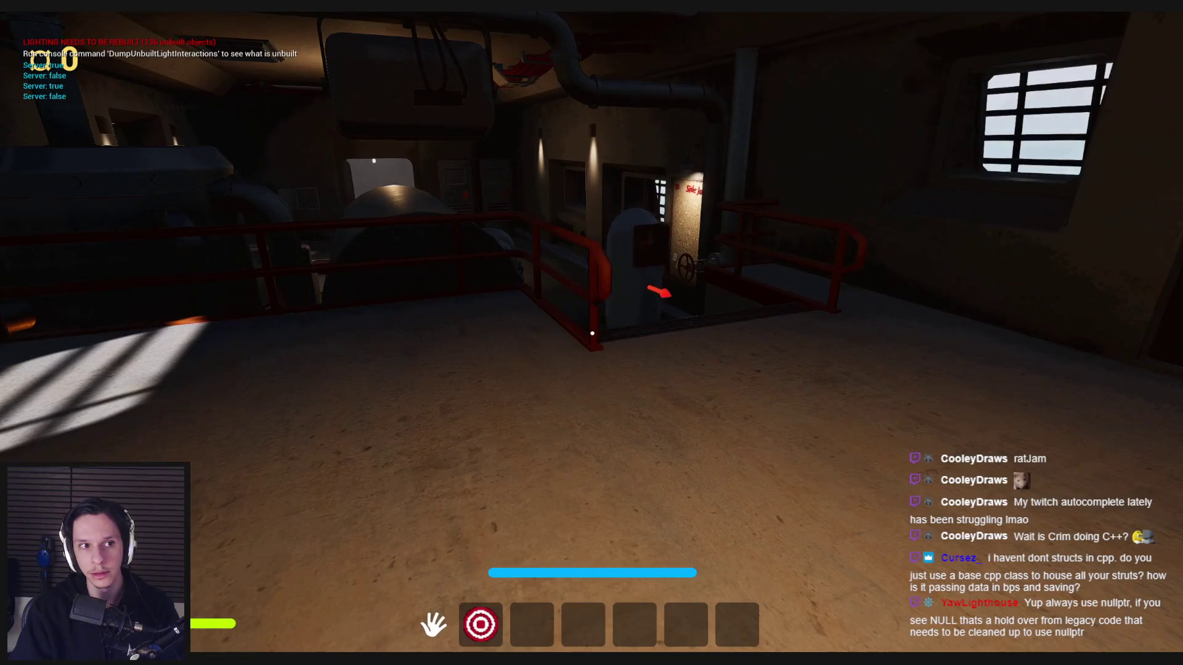
key("w")
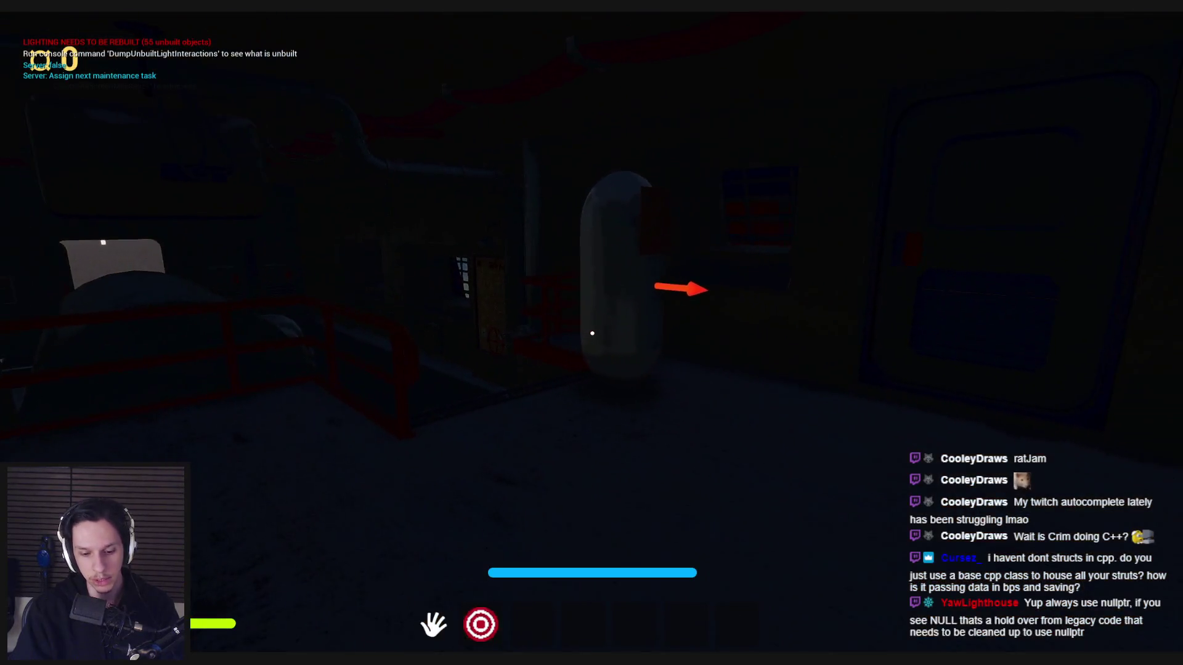
key("apostrophe")
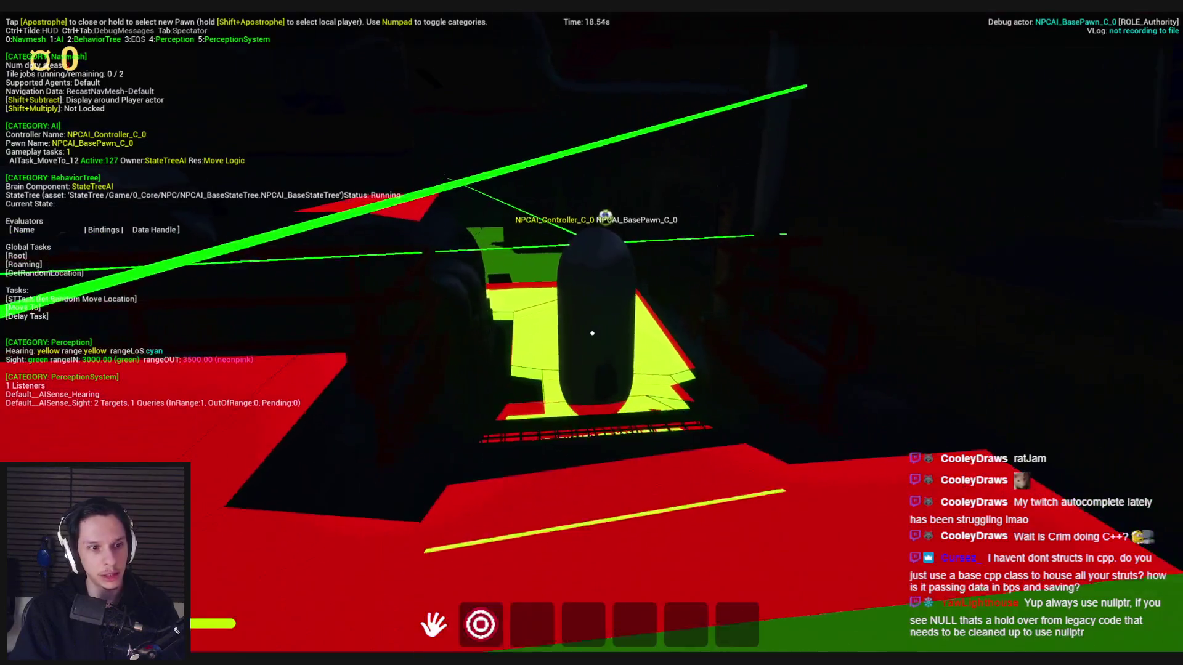
Step: Follow the NPC down the corridor while the debugger shows Roaming, then stop play
key("w")
key("w")
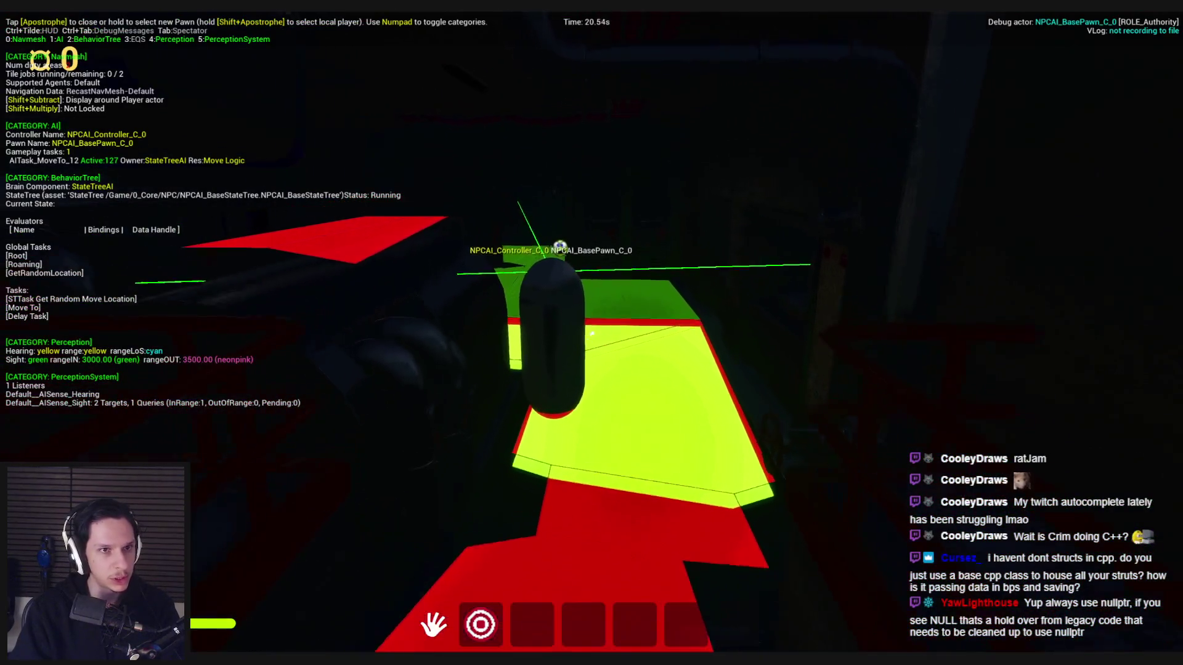
key("w")
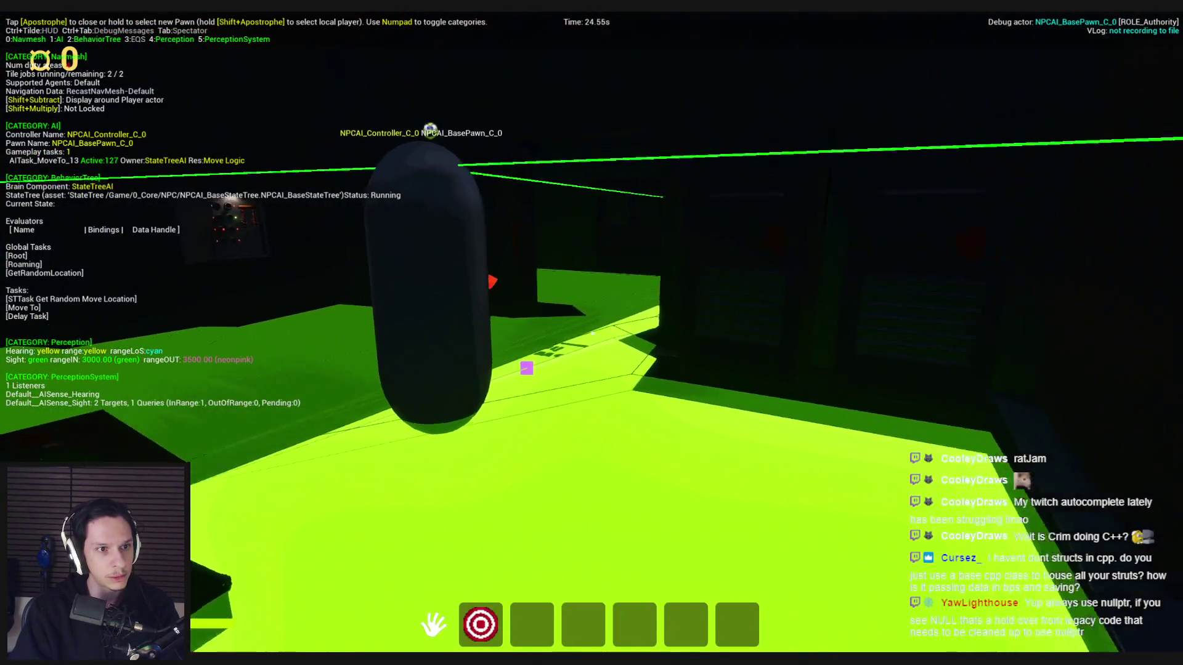
key("shift+w")
key("shift+w")
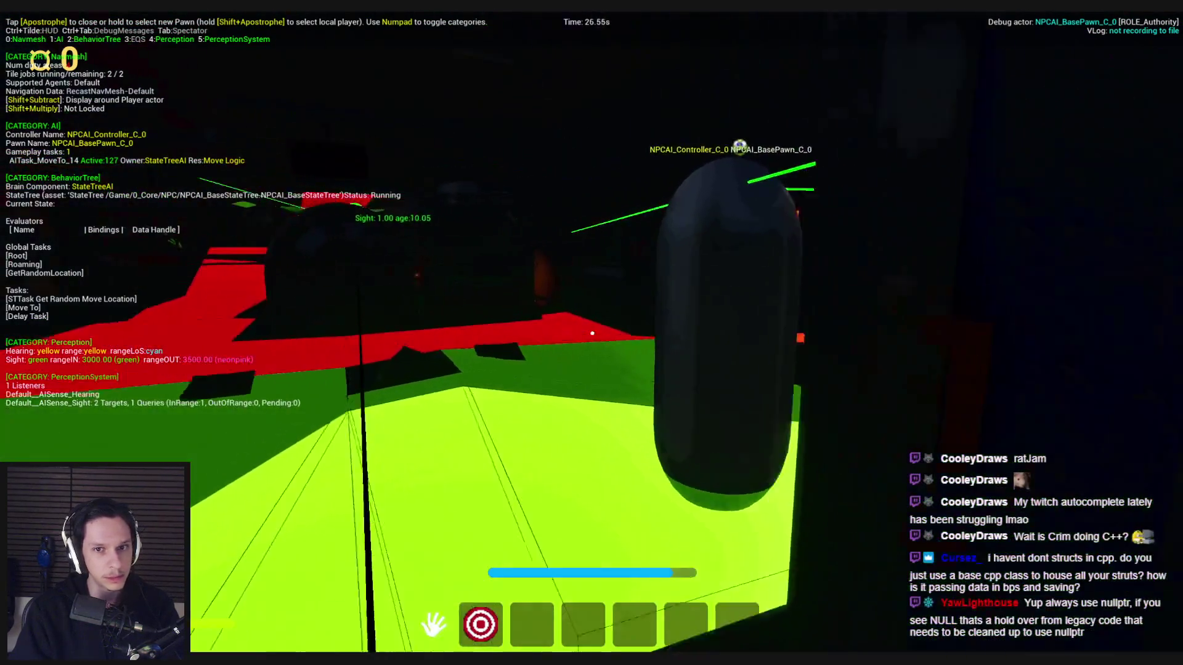
key("w")
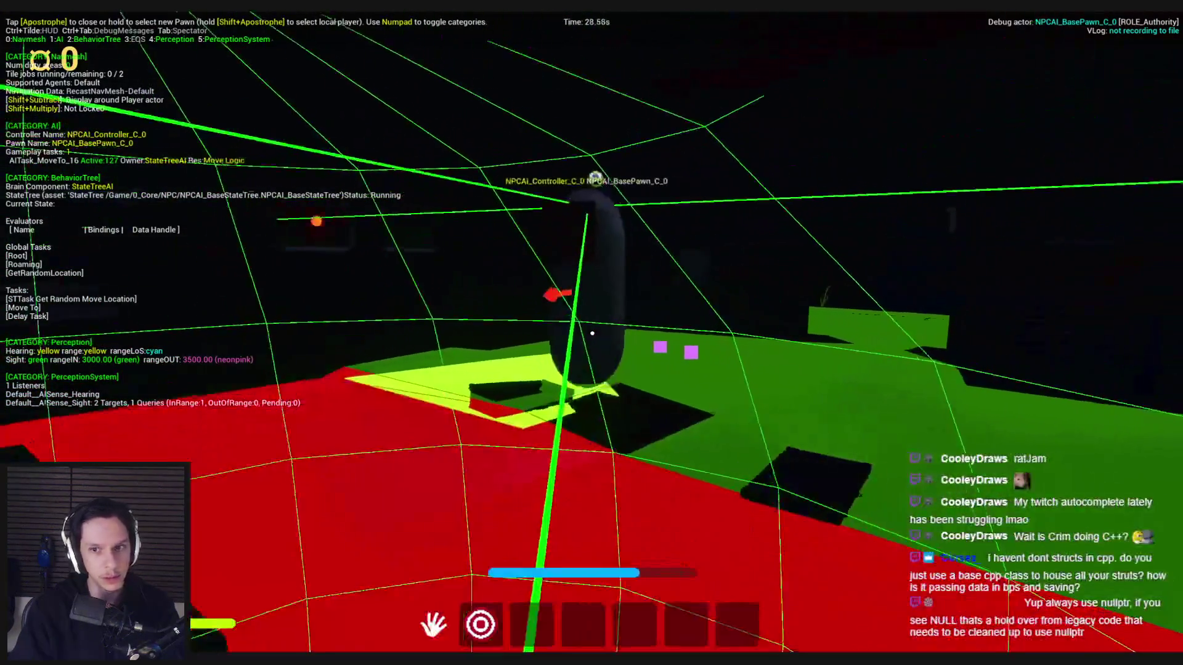
key("w")
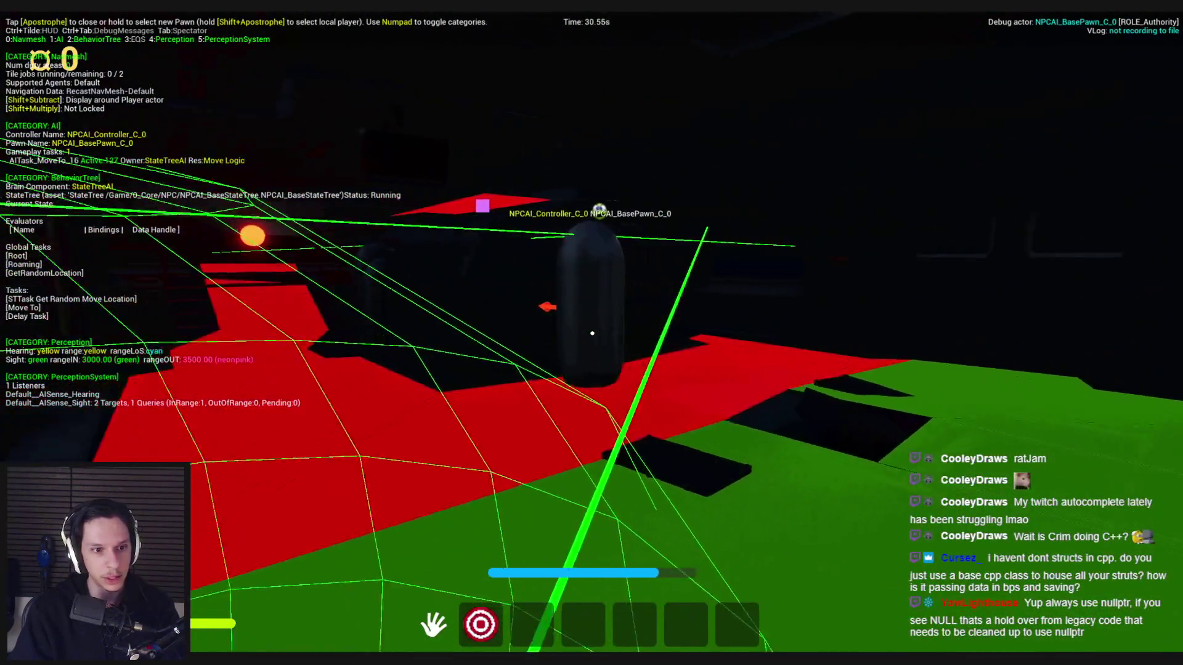
key("w")
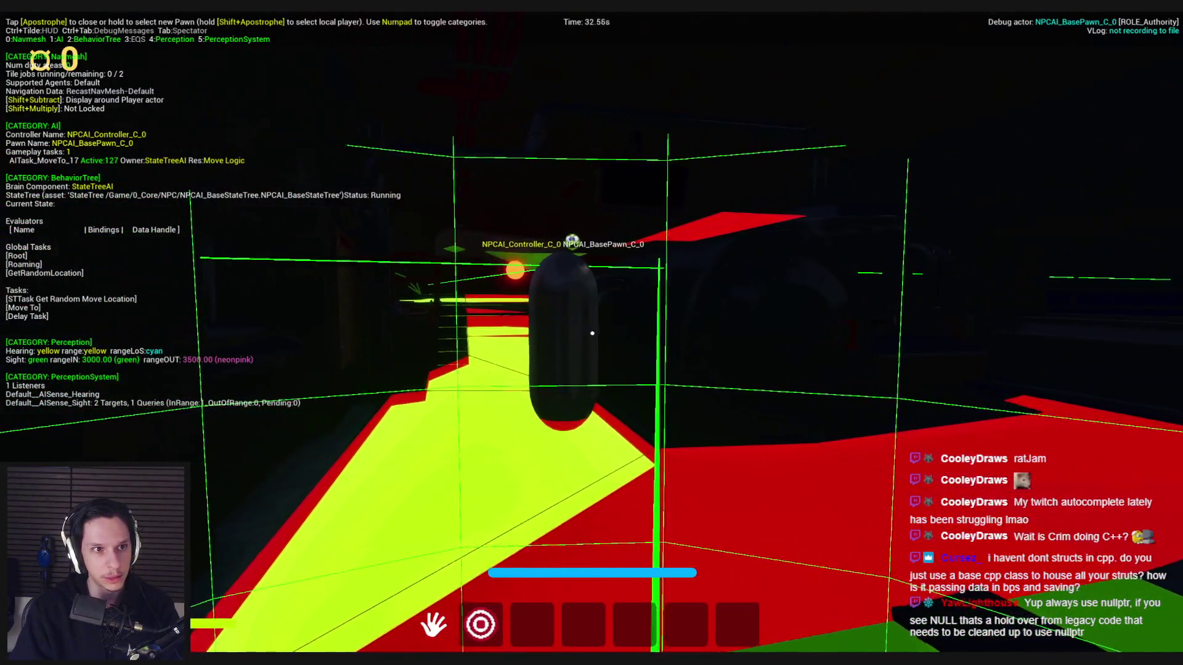
key("w")
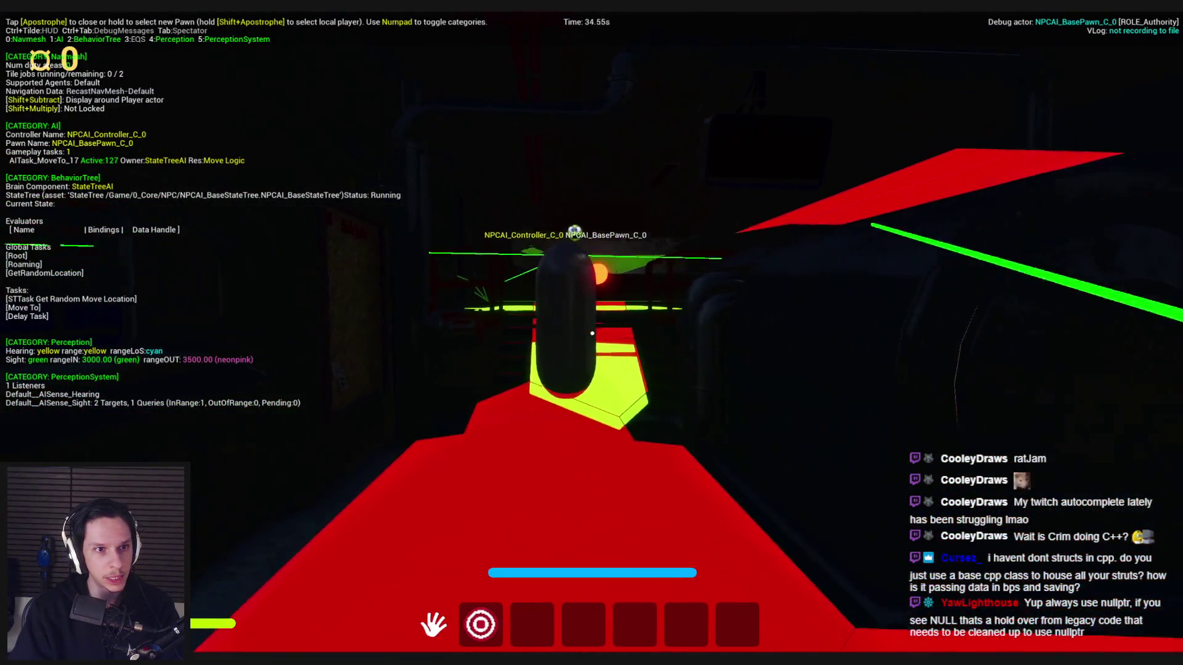
key("w")
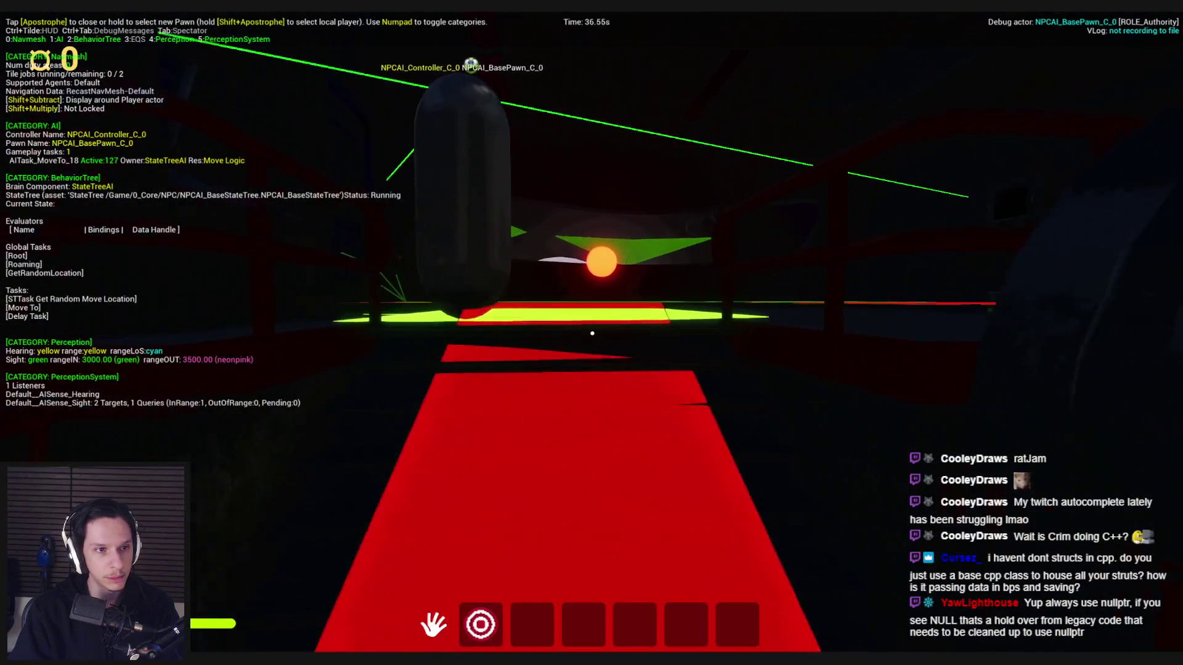
key("w")
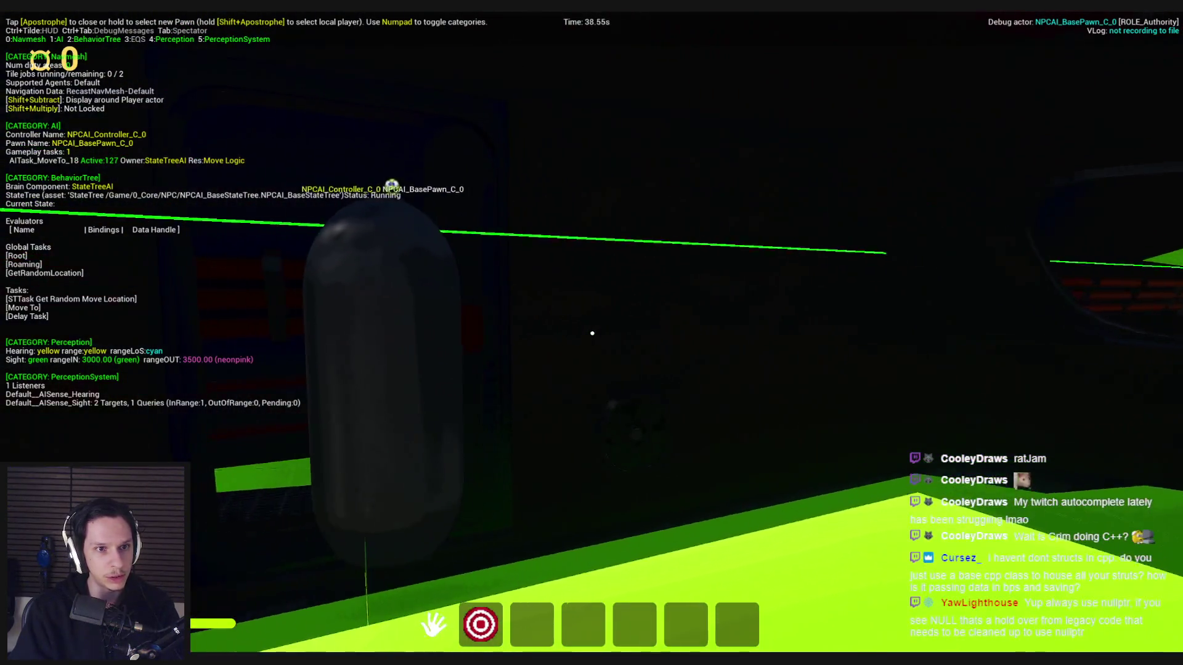
key("w")
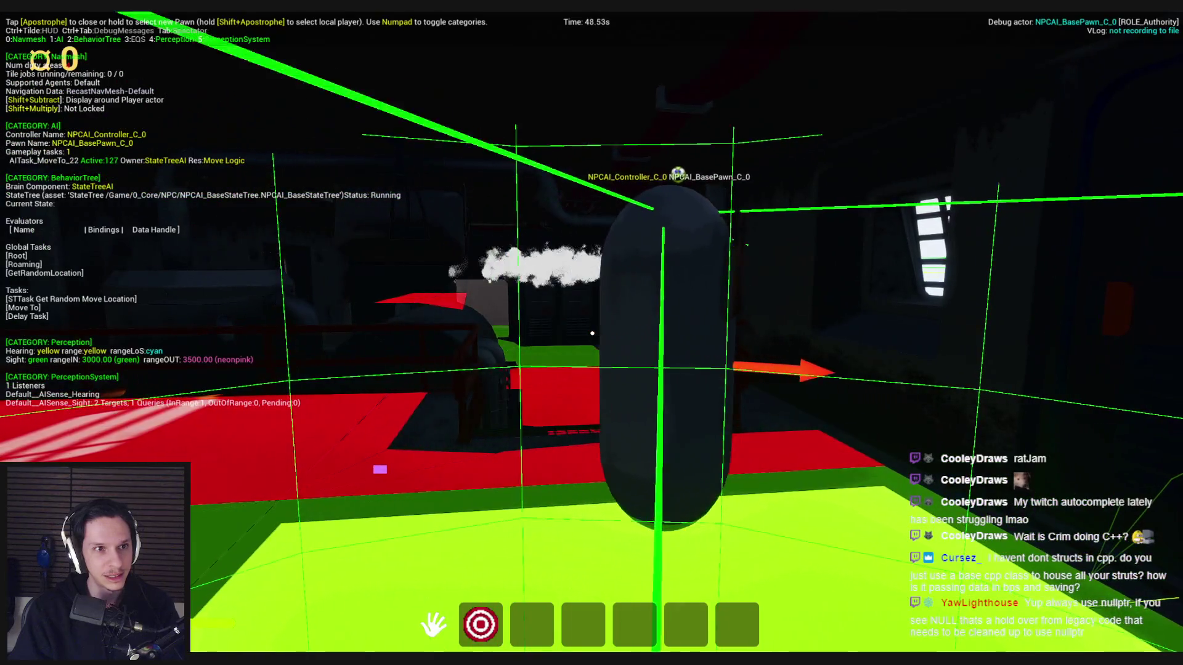
key("Escape")
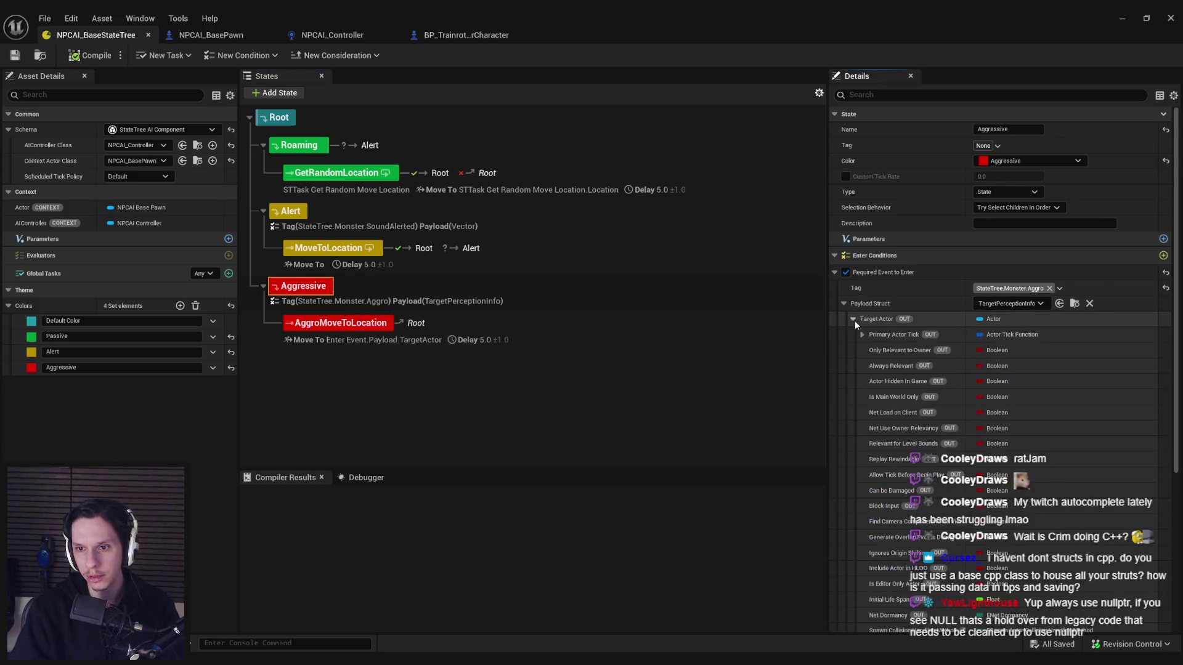
Step: Change AggroMoveToLocation's Delay duration to 1.0, save the StateTree, and select Aggressive
left_click(316, 325)
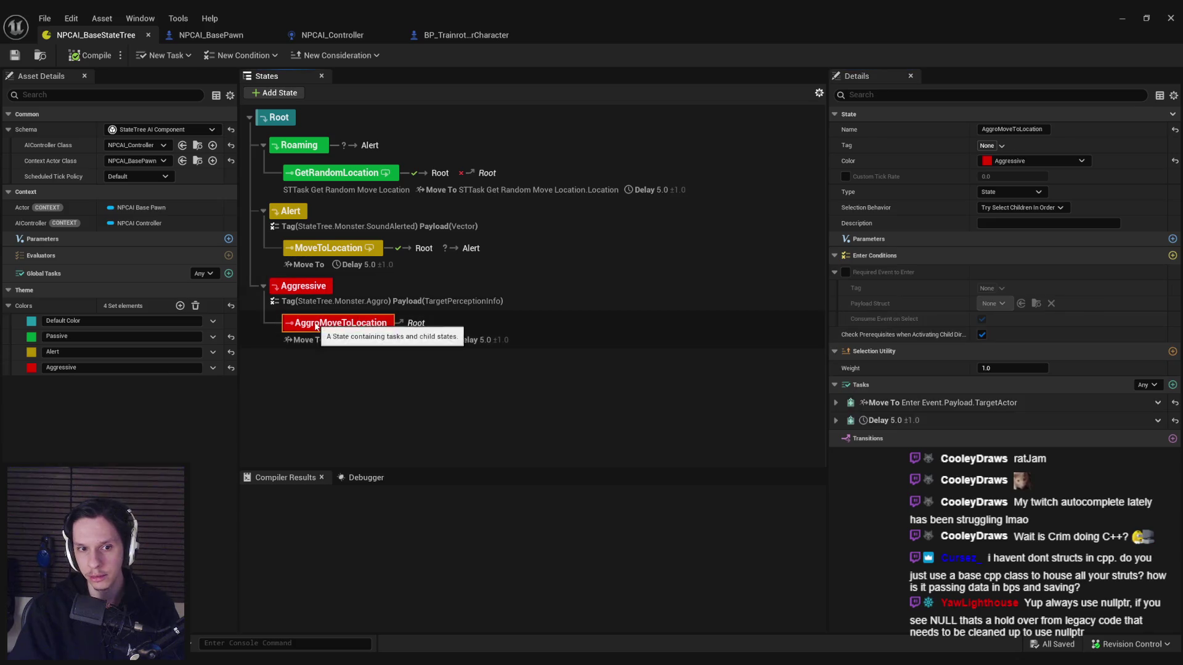
left_click(836, 402)
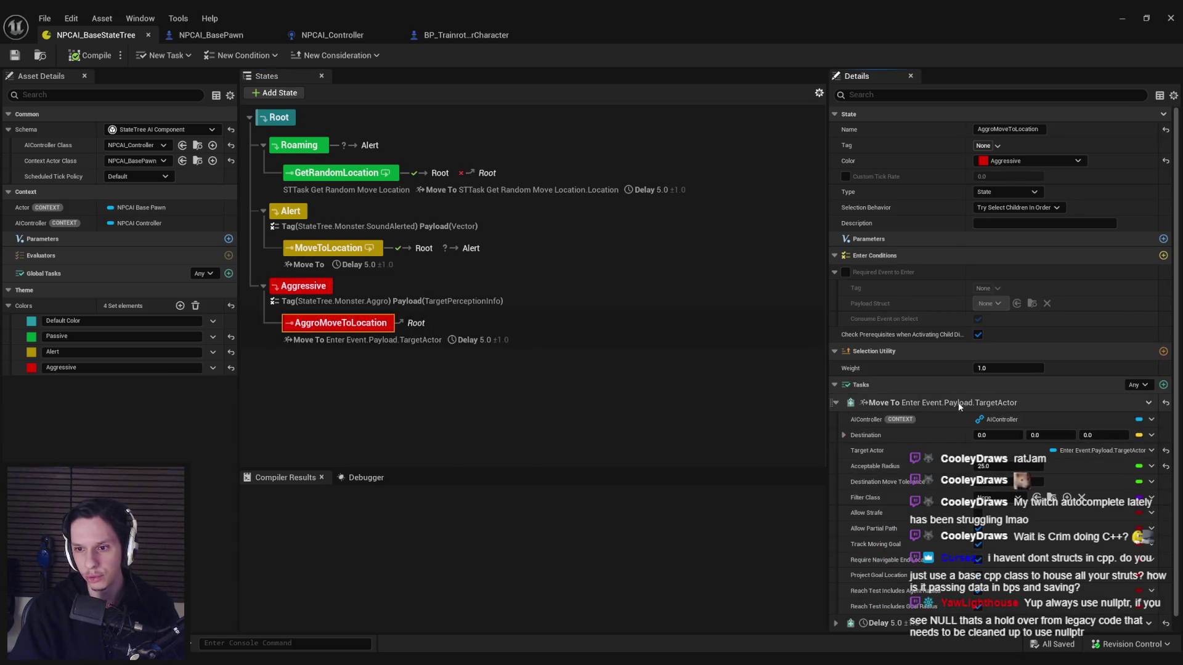
scroll(933, 463, "down", 1)
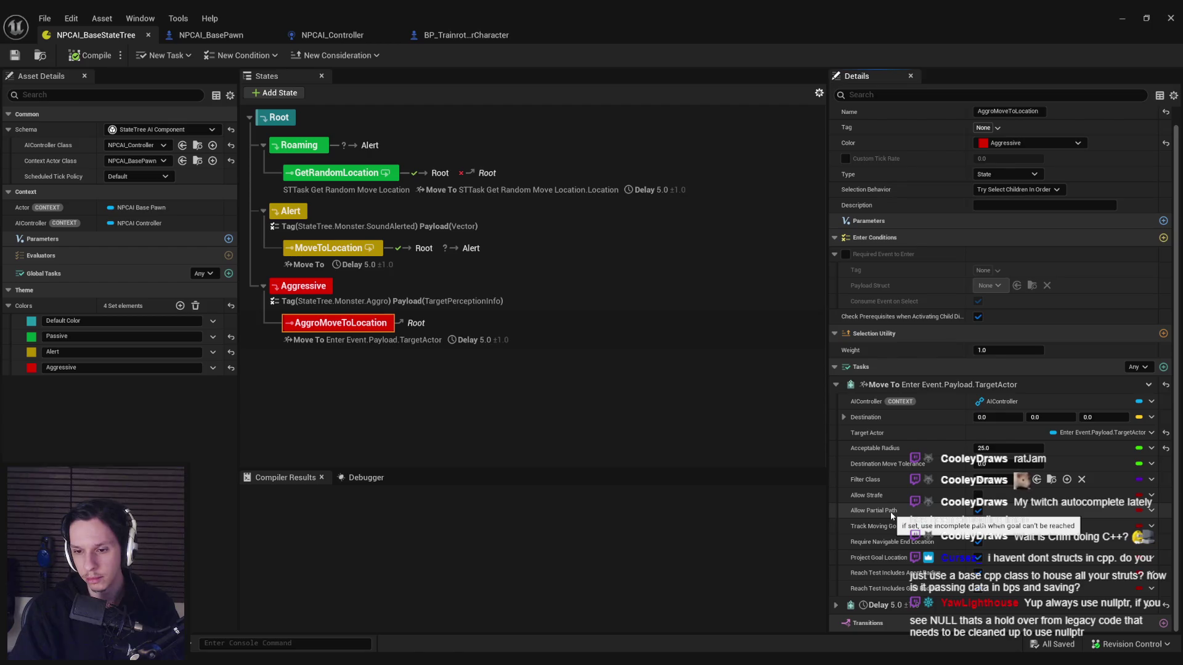
left_click(836, 605)
scroll(863, 604, "down", 3)
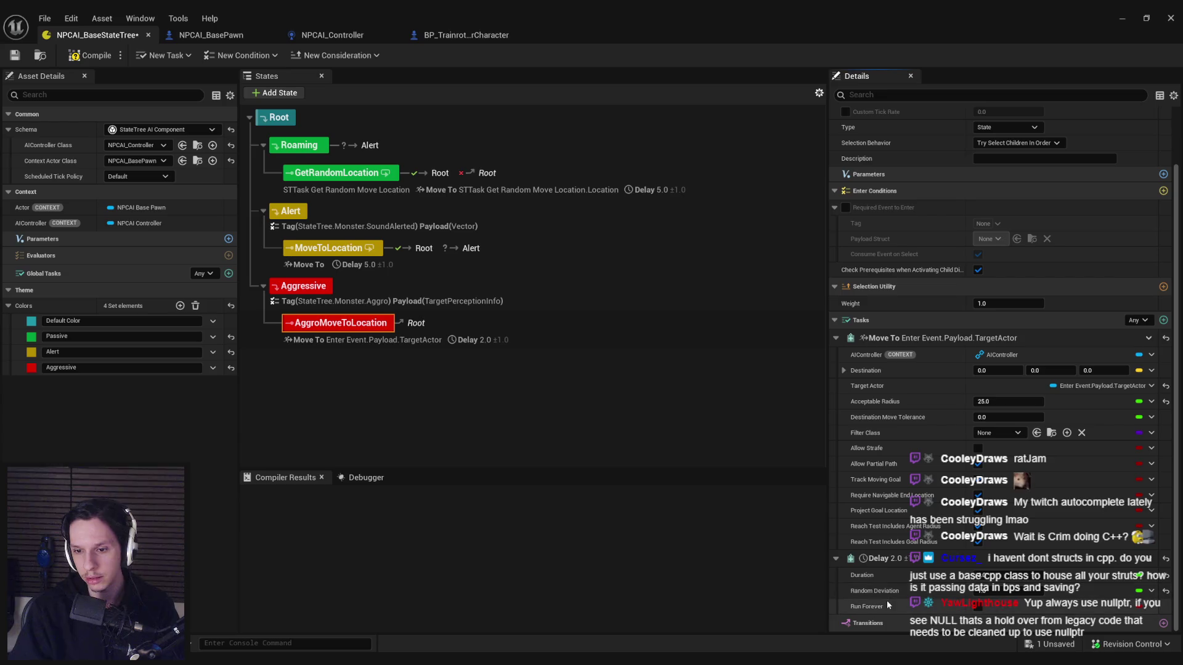
scroll(887, 601, "up", 3)
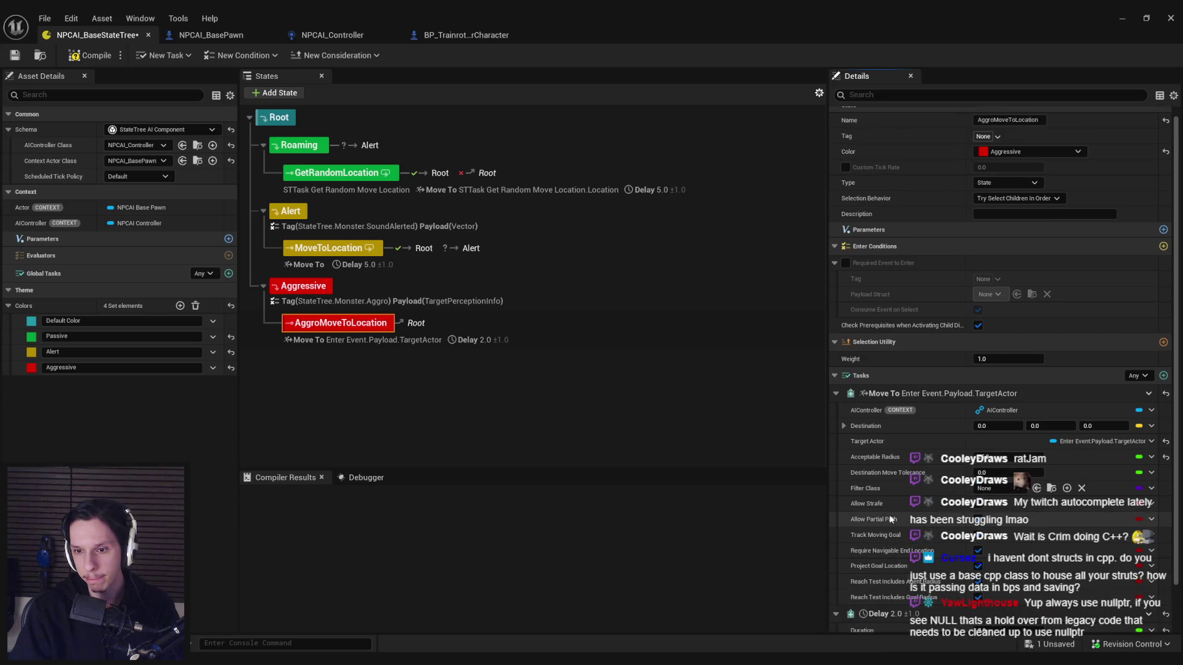
scroll(889, 515, "down", 3)
type("1")
key("Return")
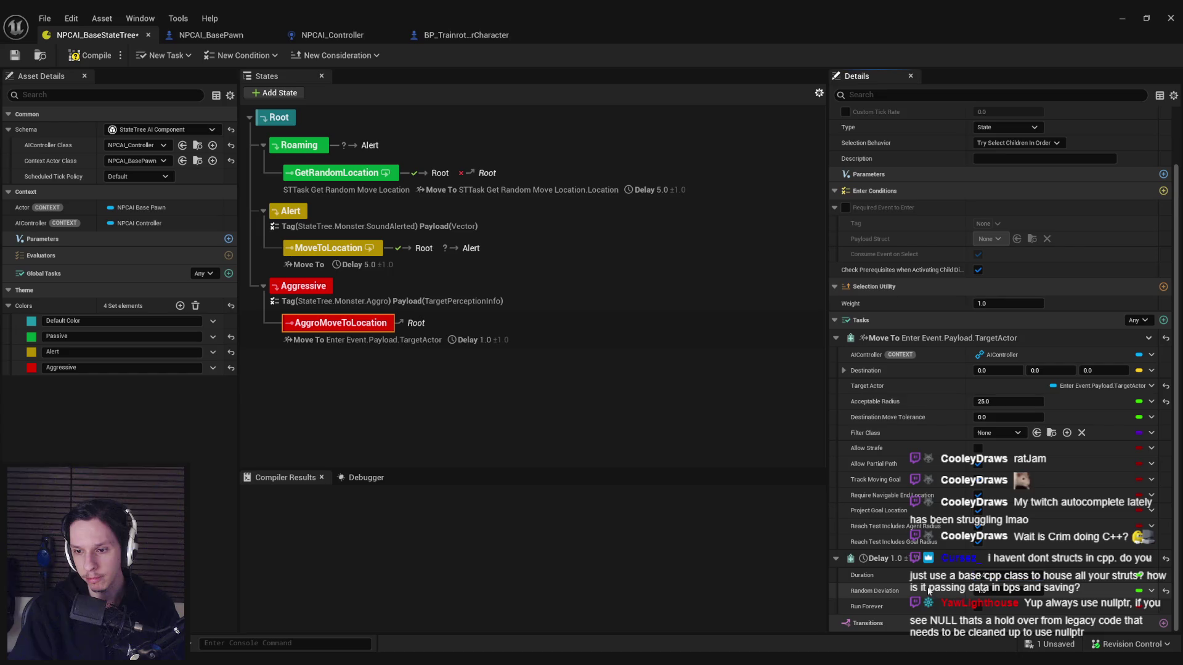
key("ctrl+s")
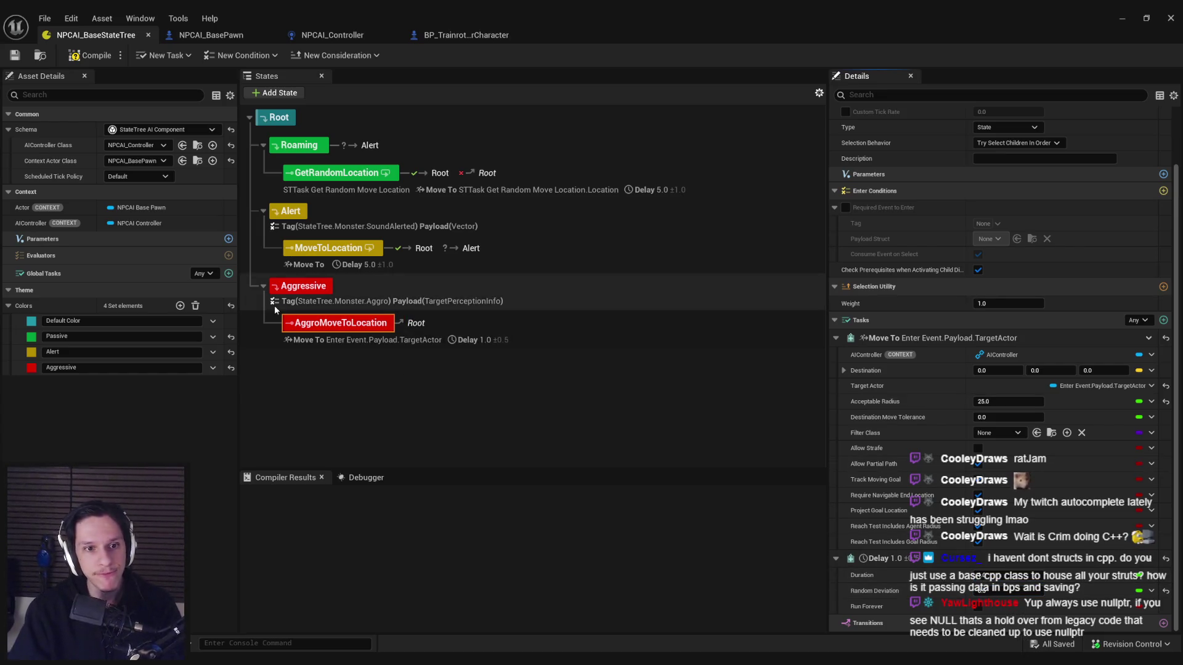
left_click(307, 287)
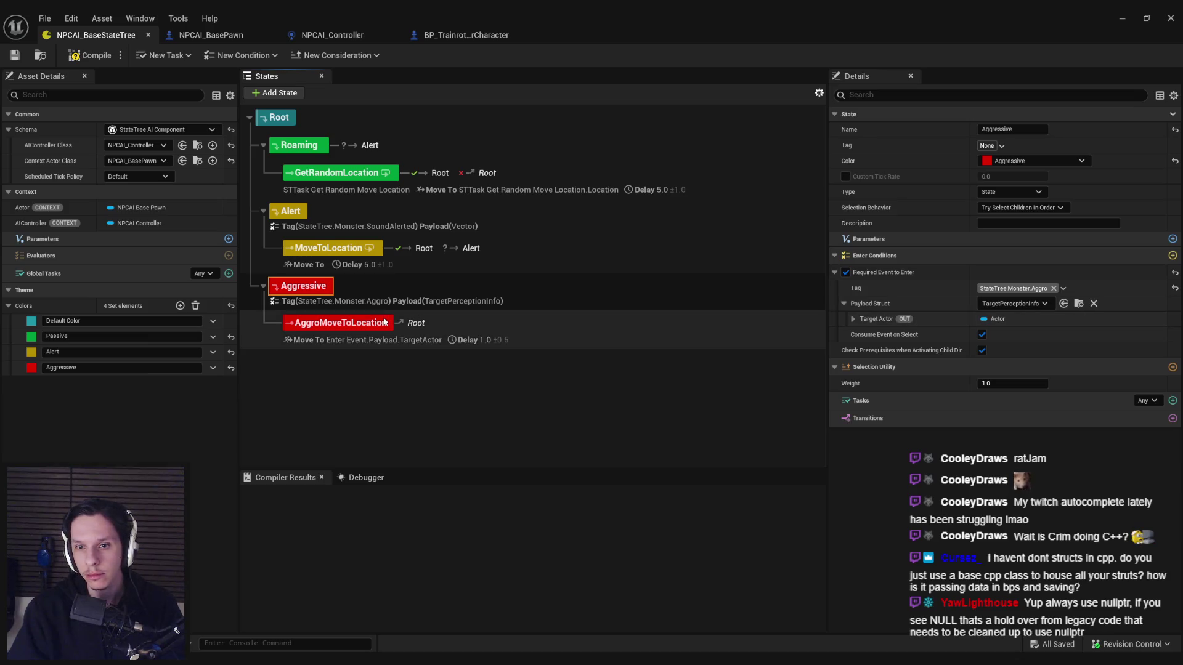
Step: Review the Alert, Roaming and MoveToLocation states' settings and tasks
left_click(291, 212)
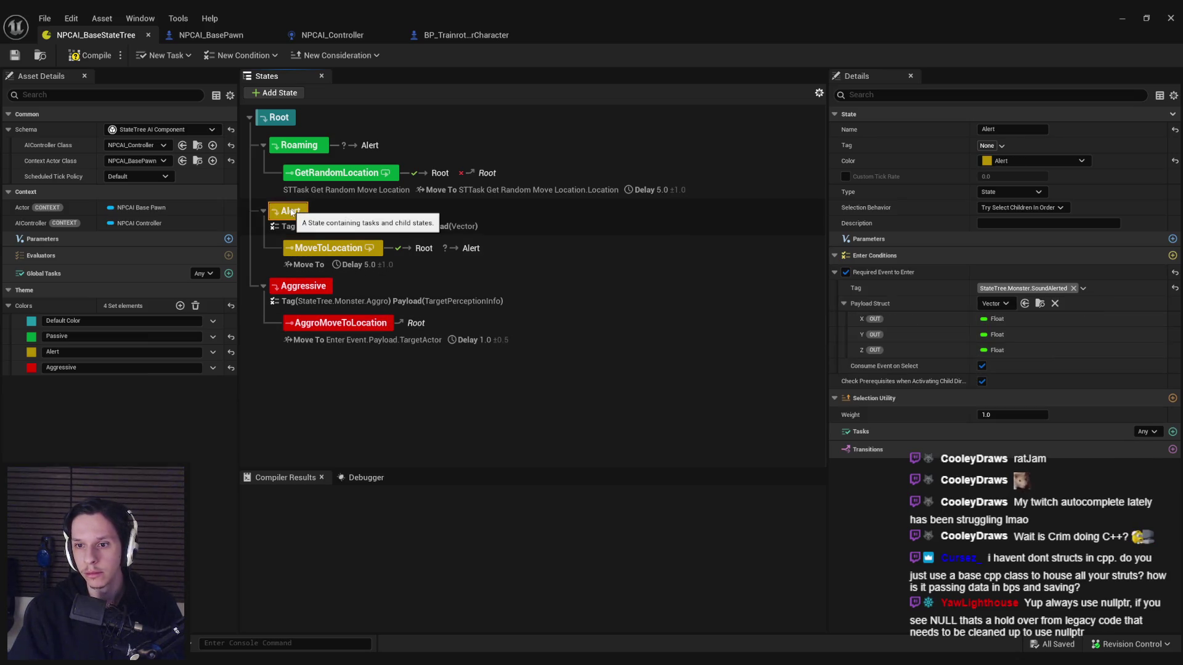
left_click(301, 147)
left_click(301, 214)
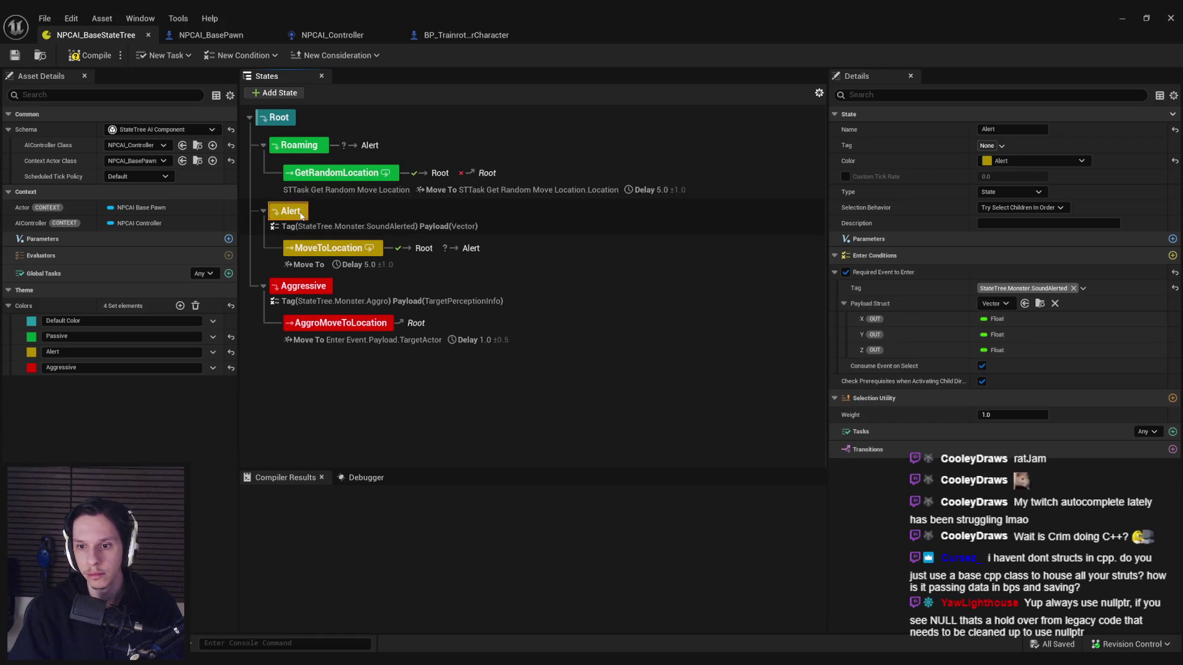
left_click(318, 251)
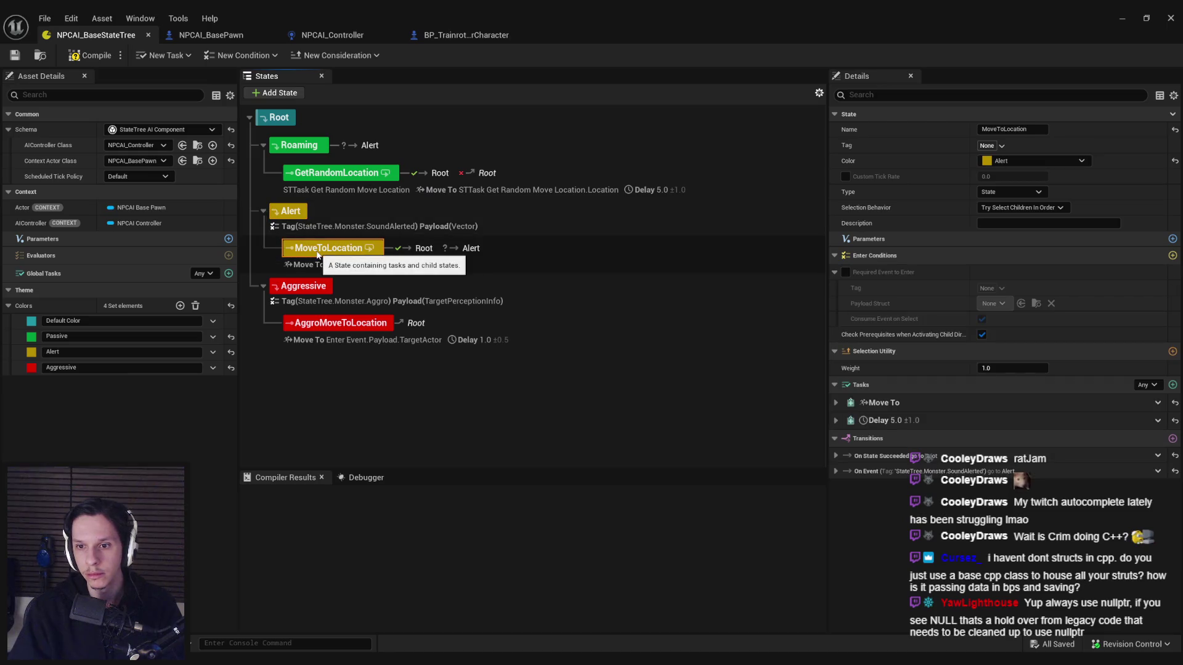
left_click(305, 211)
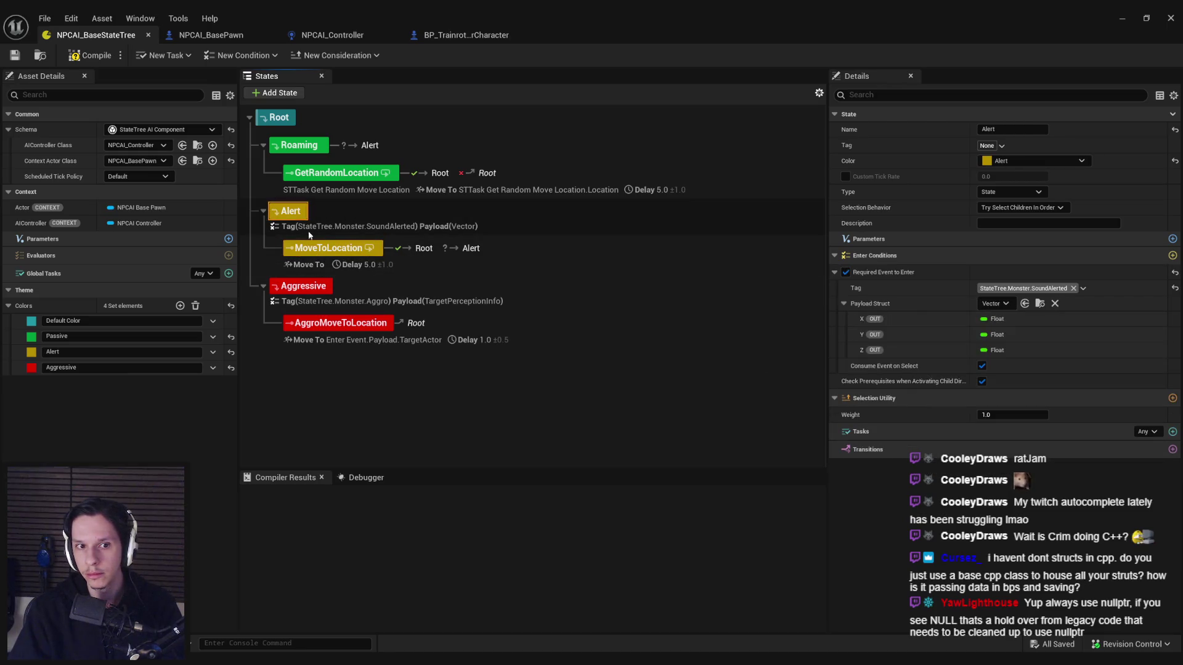
left_click(316, 249)
Step: Check the Move To task and Aggressive state, save, and open the Debugger
left_click(836, 404)
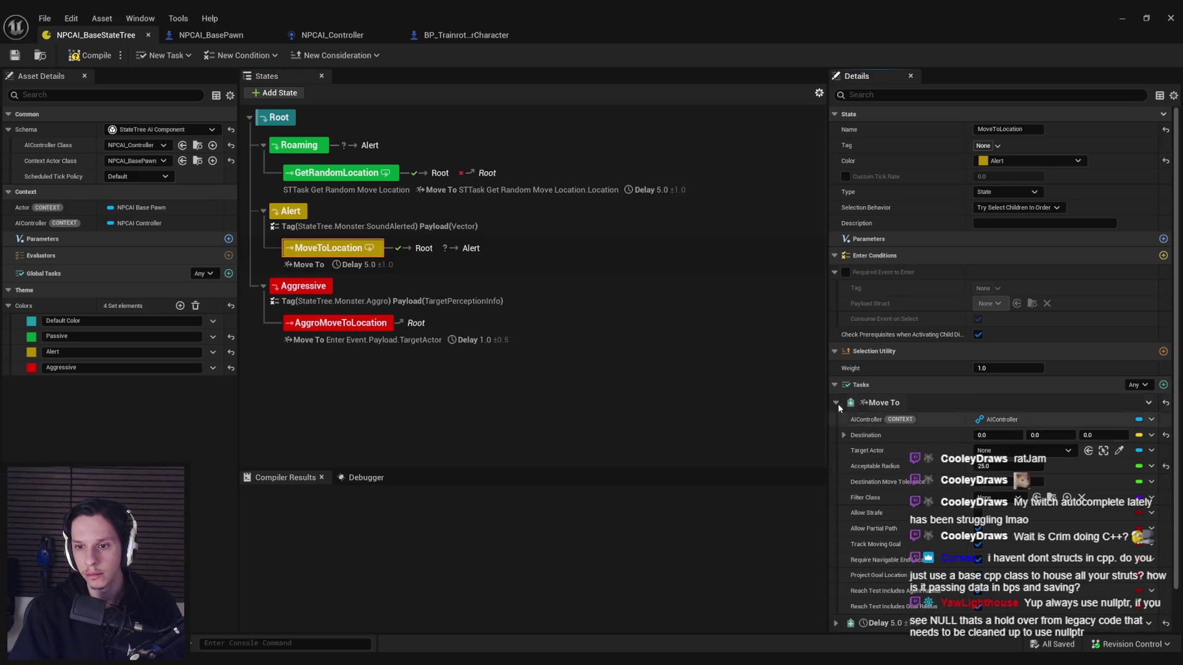
left_click(836, 403)
left_click(316, 287)
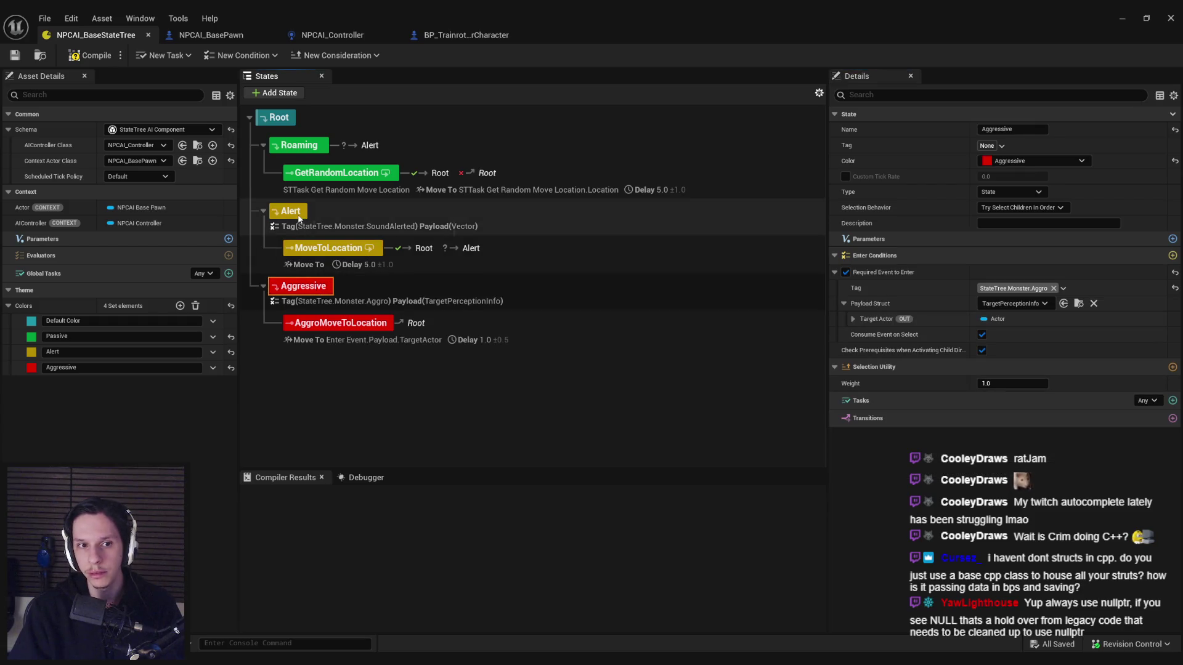
left_click(14, 55)
left_click(349, 481)
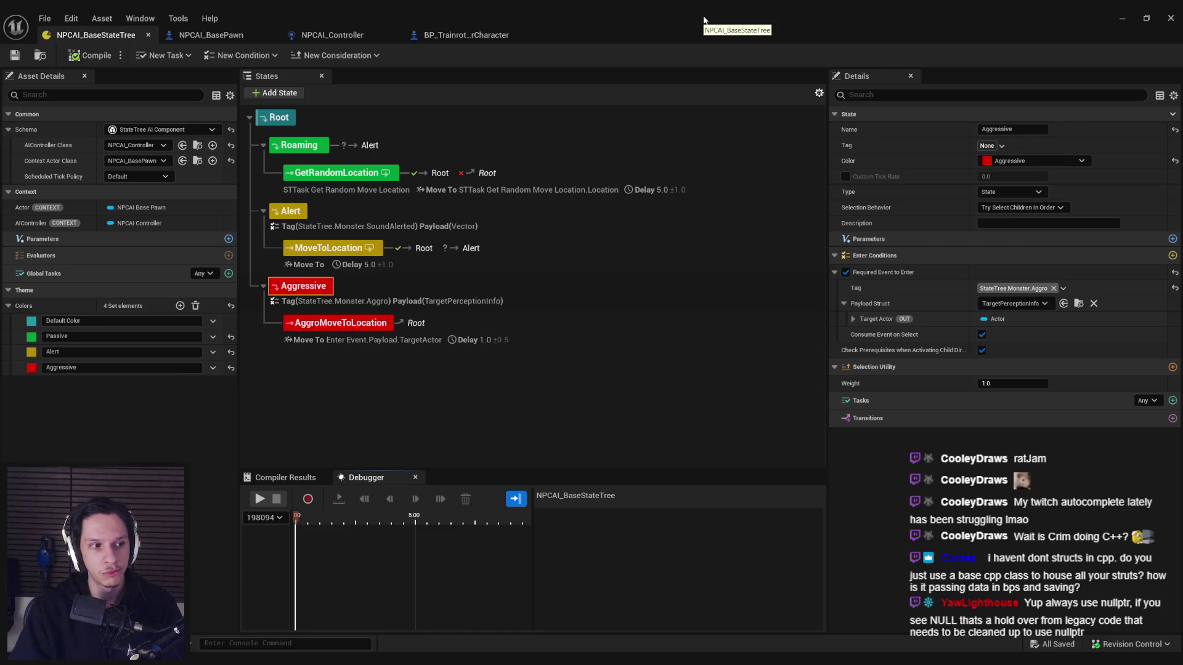
Step: Play the level briefly near the door panel, then stop and return to the StateTree
left_click(1122, 18)
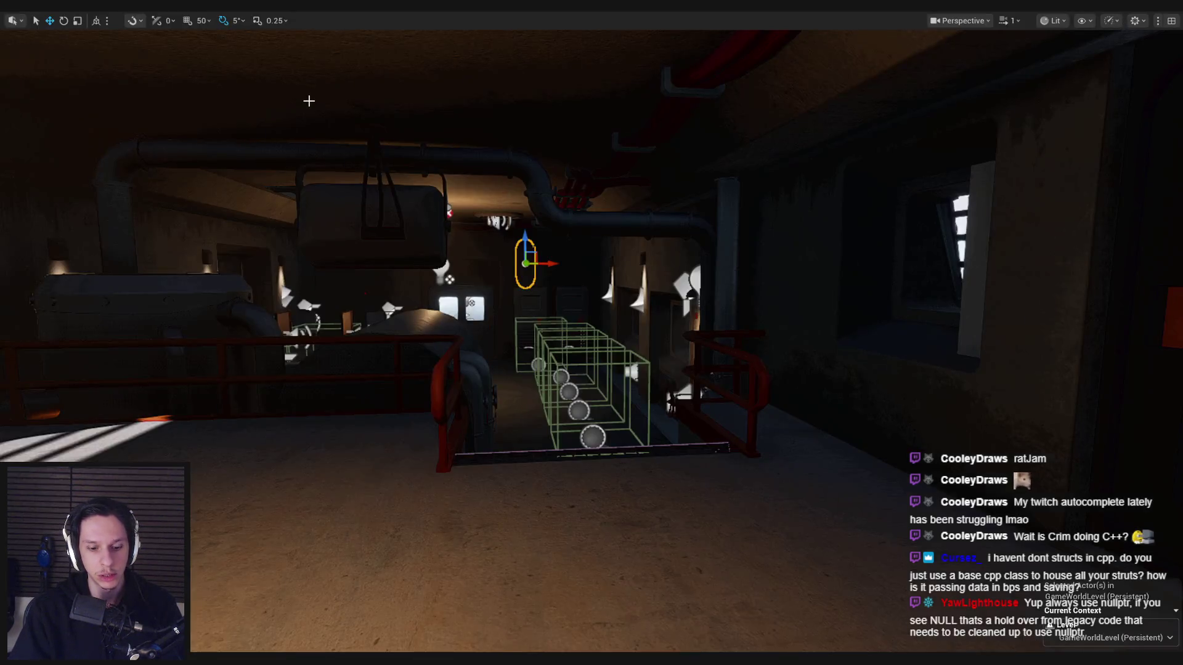
key("alt+p")
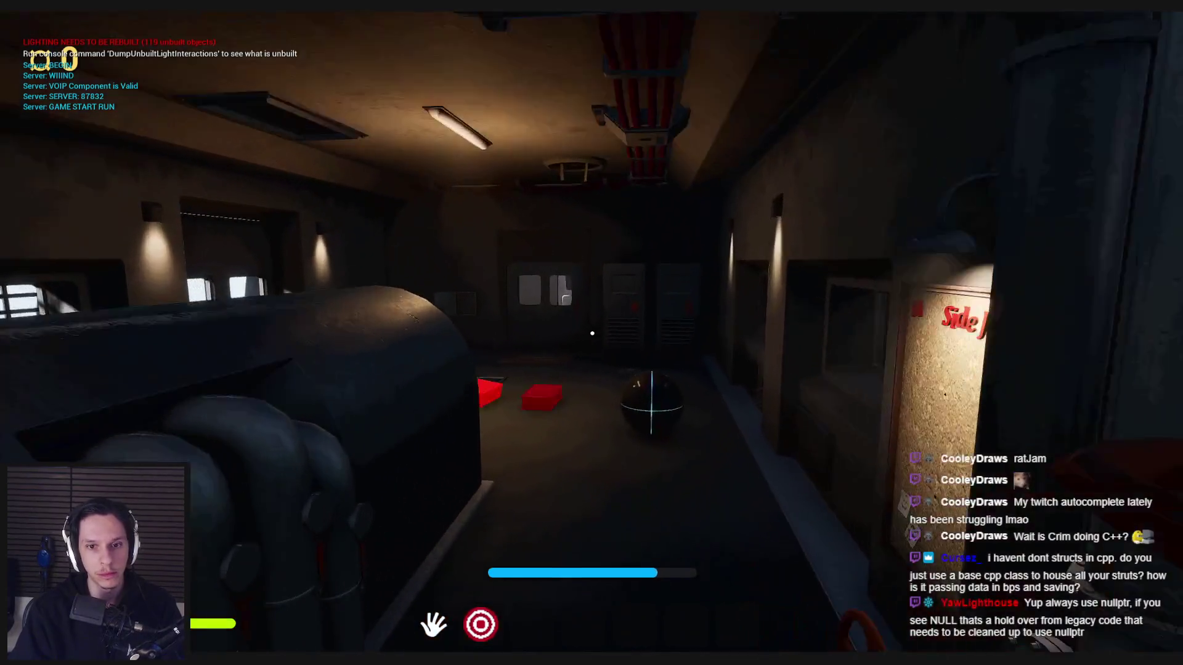
key("w")
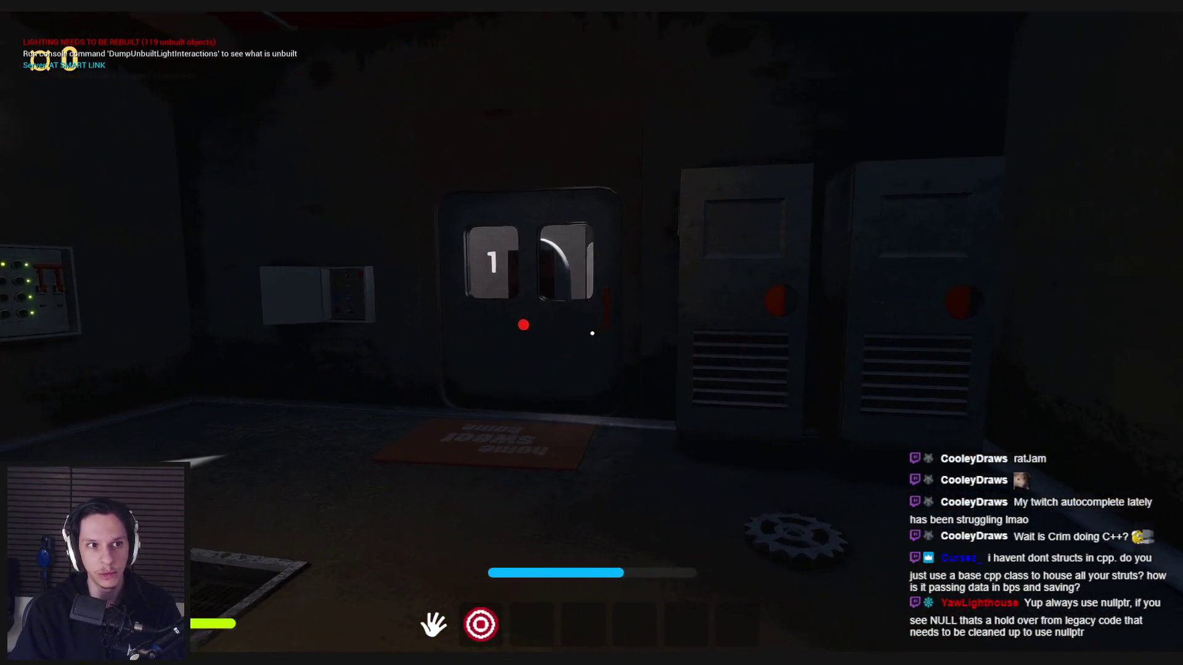
key("s")
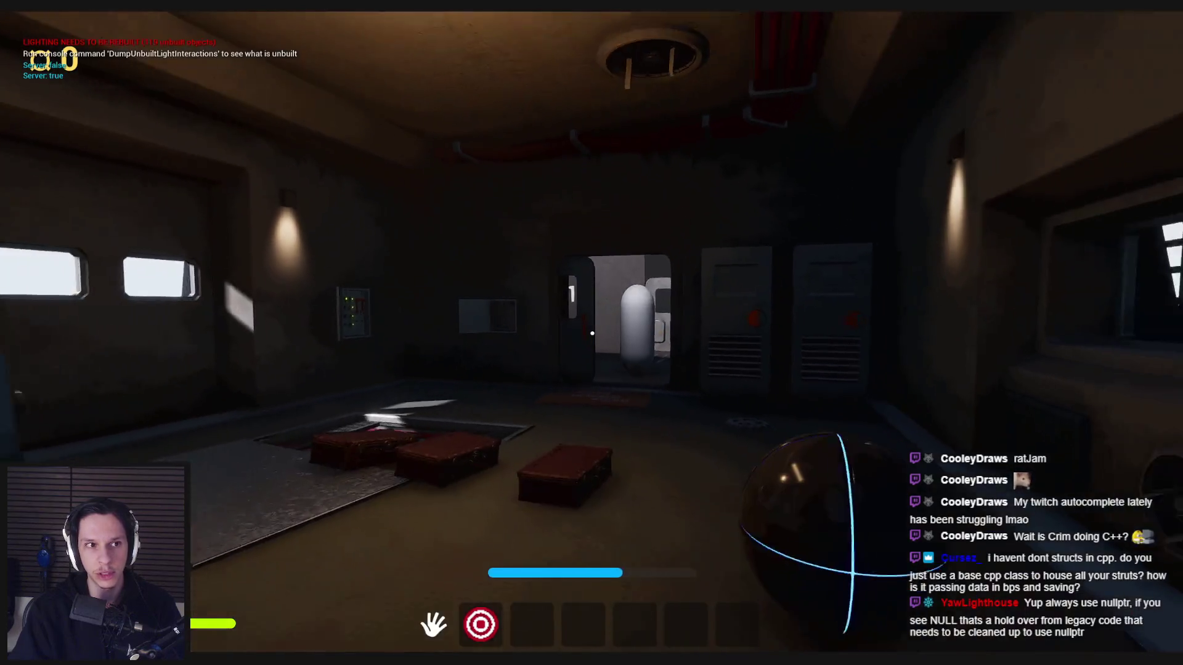
key("Escape")
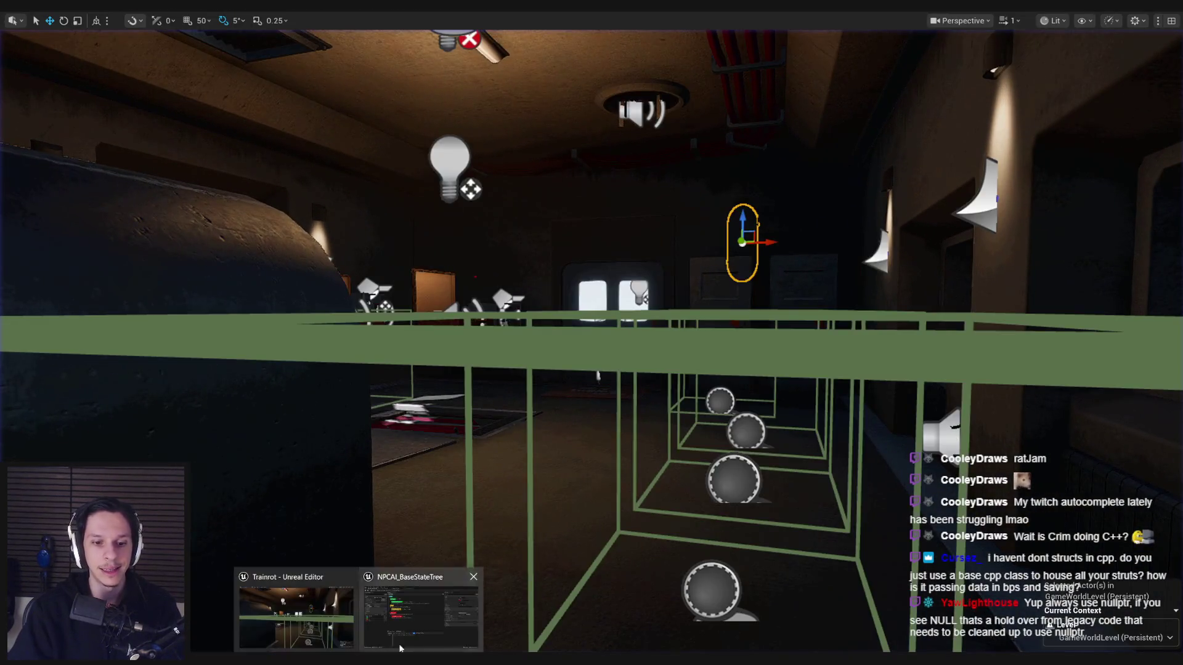
key("alt+Tab")
Step: Review the Alert, Roaming and Root states' transitions against the recorded timeline
left_click(291, 212)
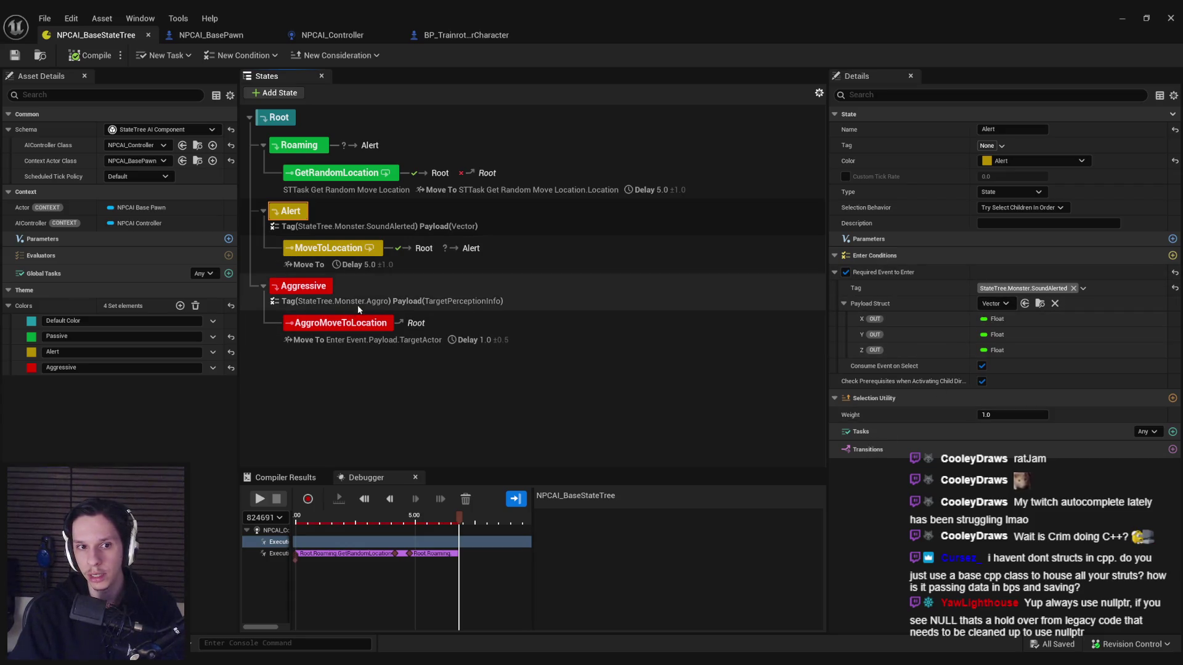
left_click(299, 146)
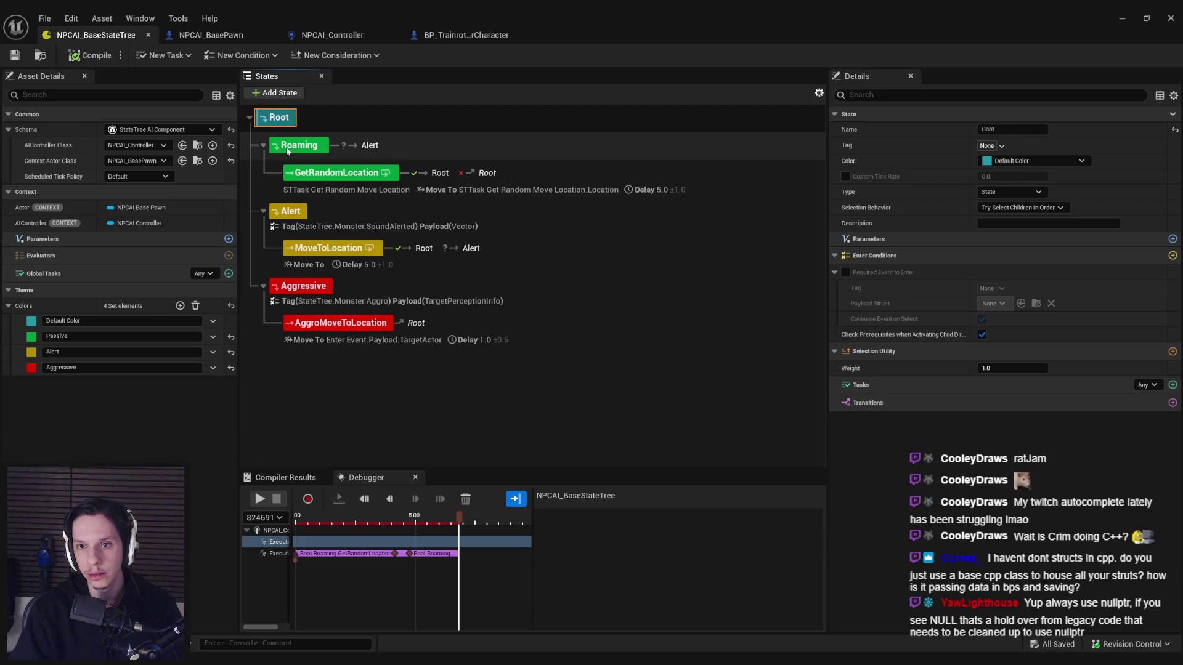
left_click(837, 420)
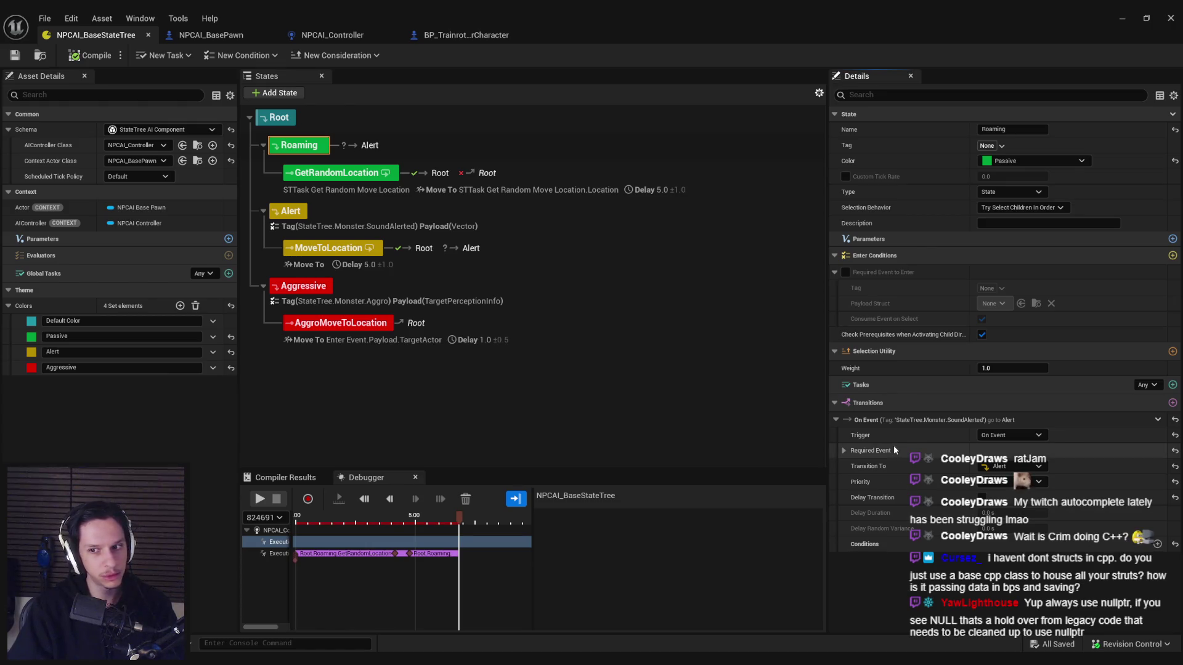
left_click(284, 125)
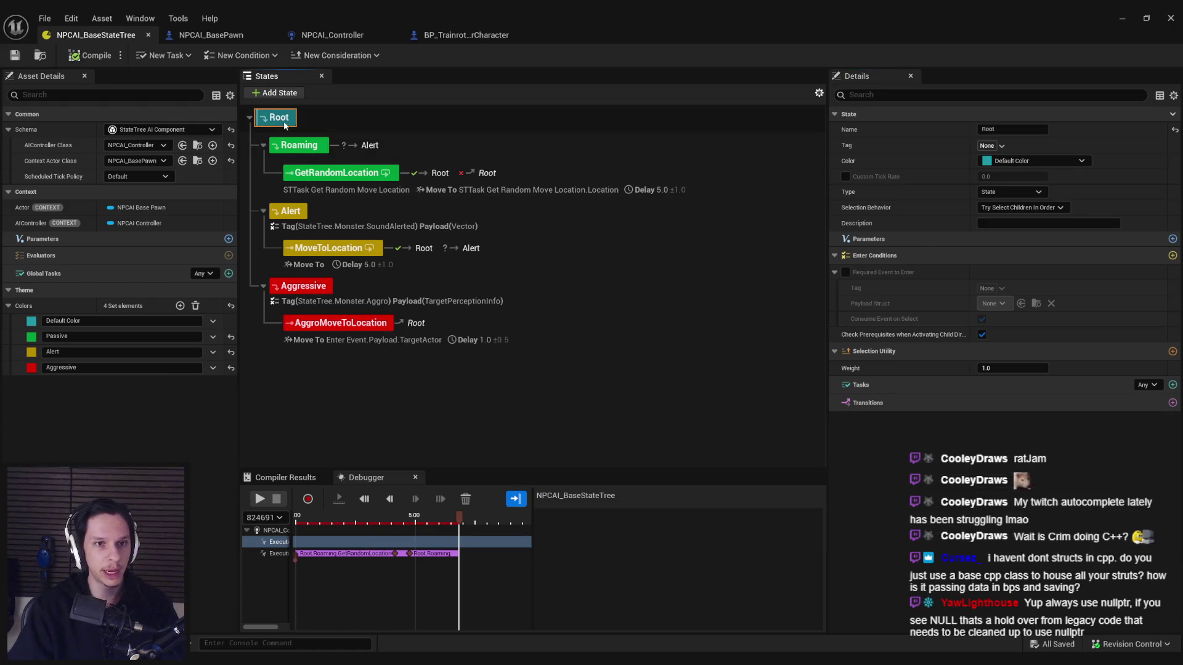
left_click(289, 145)
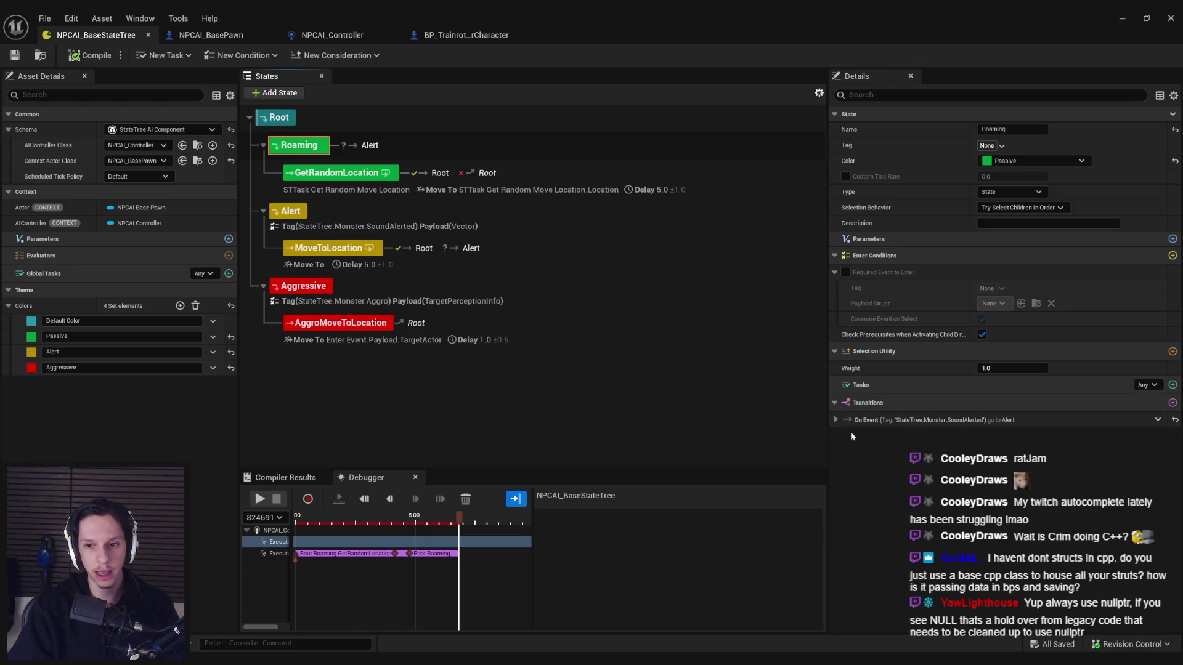
left_click(293, 212)
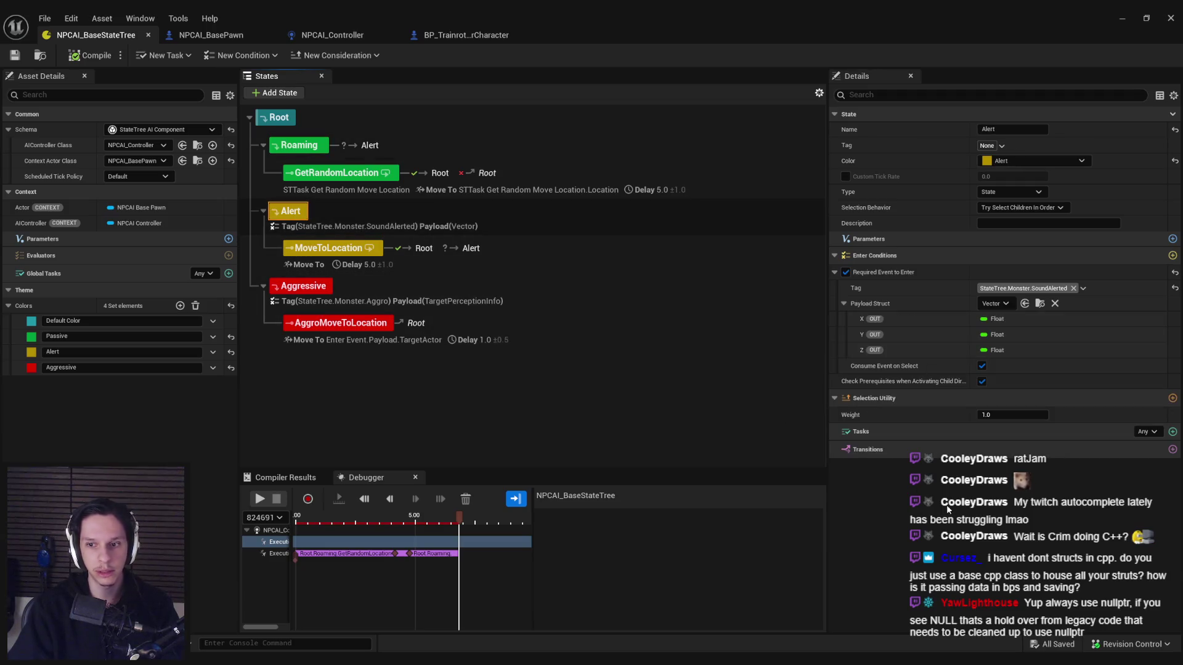
left_click(285, 119)
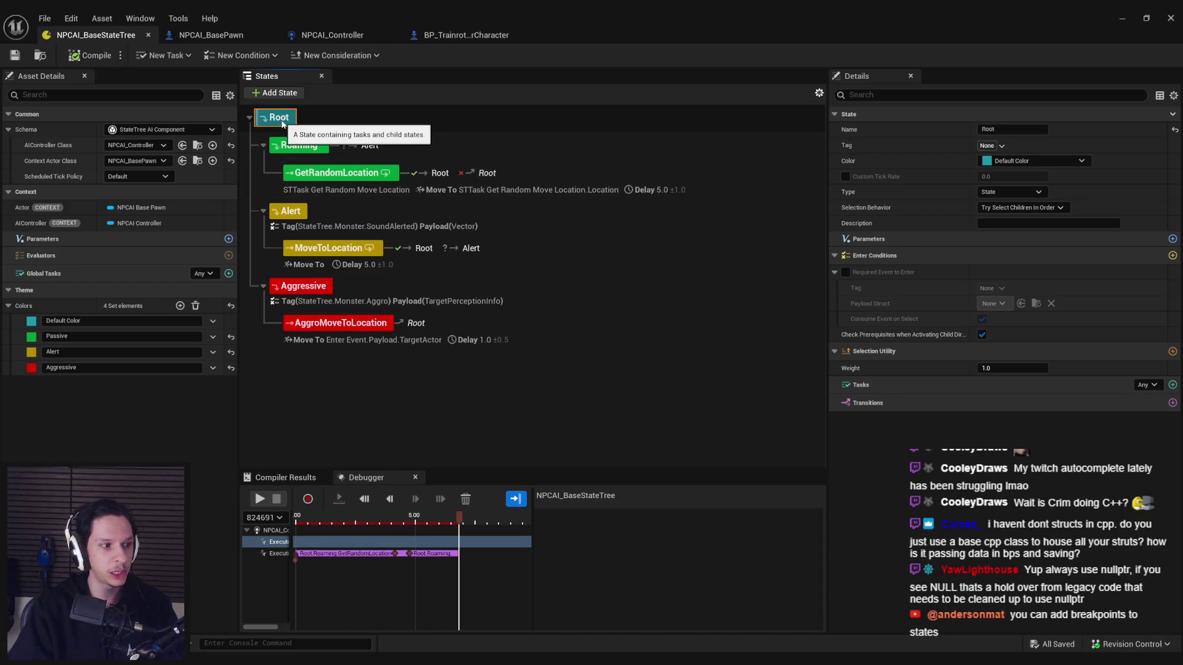
right_click(277, 124)
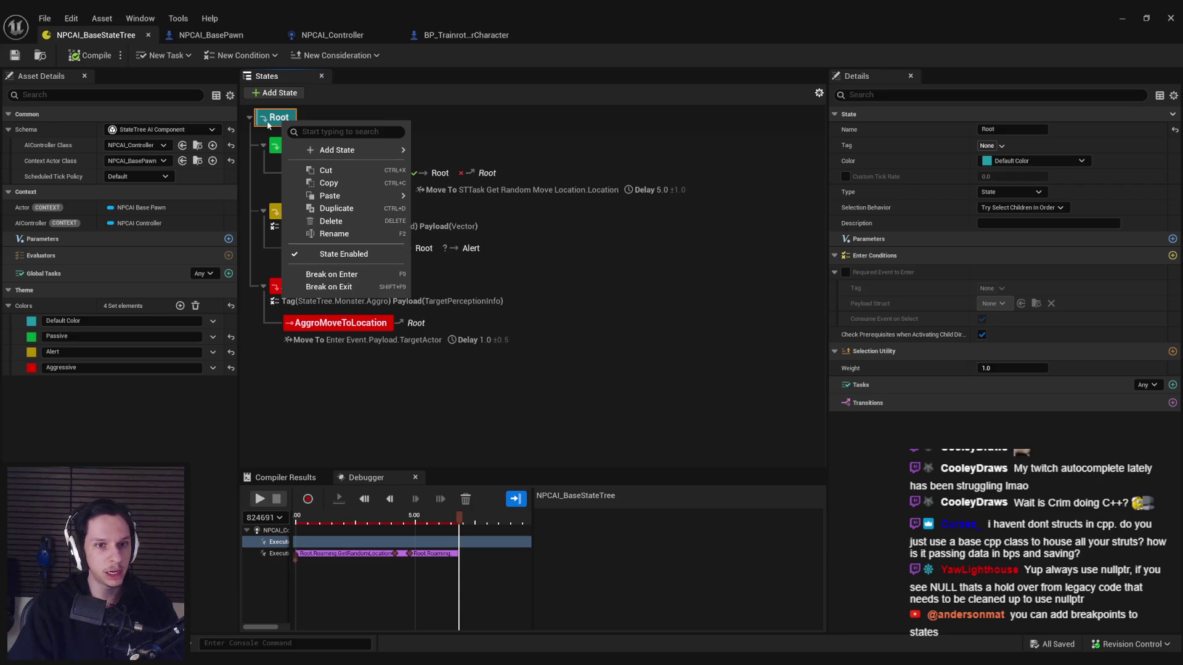
left_click(278, 122)
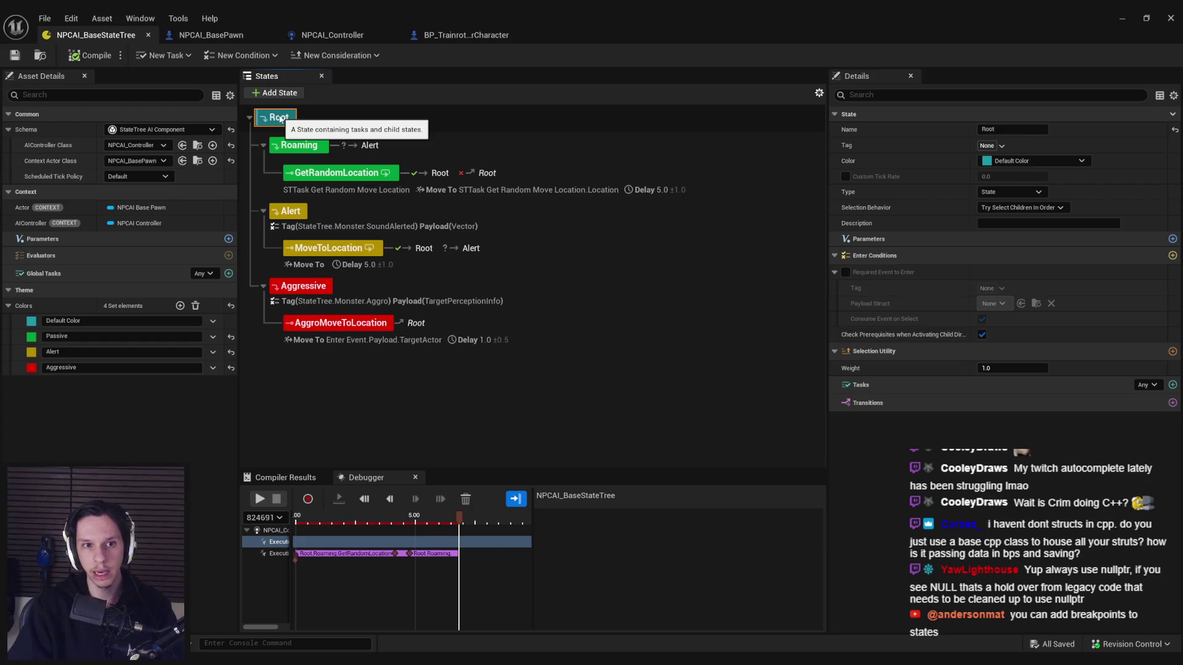
left_click(293, 148)
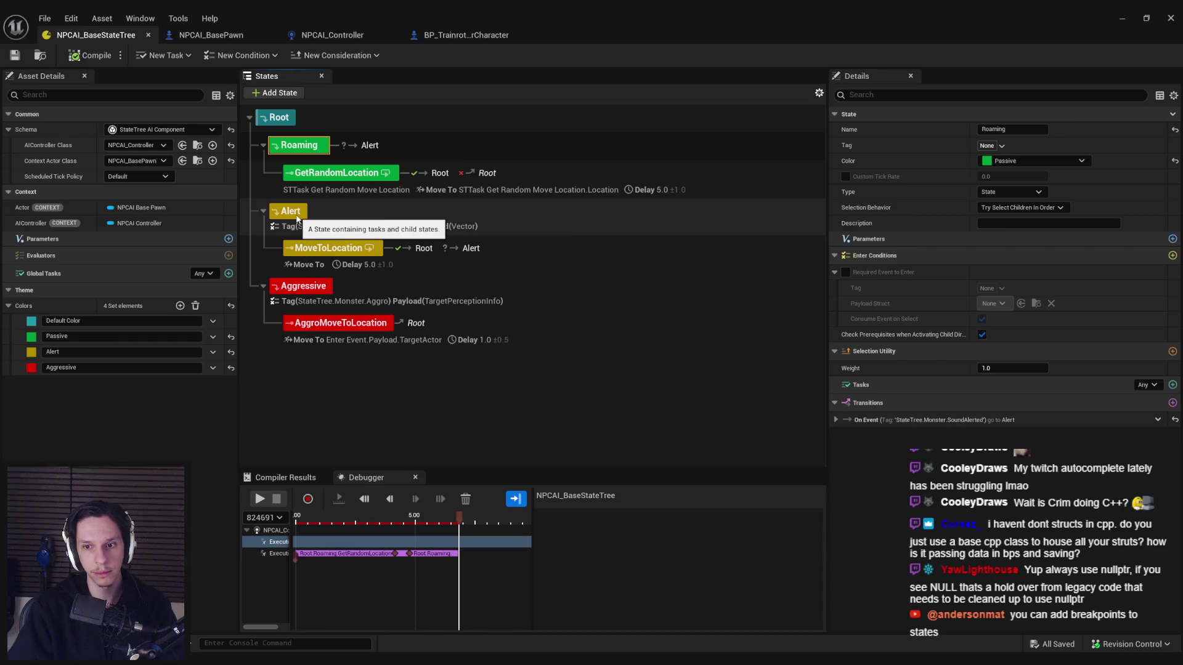
left_click(836, 419)
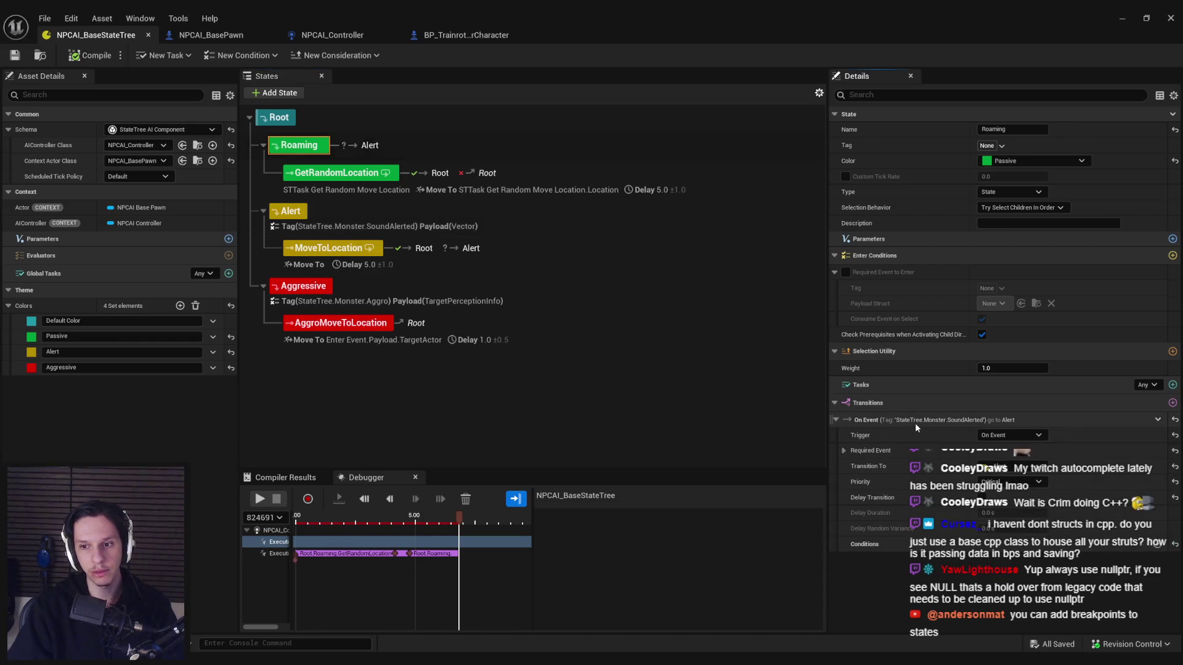
left_click(370, 120)
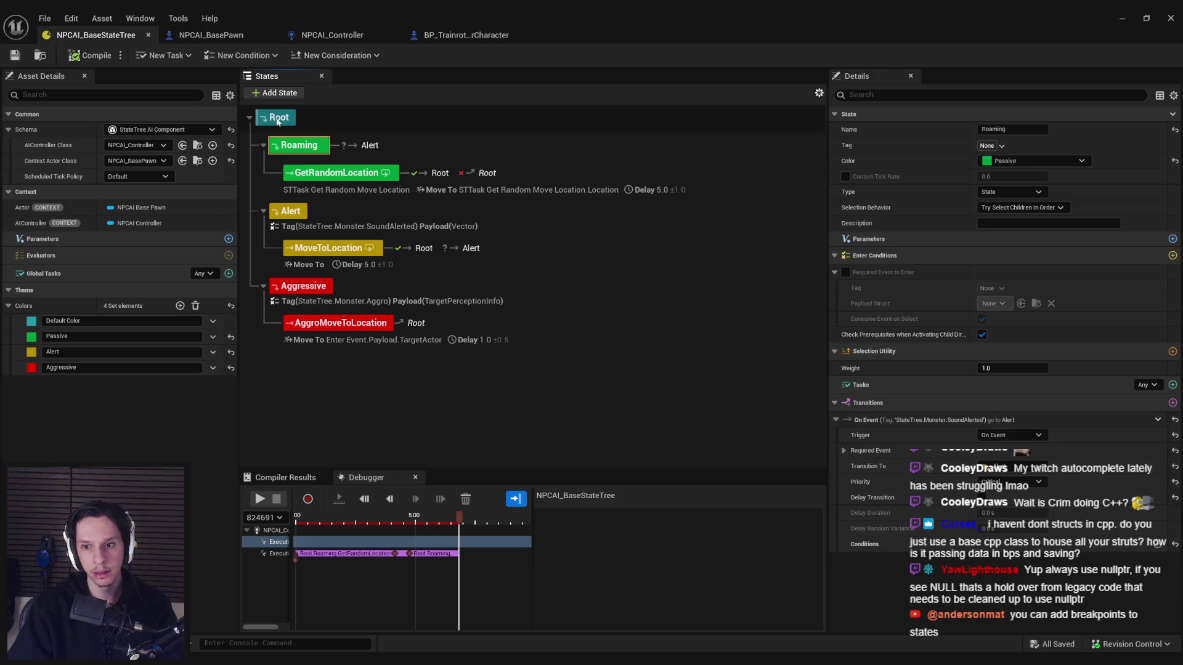
Step: Paste the SoundAlerted-to-Alert event transition onto the Root state
left_click(1172, 403)
right_click(896, 421)
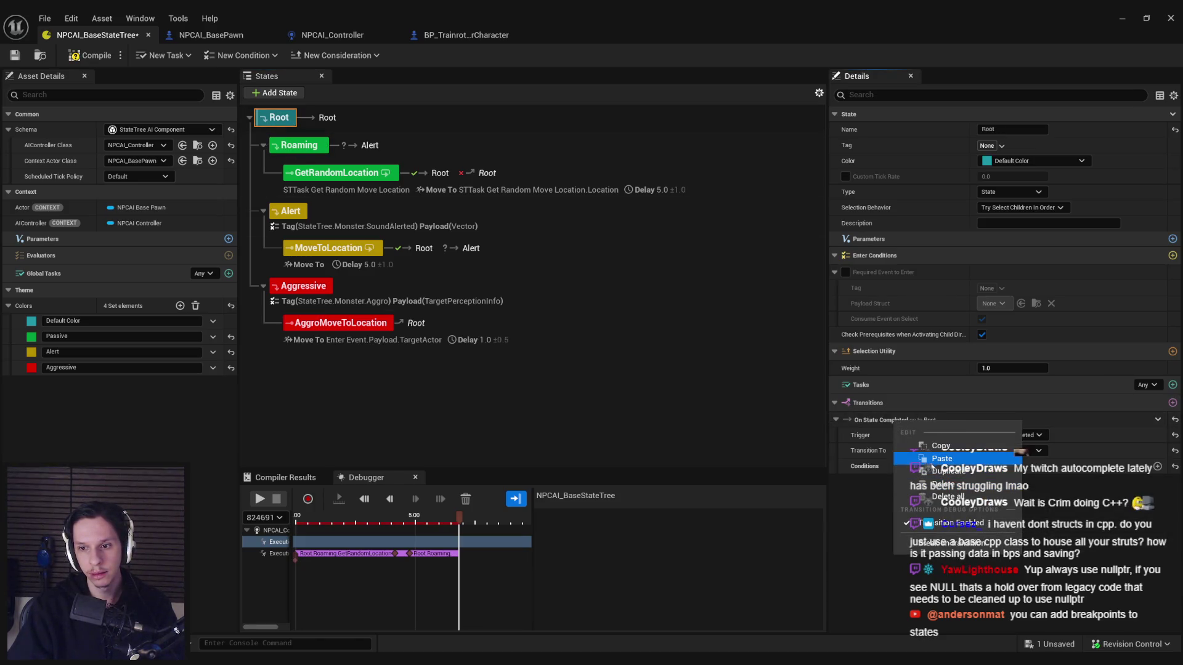
left_click(942, 458)
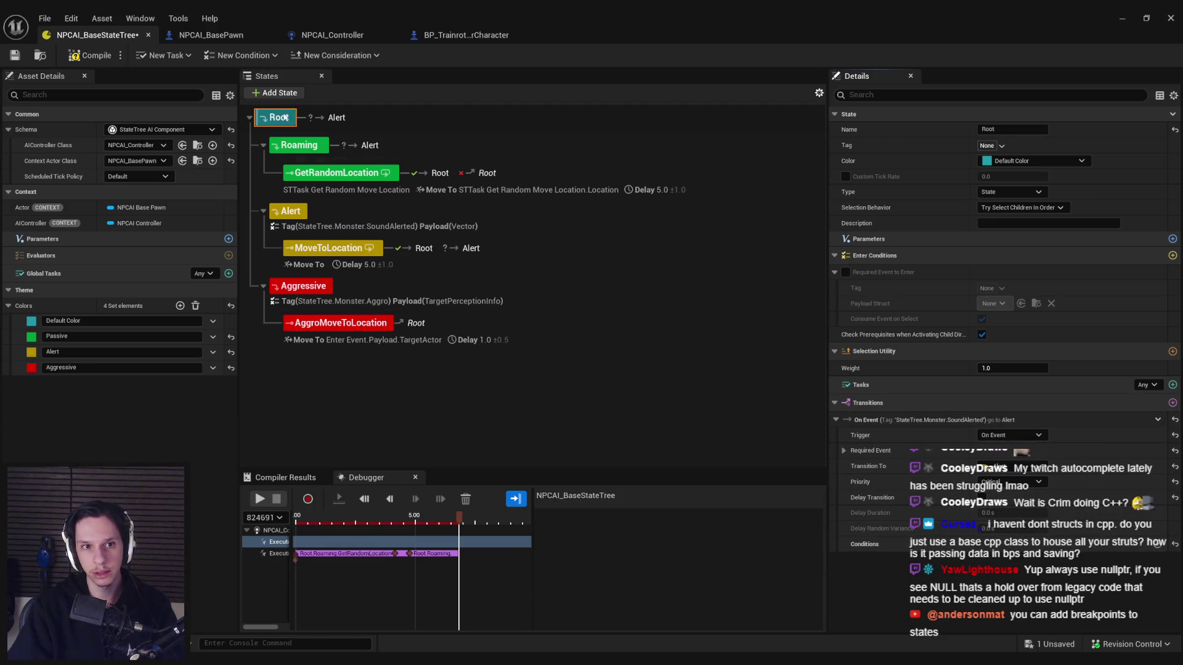
Step: Delete Roaming's On State Completed and On Event transitions, then select Root
left_click(305, 150)
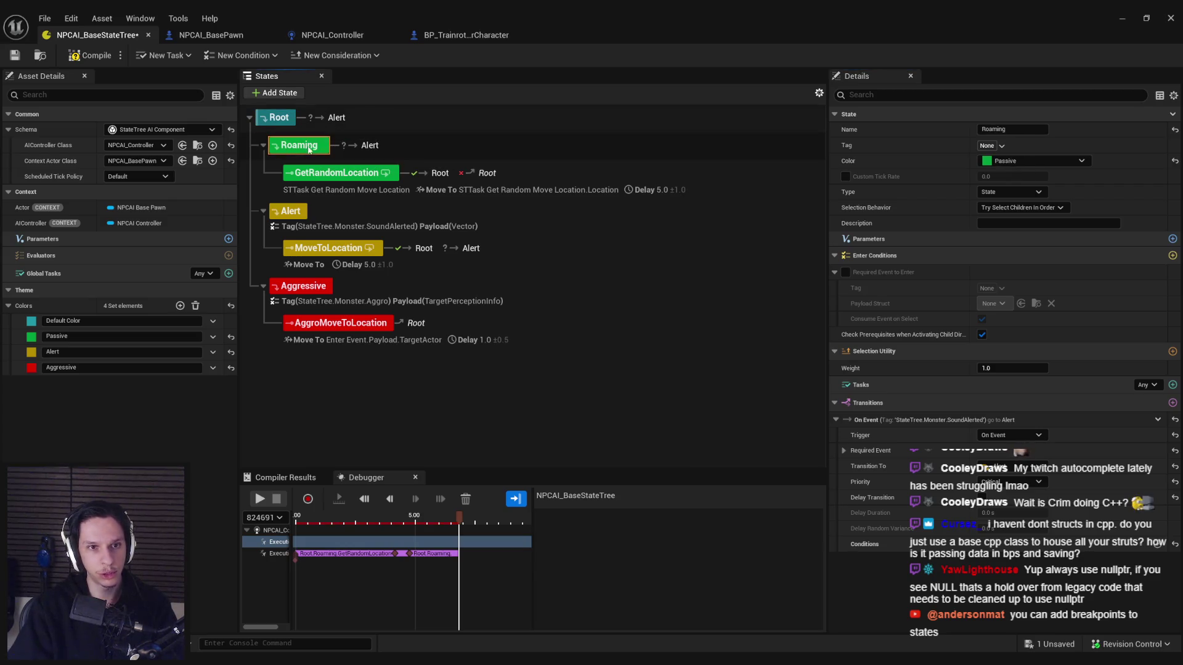
left_click(1159, 420)
left_click(1159, 420)
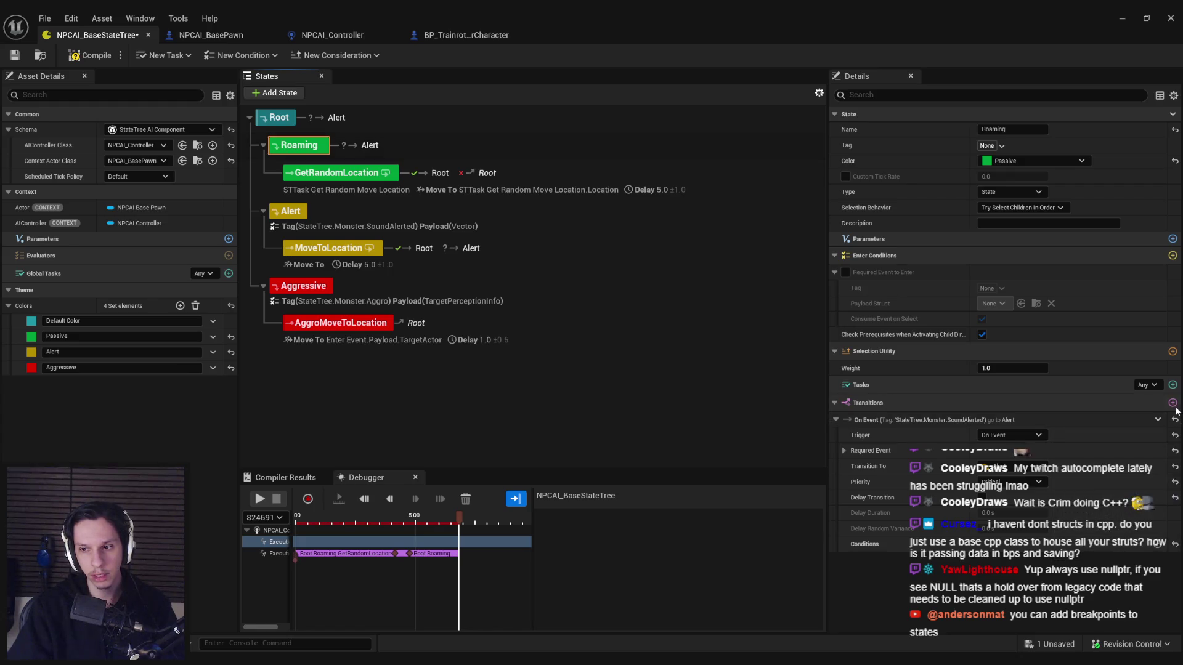
left_click(1173, 403)
left_click(1020, 576)
left_click(1159, 419)
left_click(1158, 420)
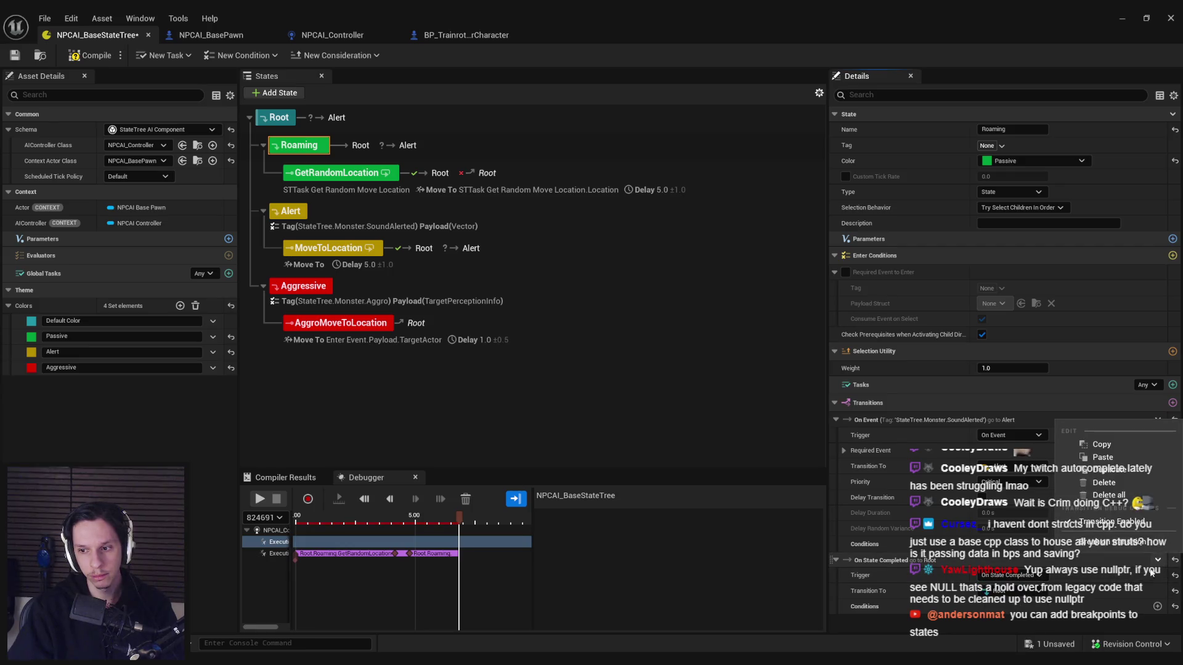
left_click(1113, 486)
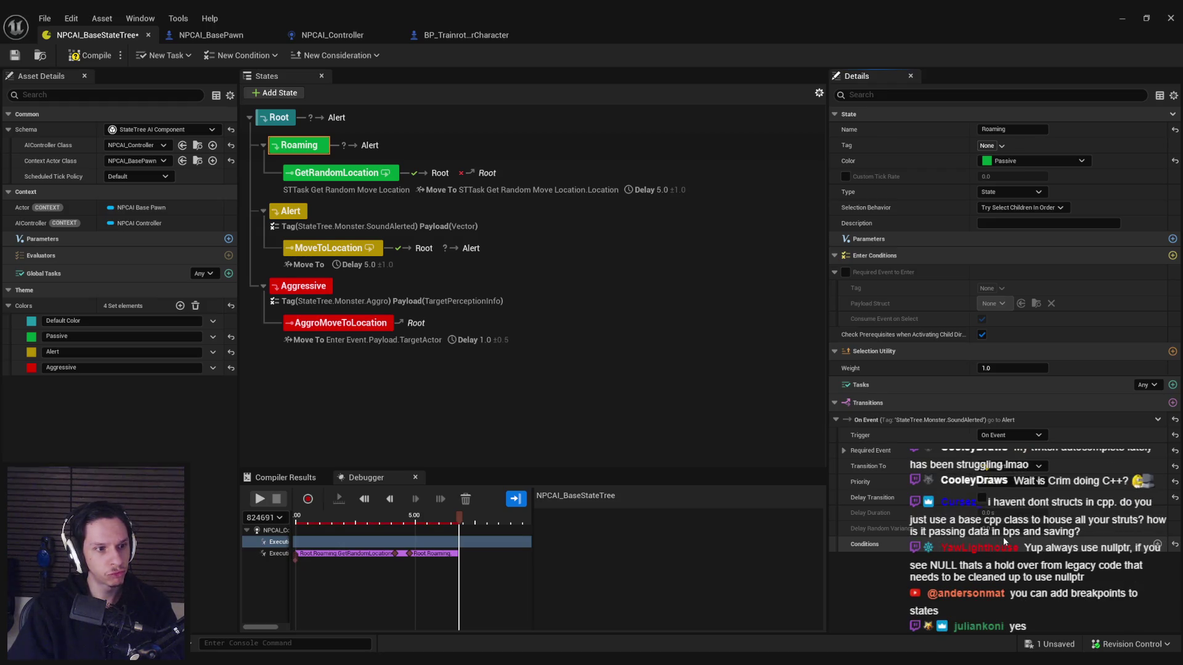
left_click(1158, 420)
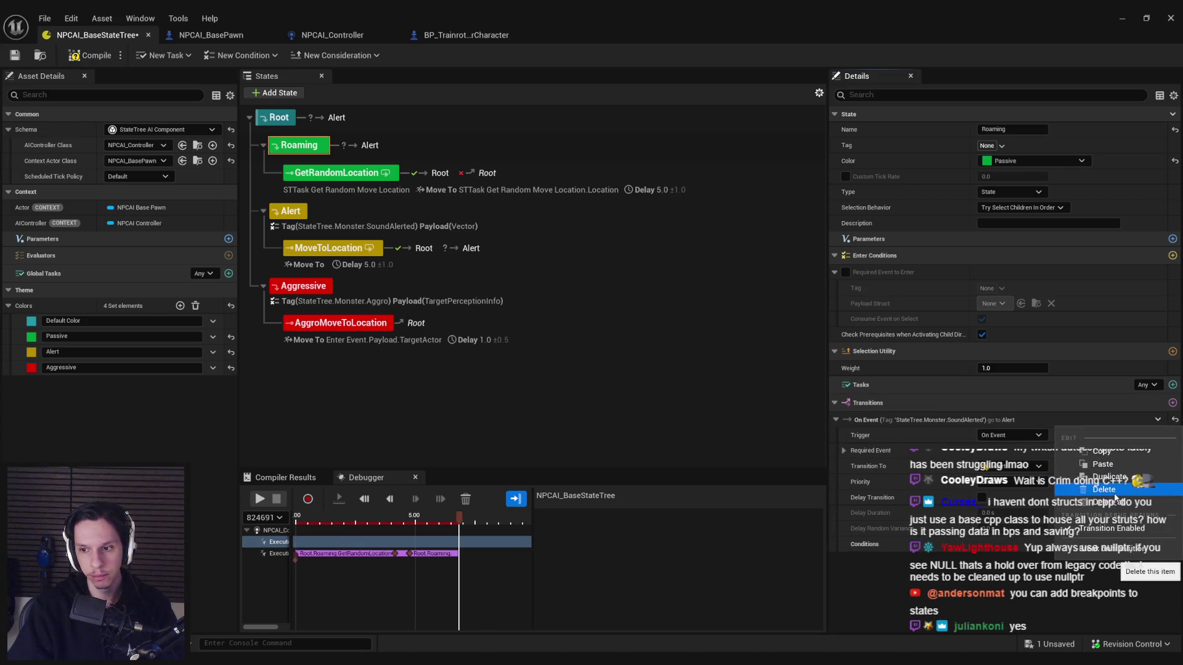
left_click(1103, 490)
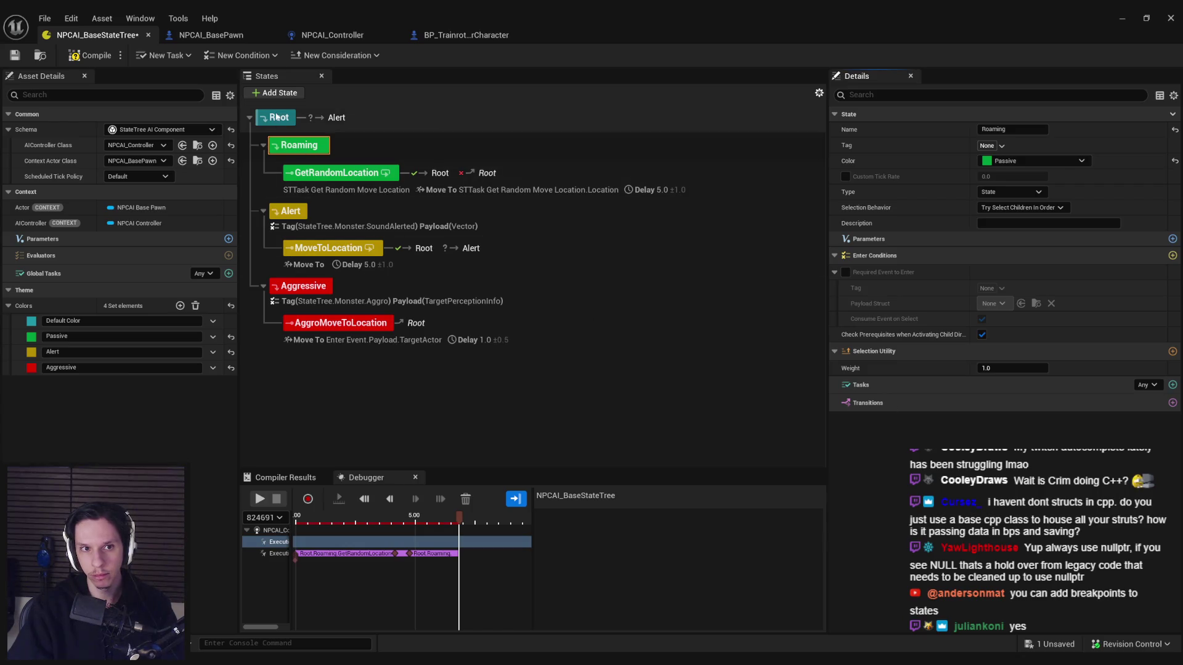
left_click(338, 118)
right_click(342, 119)
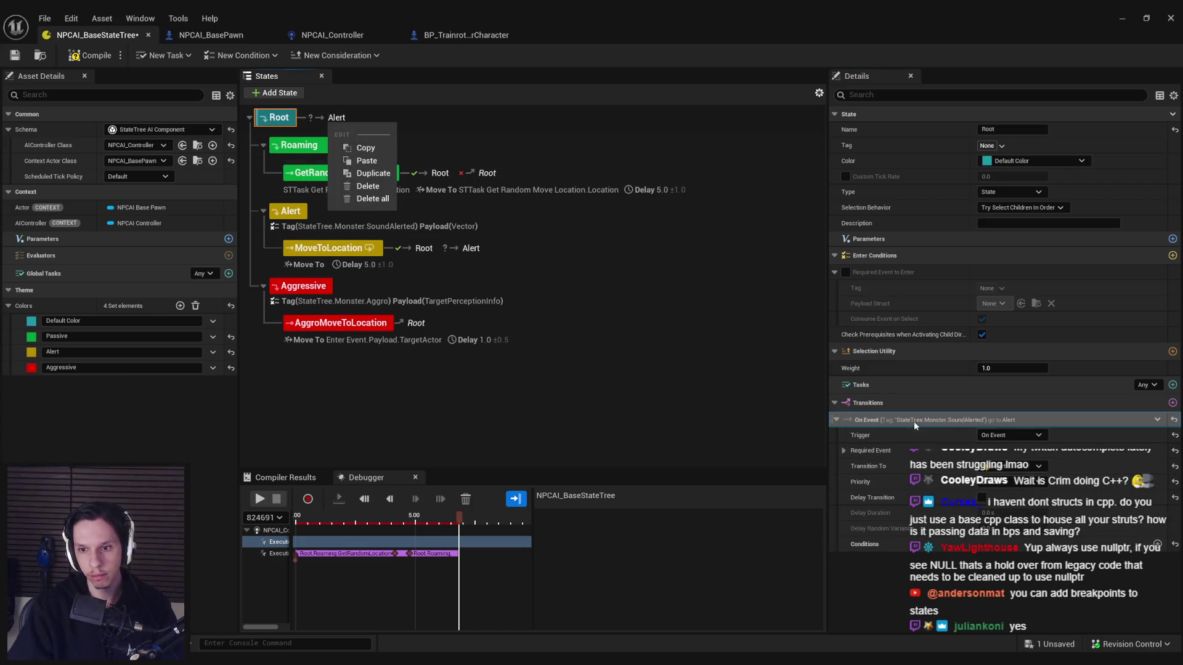
left_click(875, 497)
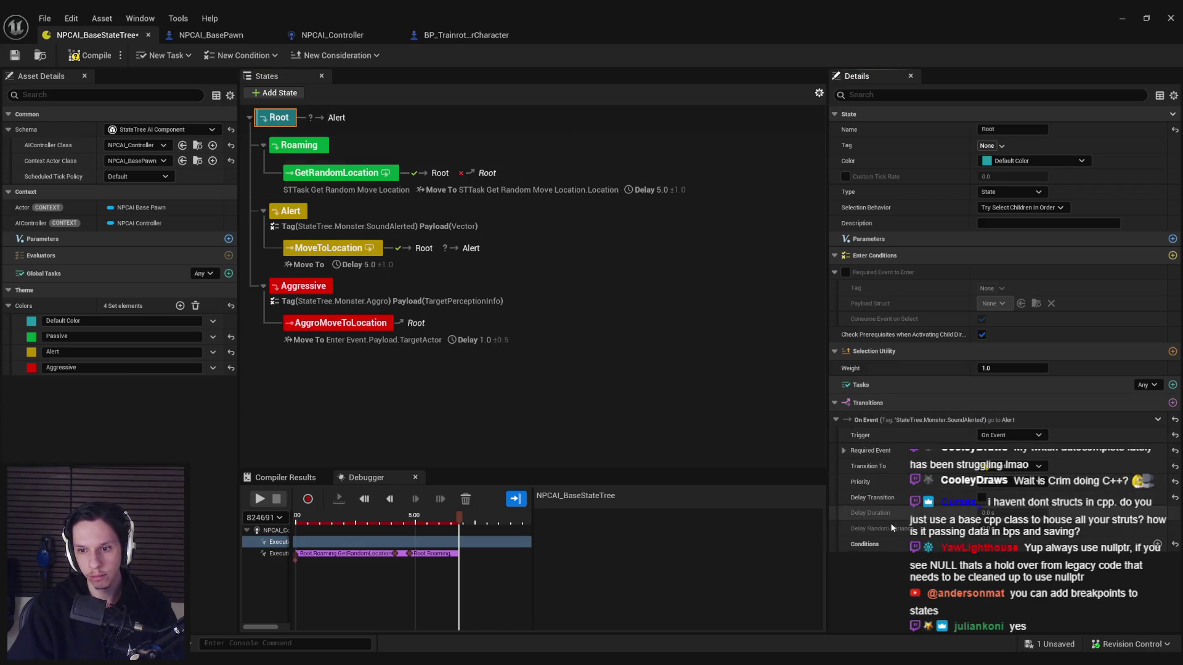
left_click(844, 451)
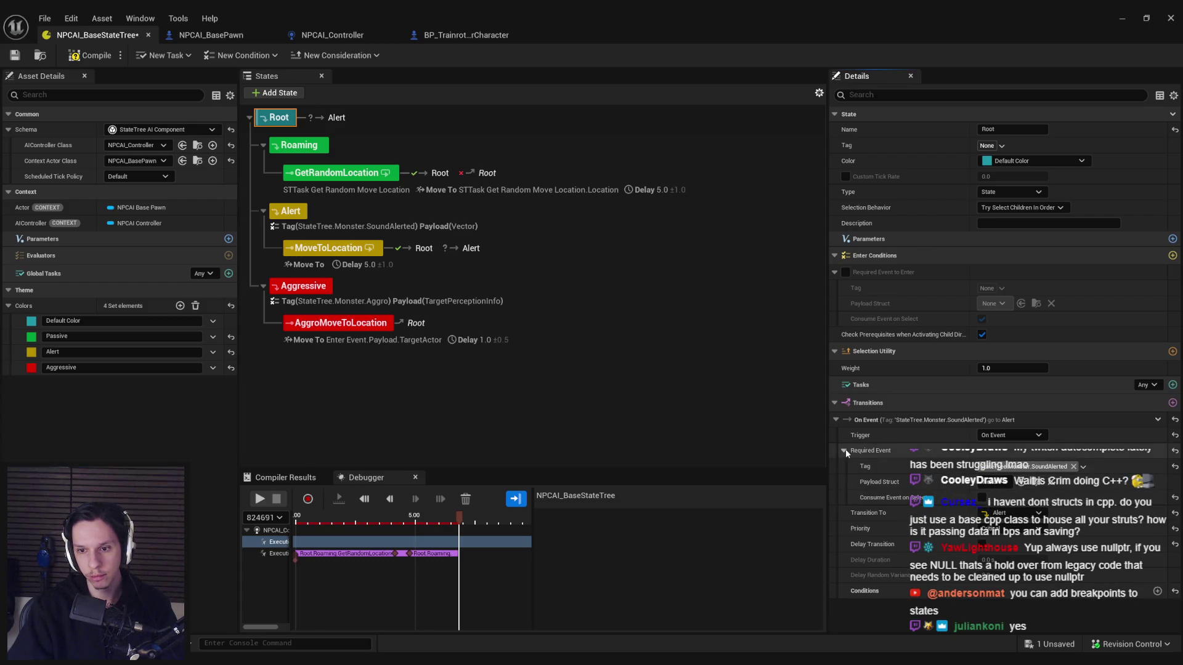
left_click(989, 485)
left_click(941, 486)
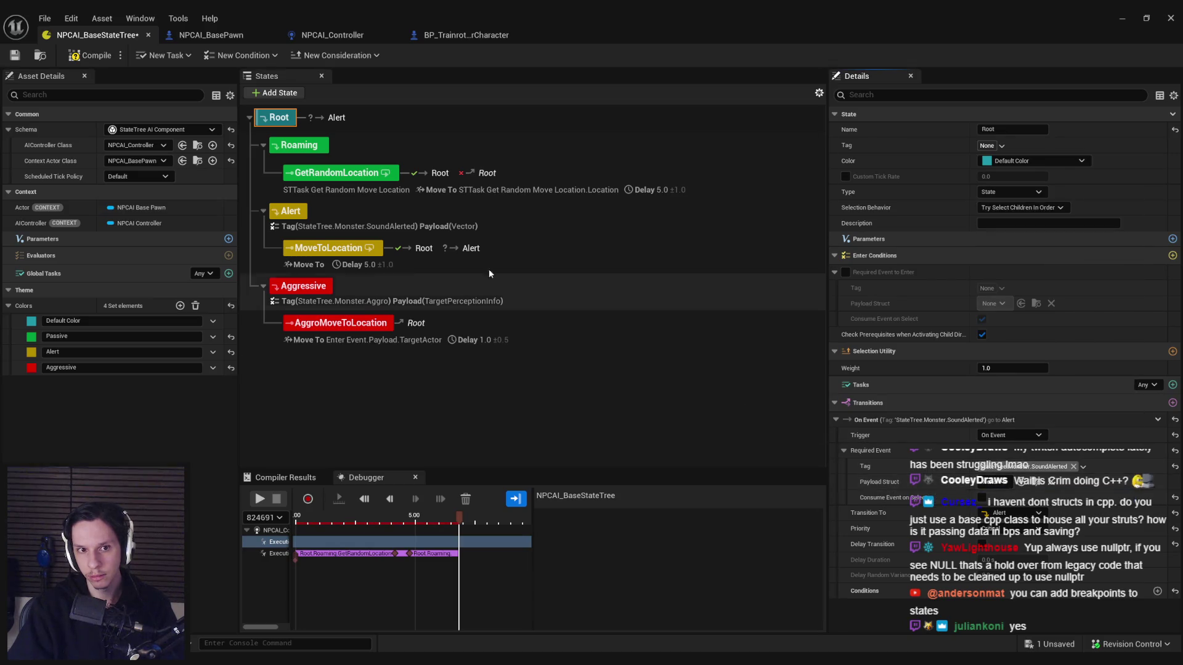
left_click(291, 212)
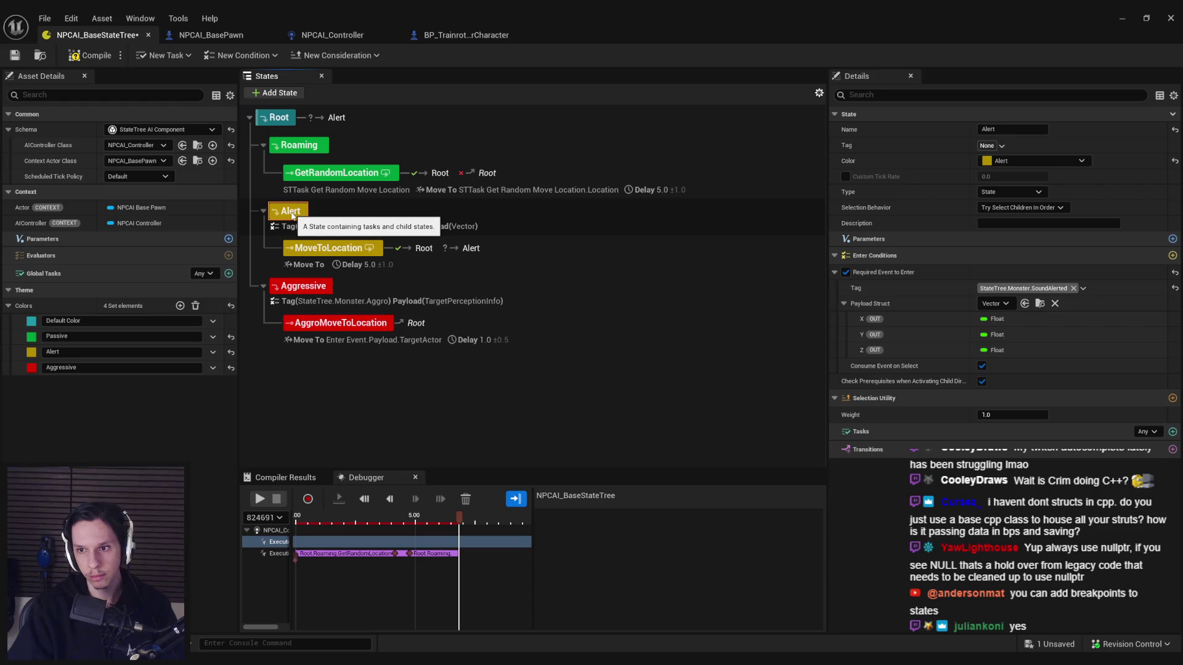
left_click(287, 122)
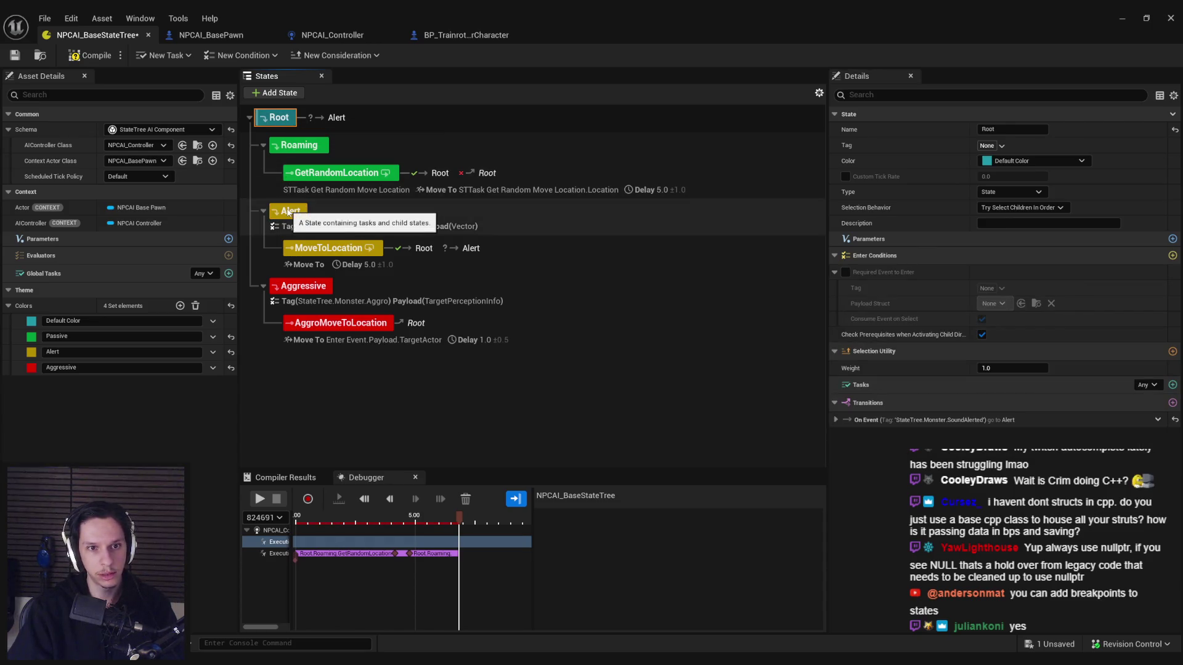
left_click(297, 147)
left_click(287, 214)
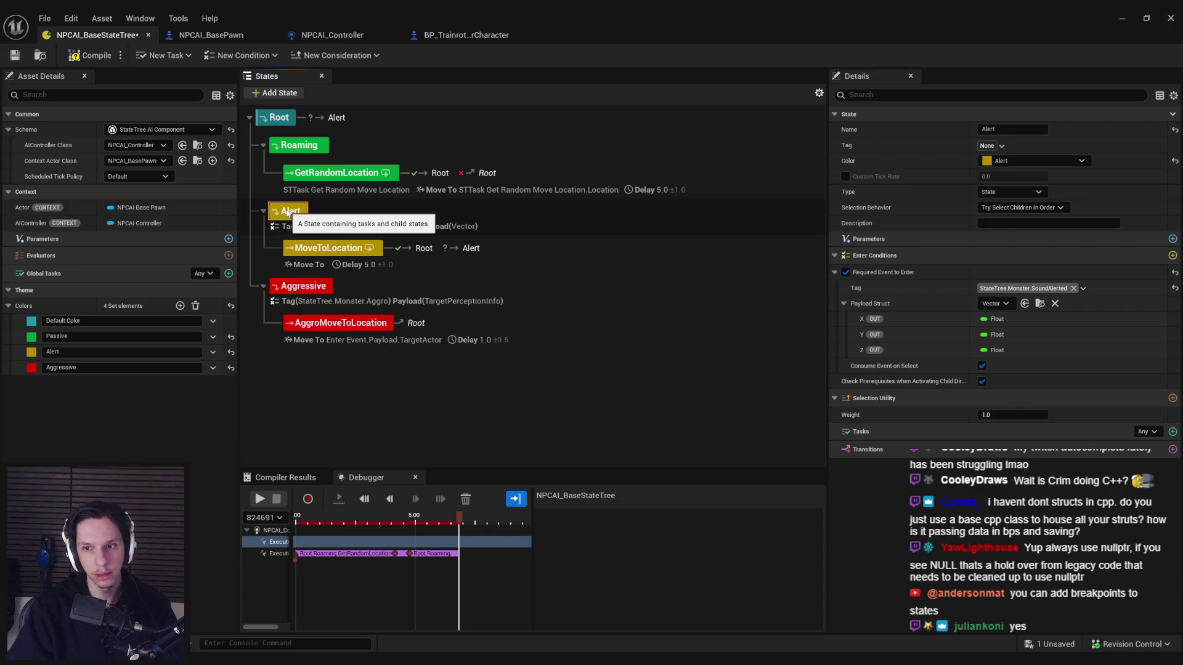
left_click(309, 283)
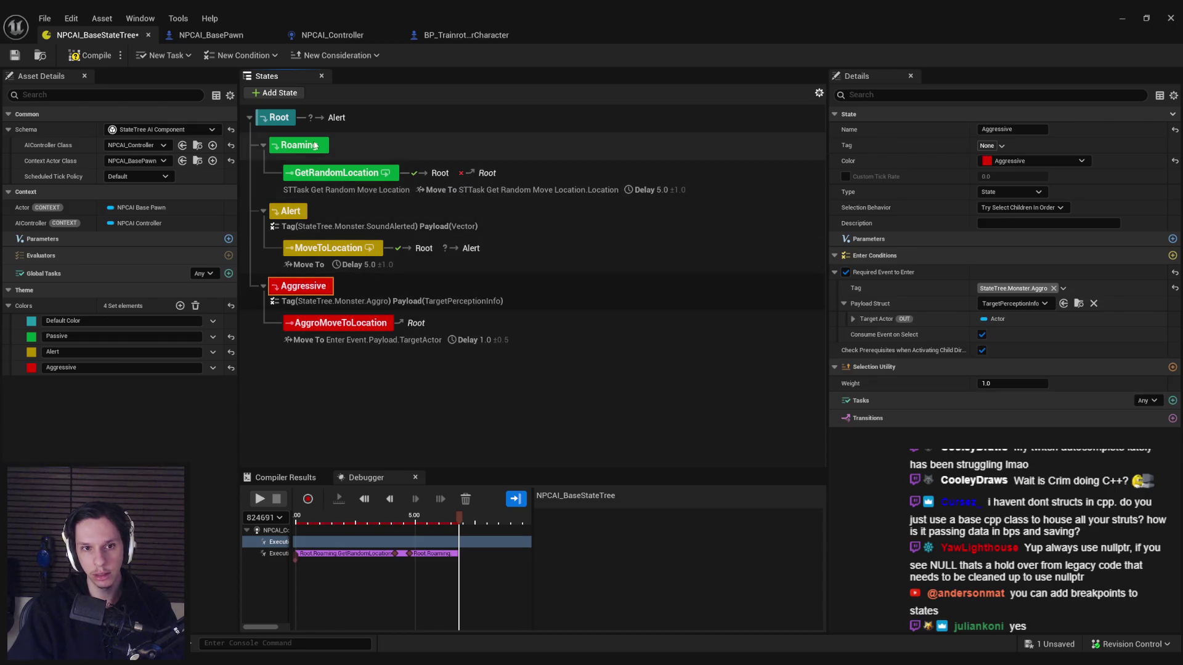
left_click(295, 216)
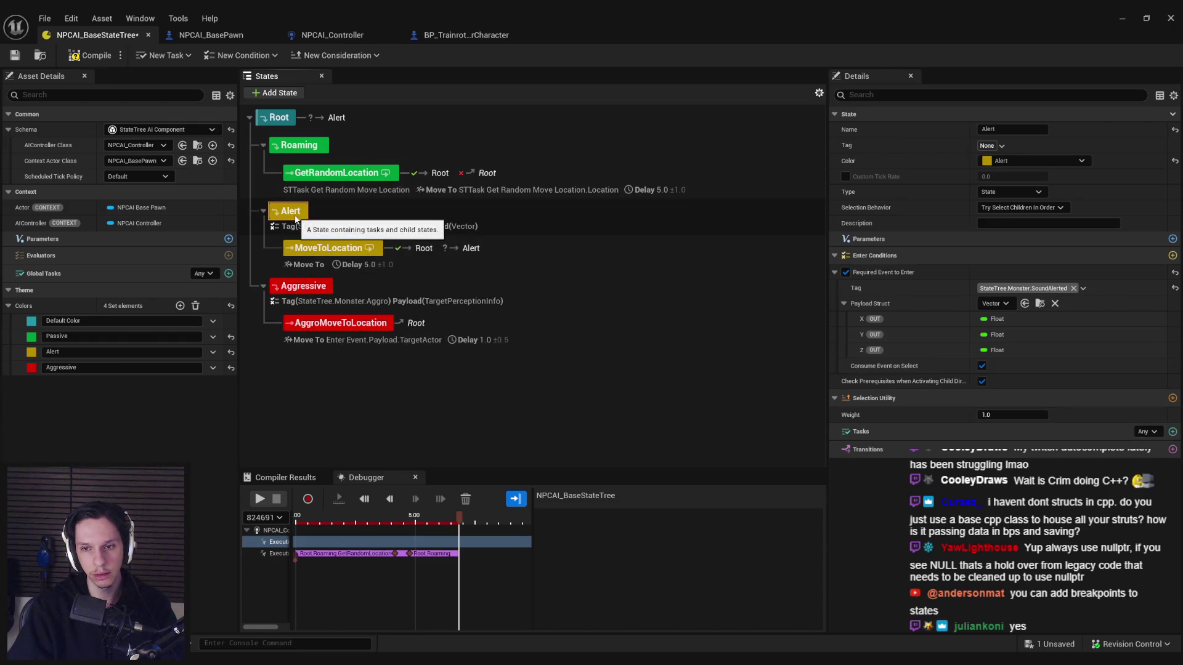
left_click(308, 288)
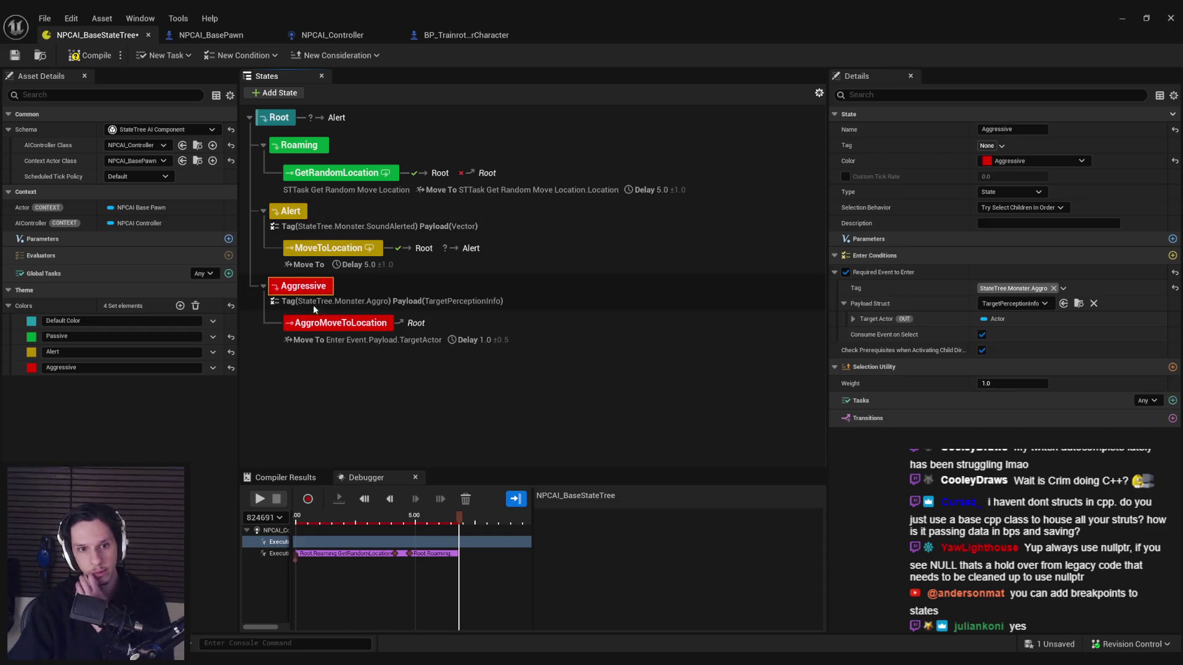
left_click(278, 118)
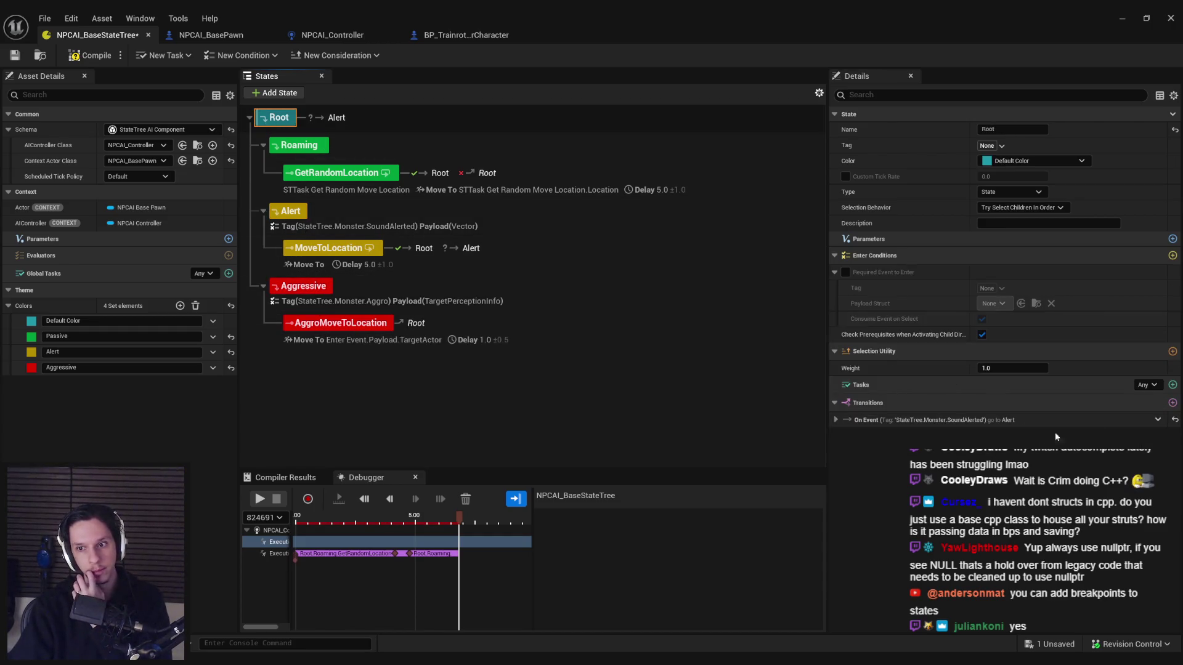
Step: Add a Root transition triggered On Event with tag StateTree.Monster.Aggro
left_click(1172, 404)
left_click(1013, 450)
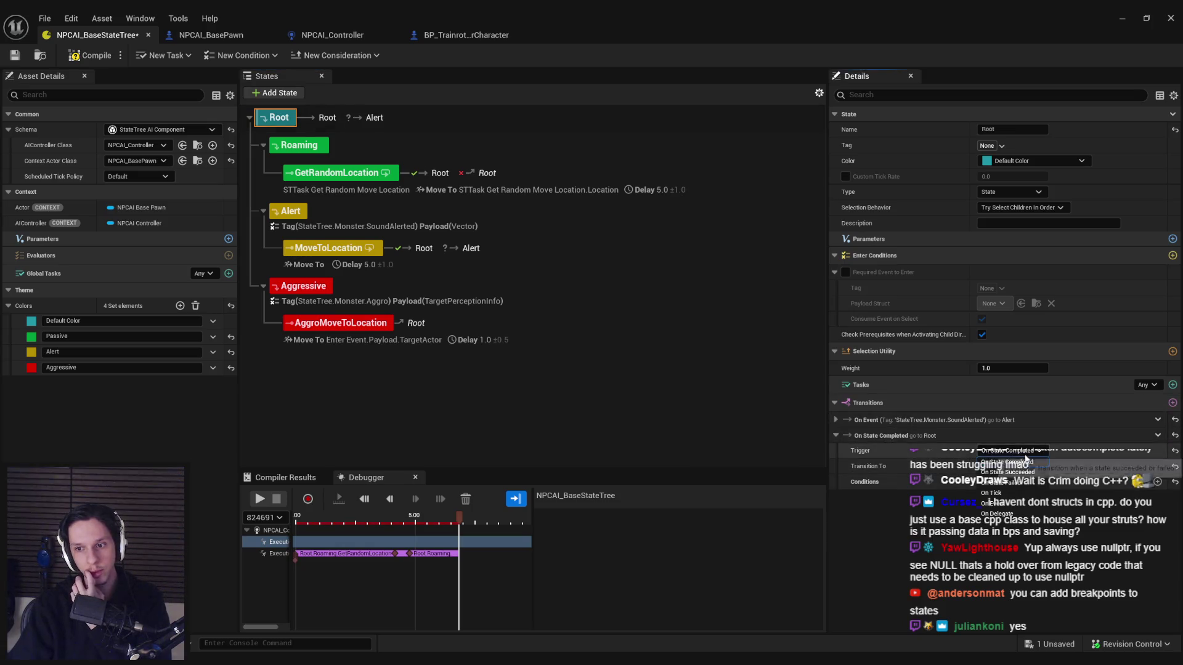
left_click(1010, 504)
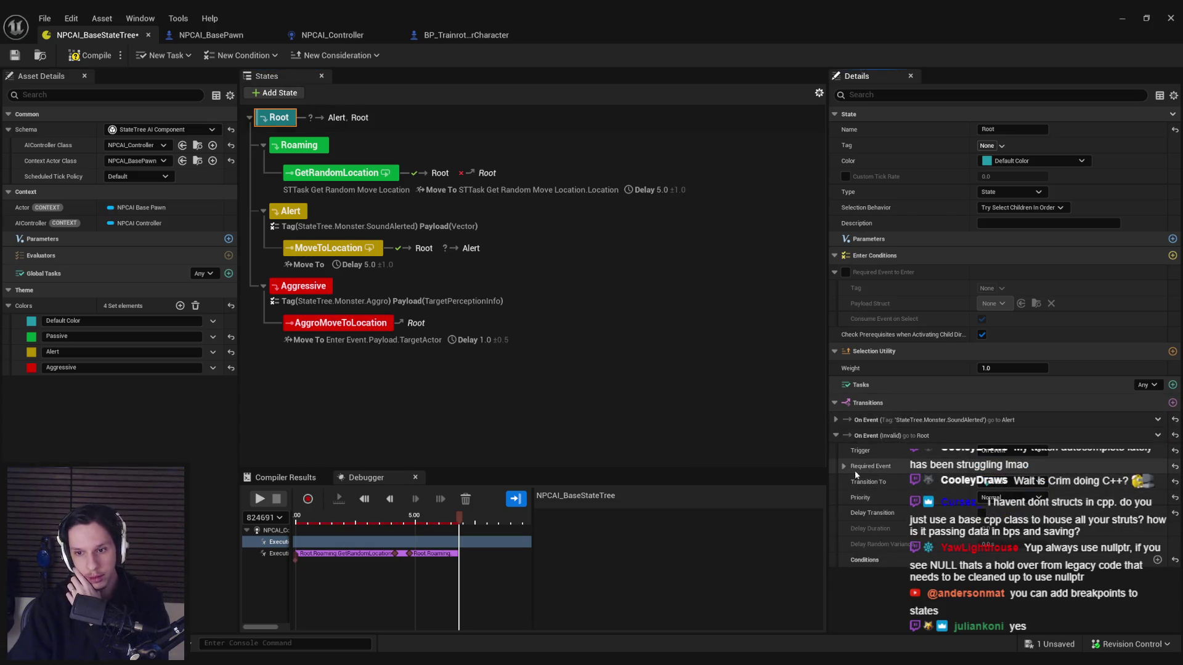
left_click(999, 485)
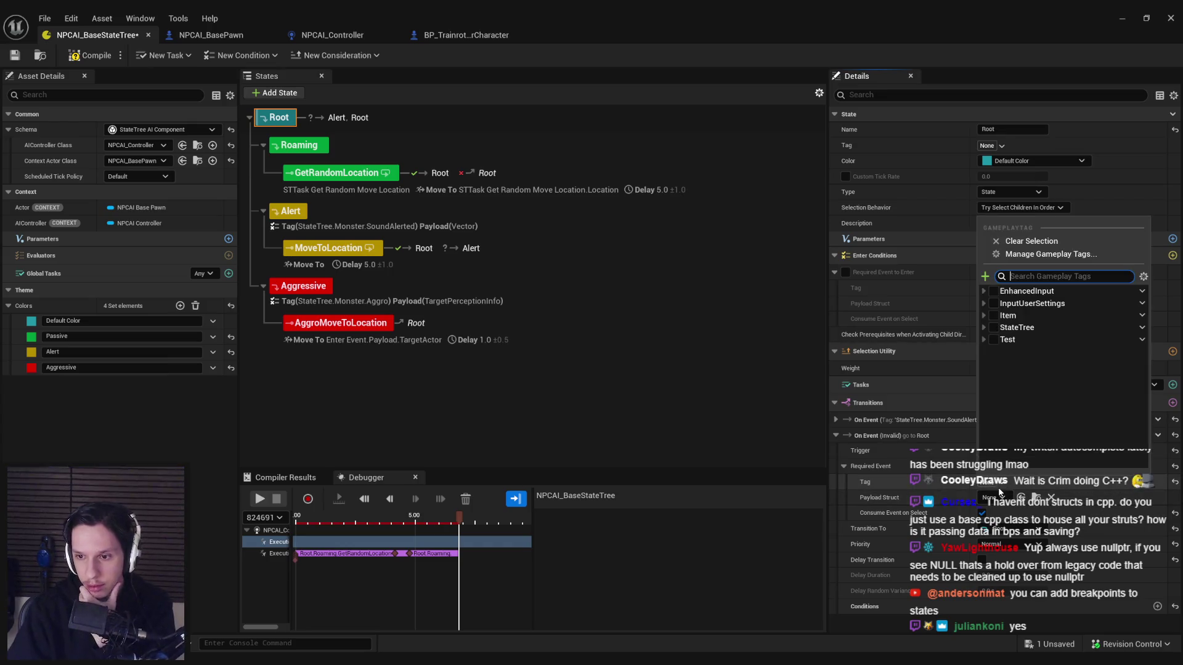
left_click(984, 327)
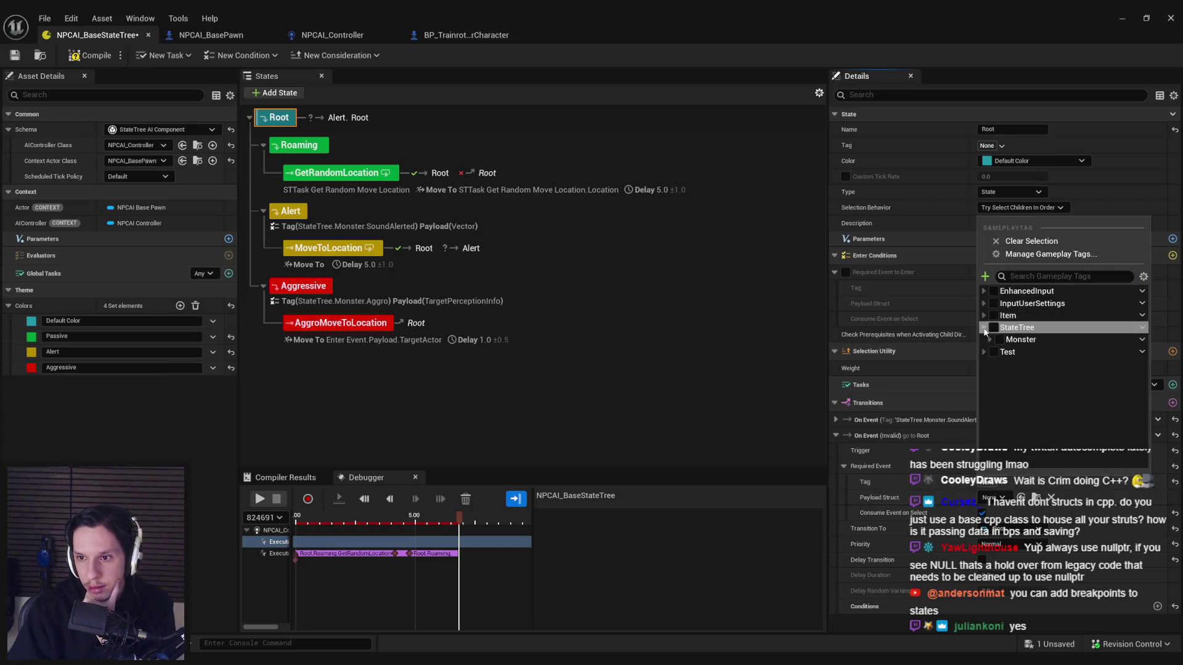
left_click(990, 340)
left_click(1005, 352)
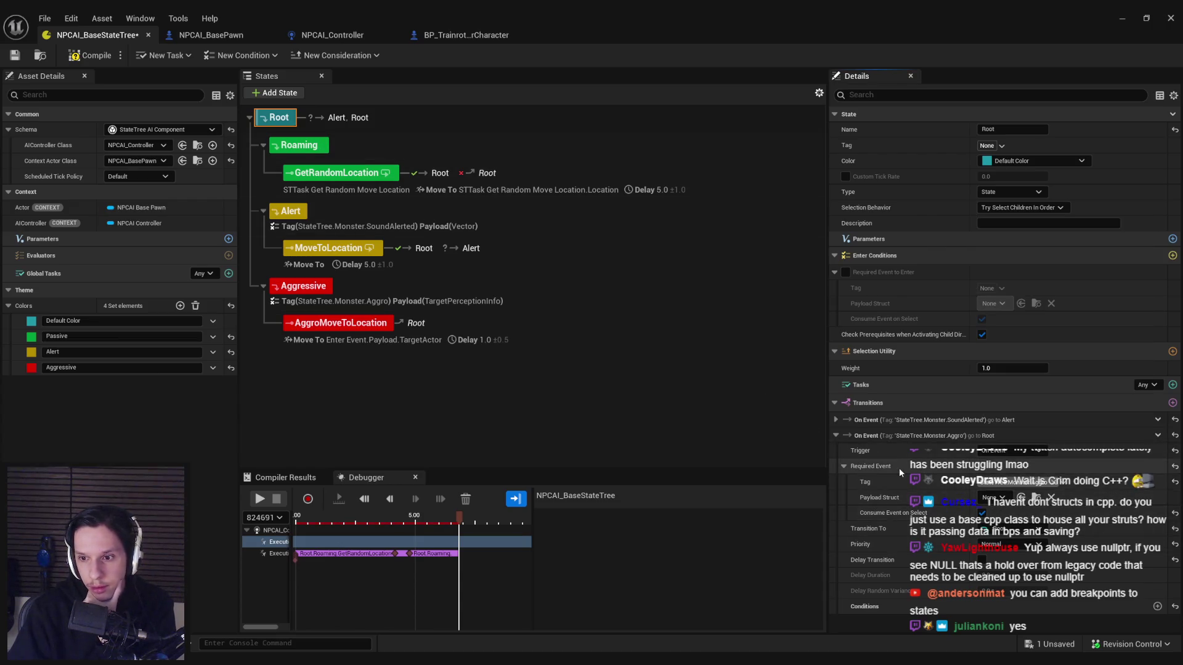
Step: Send the Aggro transition to Aggressive and set SoundAlerted's priority to High
left_click(835, 420)
scroll(859, 467, "down", 1)
left_click(843, 432)
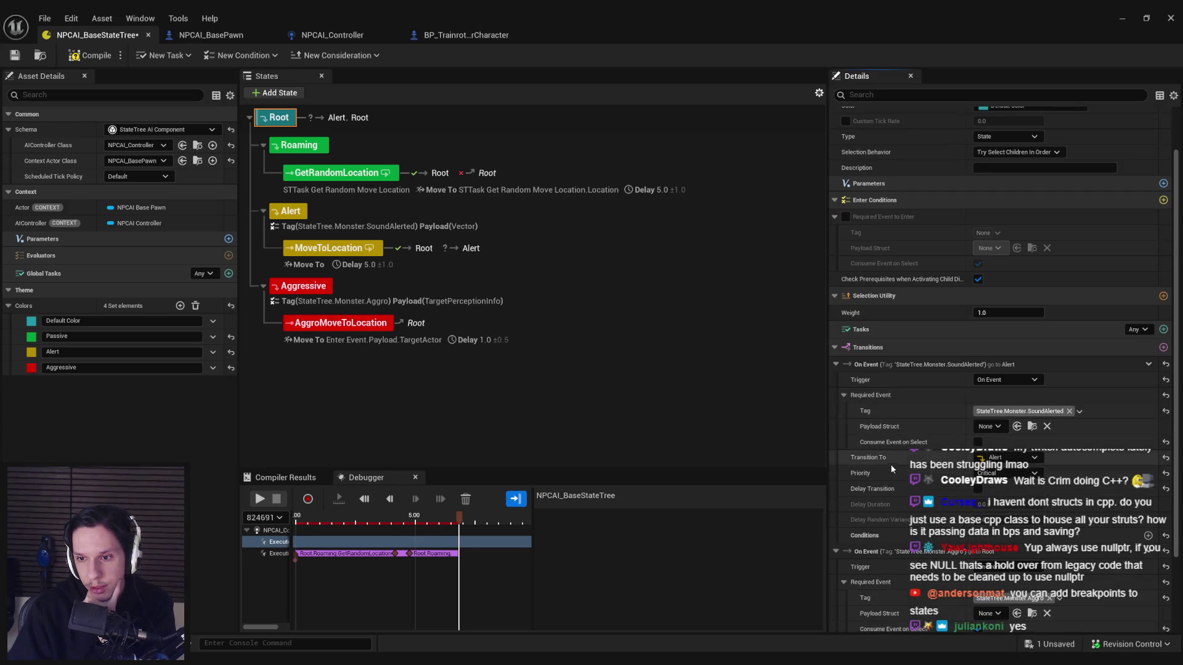
scroll(890, 465, "down", 2)
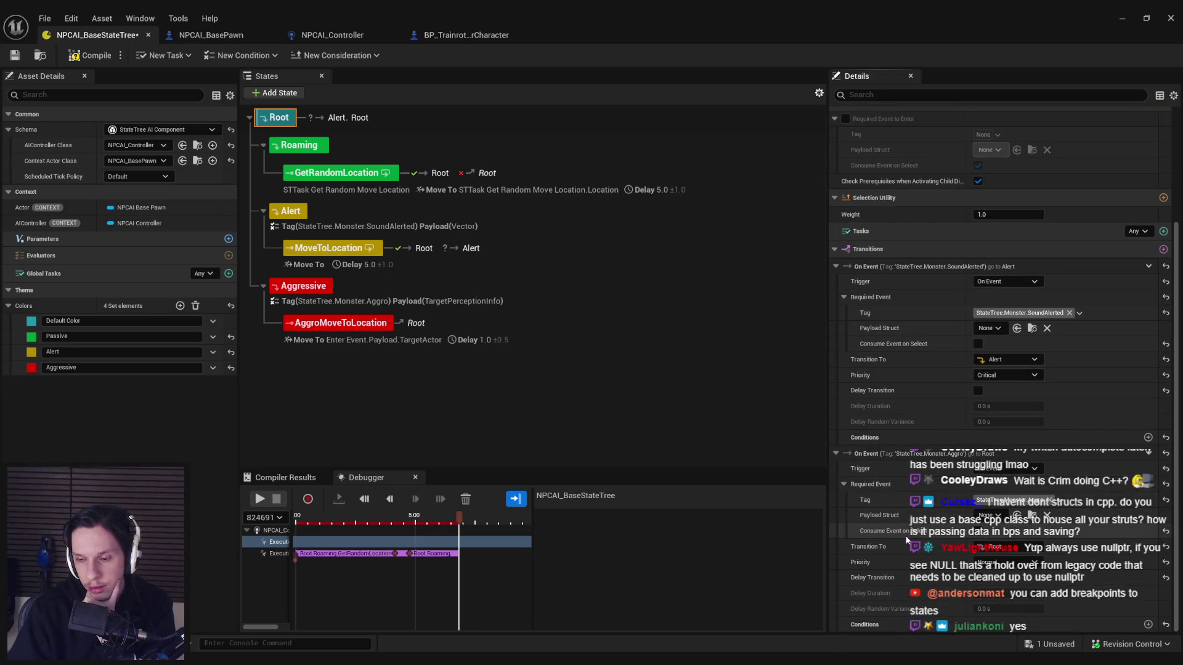
left_click(1011, 547)
left_click(999, 512)
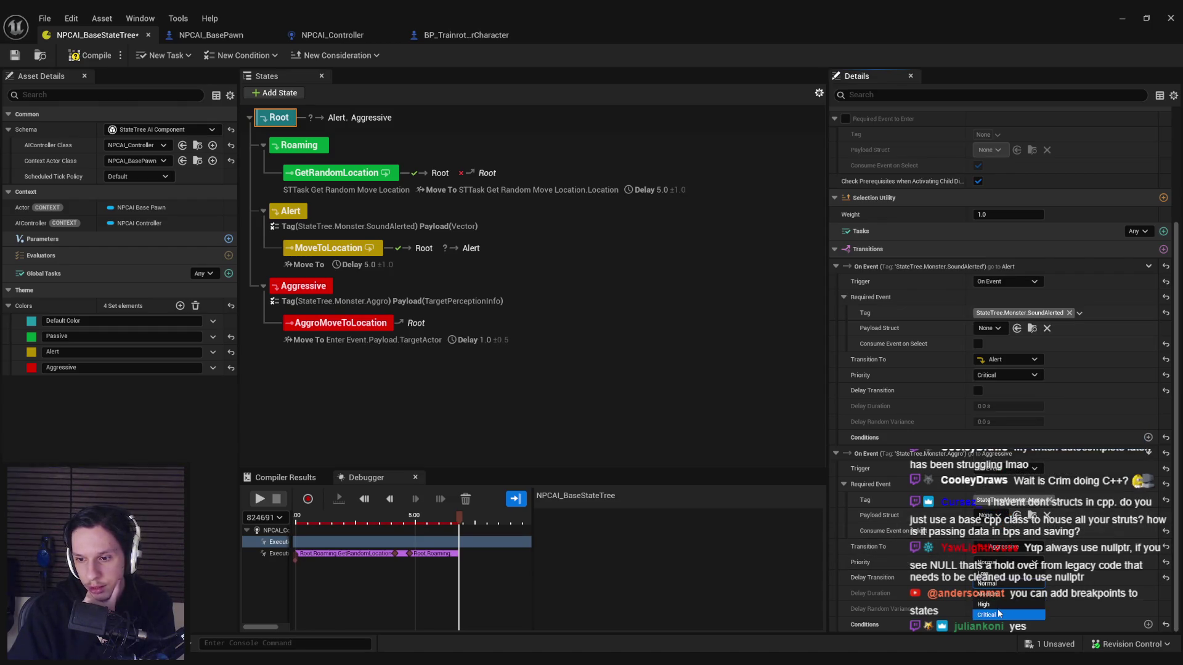
left_click(996, 375)
left_click(995, 416)
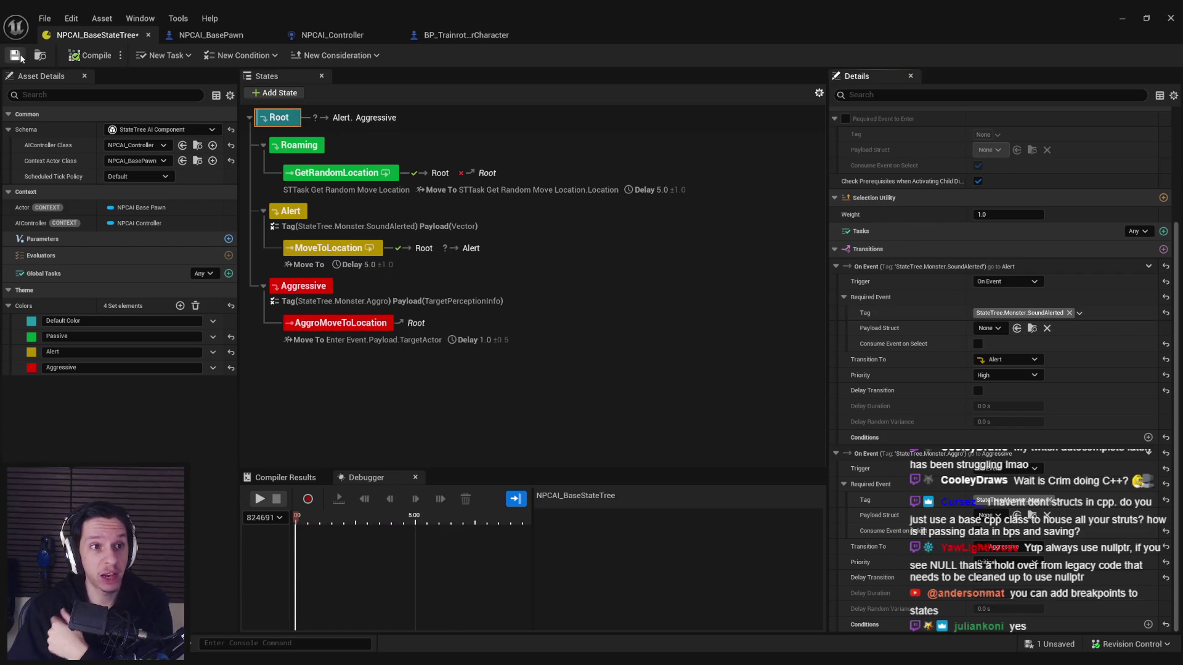
Step: Minimize the StateTree editor and play-test the level
left_click(1120, 19)
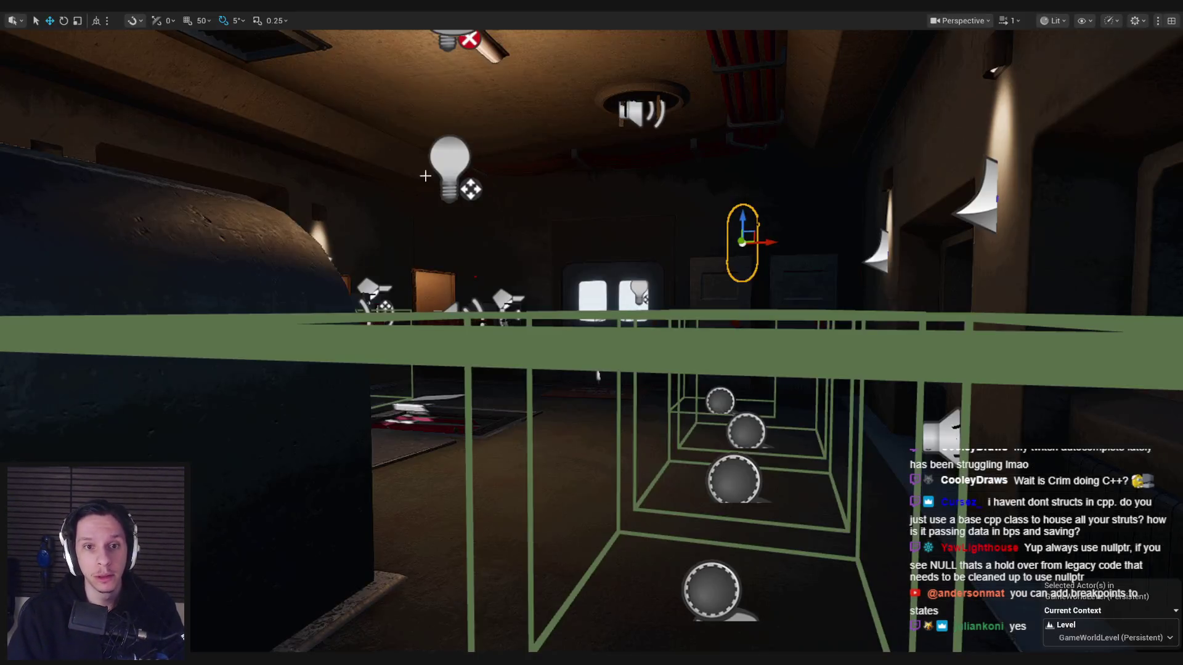
scroll(400, 158, "up", 5)
key("alt+p")
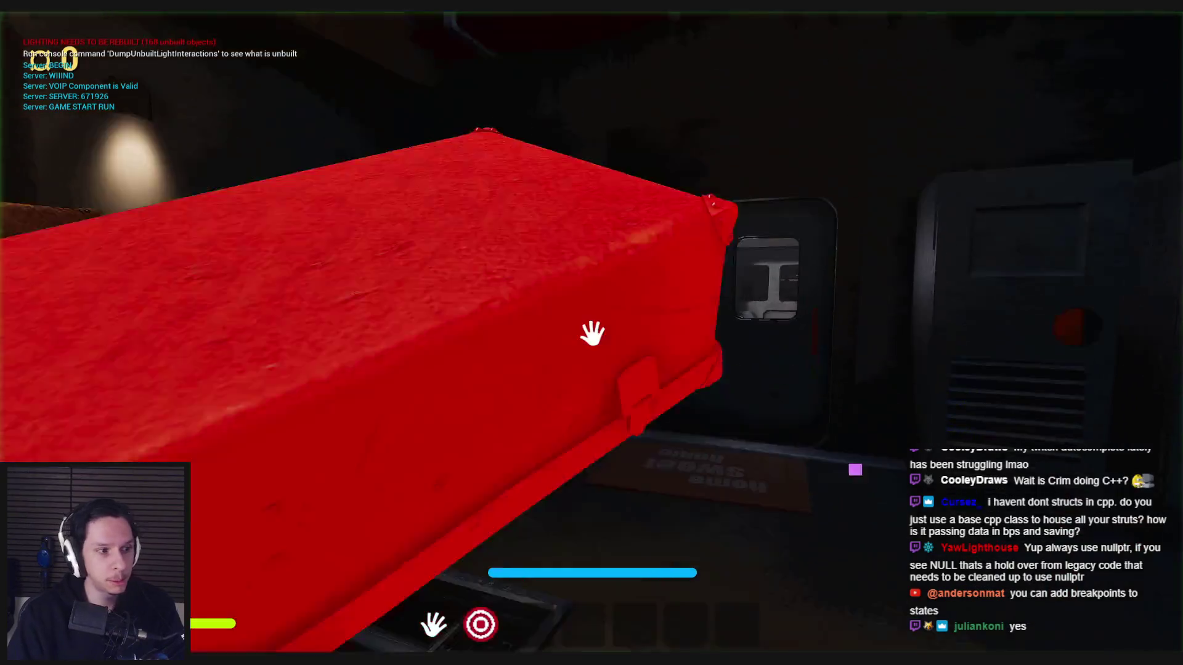
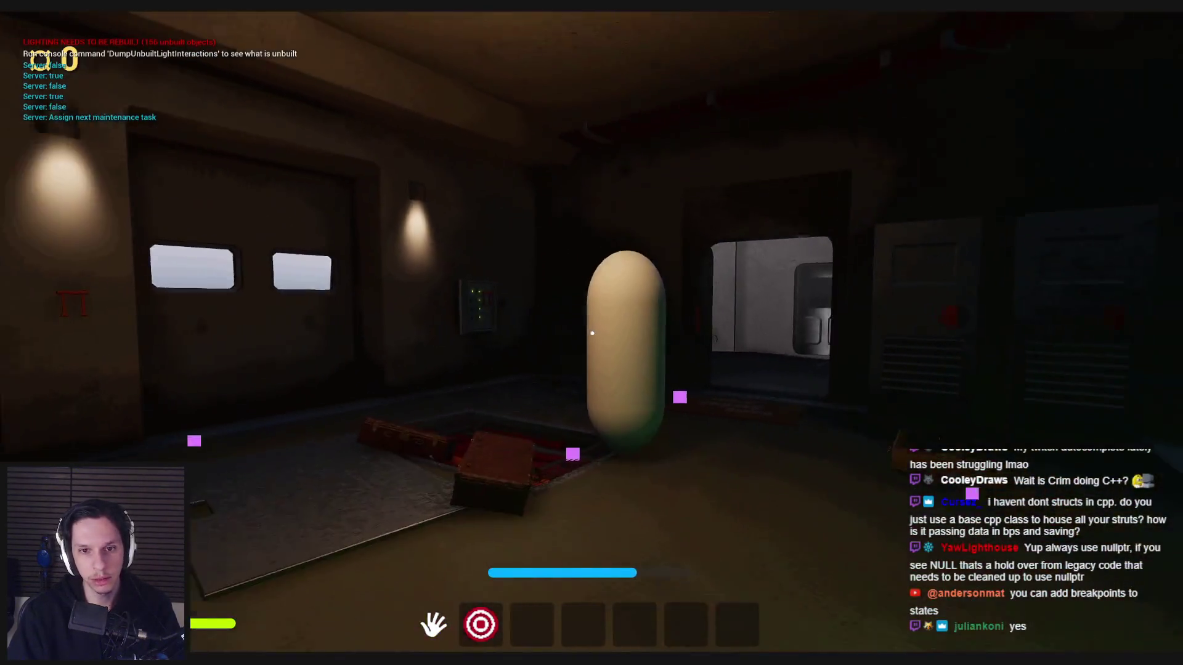
Step: In play mode, toggle the gameplay debugger and hit the NPC to provoke it
key("apostrophe")
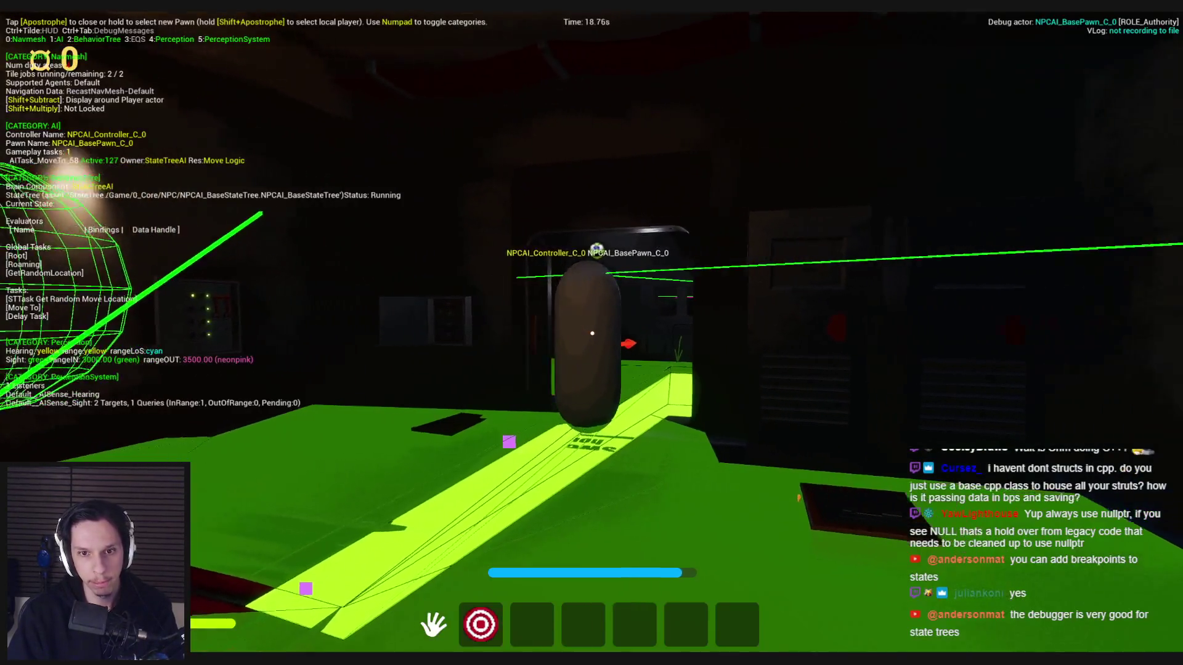
key("apostrophe")
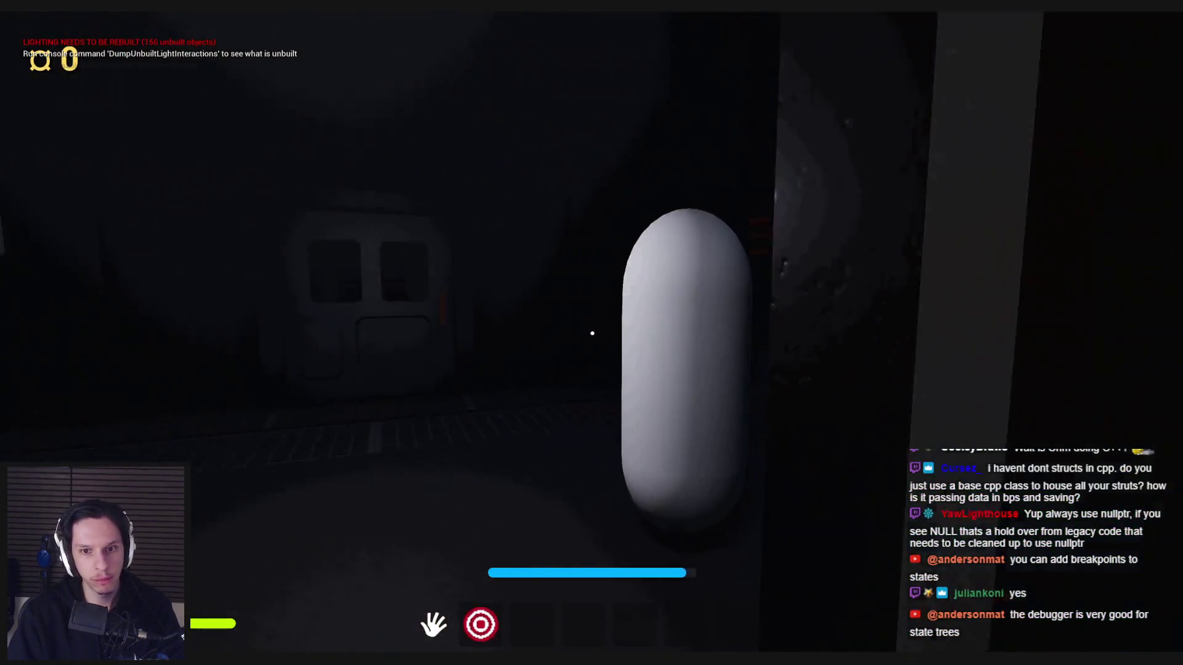
left_click(593, 334)
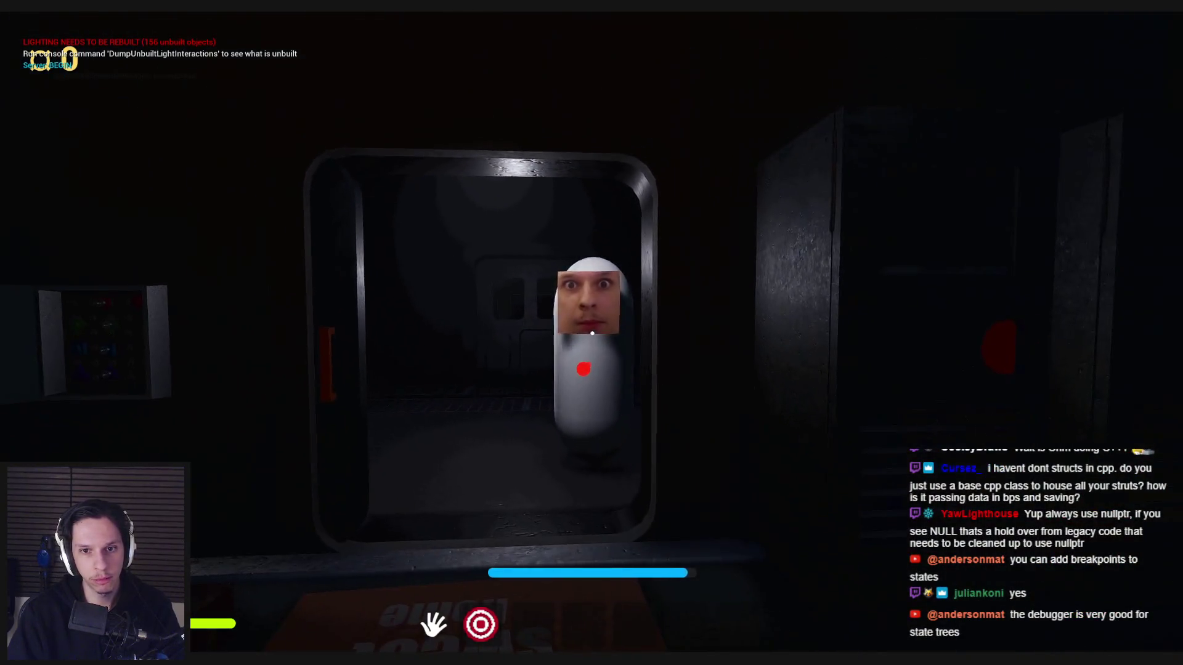
Step: Back away with the debugger shown to watch the NPC turn Aggressive, then stop play
key("s")
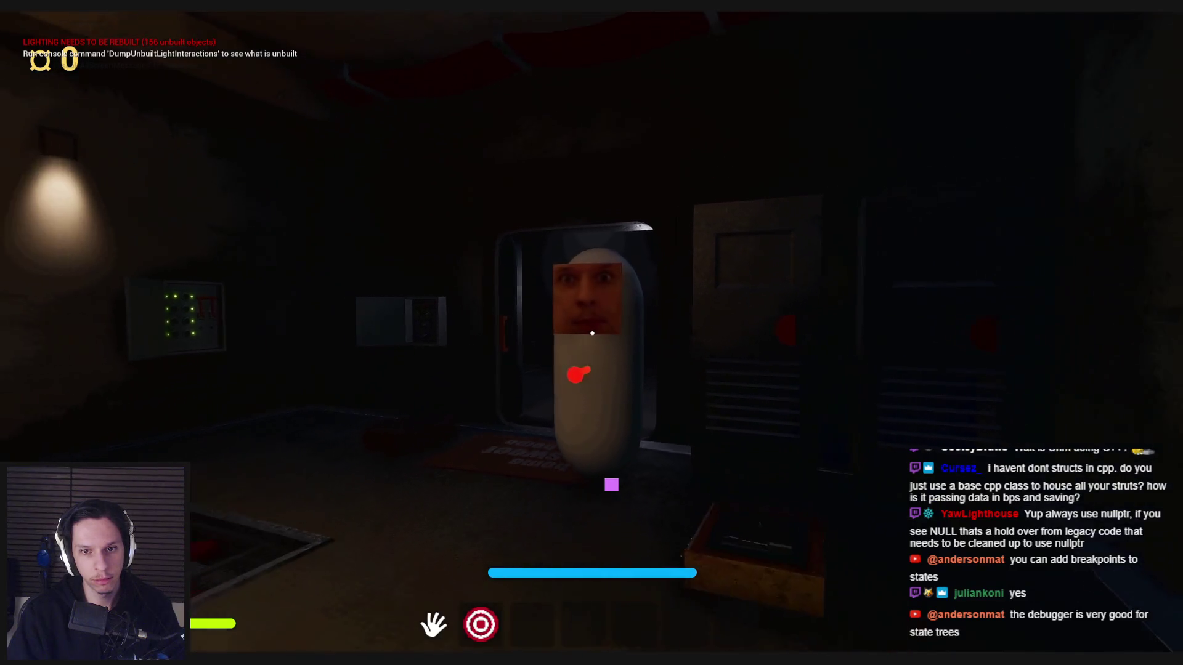
key("s")
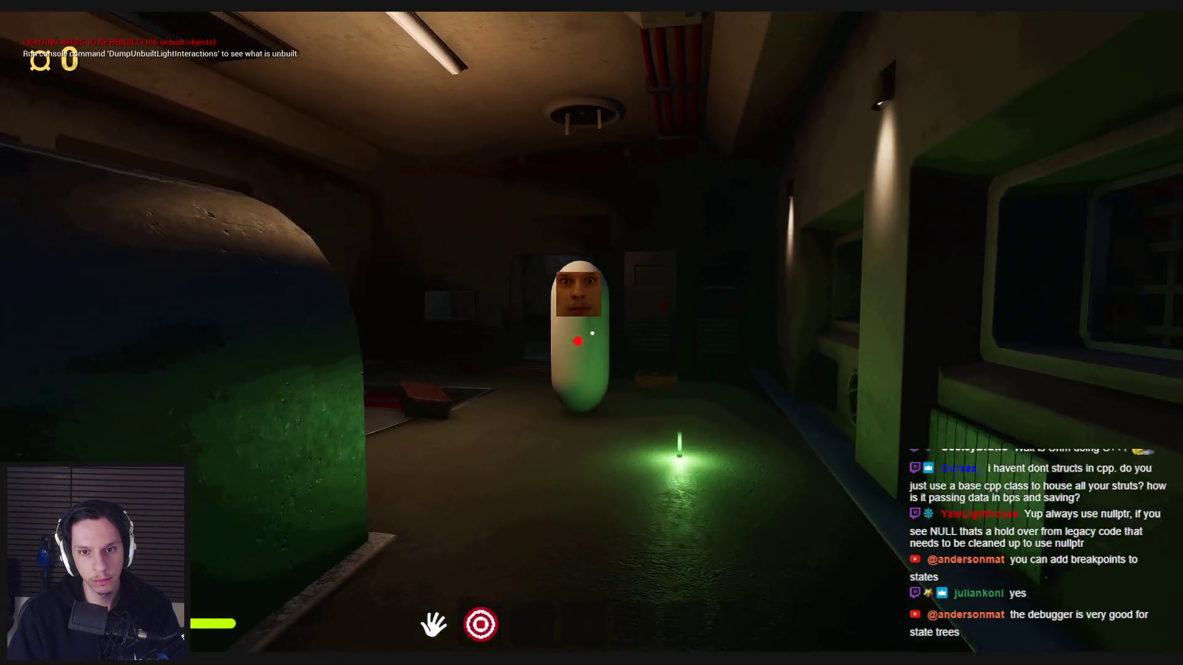
key("w")
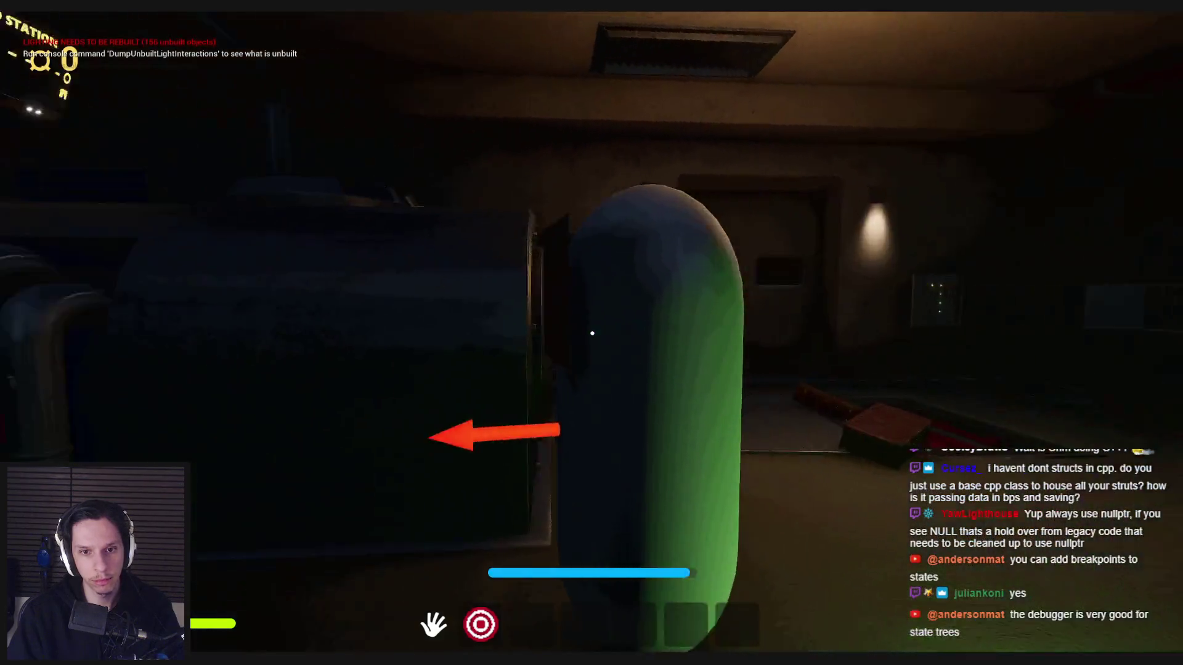
key("w")
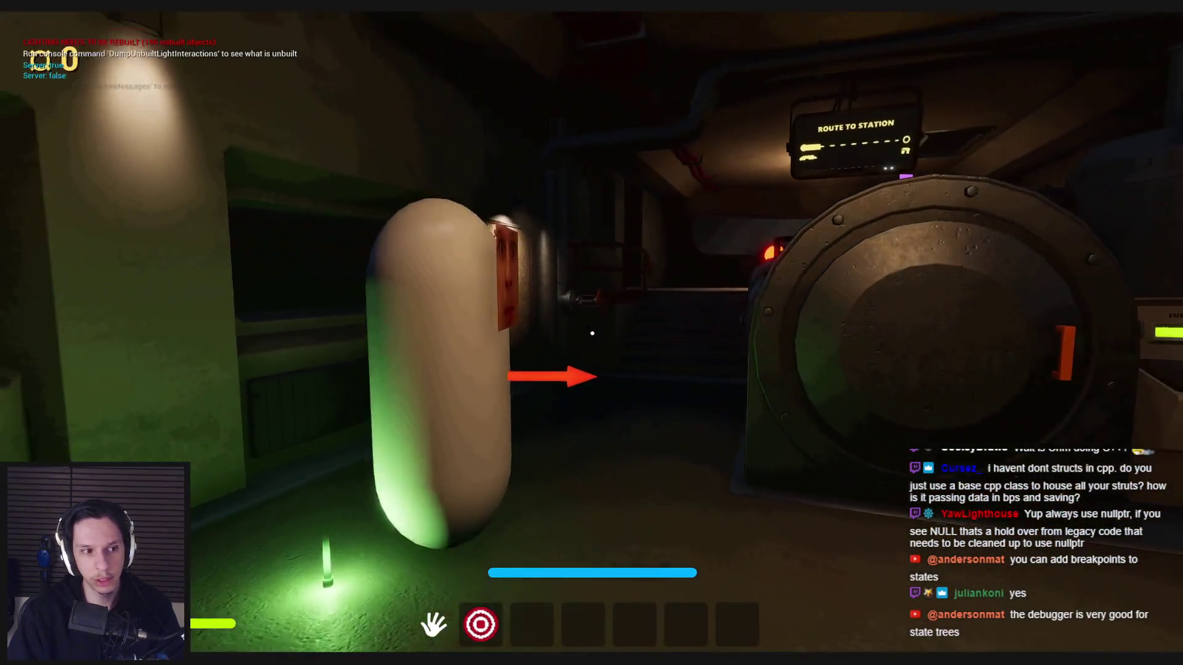
key("s")
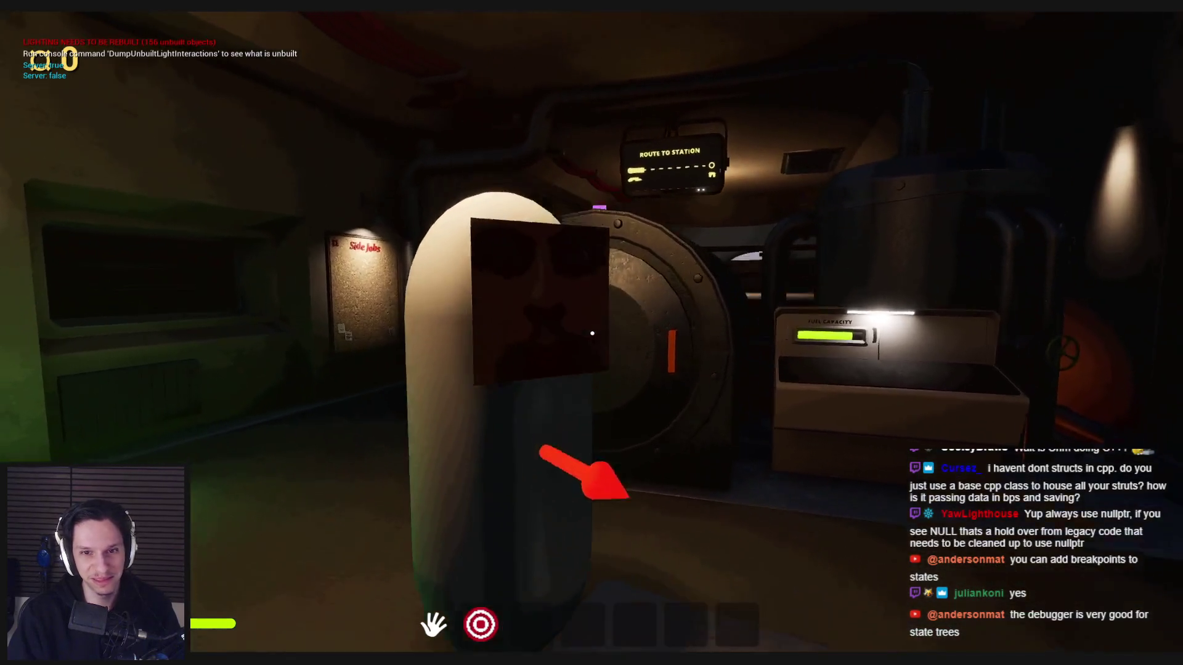
key("apostrophe")
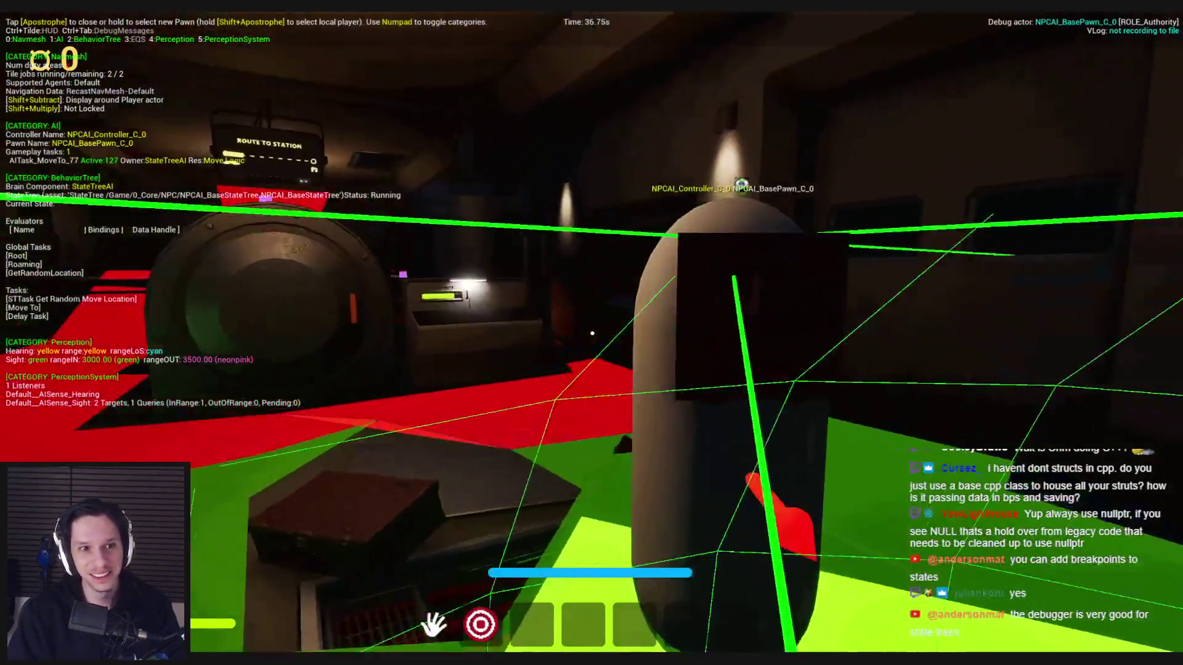
key("s")
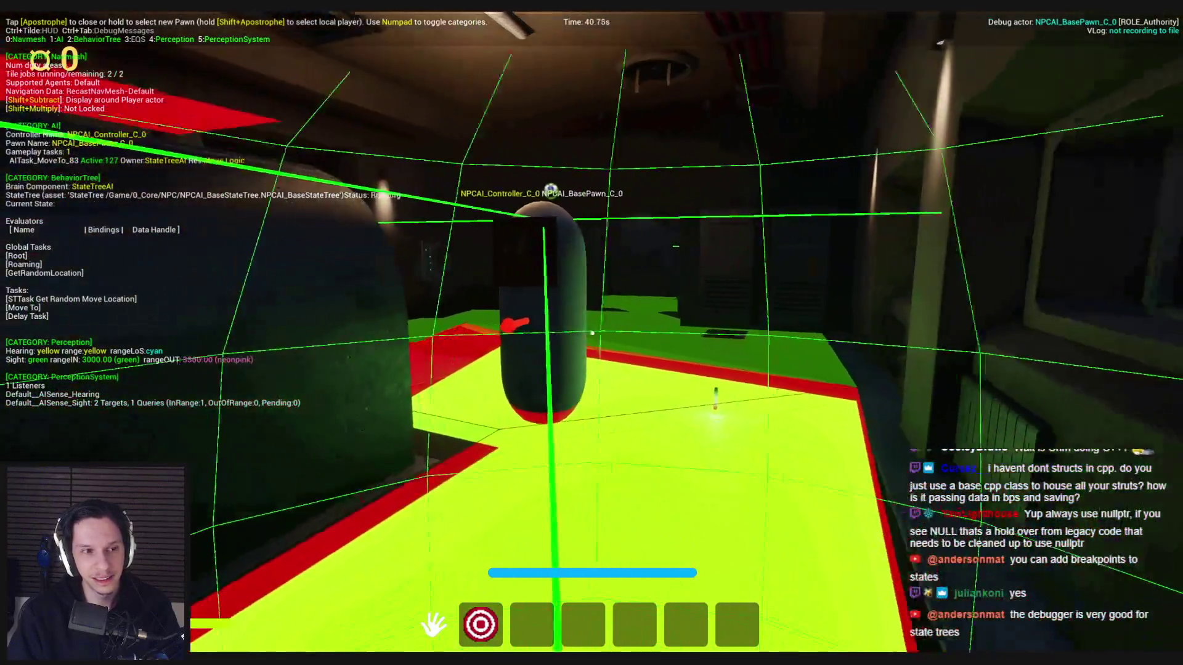
key("Escape")
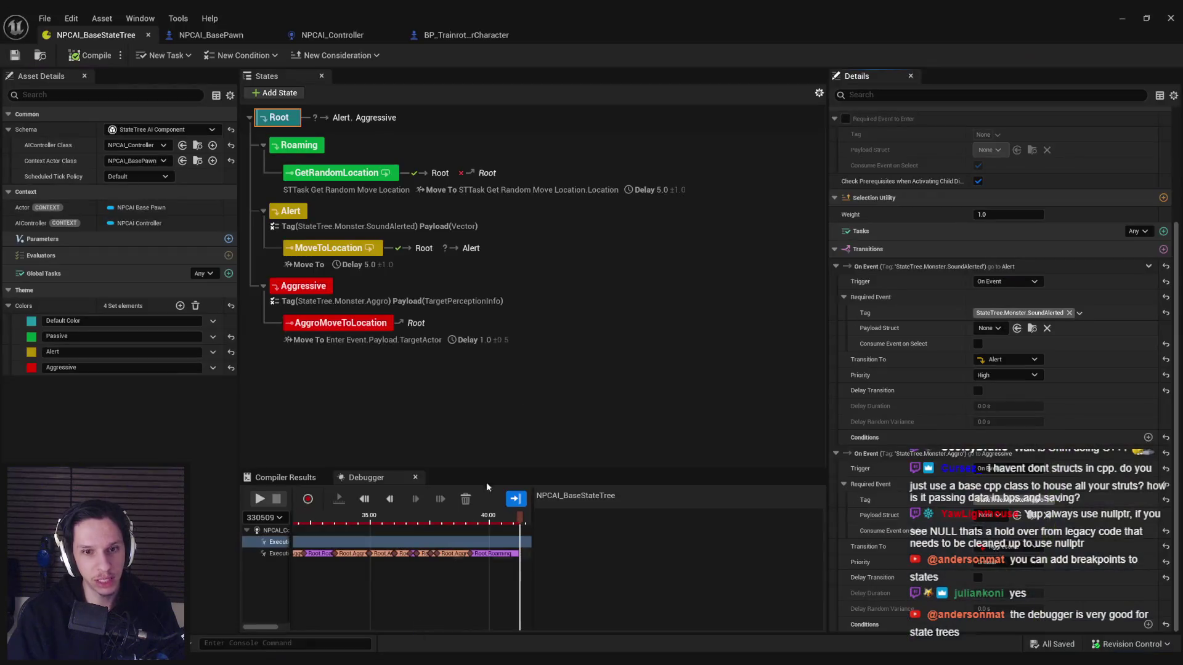
Step: Inspect the Aggressive state's Details, leaving its Tag as None, and minimize the StateTree editor
left_click(630, 290)
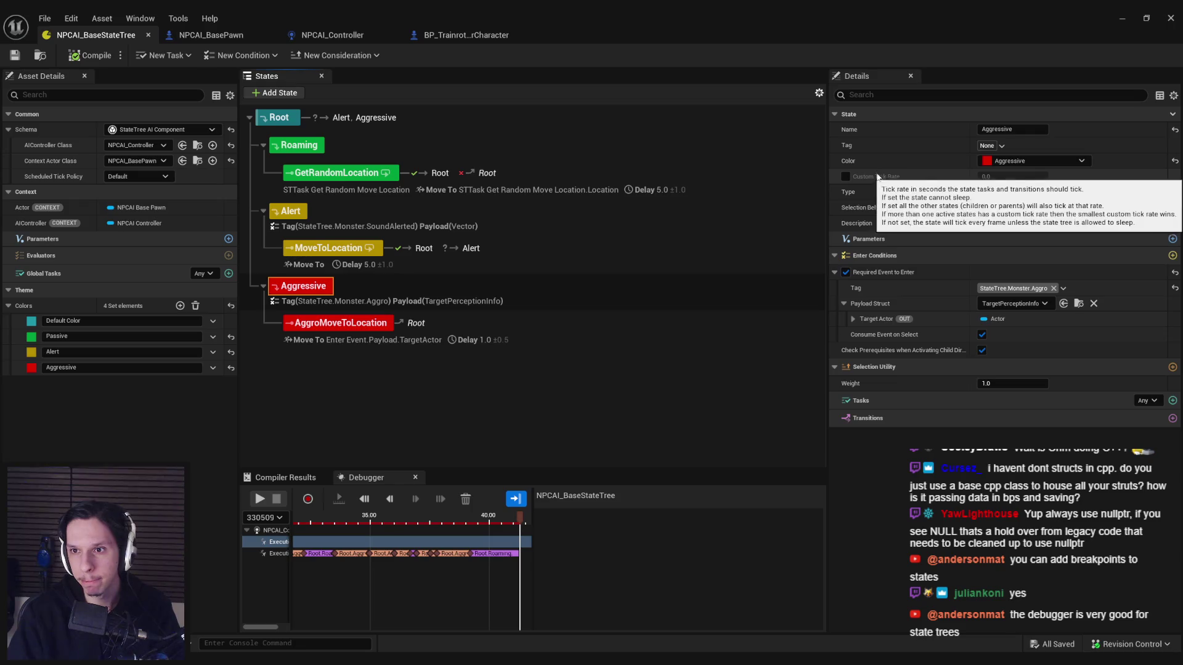
left_click(1003, 146)
left_click(1001, 148)
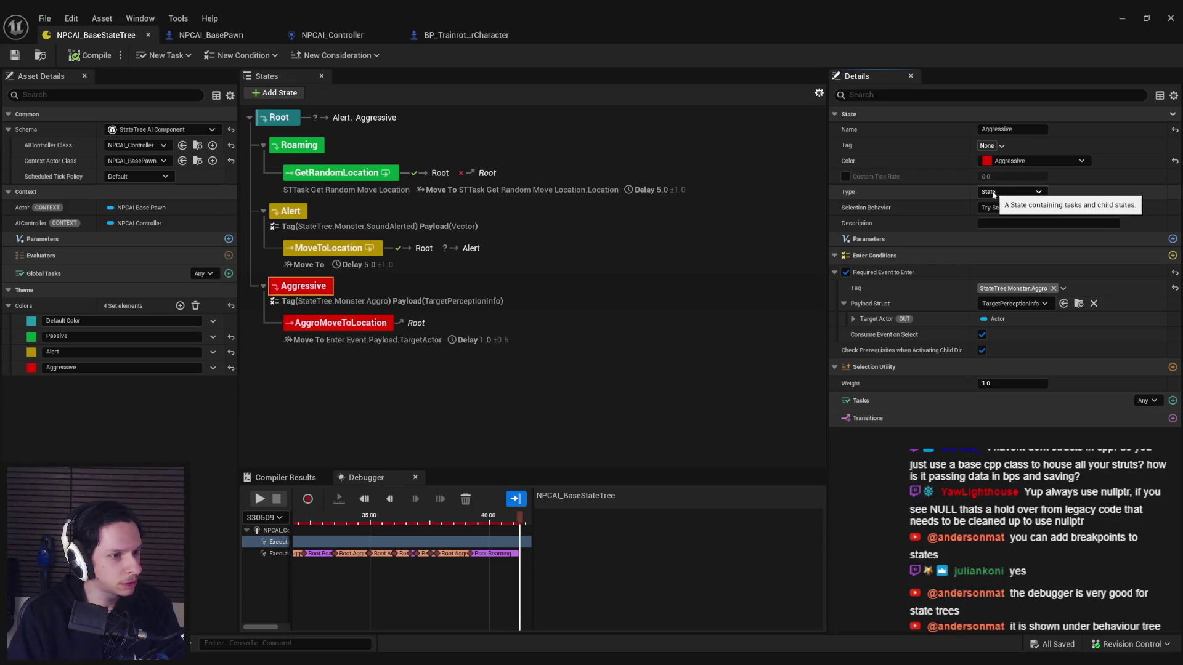
left_click(1122, 18)
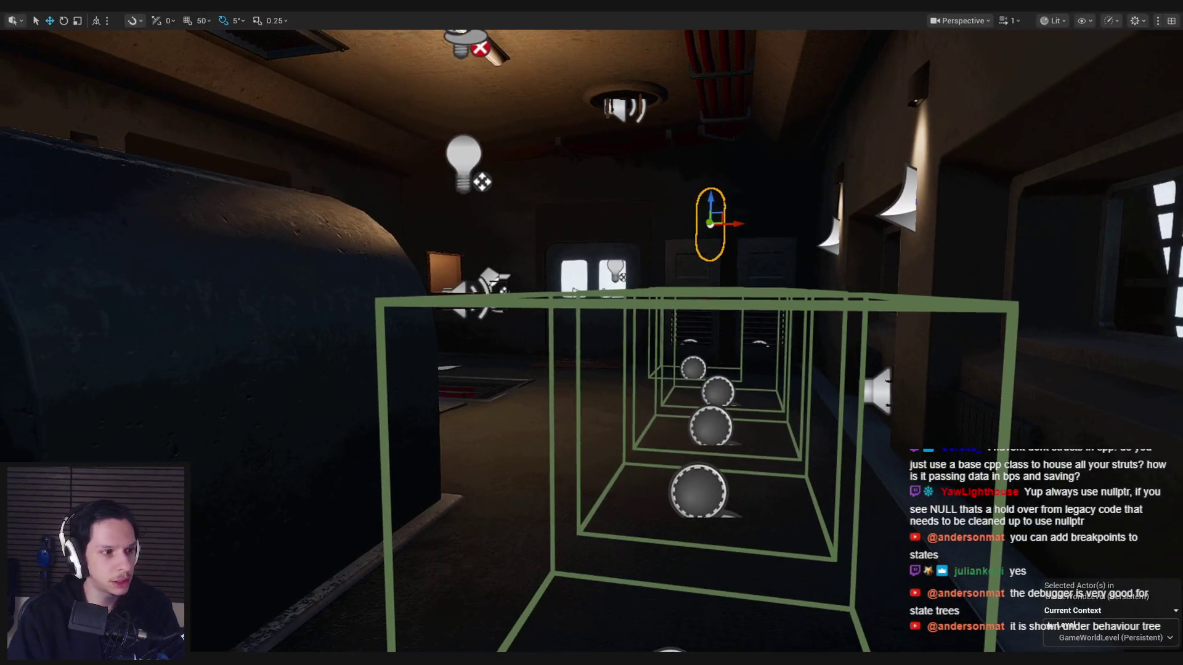
Step: Start play, hide the navmesh, AI and perception debug categories, and open the door
key("alt+p")
key("apostrophe")
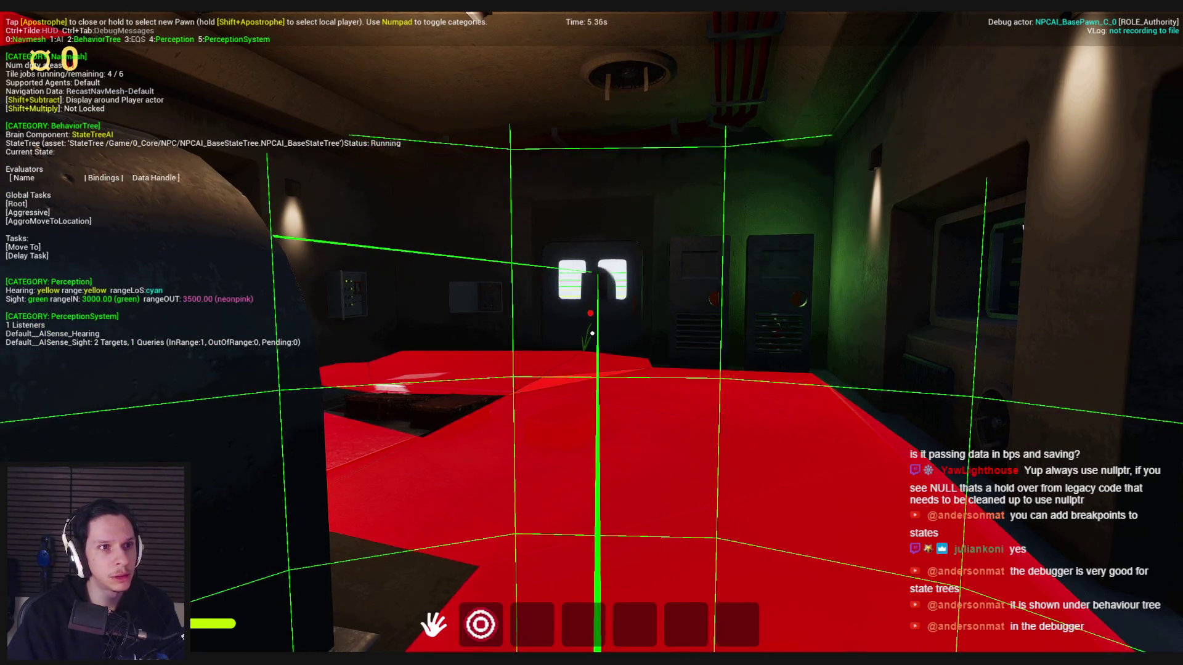
key("KP_0")
key("KP_1")
key("KP_4")
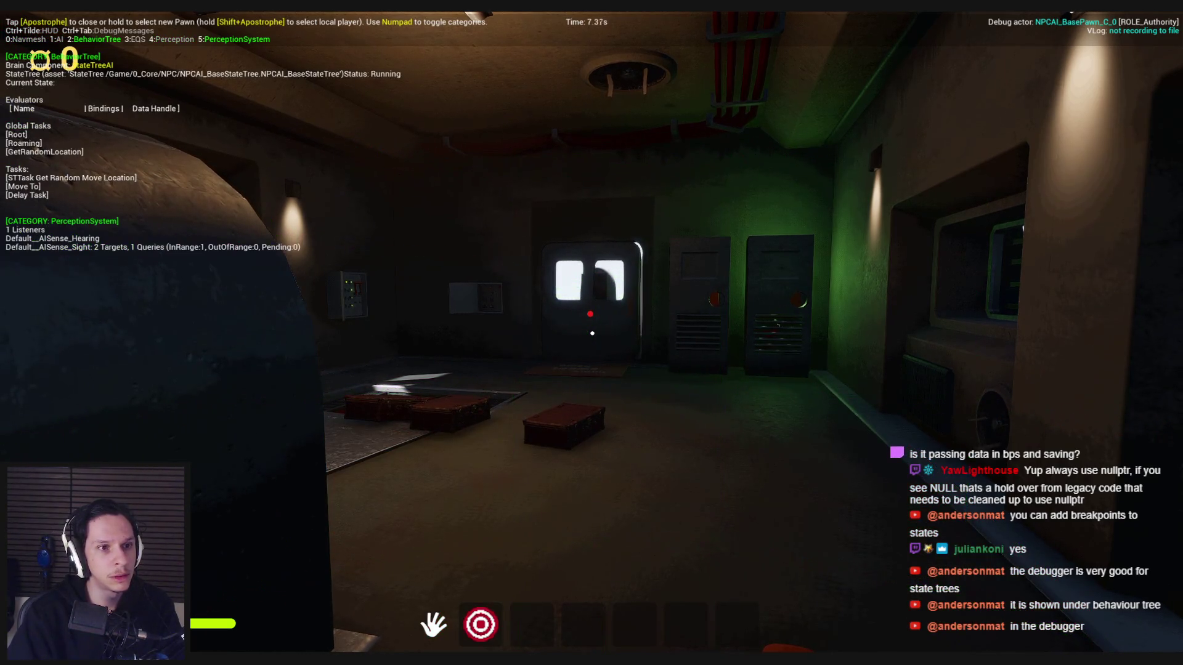
key("w")
key("apostrophe")
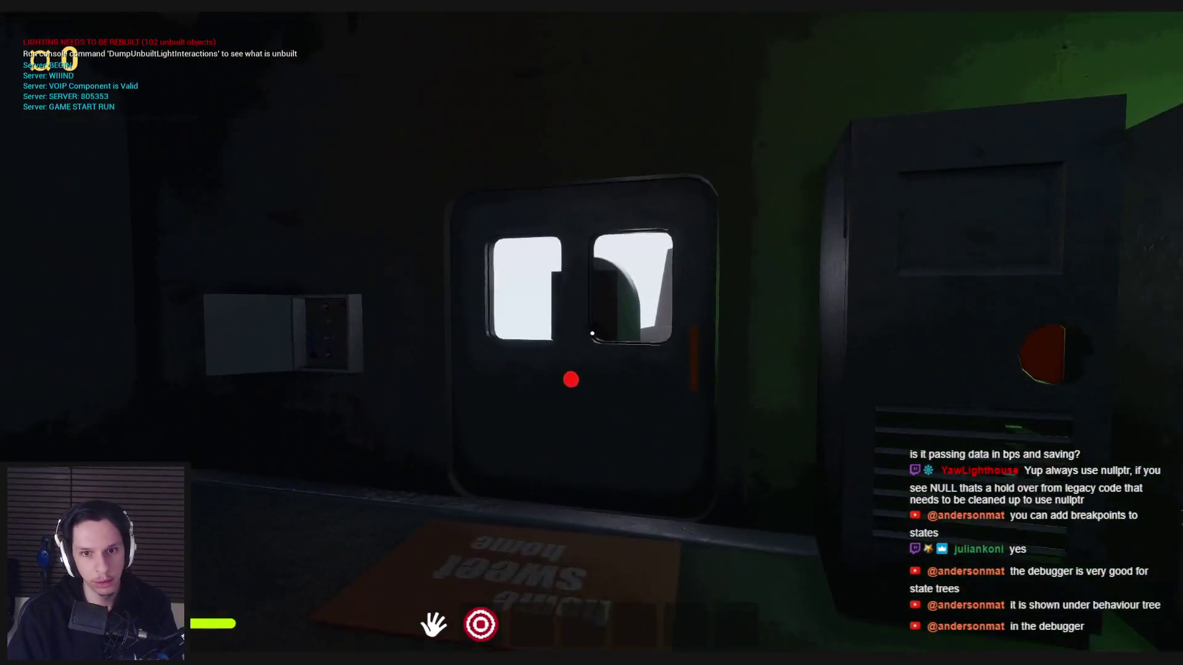
key("apostrophe")
key("apostrophe")
key("apostrophe")
key("e")
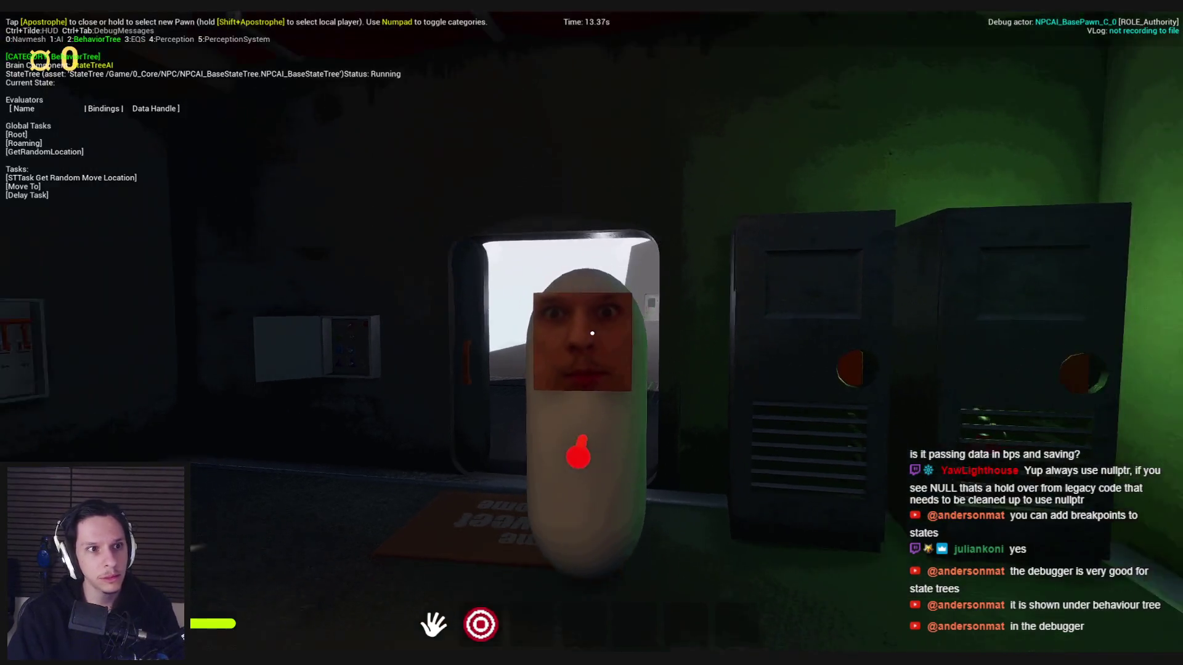
Step: Throw the red ball at the NPC three times to re-aggro it, then stop play
mouse_move(592, 333)
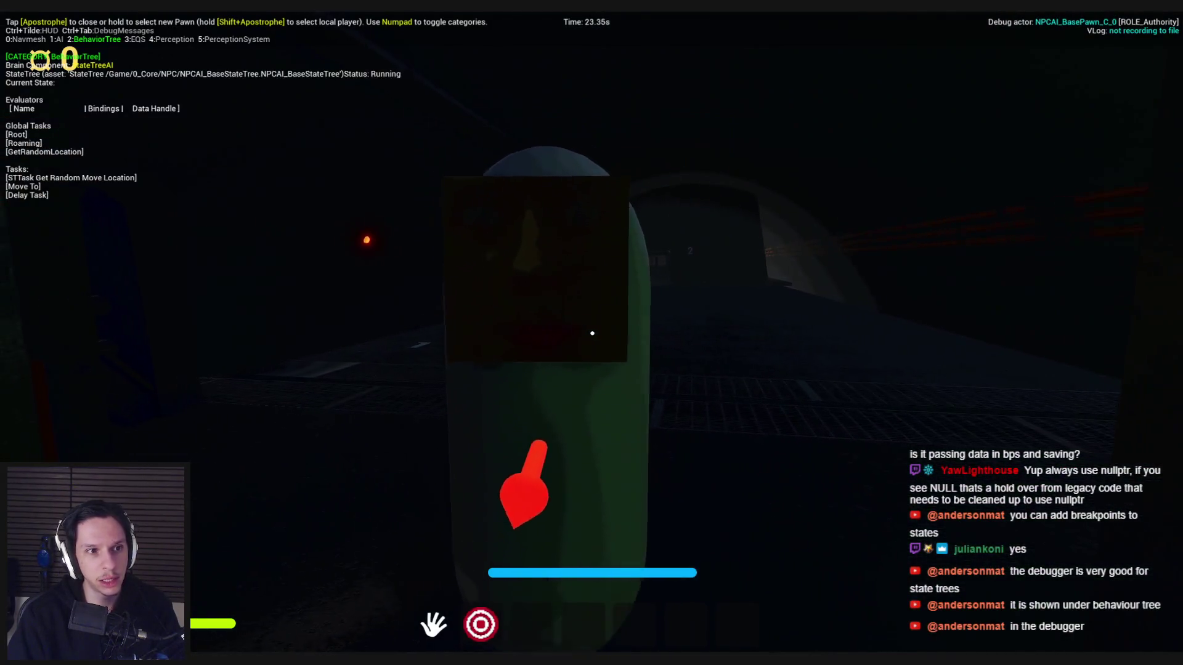
left_click(592, 333)
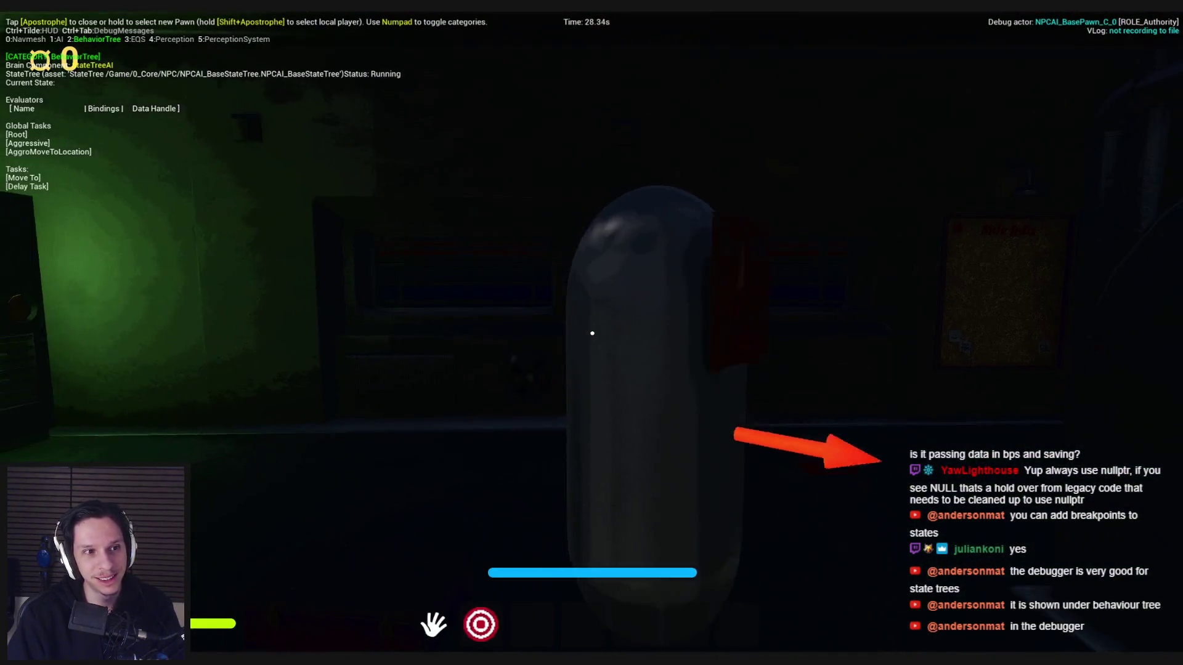
left_click(592, 333)
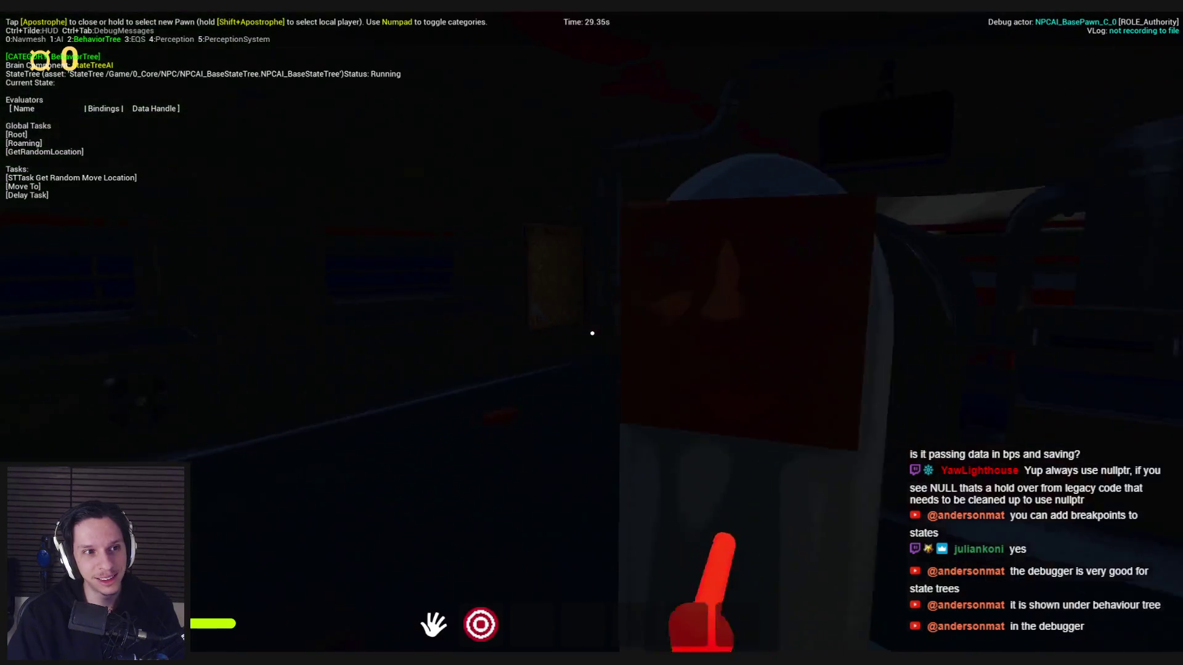
left_click(592, 334)
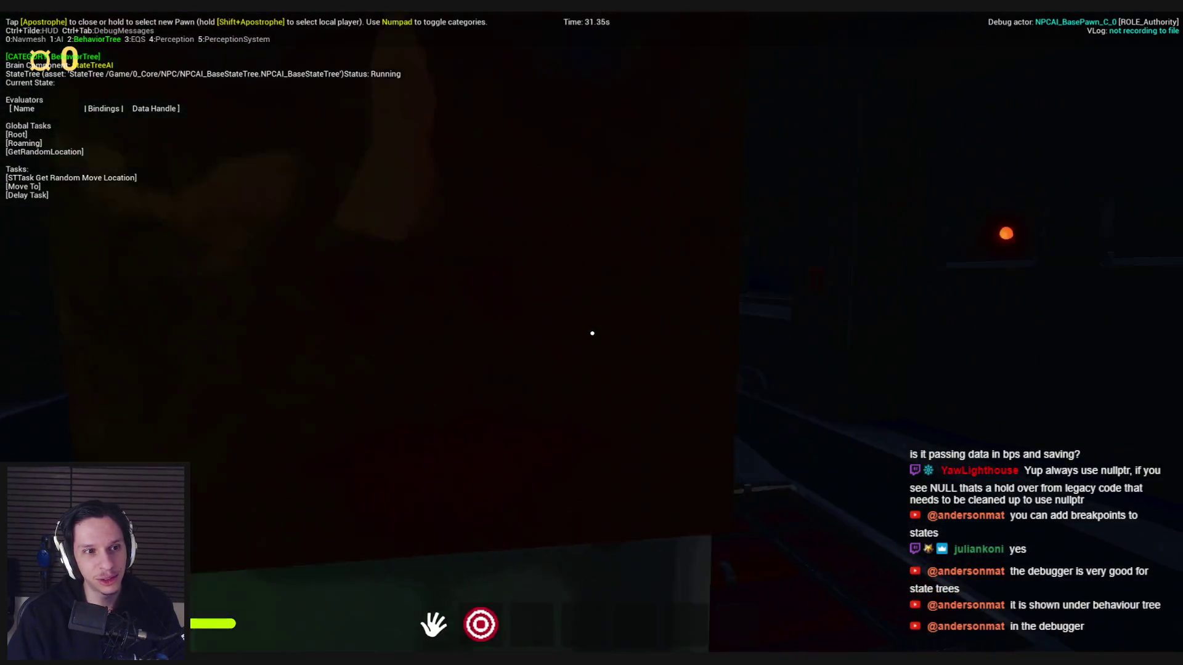
left_click(592, 333)
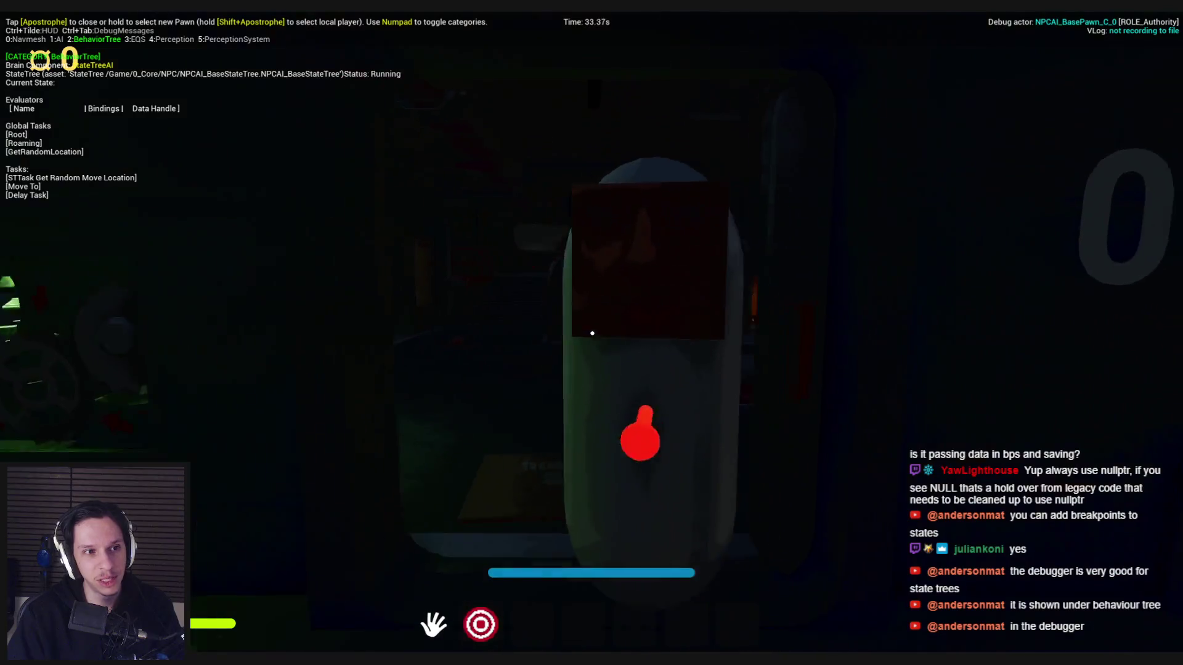
left_click(592, 334)
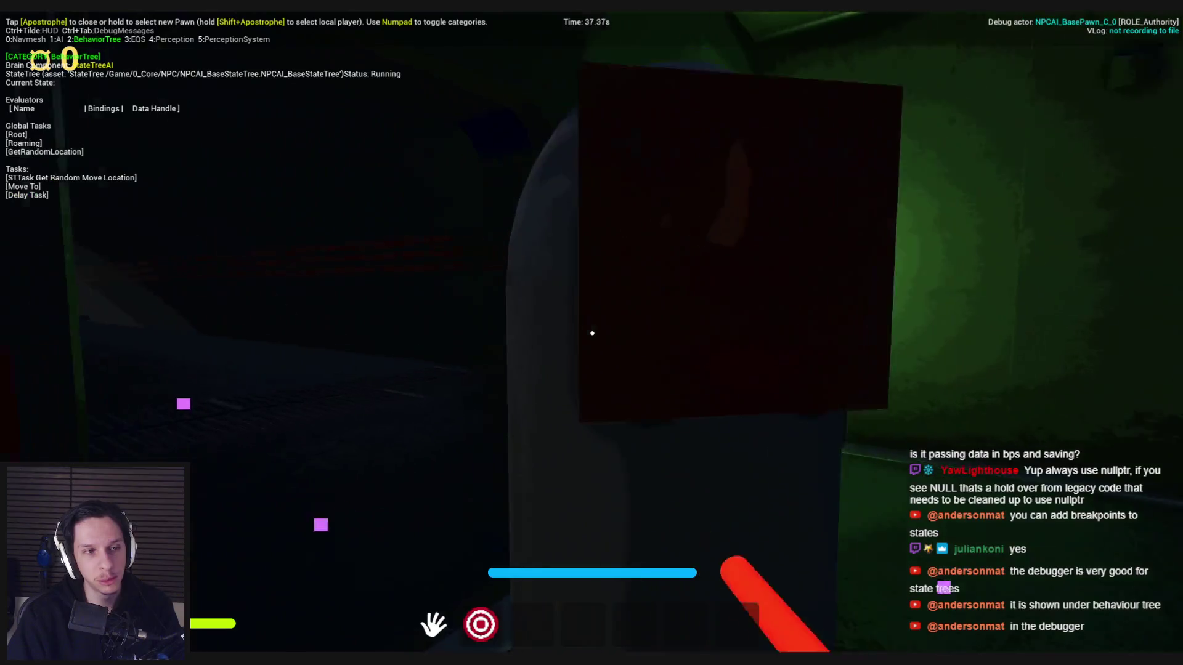
key("Escape")
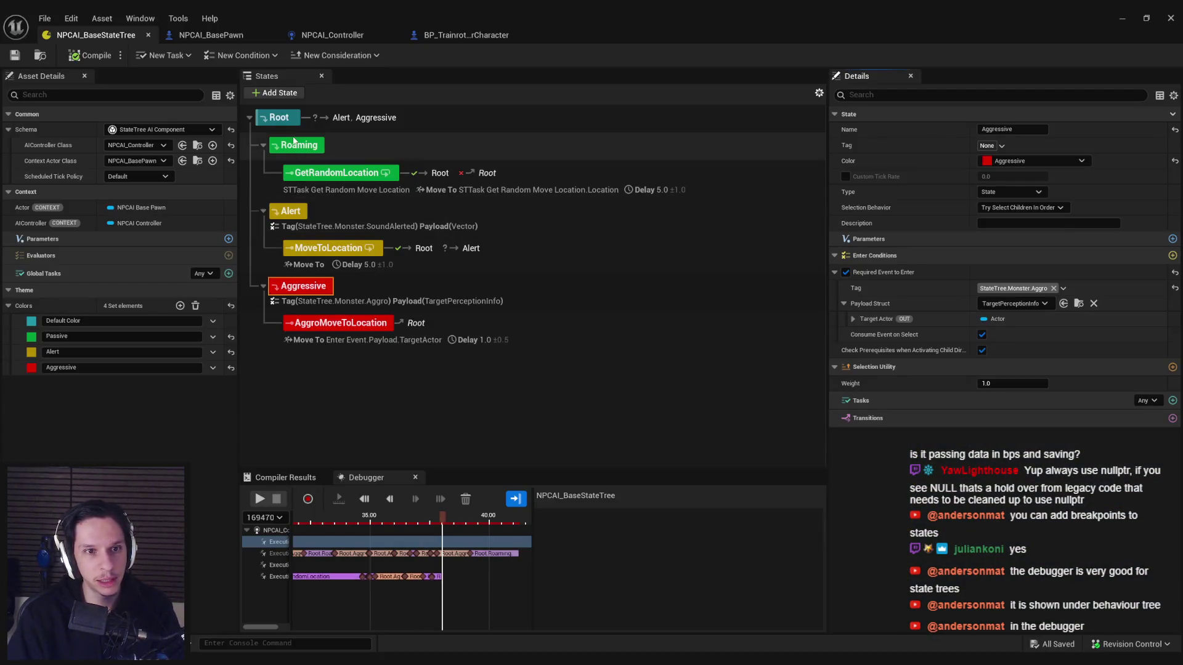
Step: Select AggroMoveToLocation and expand its Move To task properties in Details
left_click(308, 148)
left_click(311, 149)
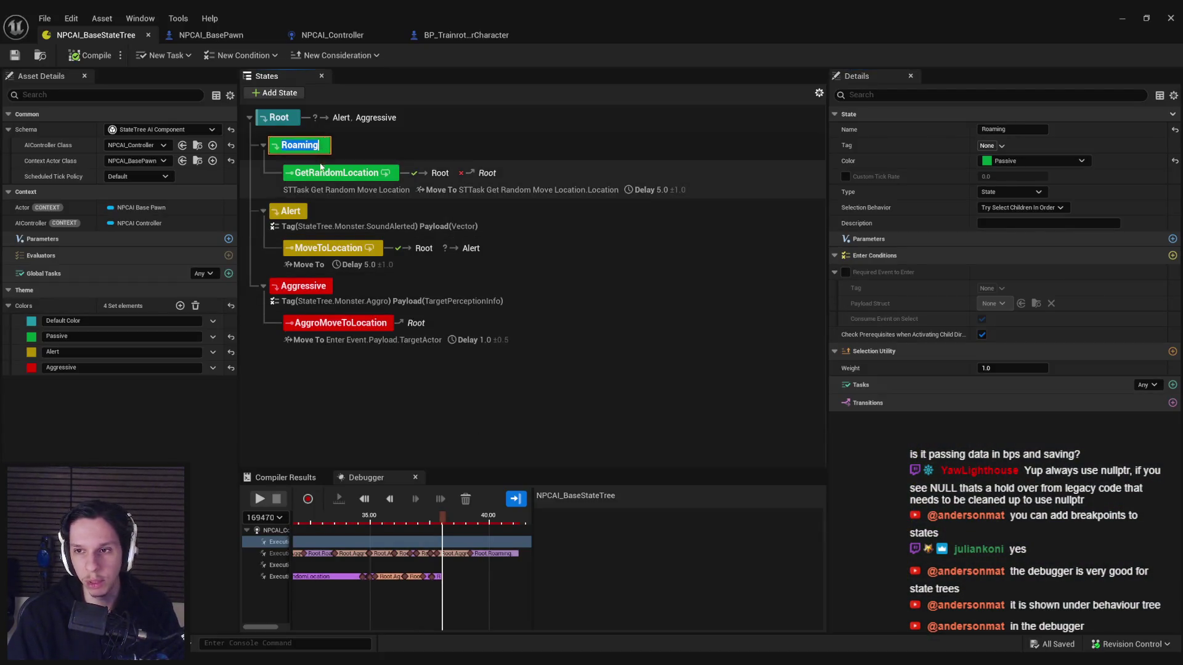
left_click(425, 255)
left_click(515, 332)
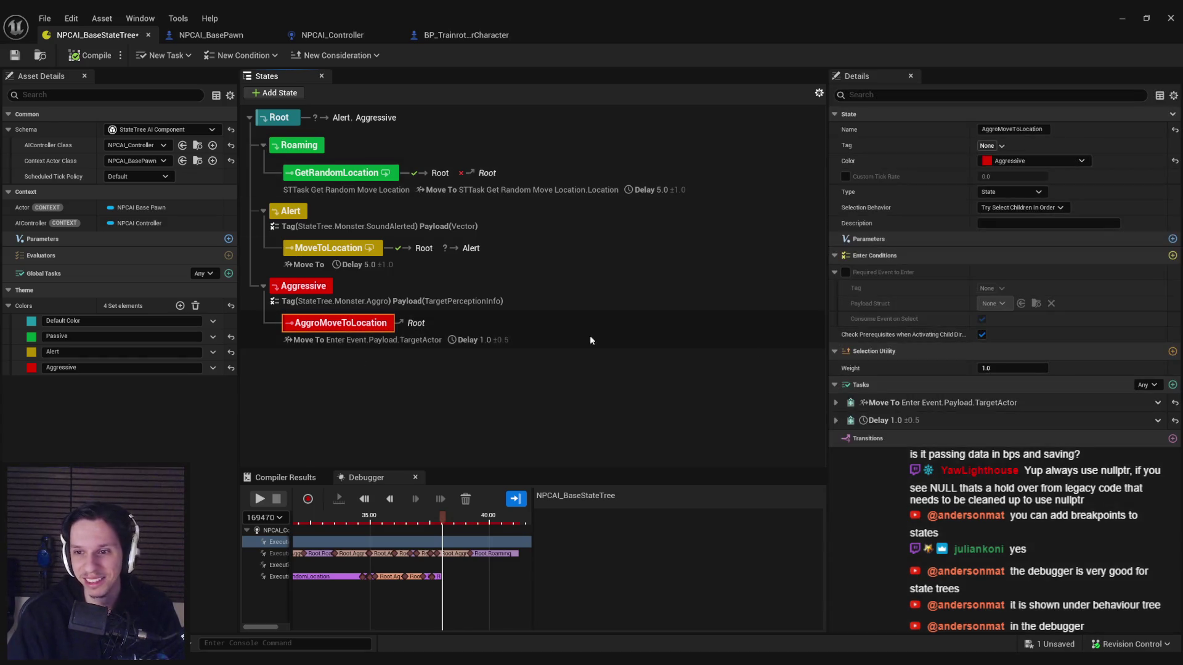
left_click(836, 402)
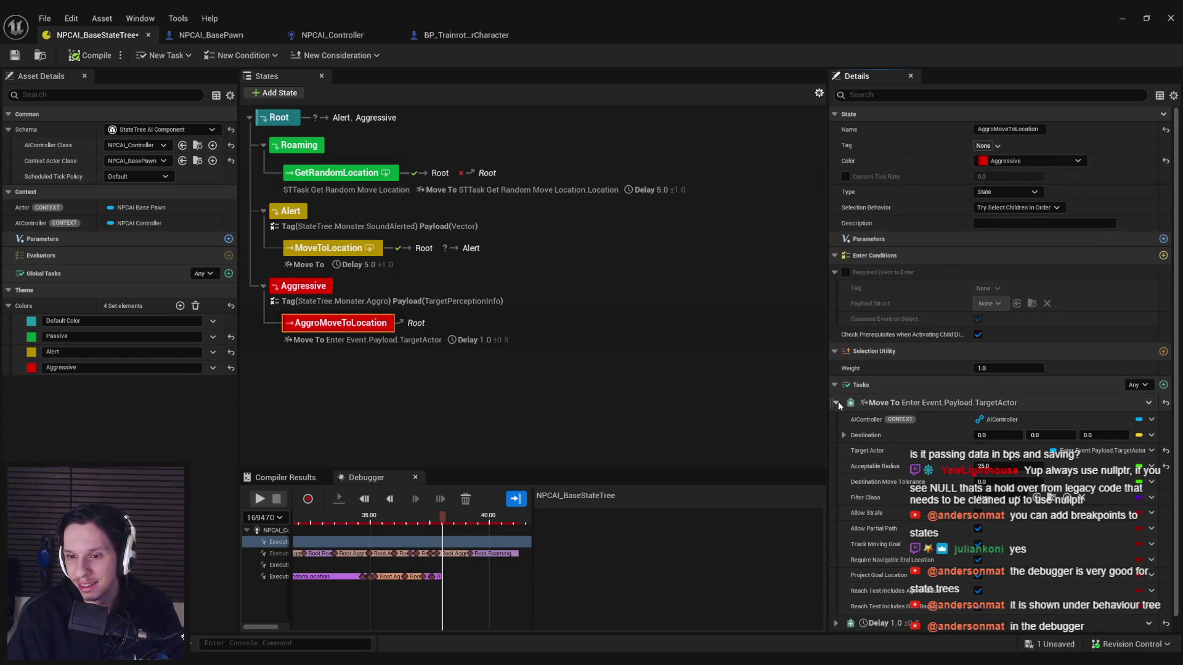
left_click(836, 401)
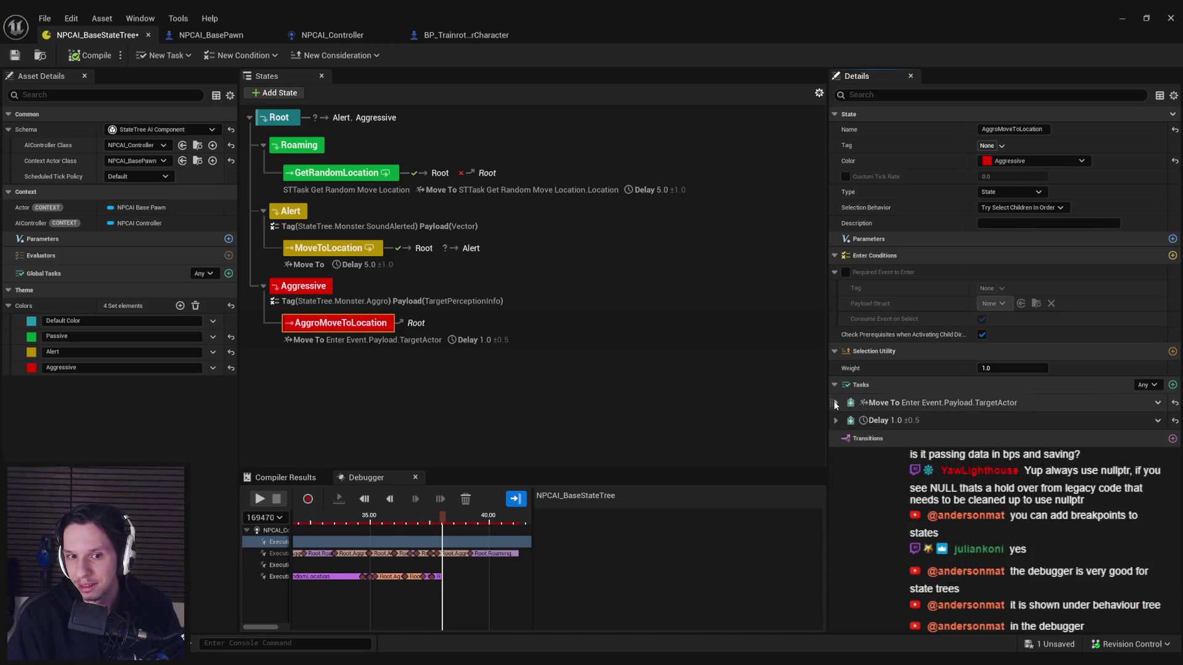
left_click(836, 402)
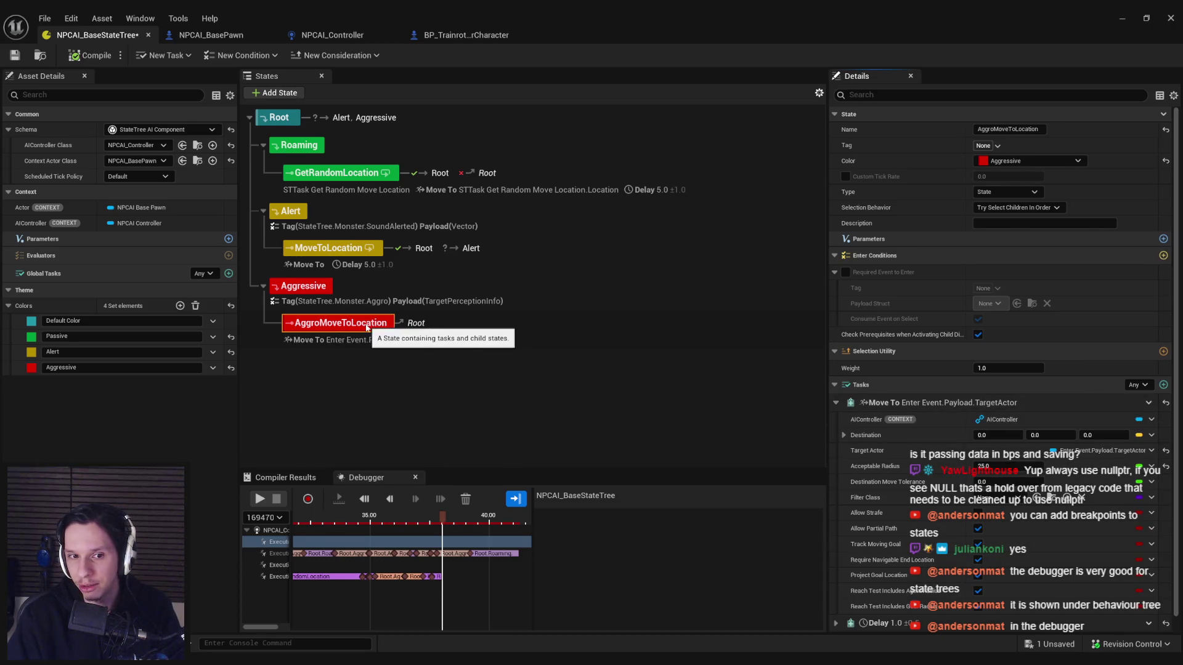
Step: Review the state's Transitions, then bring up the NPCAI_Controller blueprint's event graph
scroll(881, 570, "down", 2)
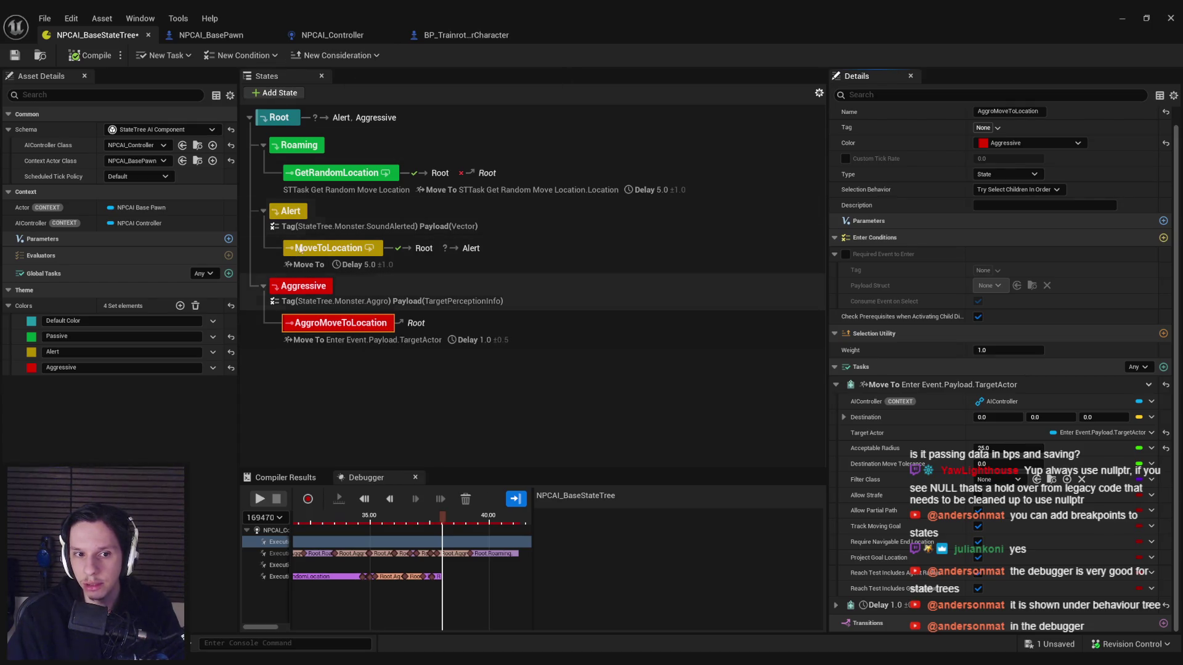
left_click(454, 36)
left_click(326, 35)
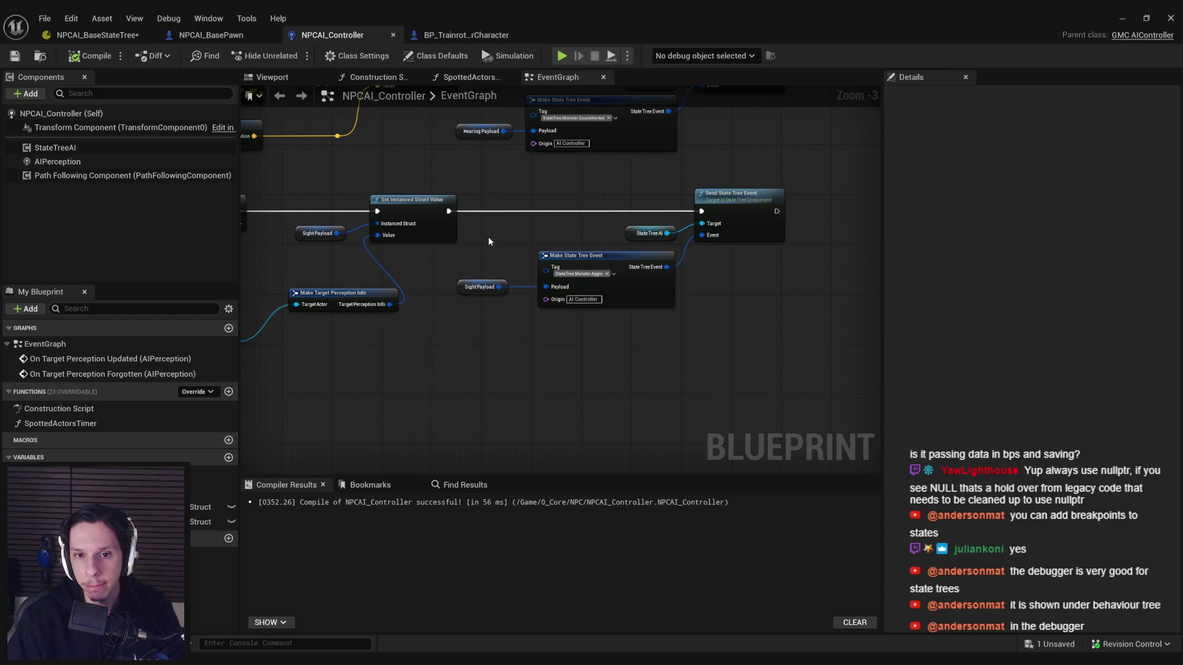
Step: Compile and save the NPCAI_Controller blueprint, then return to NPCAI_BaseStateTree
left_click_drag(491, 235, 777, 257)
mouse_move(597, 270)
left_mouse_down()
mouse_move(645, 391)
mouse_move(521, 360)
left_mouse_up()
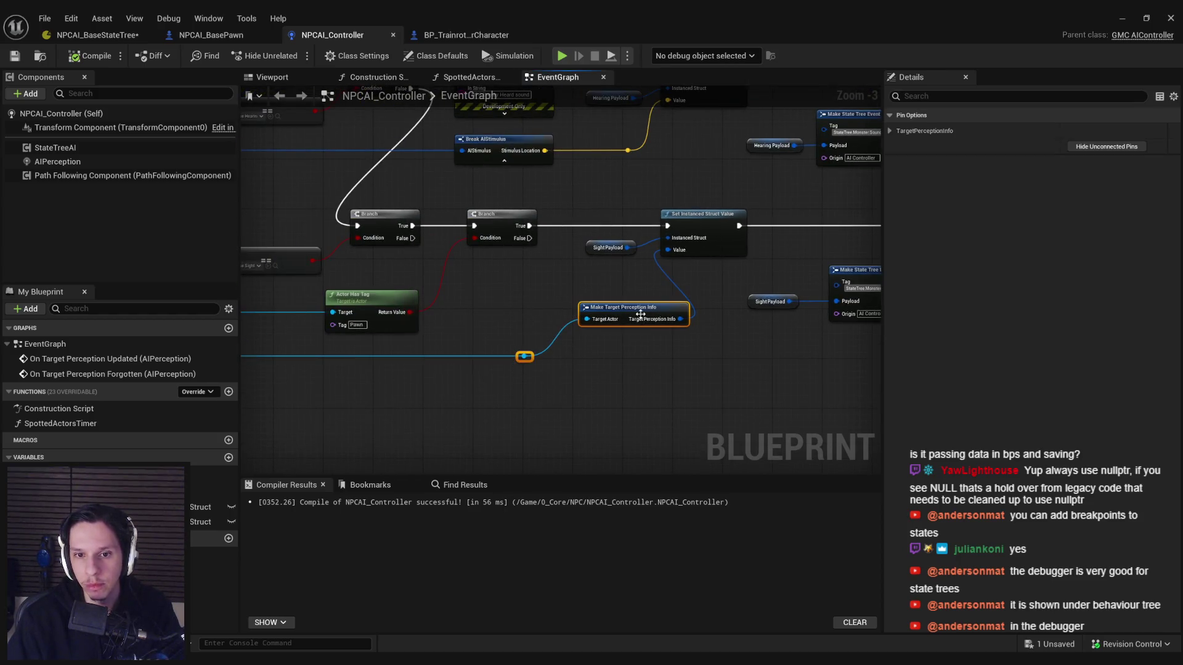
left_click(587, 284)
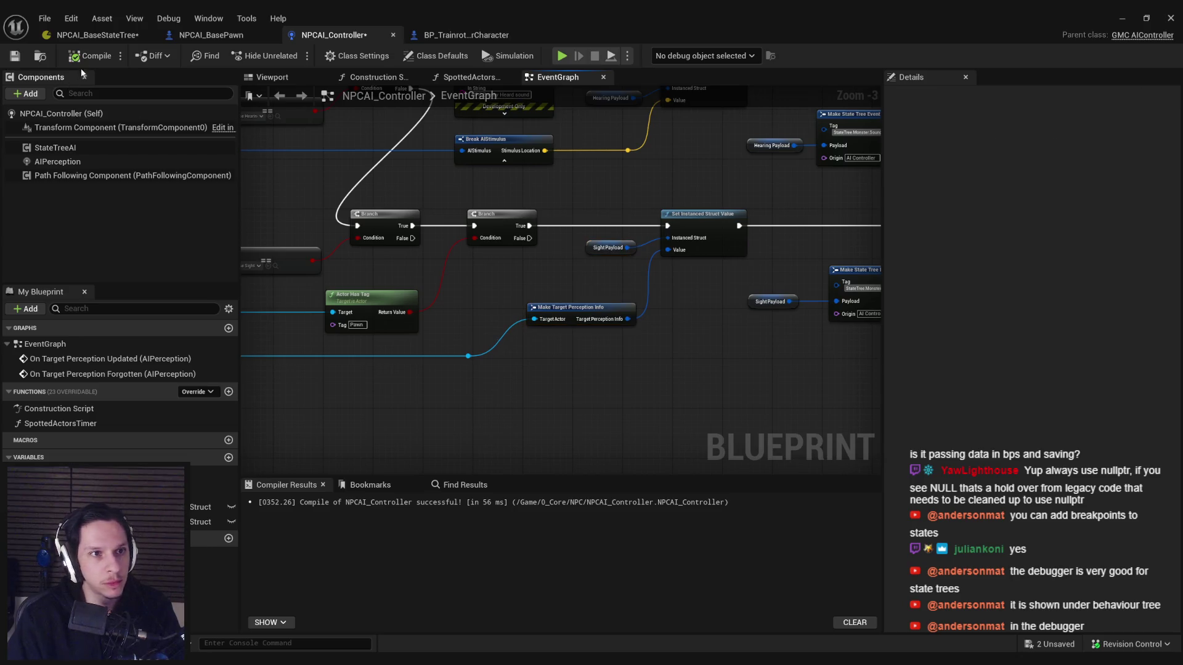
left_click(16, 58)
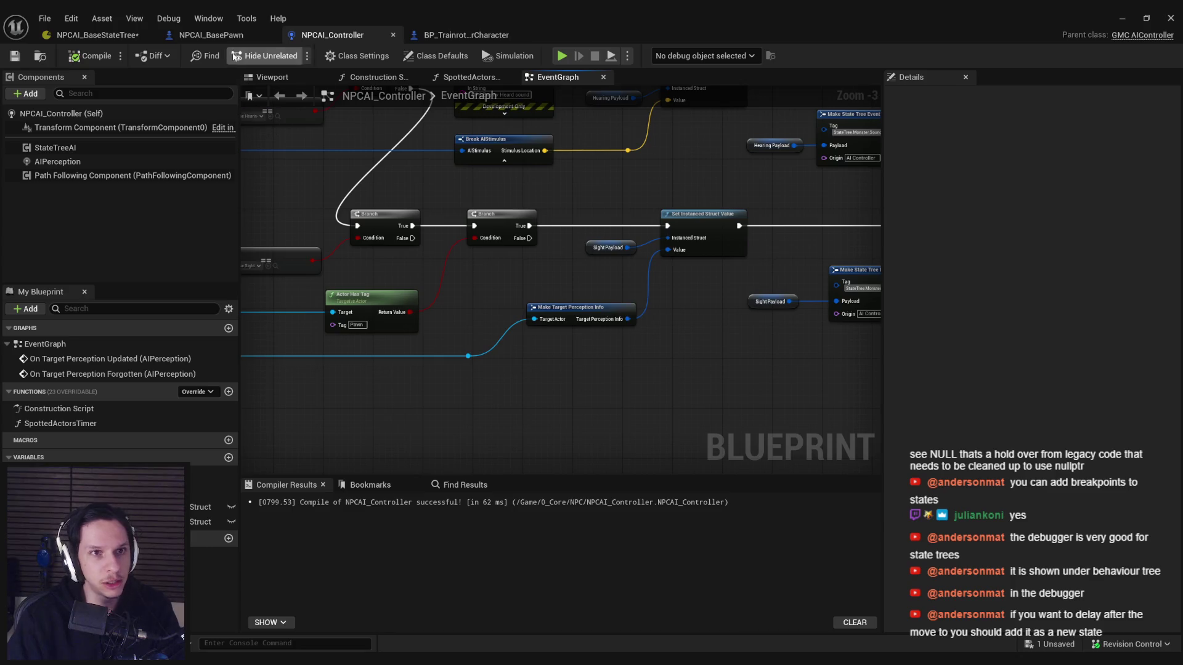
left_click(98, 35)
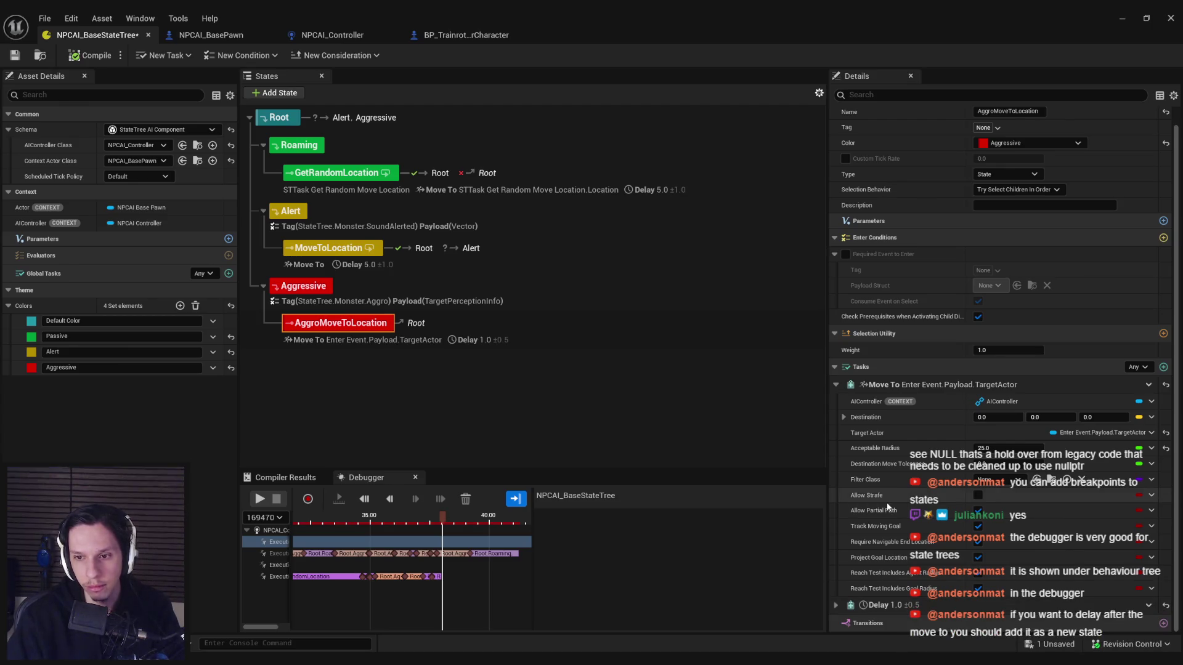
Step: Exclude the Move To task from state completion, keeping the Root transition without conditions
left_click(852, 388)
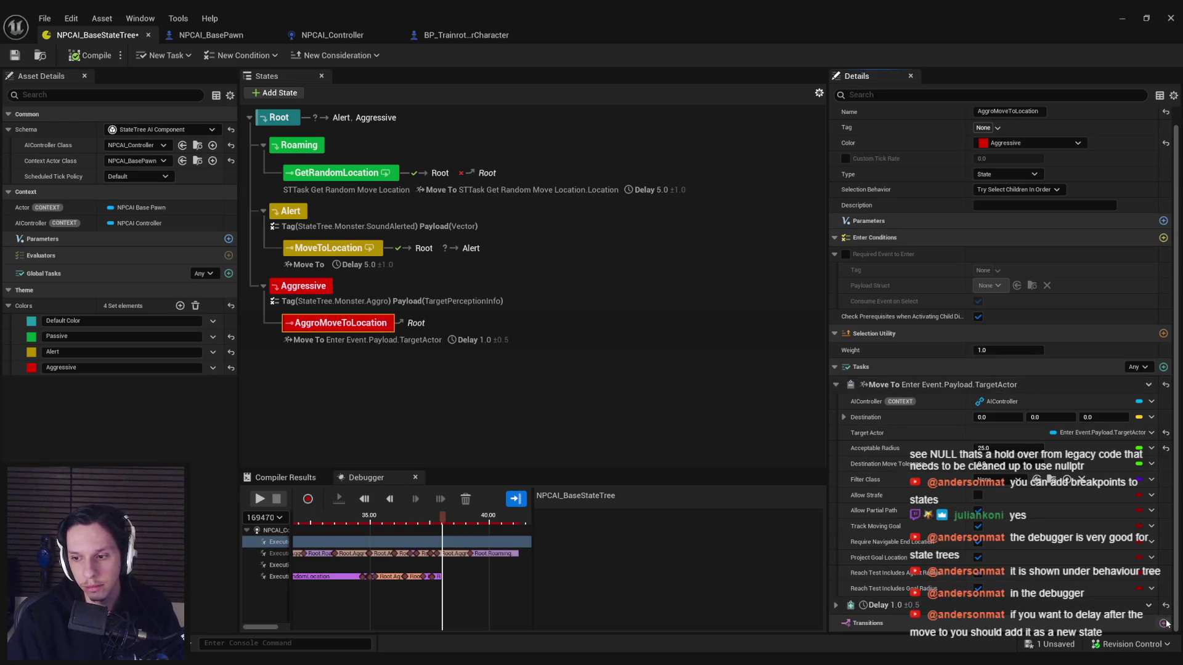
scroll(990, 568, "down", 2)
scroll(990, 568, "down", 1)
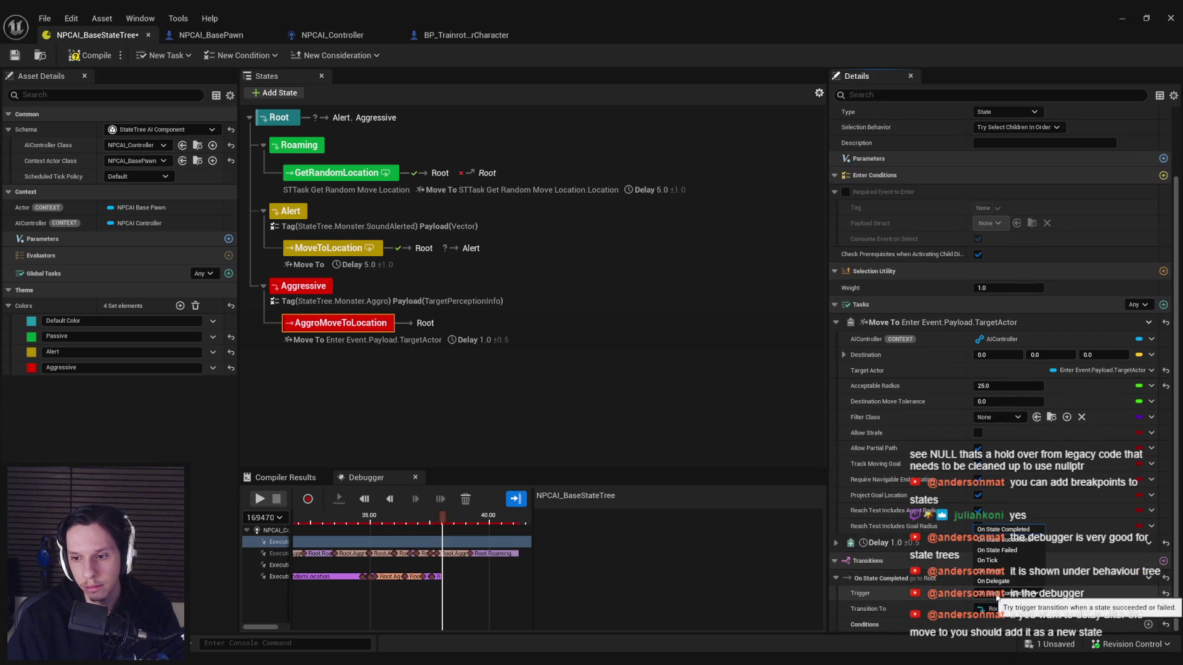
left_click(997, 610)
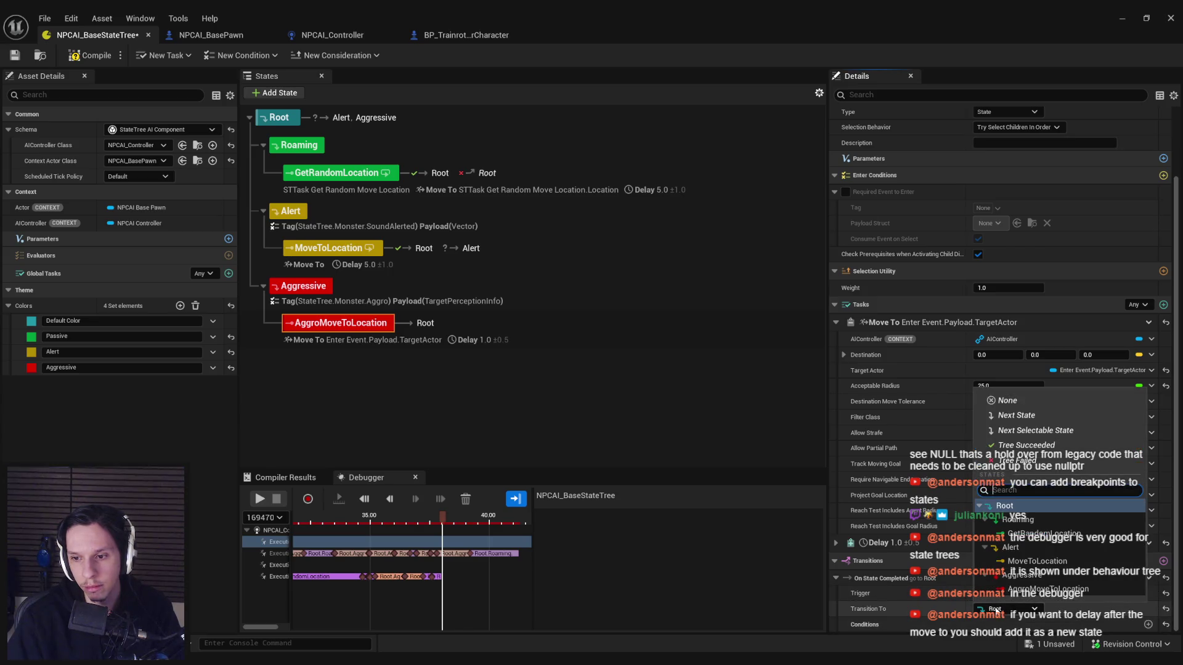
left_click(996, 609)
left_click(1148, 625)
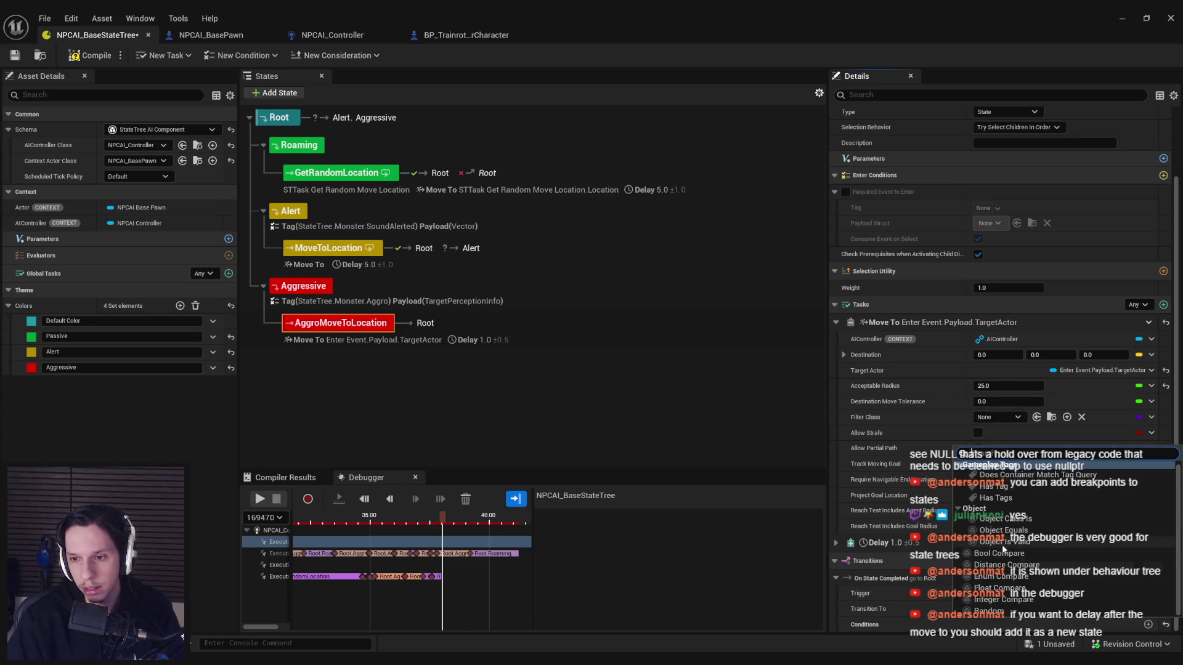
scroll(1008, 551, "down", 1)
left_click(879, 608)
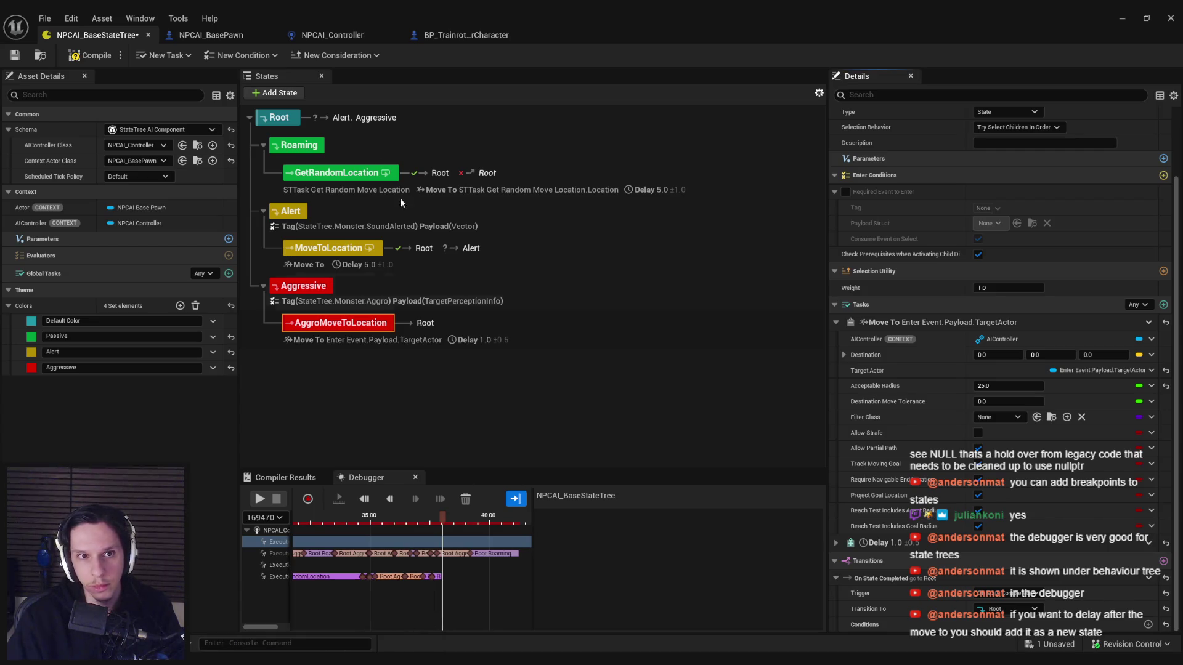
left_click(223, 37)
left_click(331, 37)
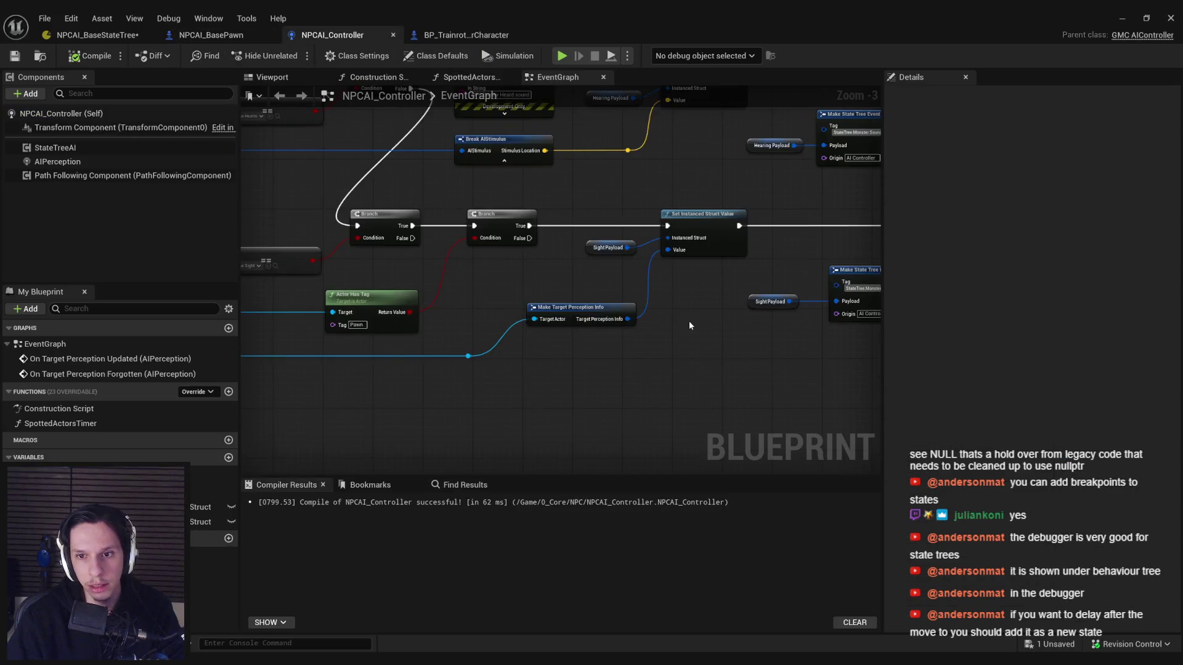
scroll(661, 290, "up", 2)
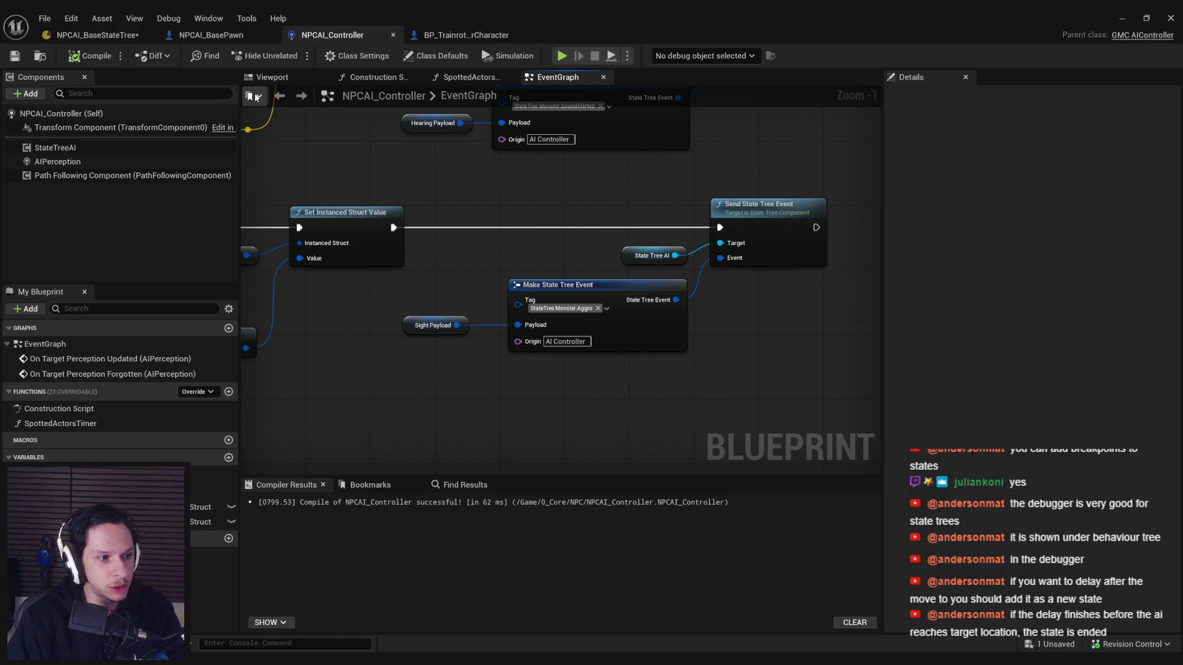
left_click(98, 35)
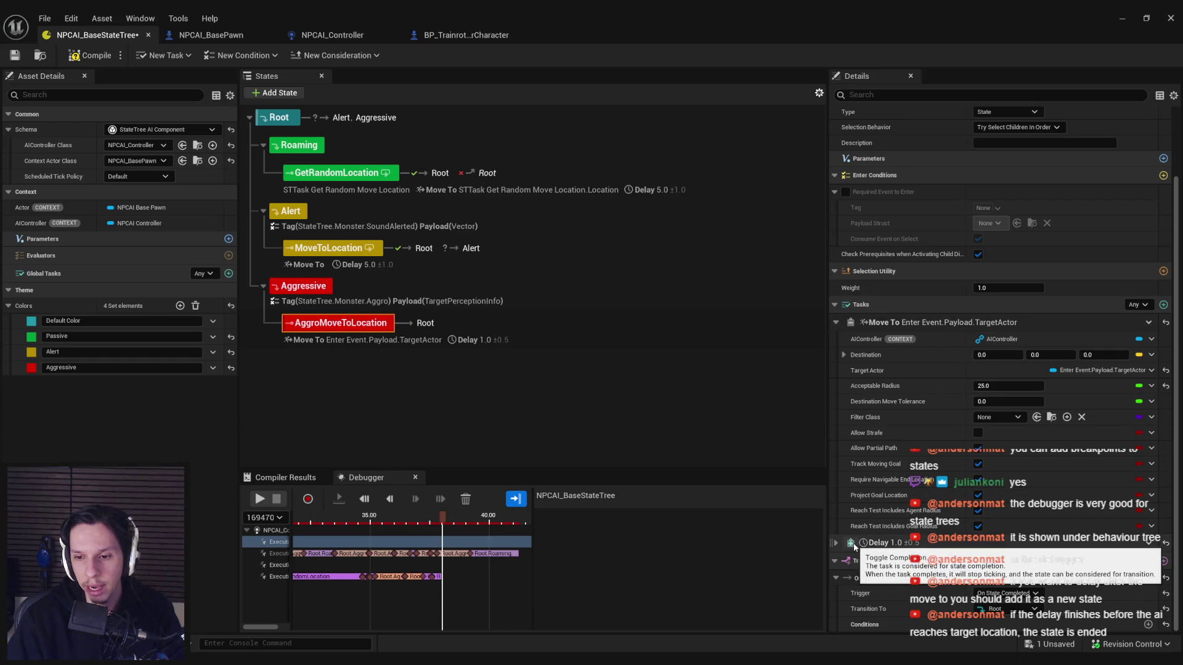
Step: Delete AggroMoveToLocation's Delay task, leaving task completion mode at Any
left_click(835, 542)
scroll(885, 369, "down", 2)
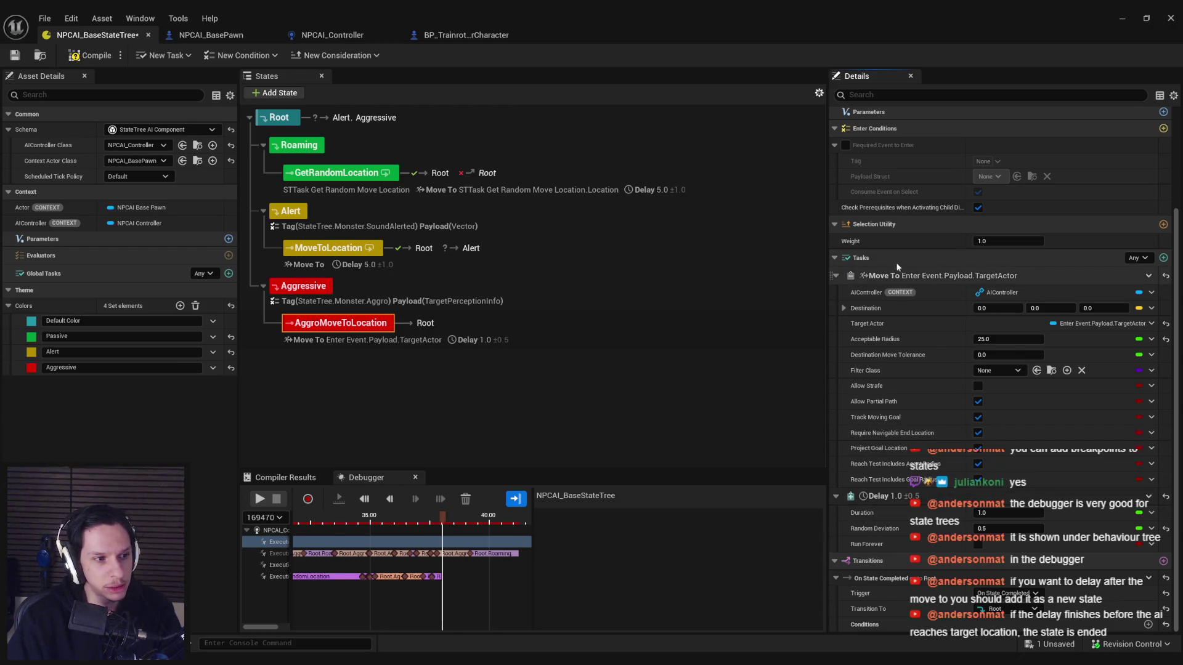
left_click(1135, 261)
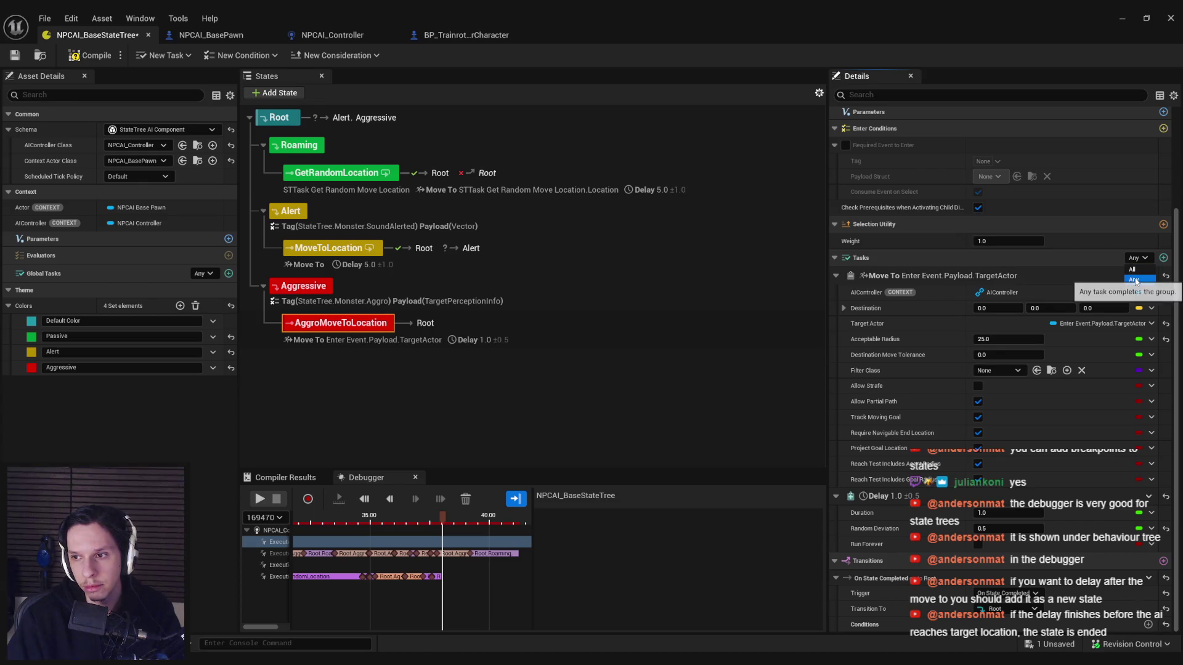
left_click(1137, 258)
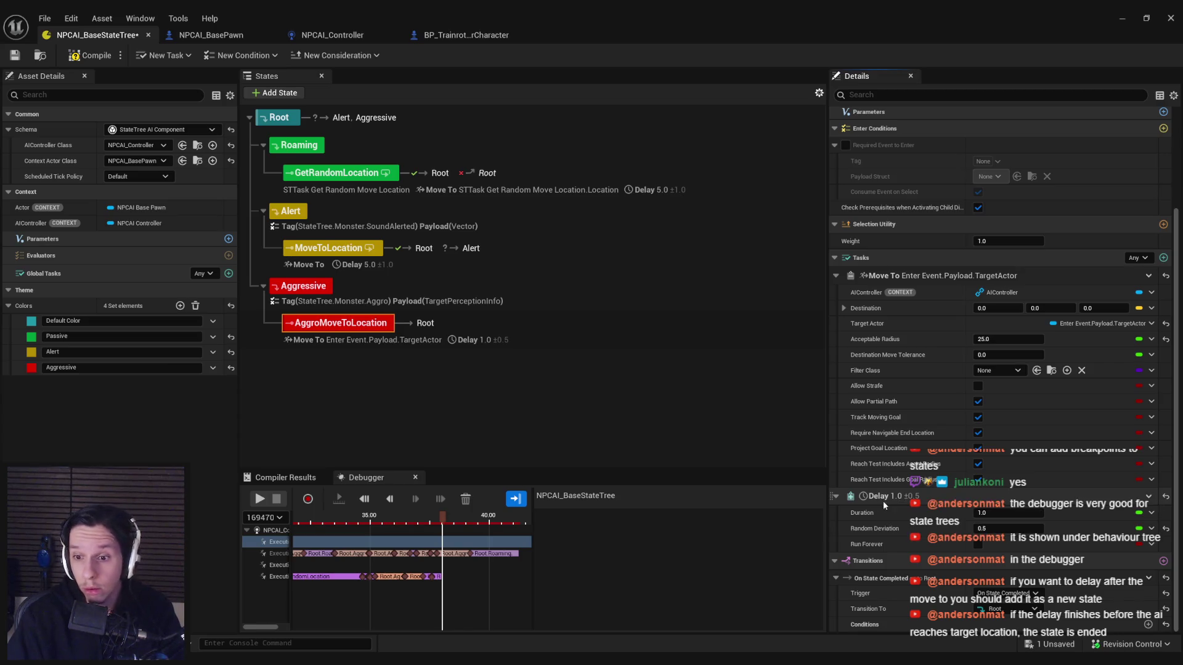
left_click(1149, 496)
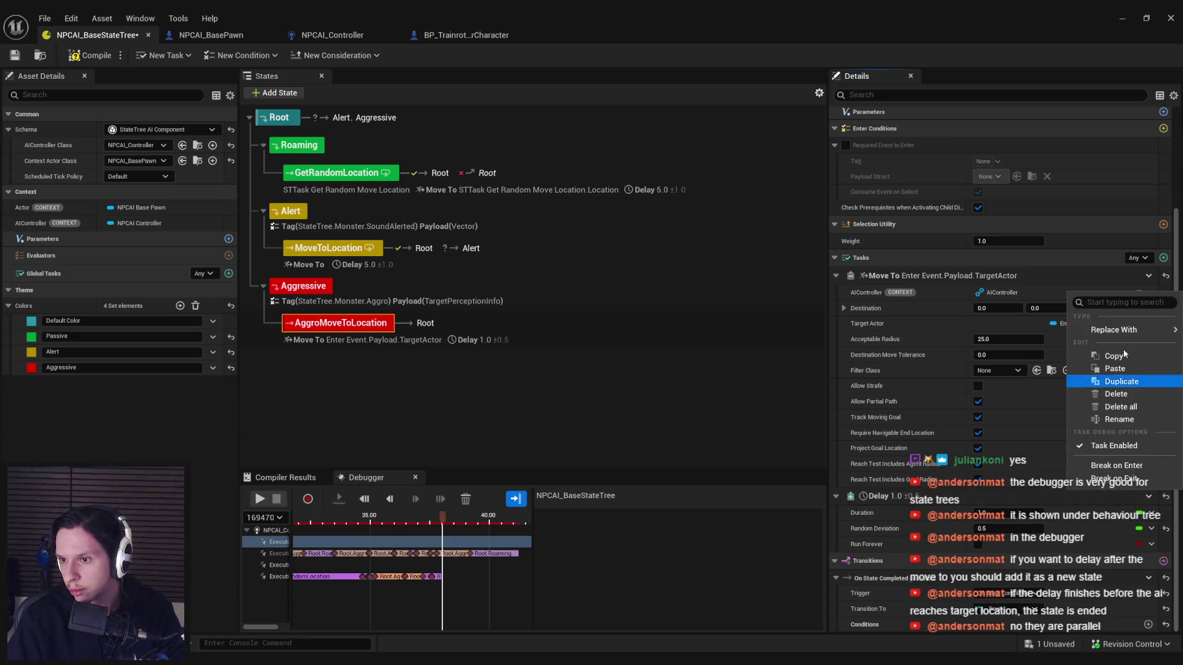
mouse_move(1117, 332)
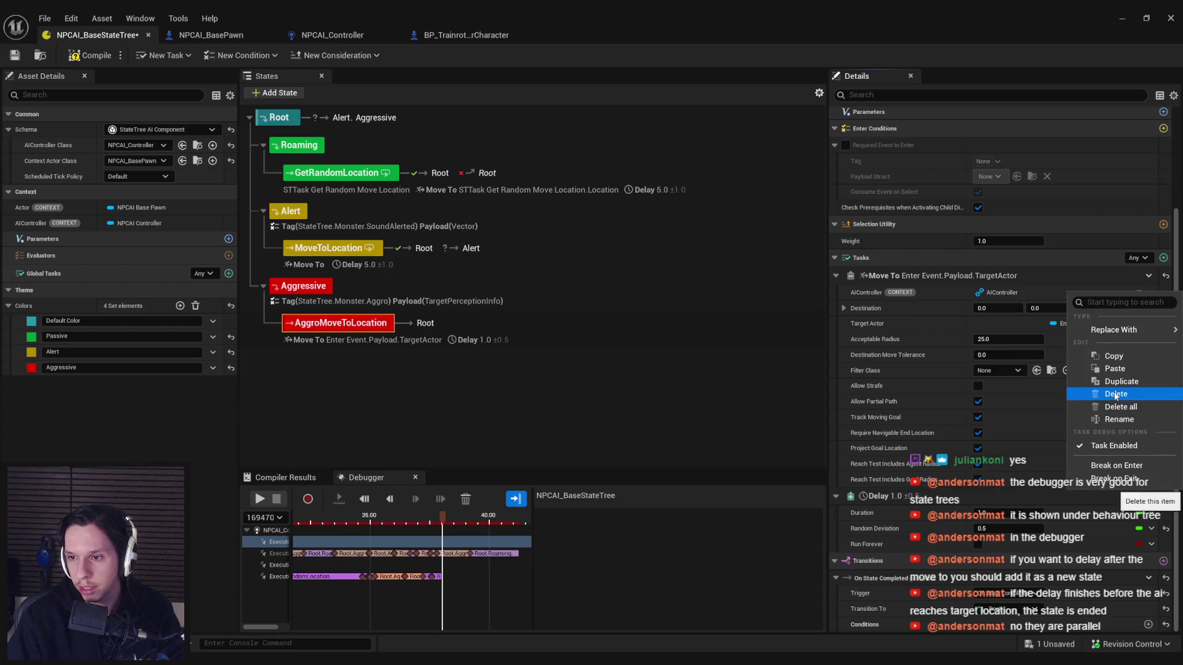
left_click(1116, 395)
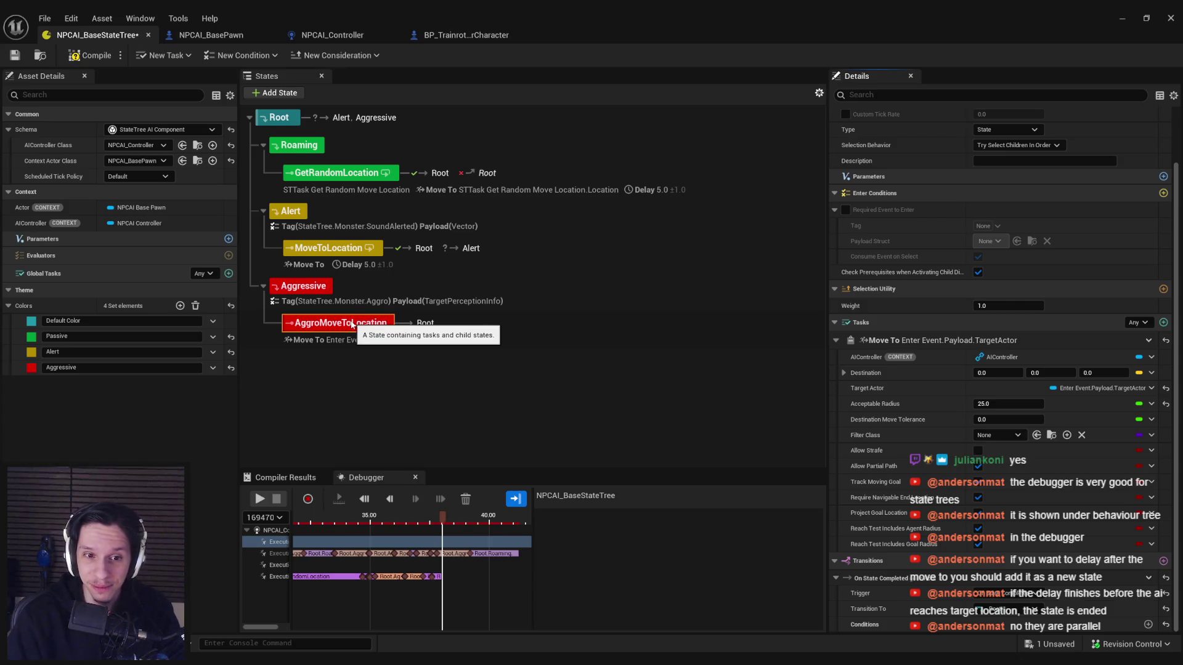
Step: Delete the On State Completed transition, then compile and save the state tree
left_click(999, 594)
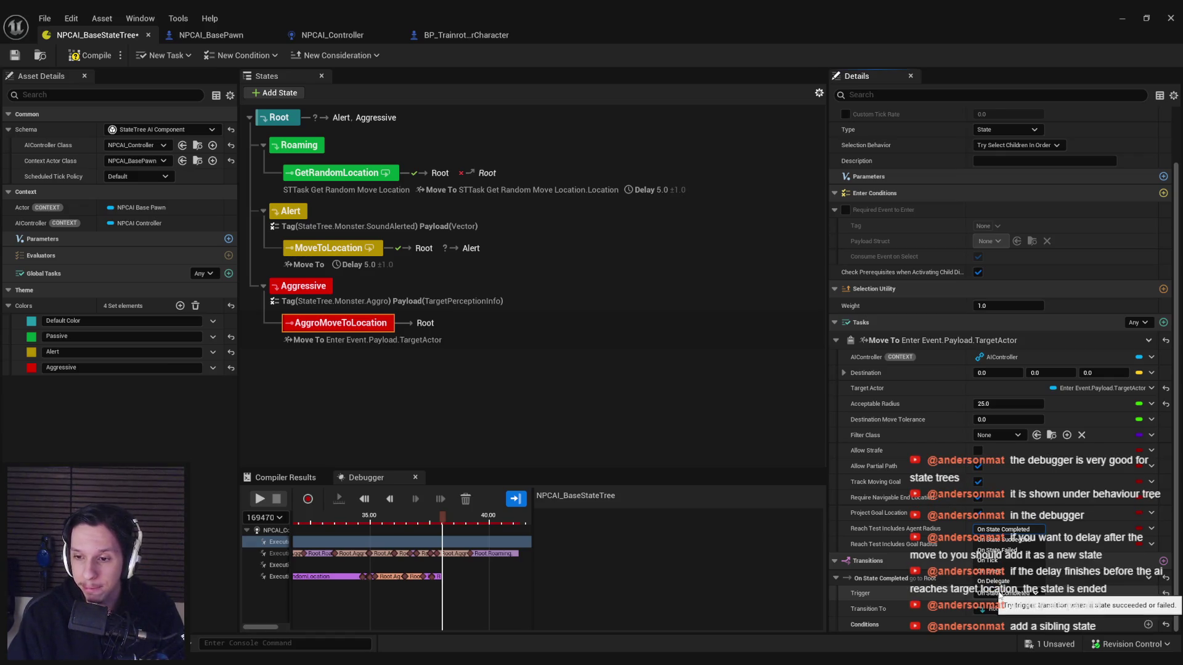
left_click(1000, 595)
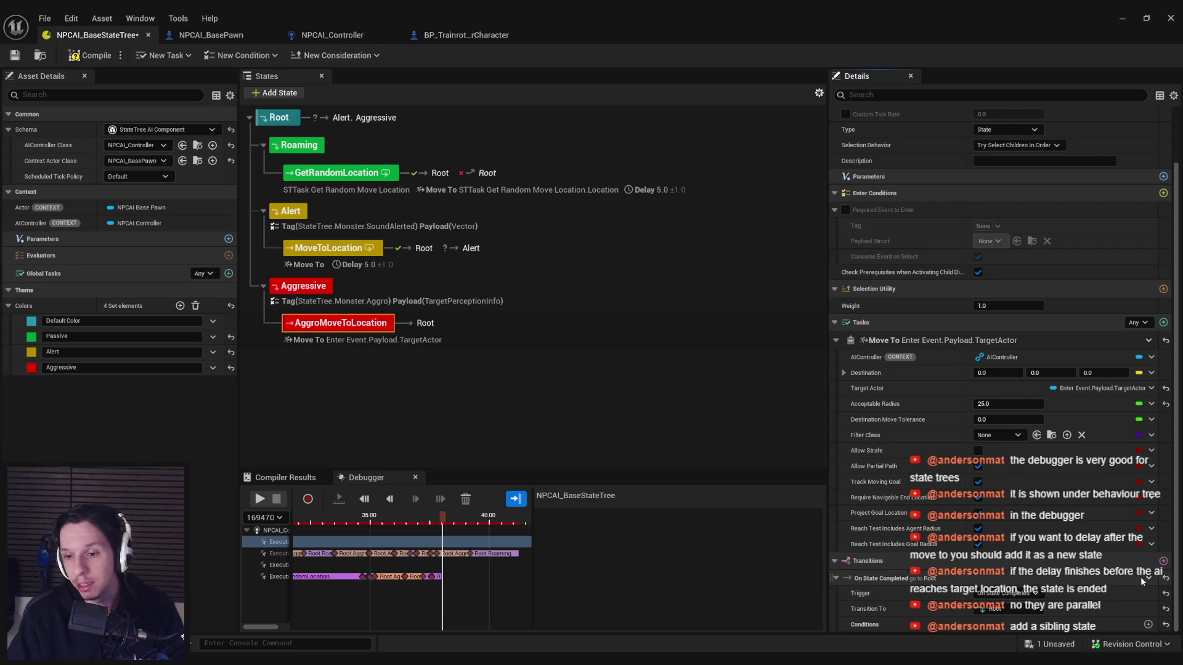
right_click(1145, 578)
left_click(1105, 501)
left_click(90, 55)
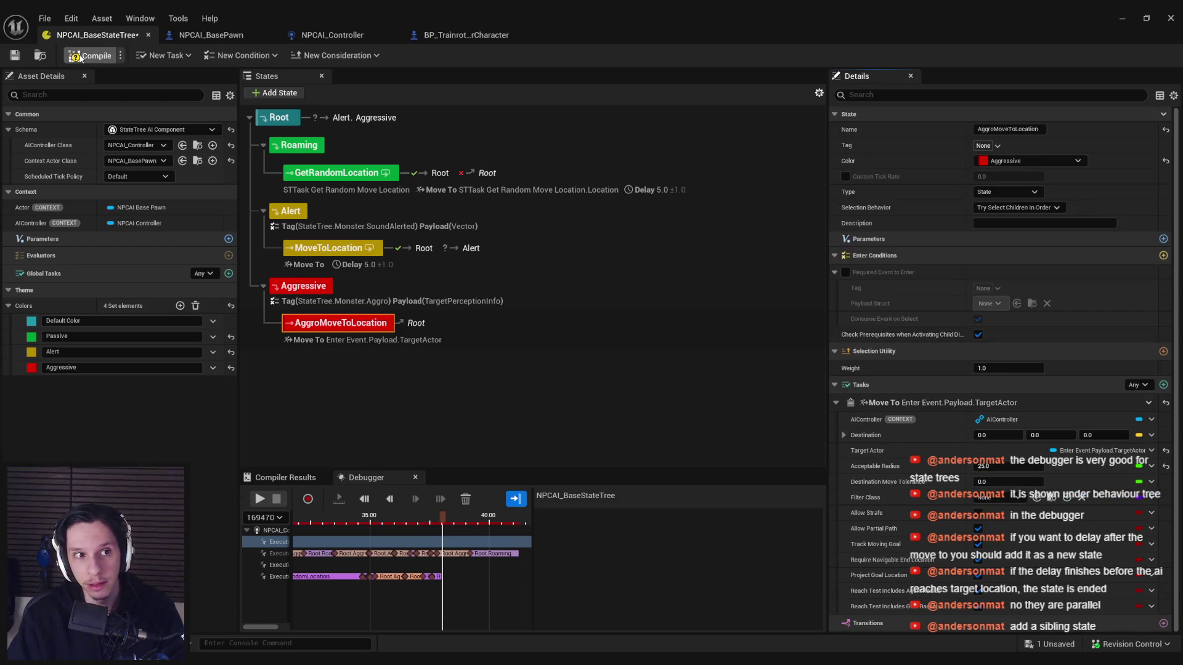
Step: Remove the Delay task from the MoveToLocation state
left_click(329, 248)
scroll(944, 429, "down", 2)
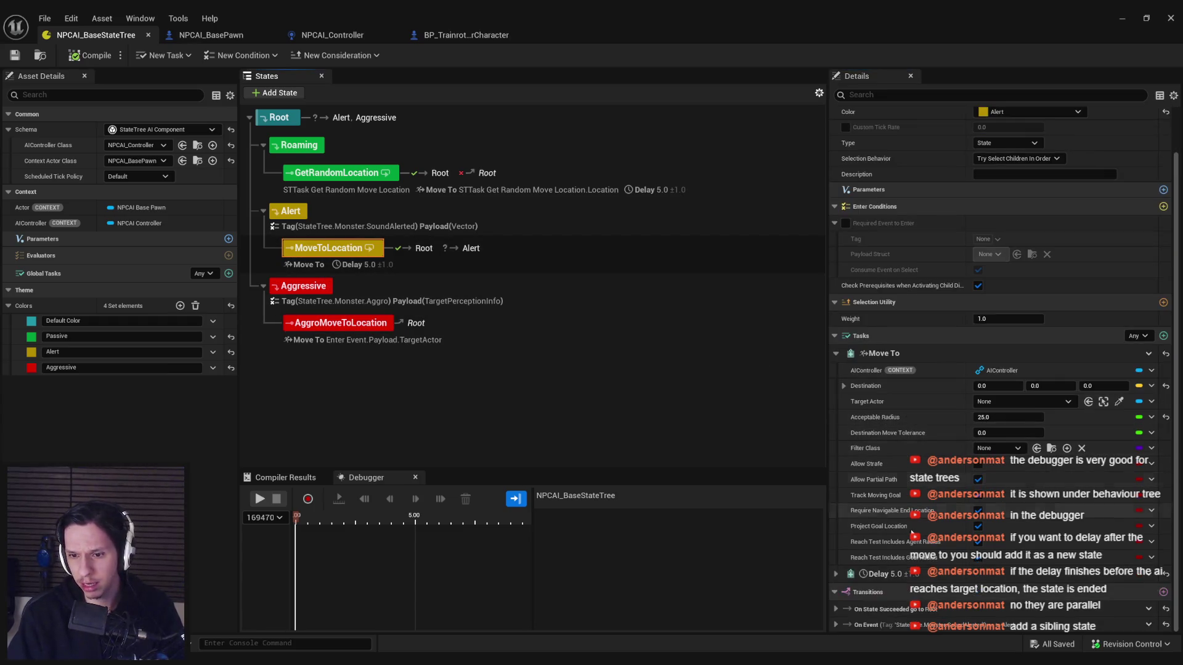
left_click(1148, 574)
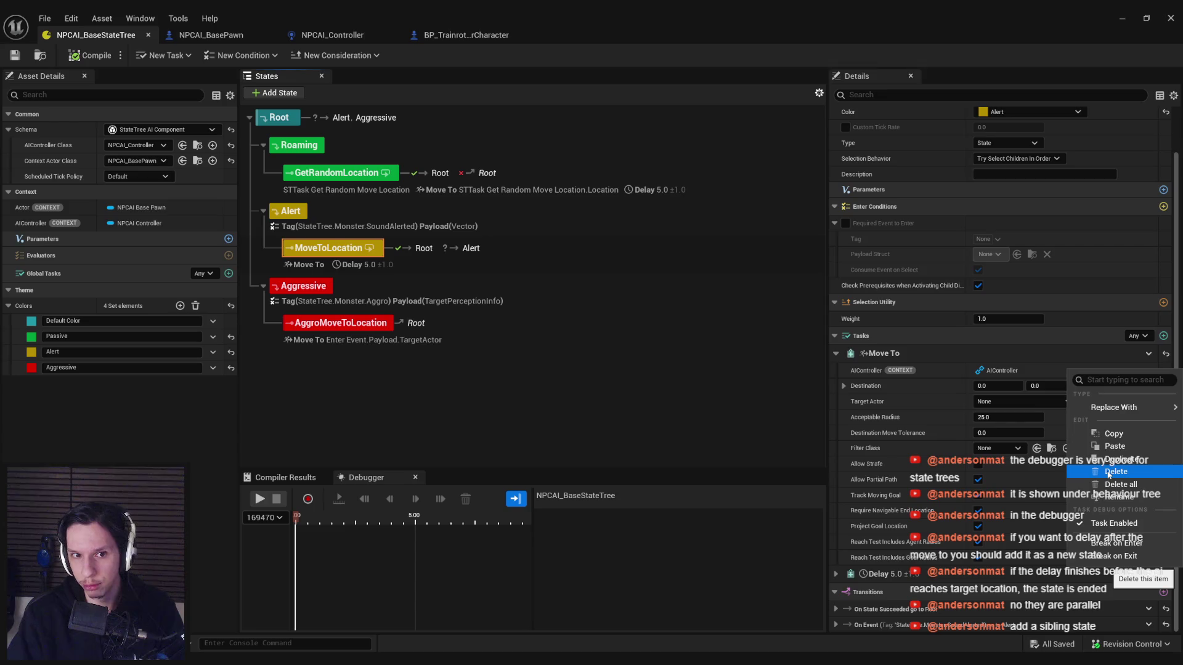
left_click(896, 575)
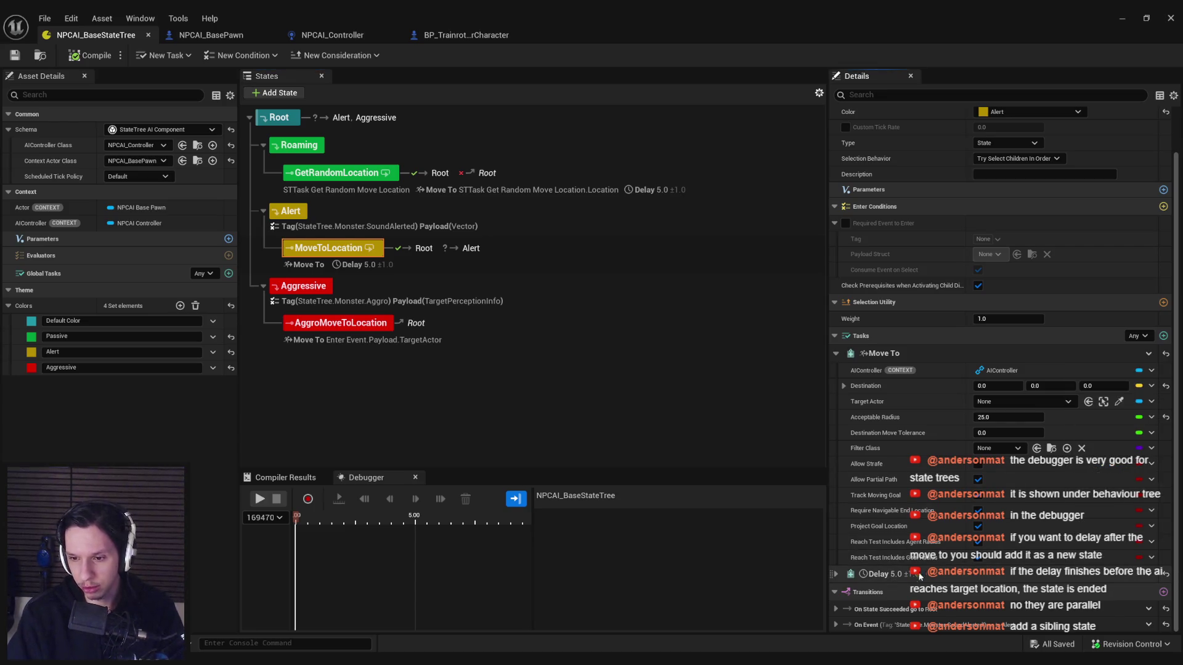
left_click(1148, 574)
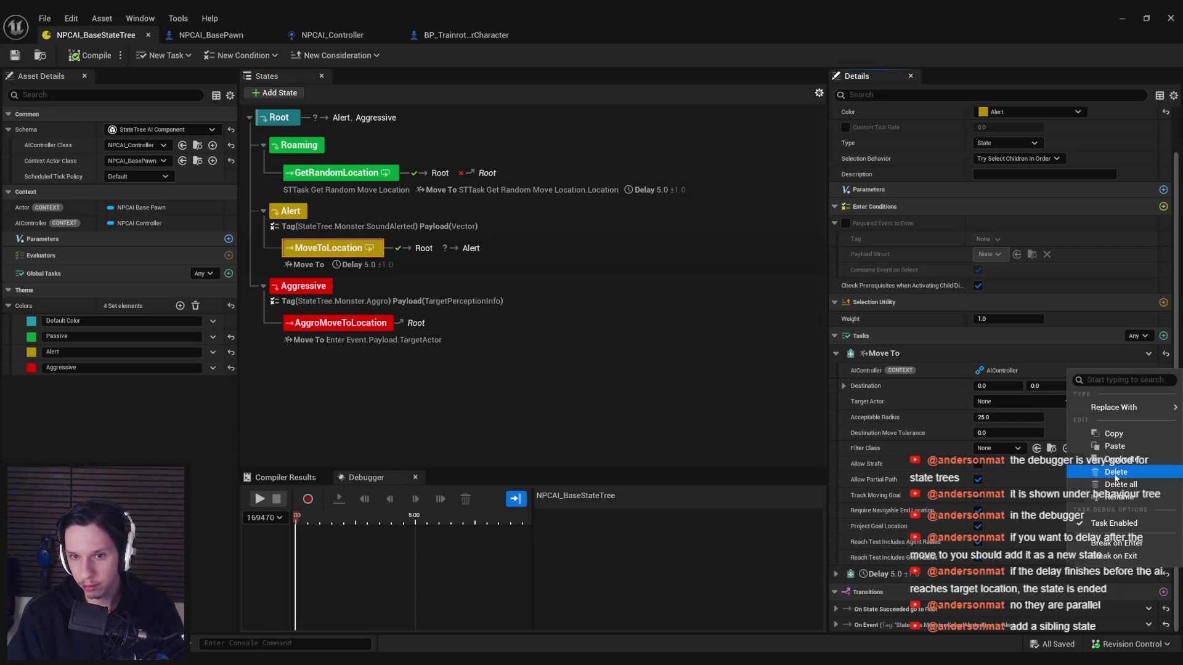
left_click(1117, 474)
Step: Add a new state named 'Delay' as a sibling after MoveToLocation under Alert
right_click(299, 223)
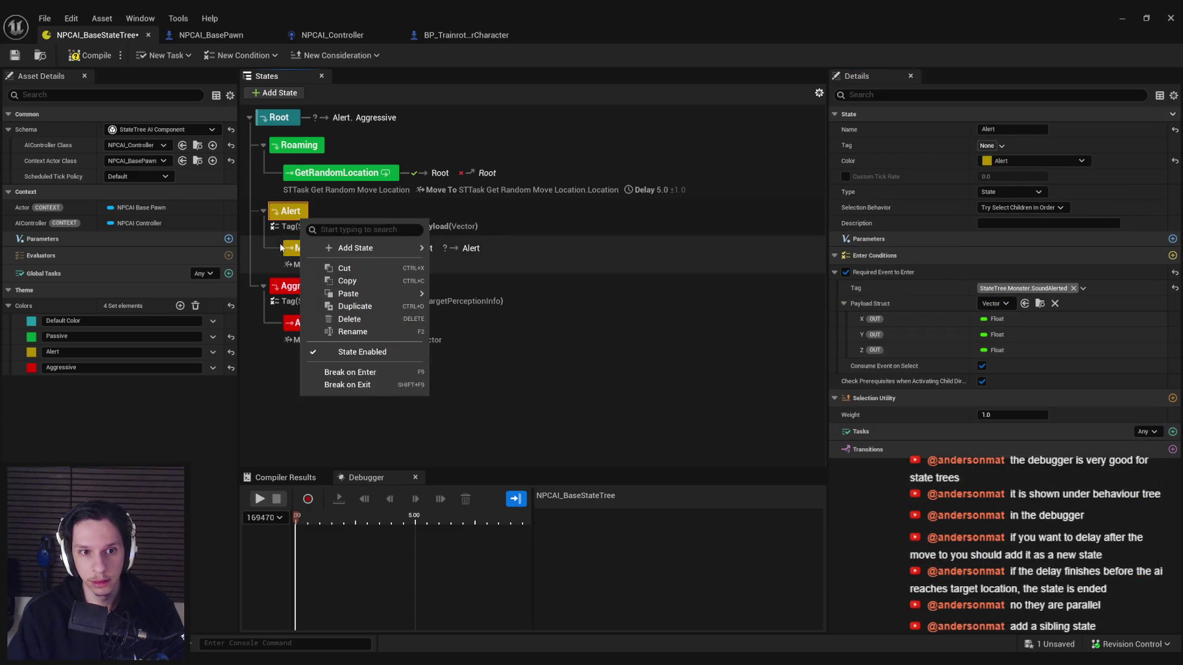
mouse_move(345, 251)
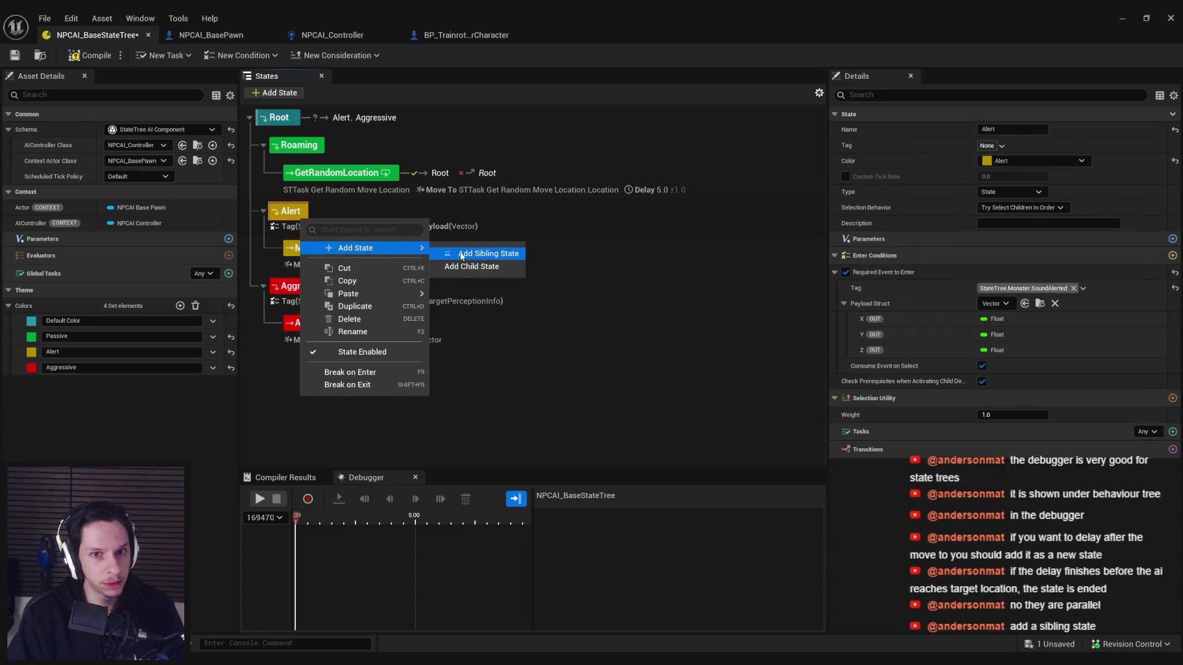
left_click(469, 255)
key("Return")
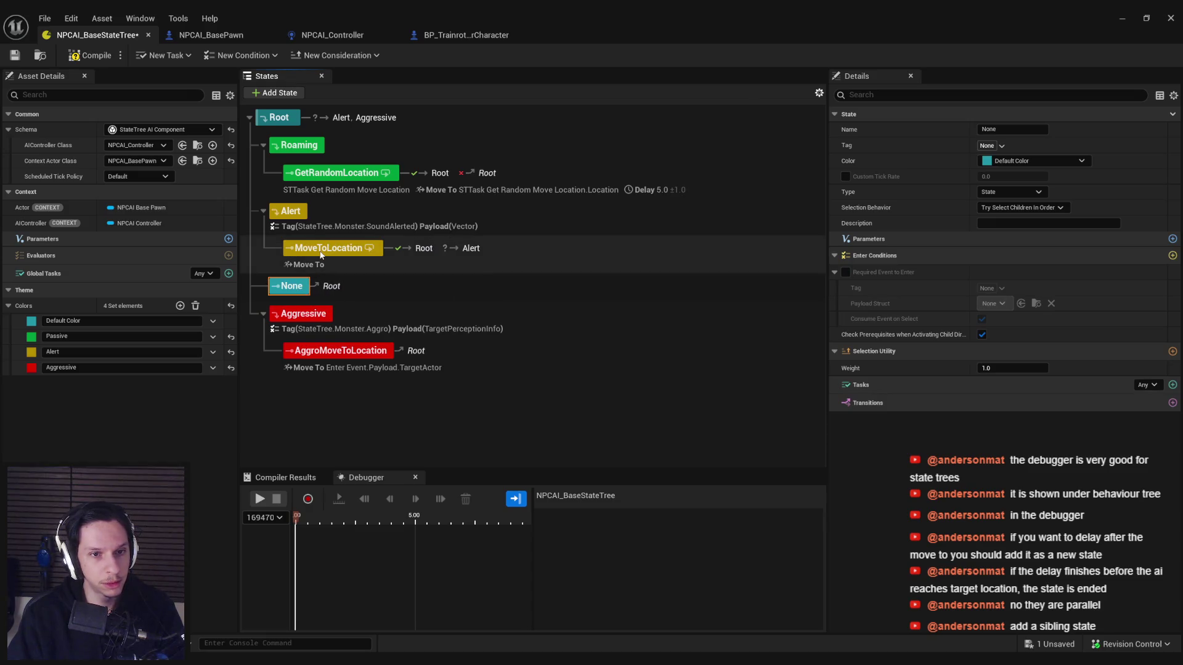
key("ctrl+z")
right_click(326, 253)
mouse_move(376, 280)
left_click(498, 287)
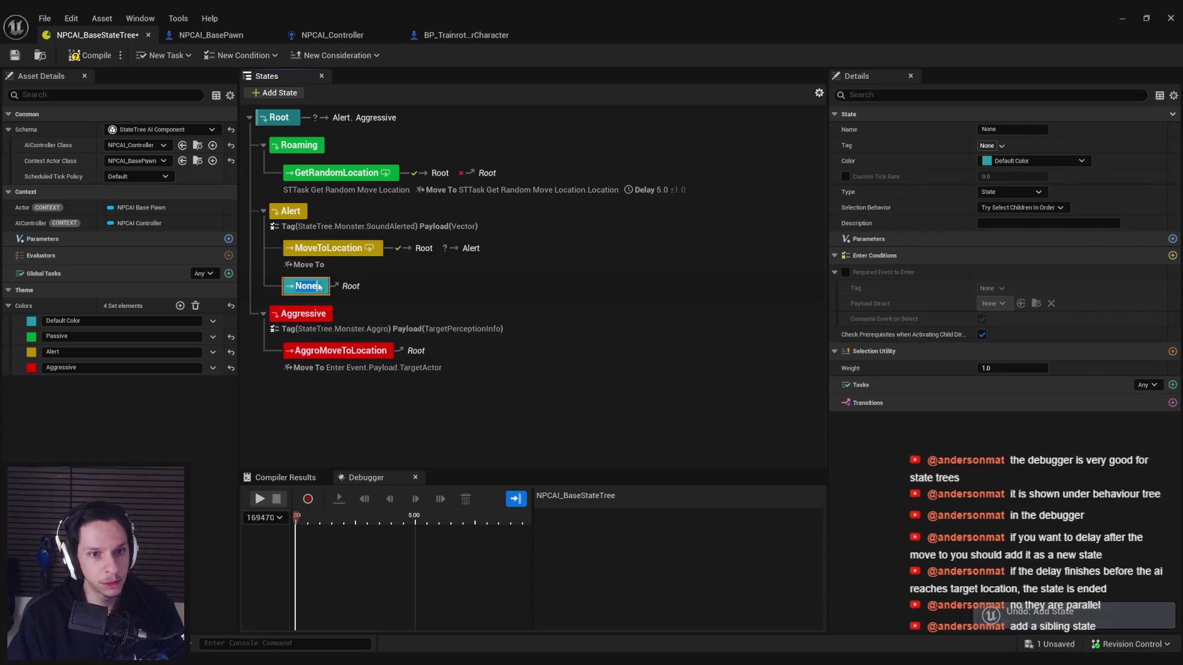
type("Delay")
key("Return")
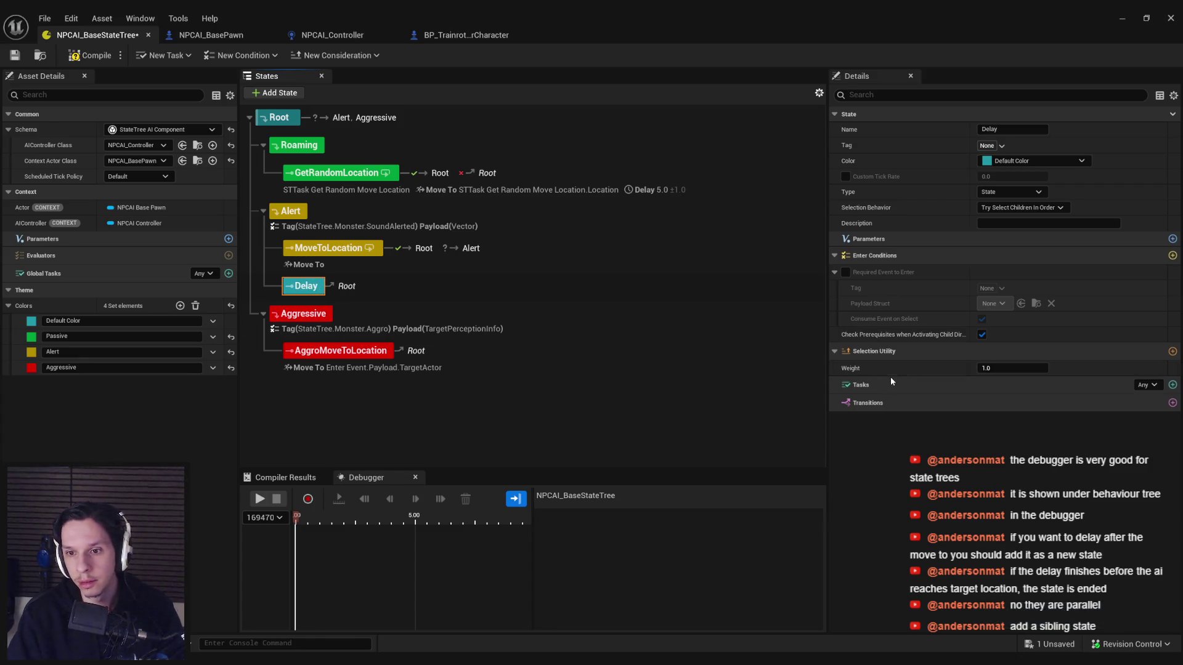
Step: Give the Delay state a Delay task of 5.0 seconds with random deviation 2
left_click(1173, 385)
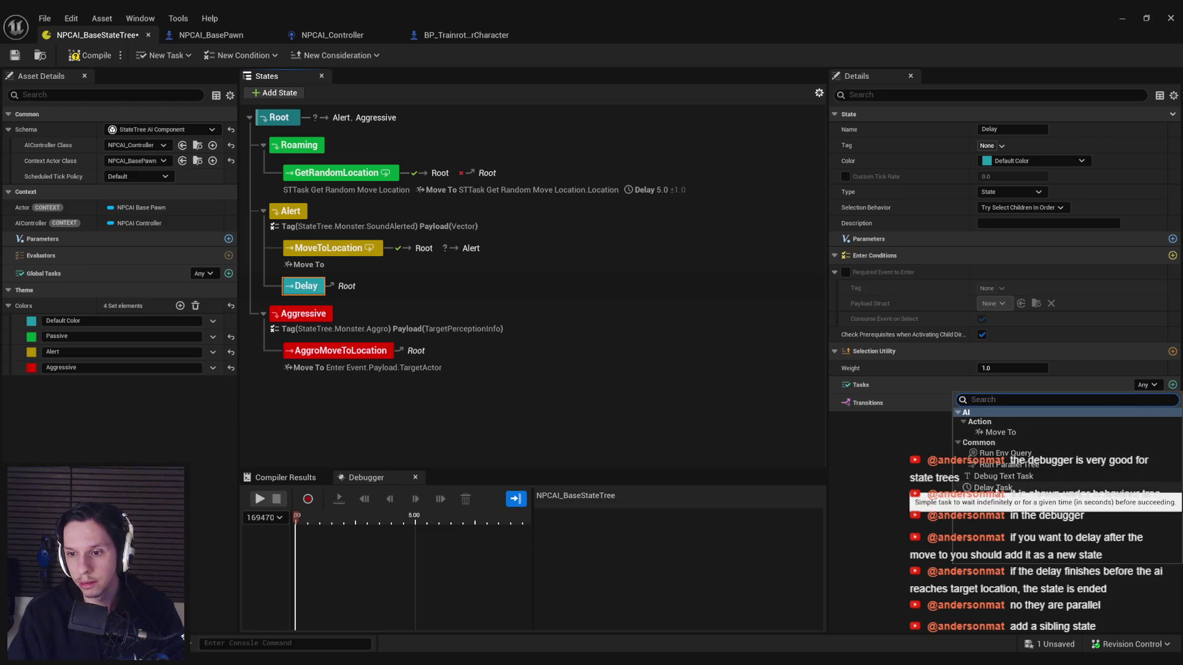
left_click(995, 475)
left_click(995, 420)
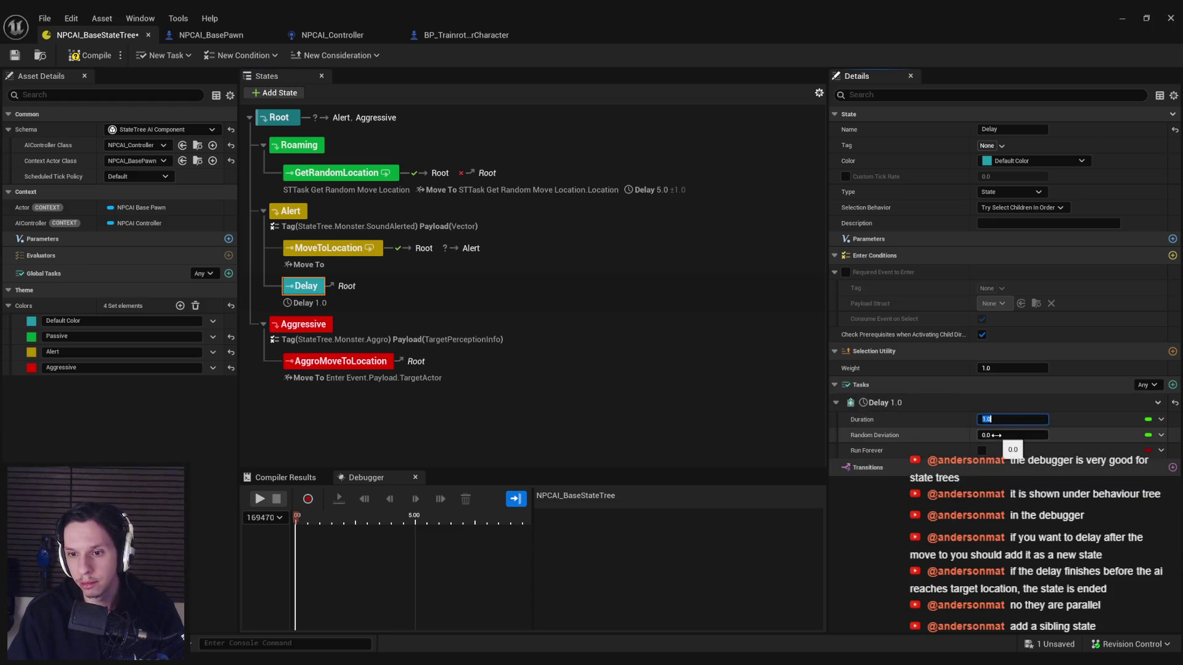
type("2")
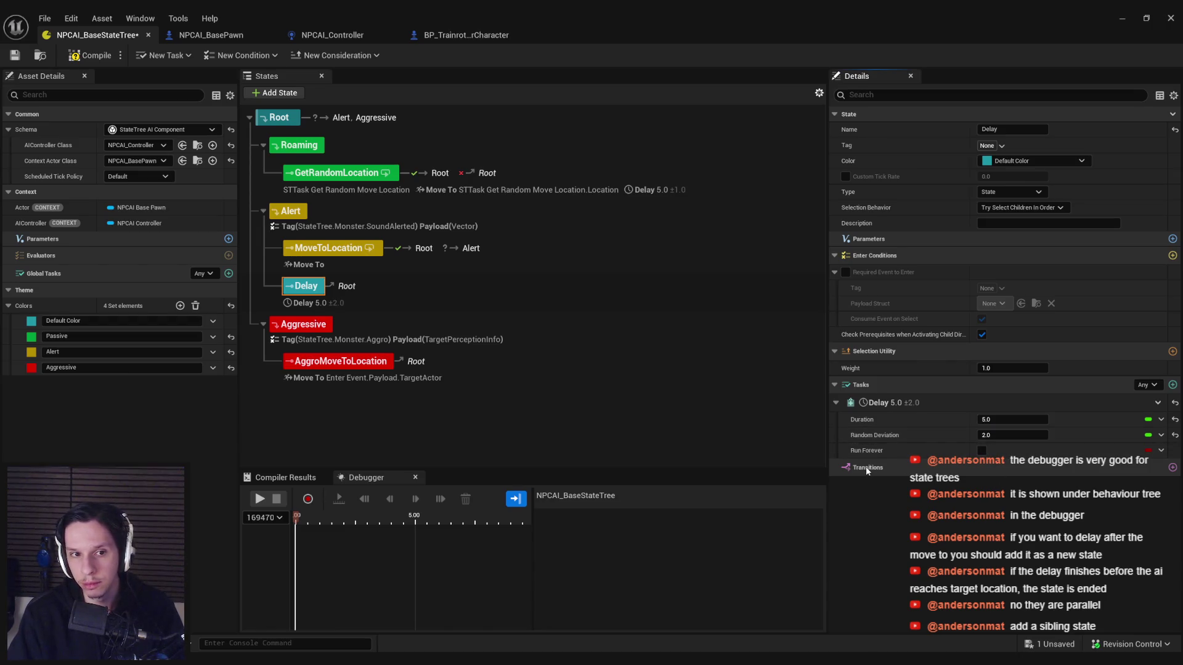
left_click(366, 255)
scroll(844, 585, "down", 1)
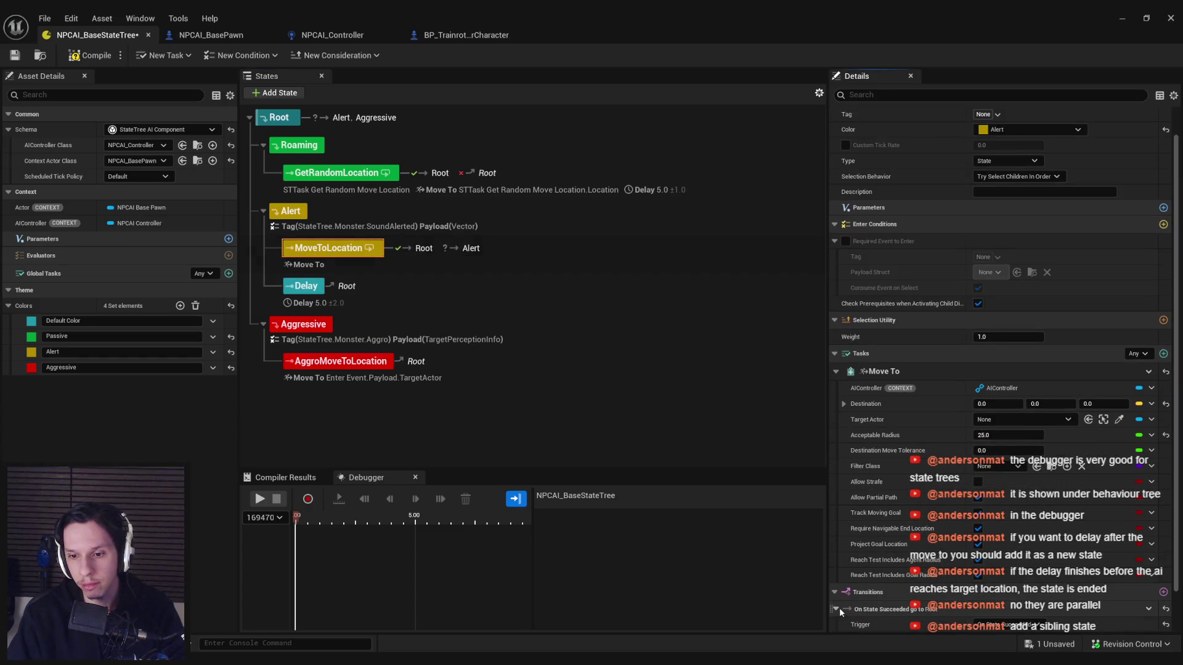
Step: Delete MoveToLocation's On State Succeeded transition back to Root
scroll(841, 610, "down", 2)
right_click(1056, 562)
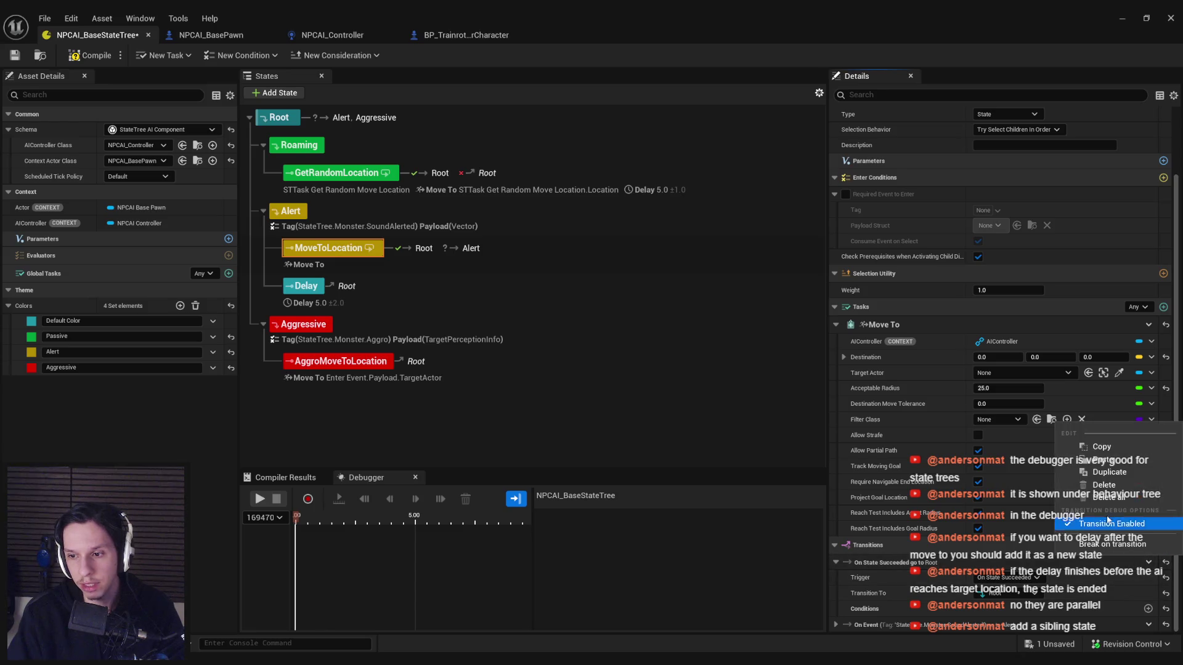
left_click(1096, 486)
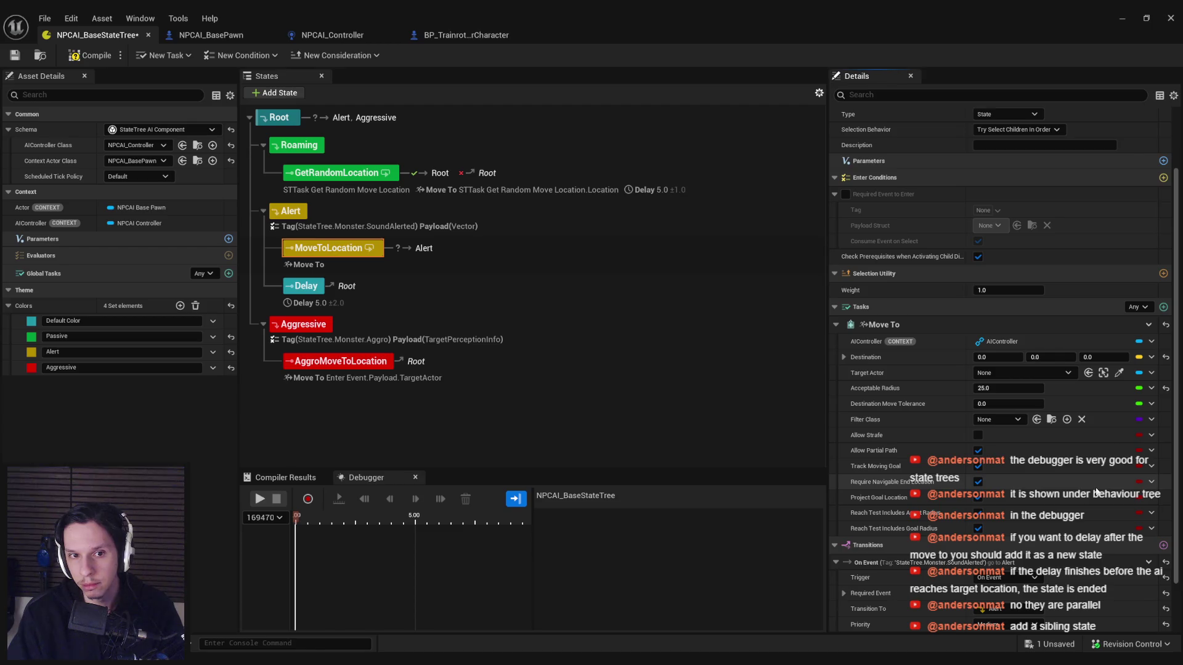
scroll(897, 598, "down", 3)
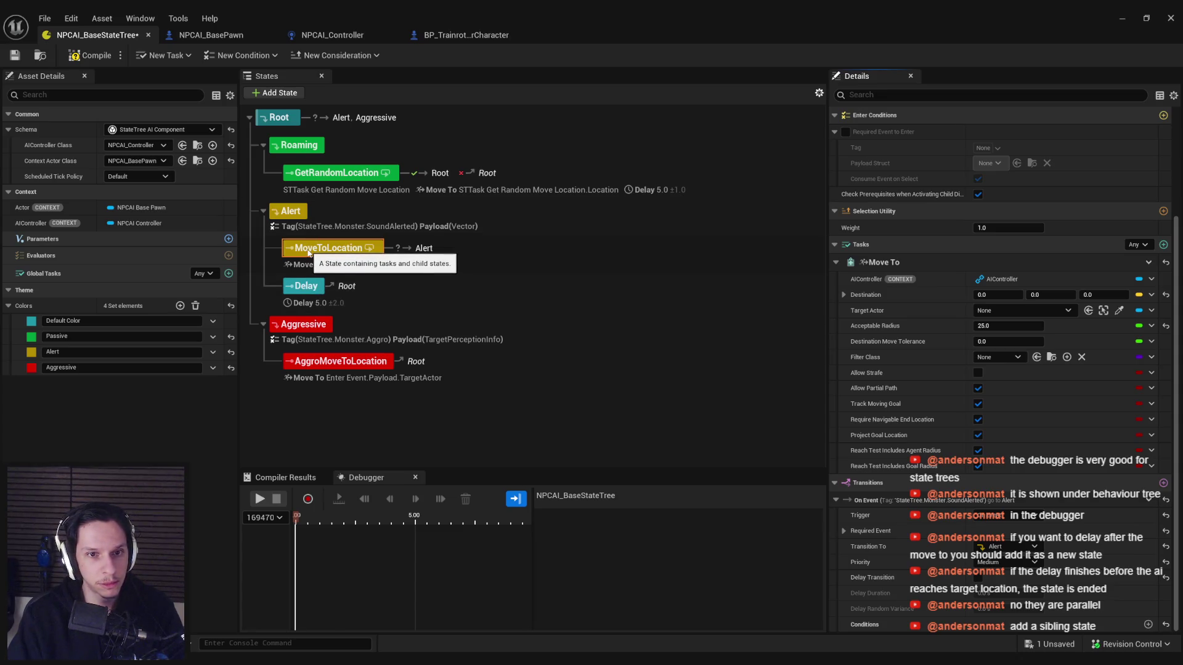
Step: Try nesting Delay under MoveToLocation, undo the moves, and save the state tree
key("Down")
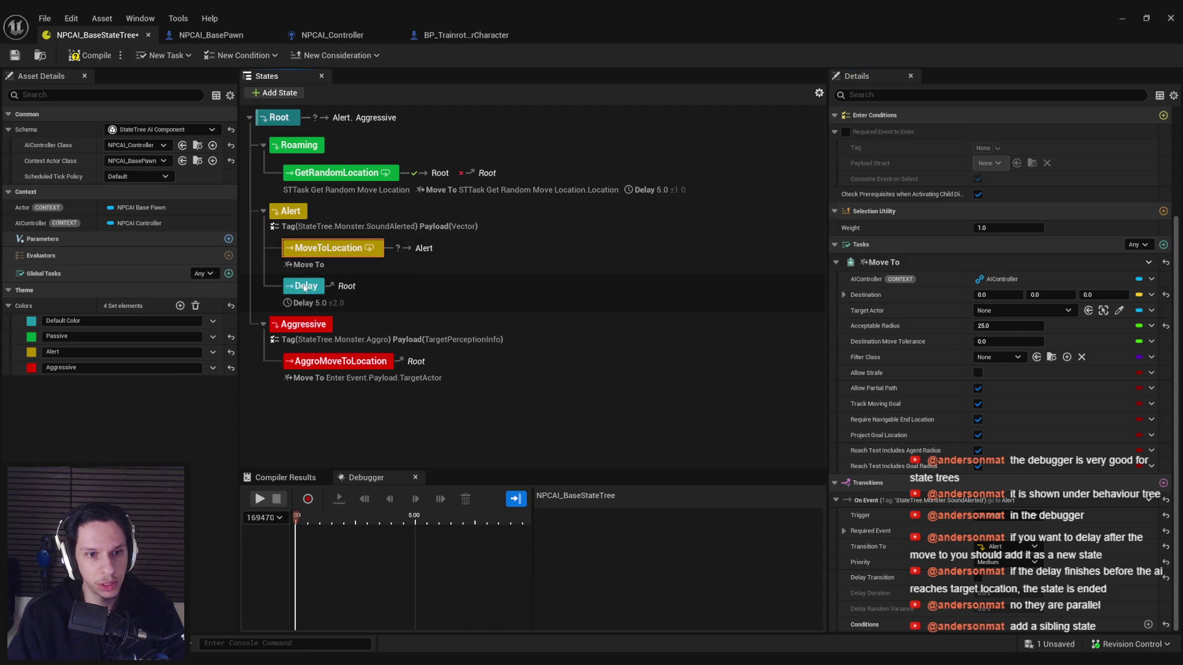
left_click(332, 248)
left_click_drag(306, 286, 313, 252)
key("ctrl+z")
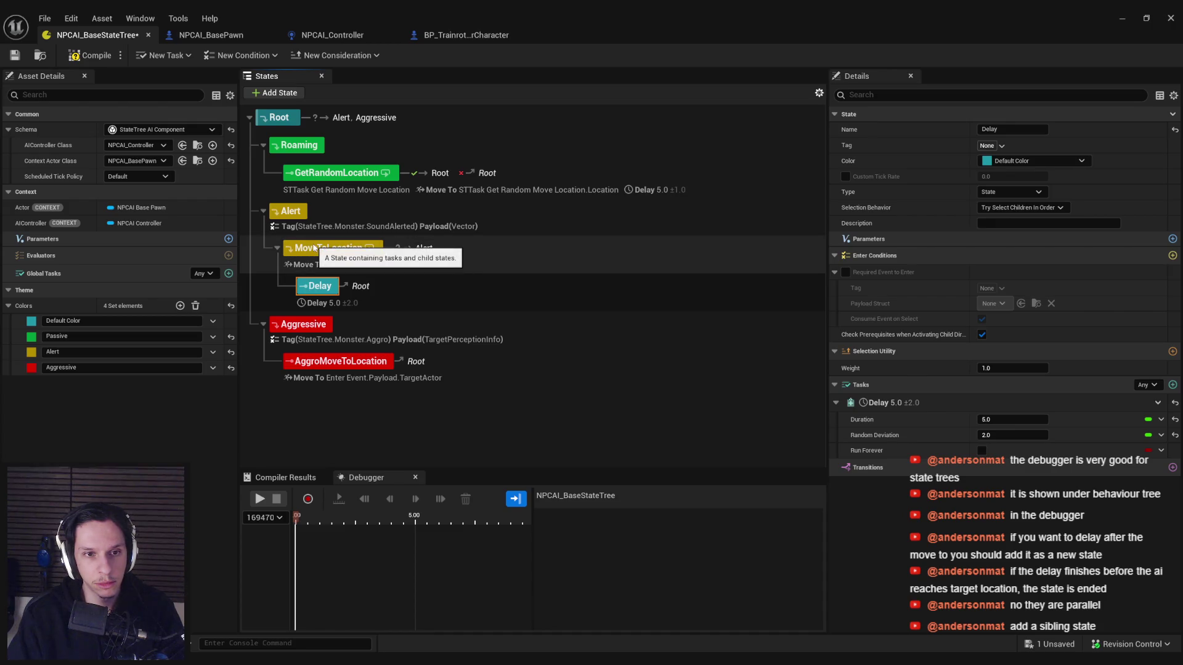
key("ctrl+z")
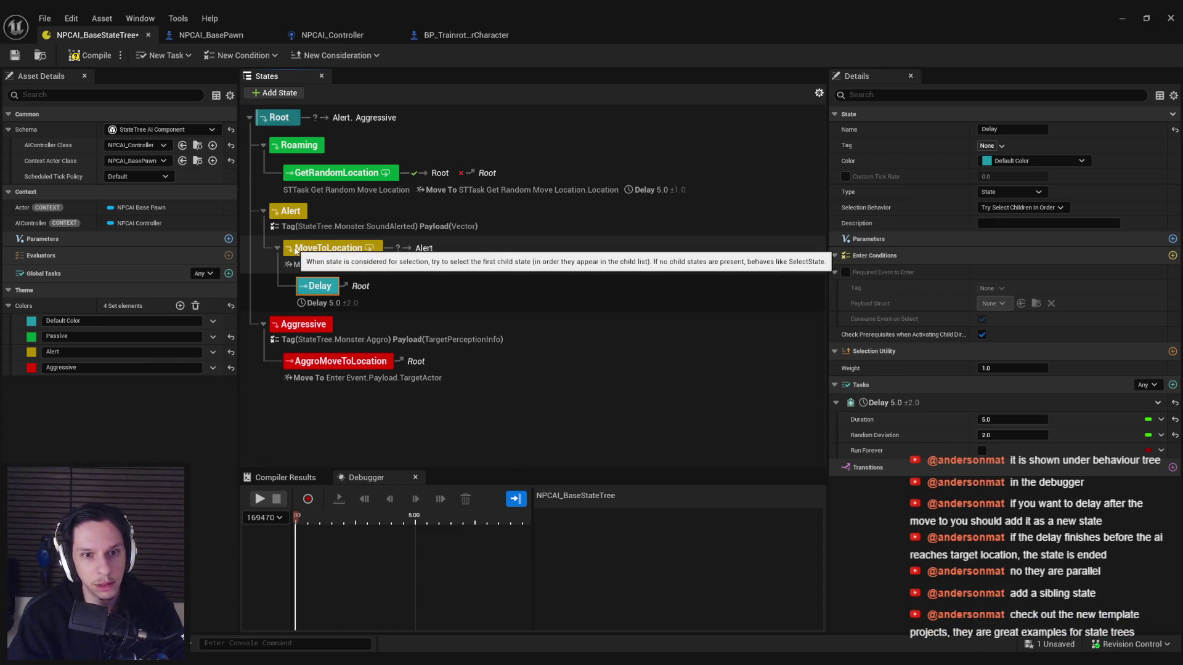
key("ctrl+z")
left_click(6, 58)
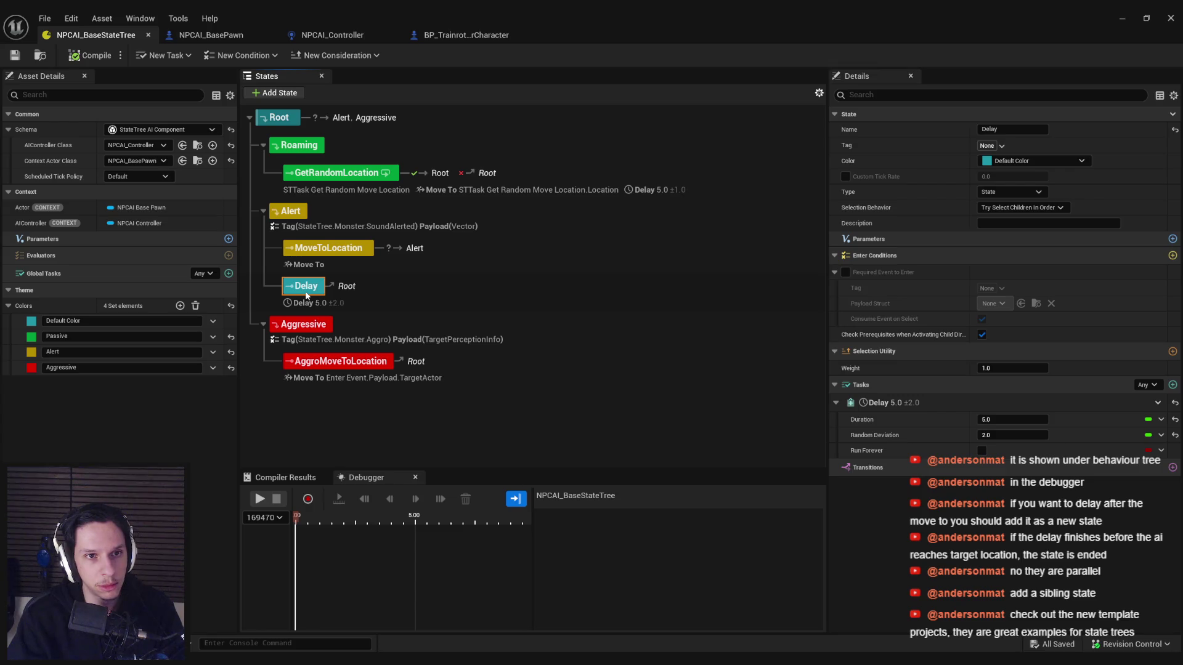
Step: Nest Delay as a child of MoveToLocation, save, and minimize the StateTree editor
left_click_drag(307, 295, 290, 249)
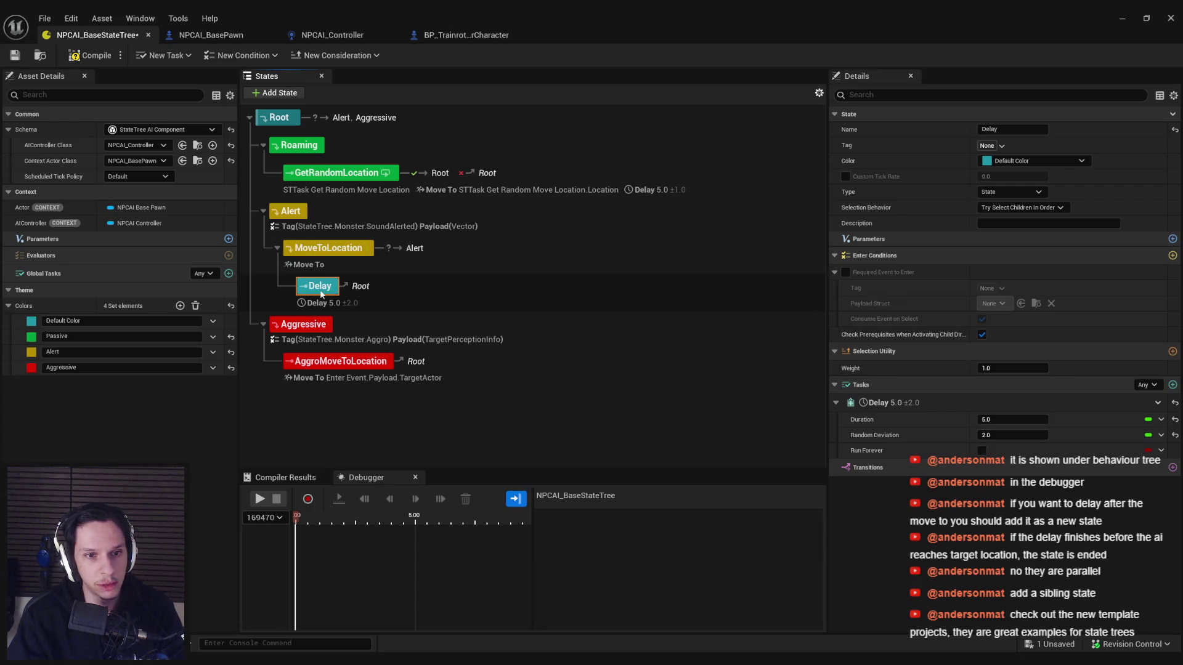
left_click(9, 56)
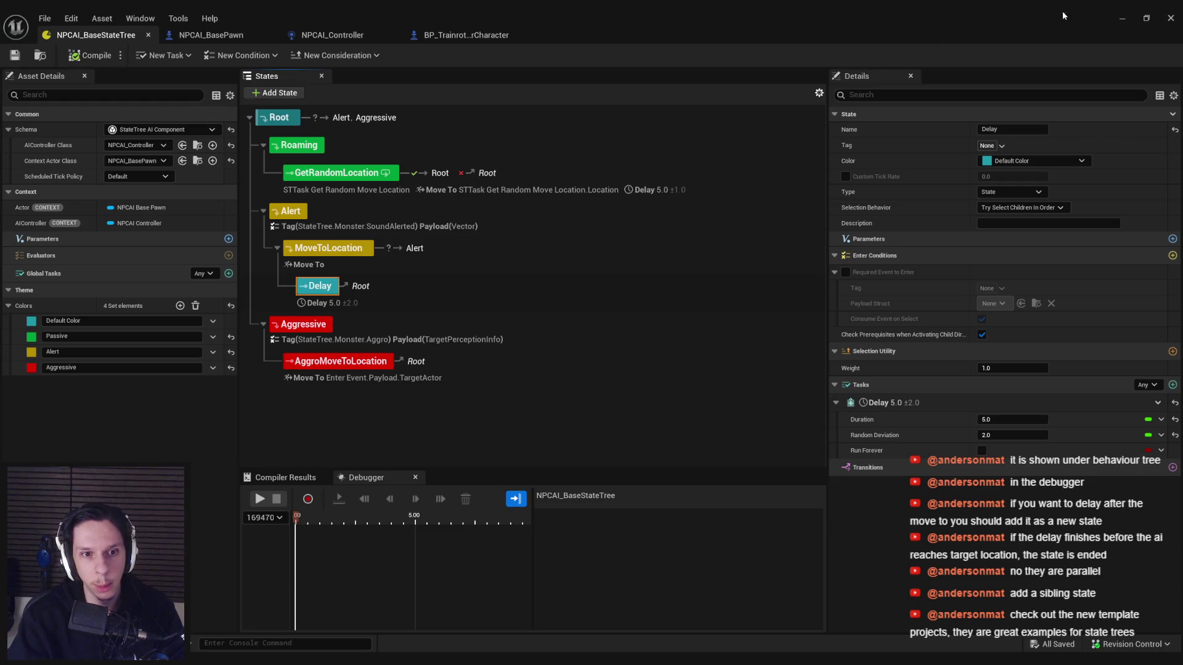
left_click(1123, 18)
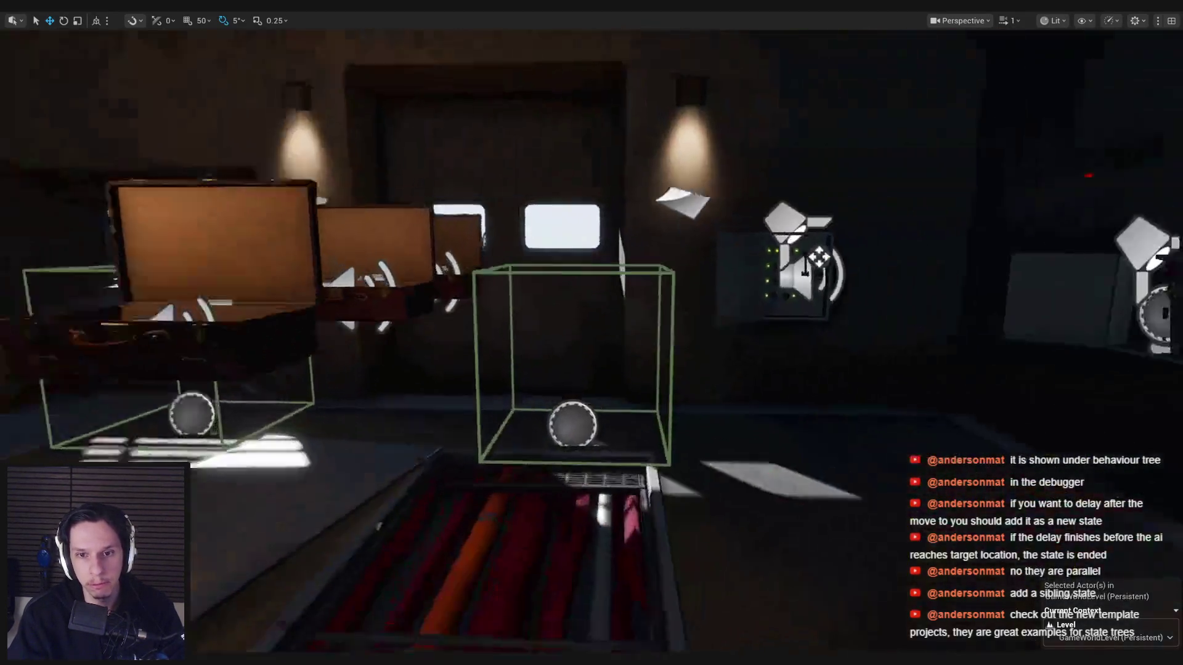
key("alt+p")
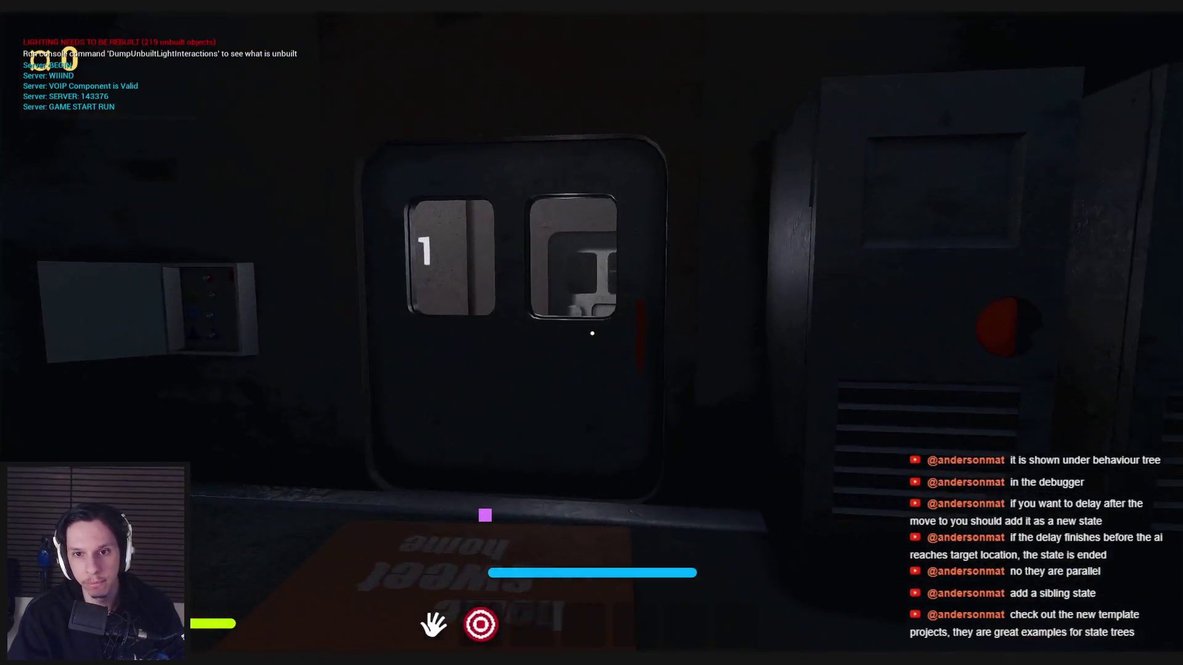
key("apostrophe")
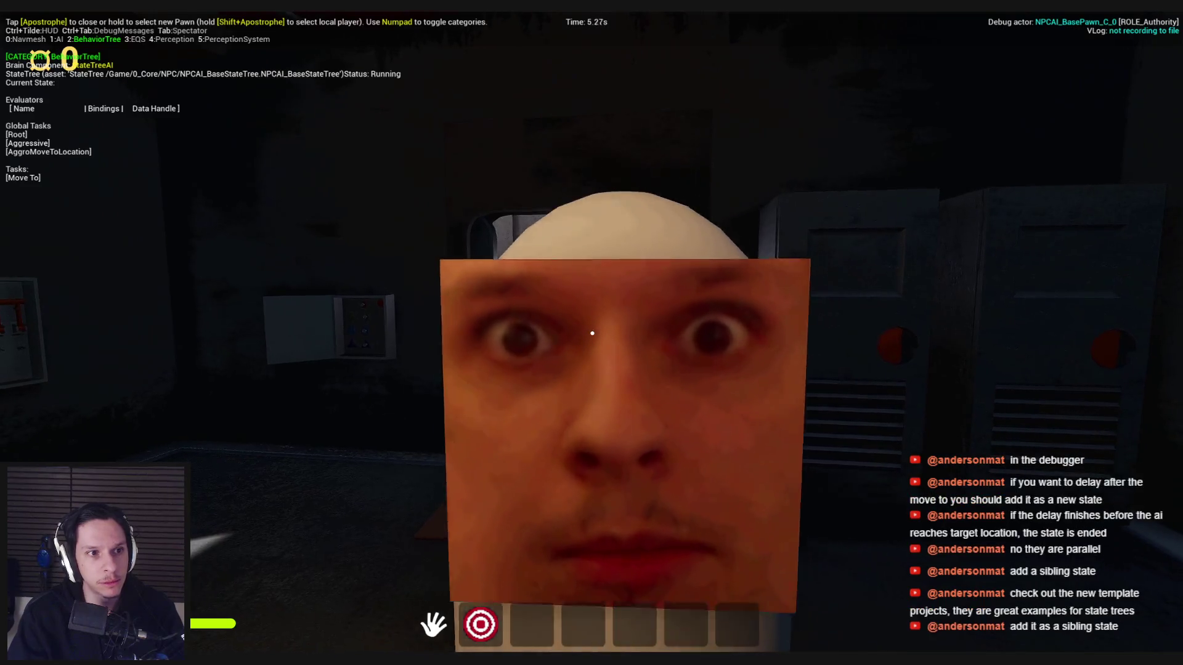
key("s")
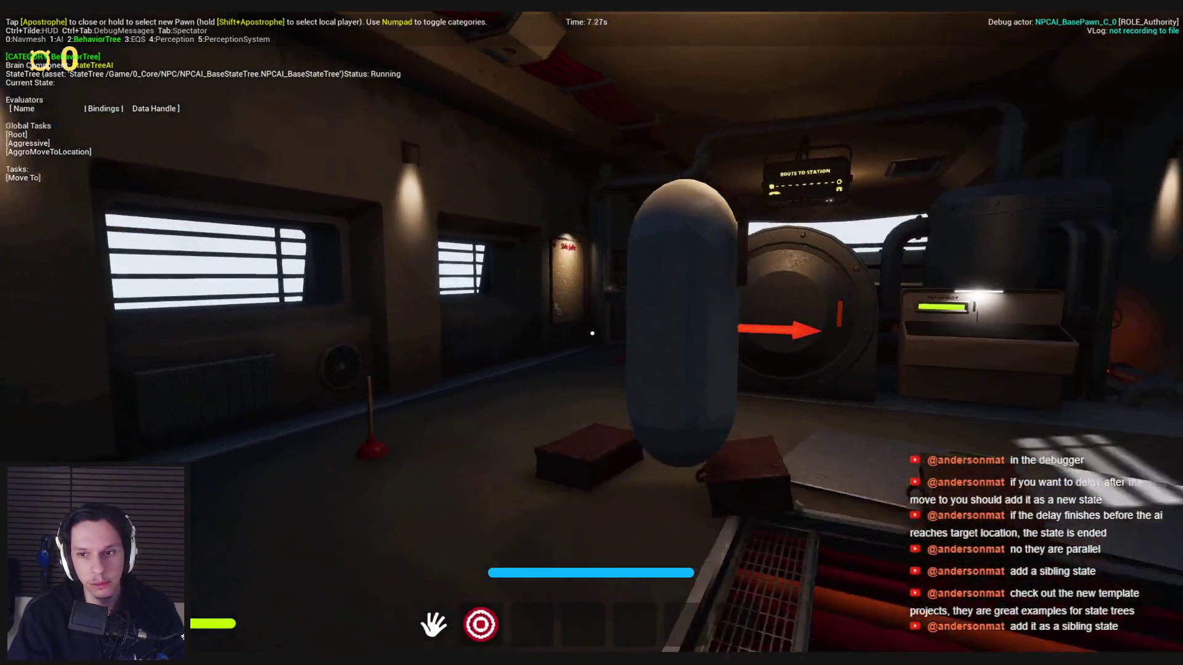
key("w")
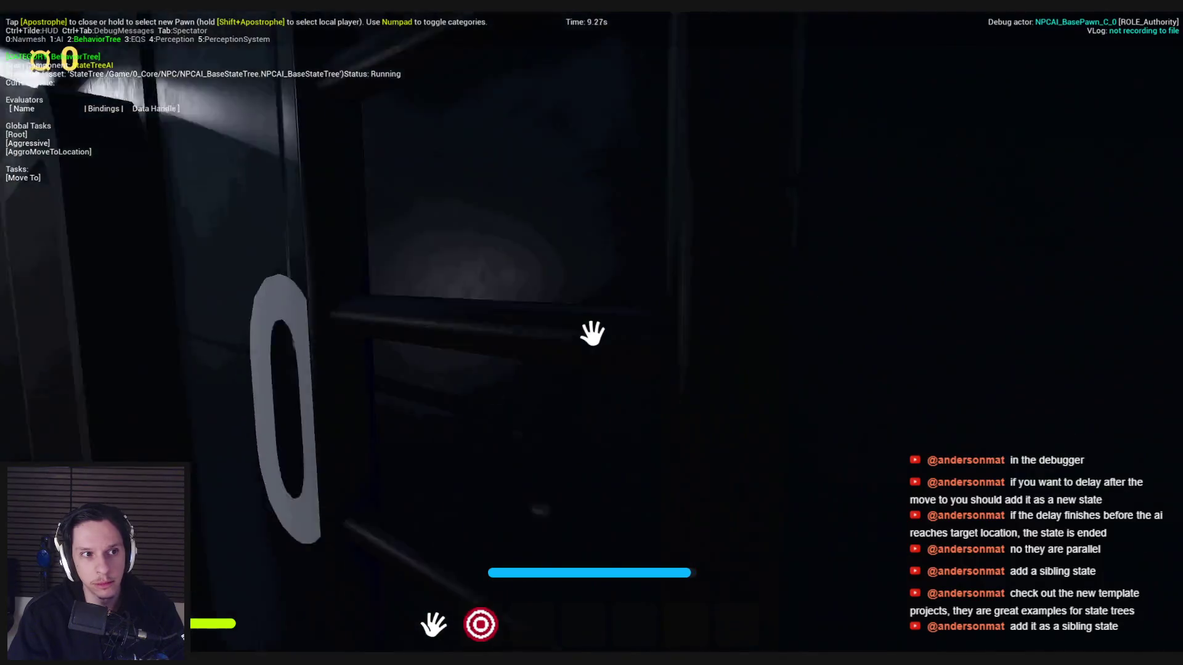
key("w")
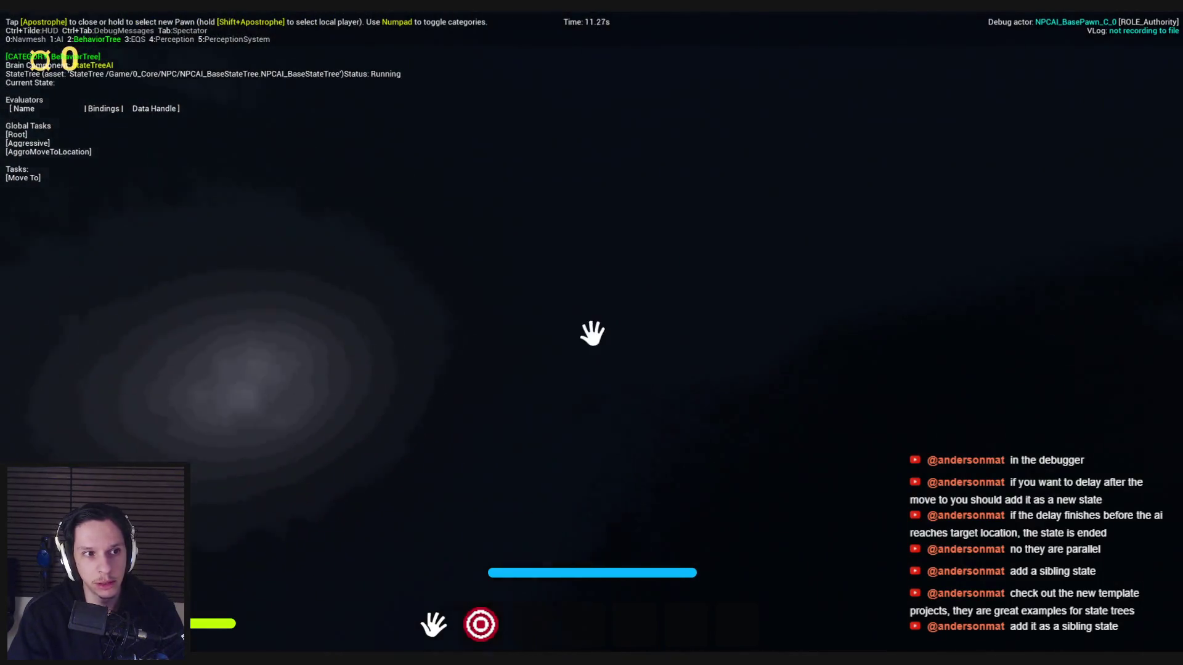
key("w")
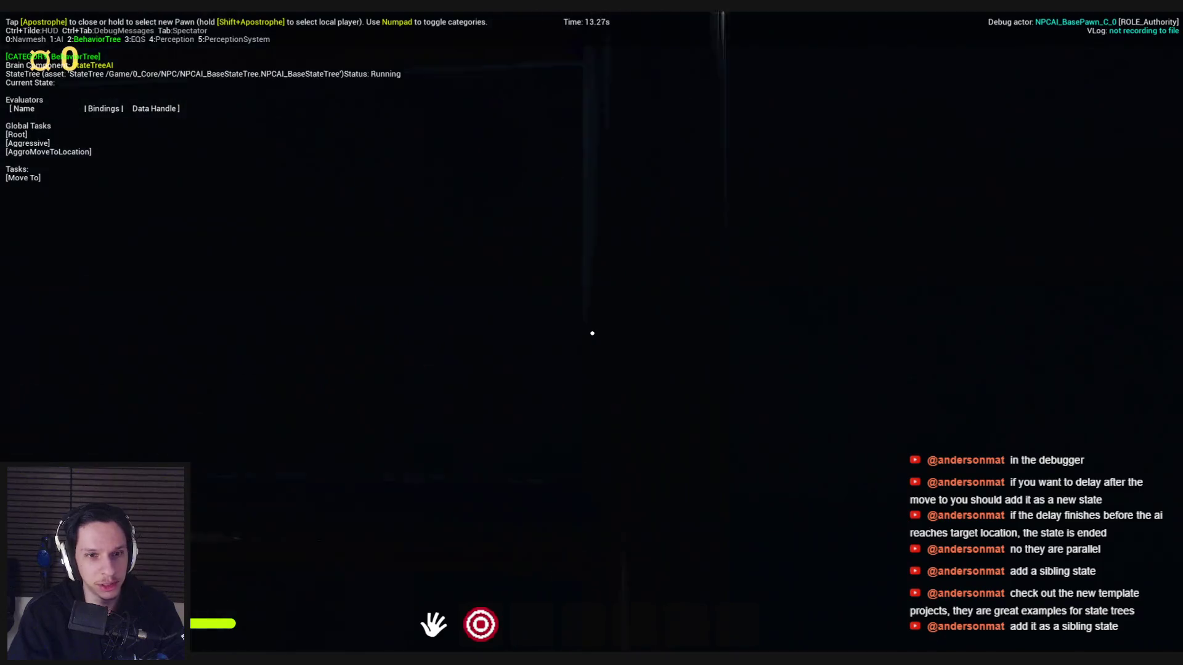
key("w")
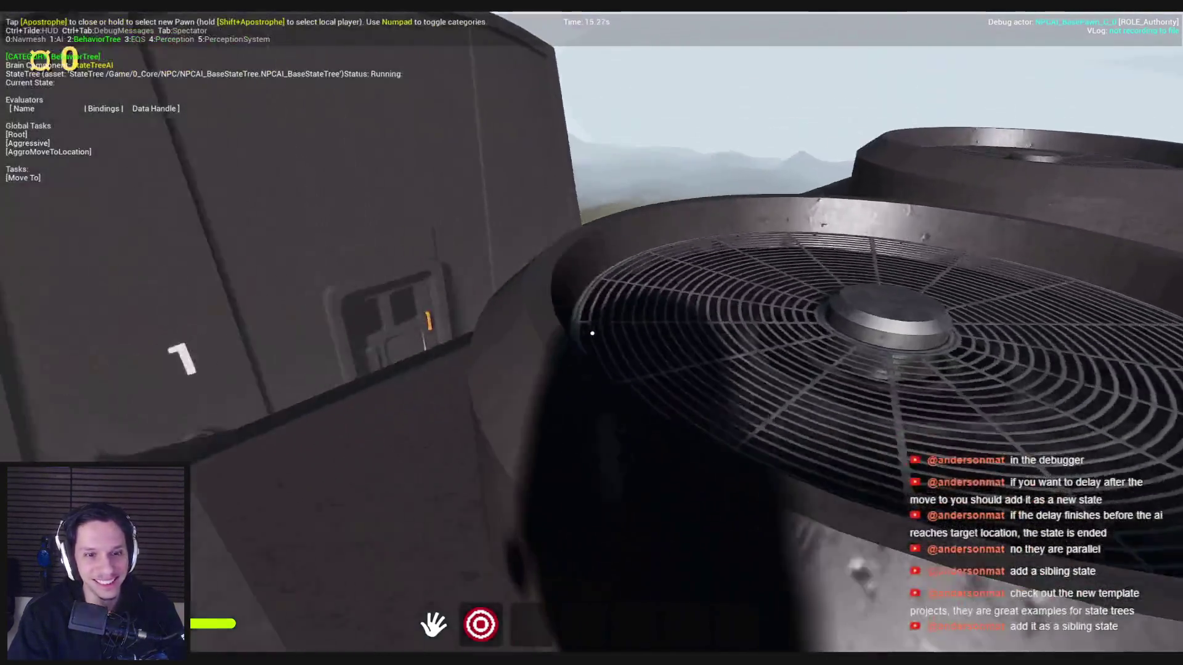
key("w")
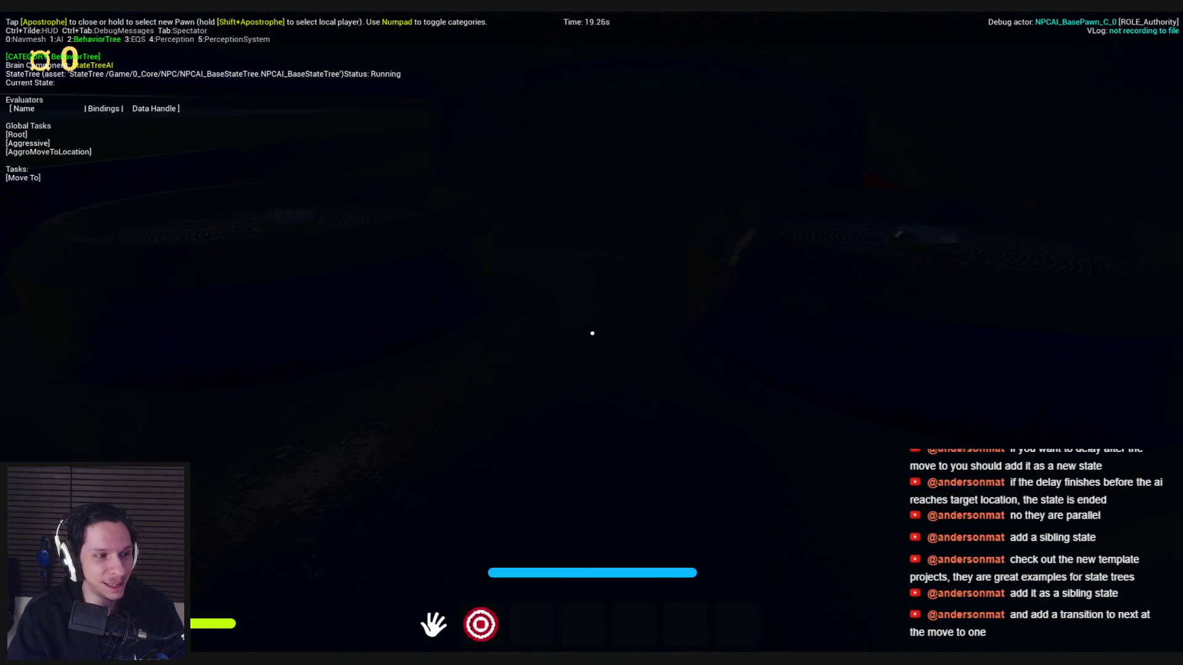
key("Escape")
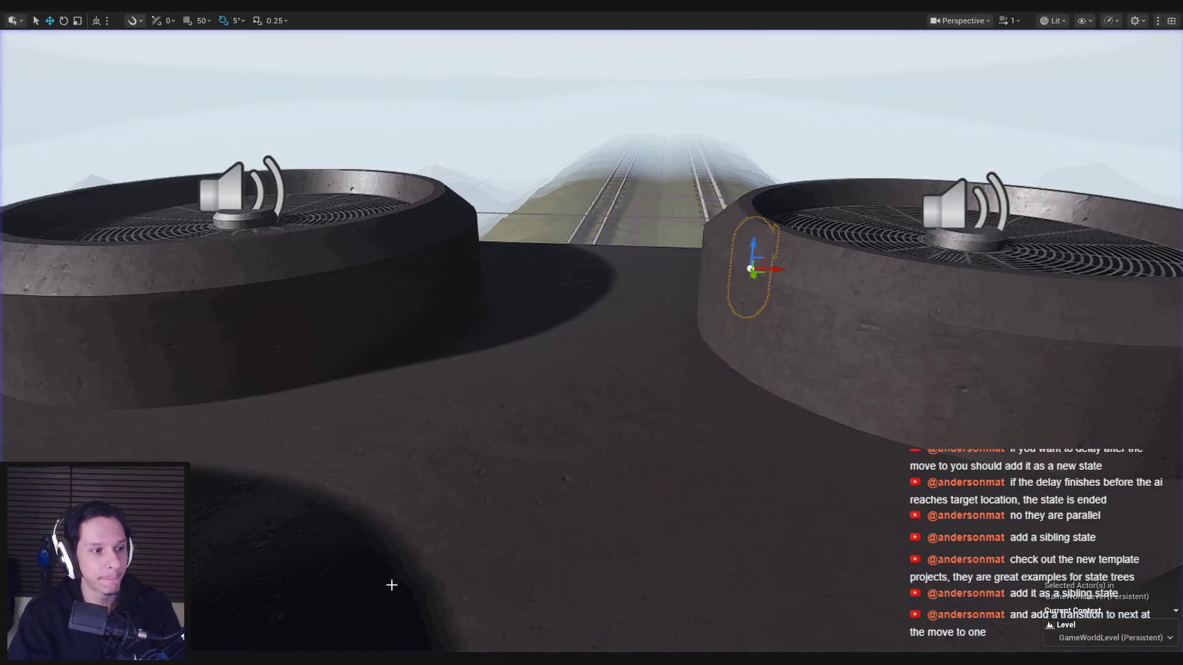
left_click(396, 607)
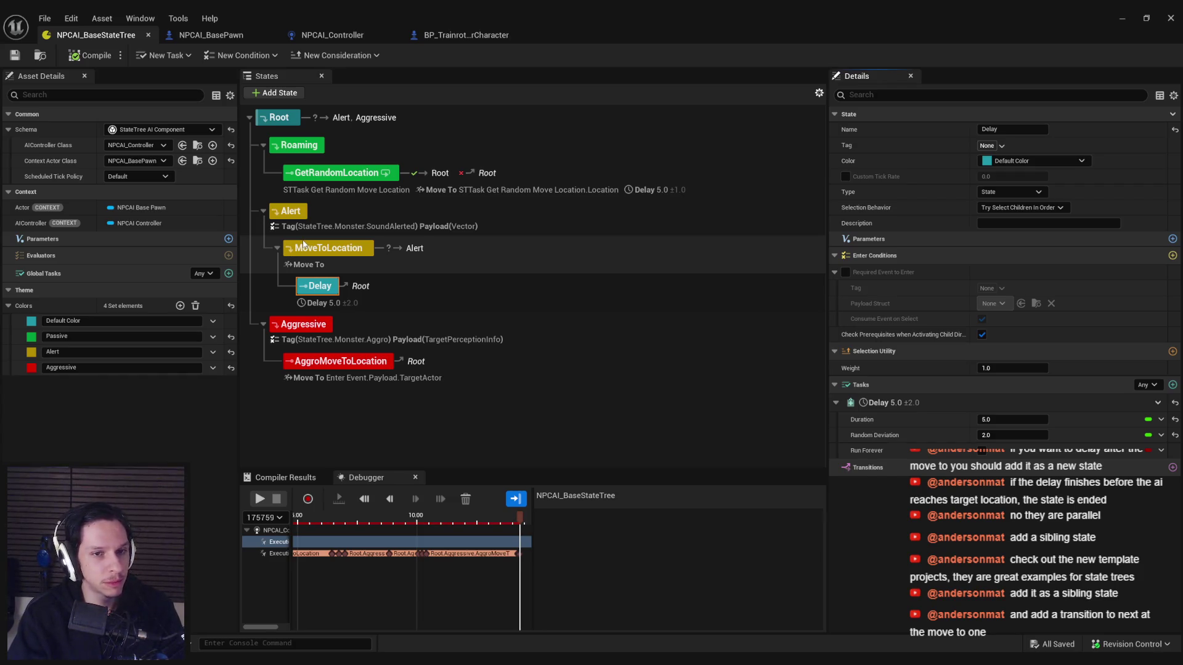
Step: Move Delay out of MoveToLocation so it sits as the next sibling under Alert
left_click_drag(308, 296, 311, 245)
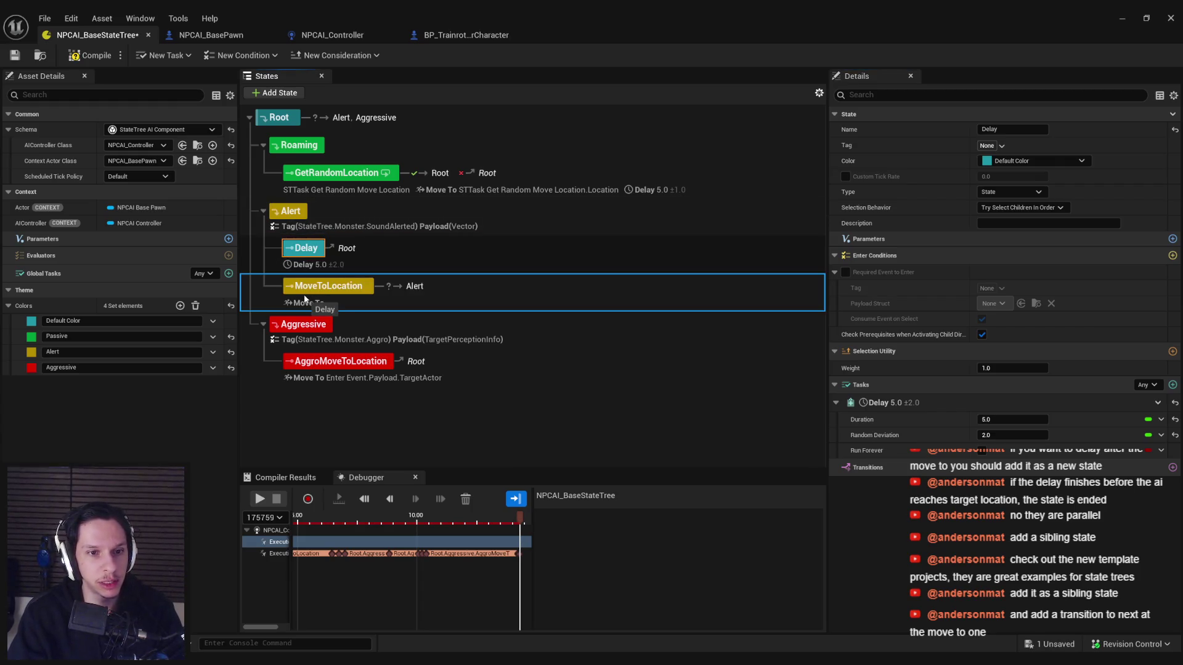
left_click_drag(304, 307, 304, 302)
key("ctrl+z")
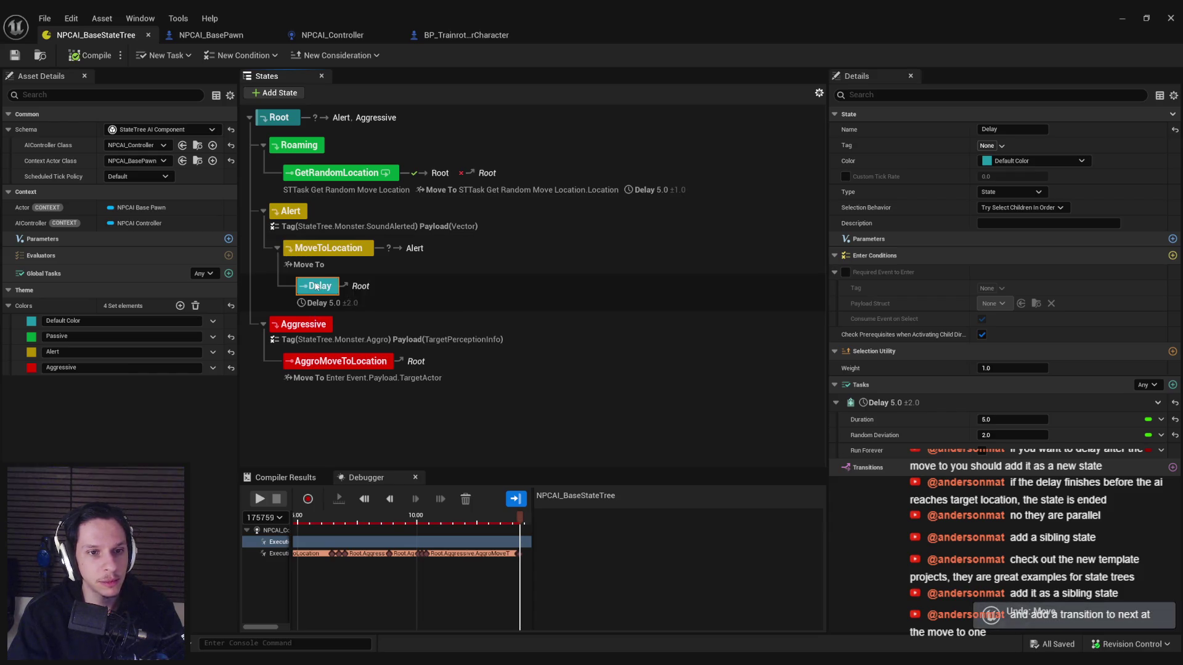
left_click(313, 253)
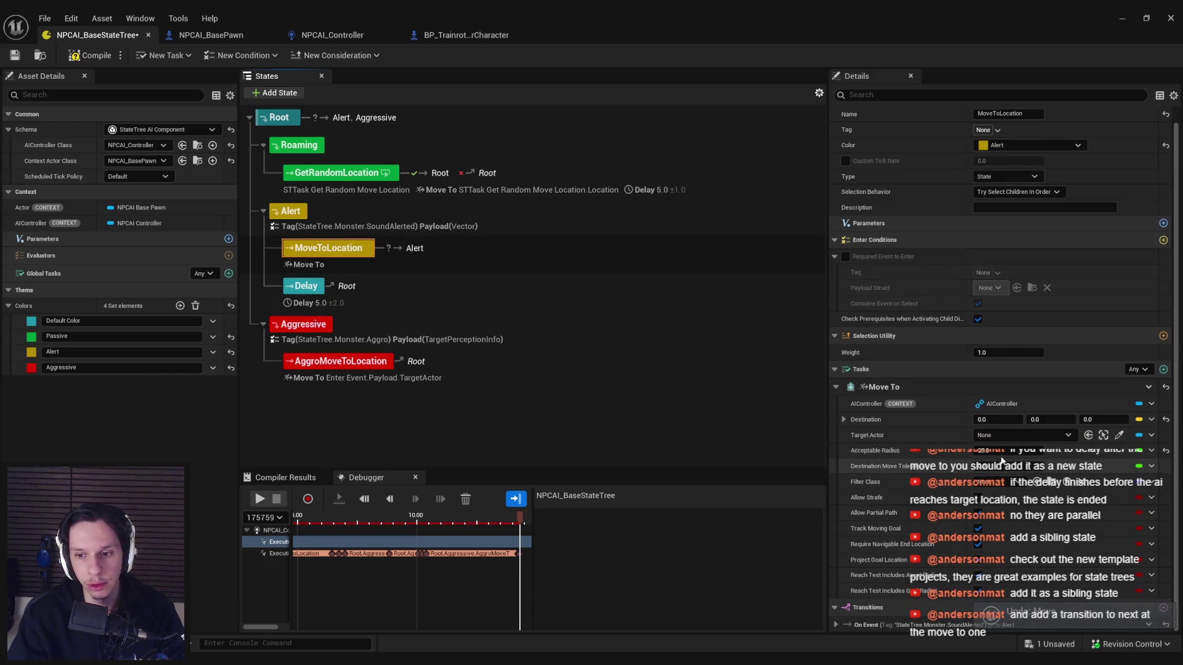
Step: Point MoveToLocation's new On State Completed transition at Delay and save NPCAI_BaseStateTree
left_click(1163, 607)
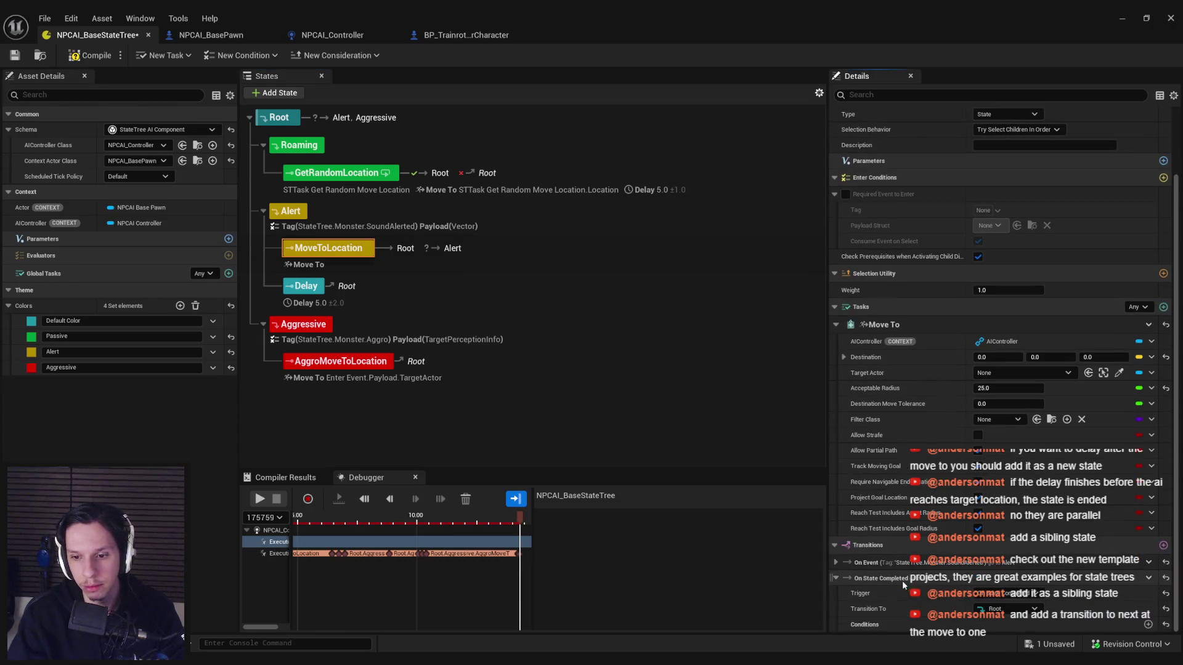
left_click(1004, 610)
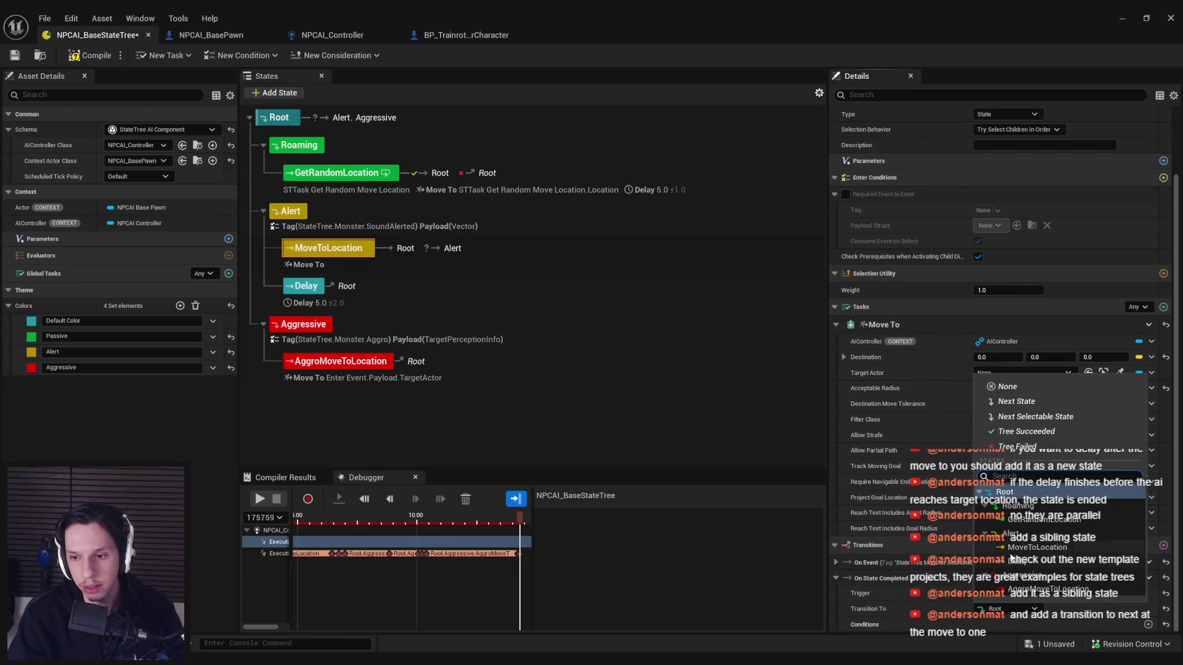
left_click(1012, 562)
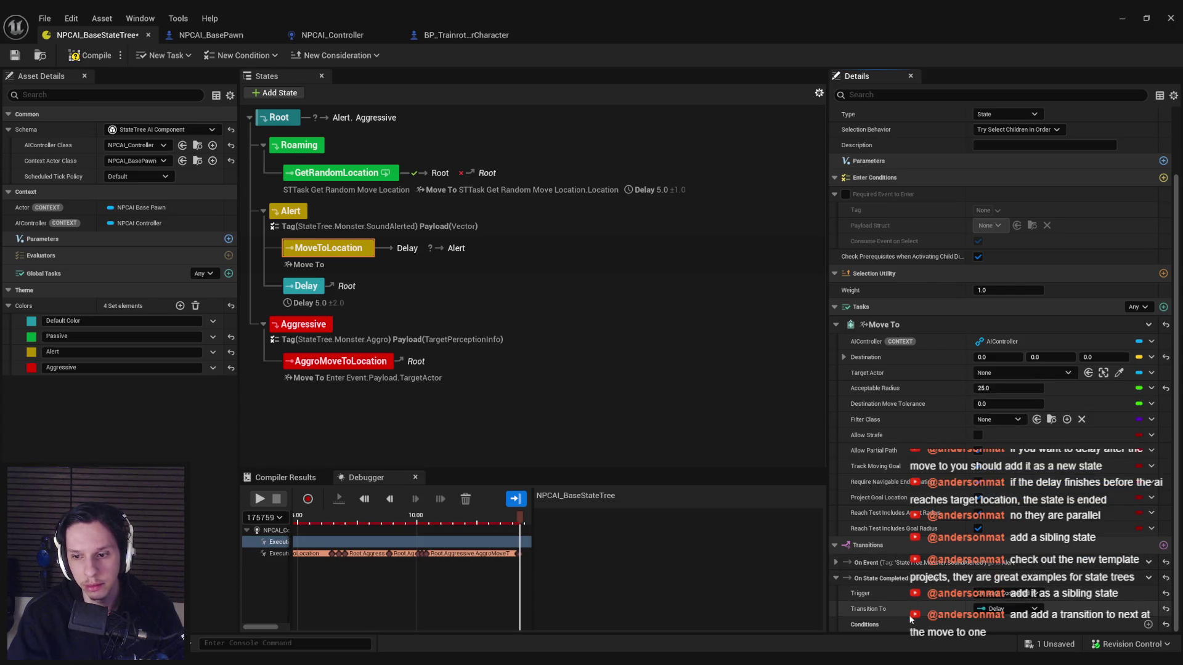
key("ctrl+s")
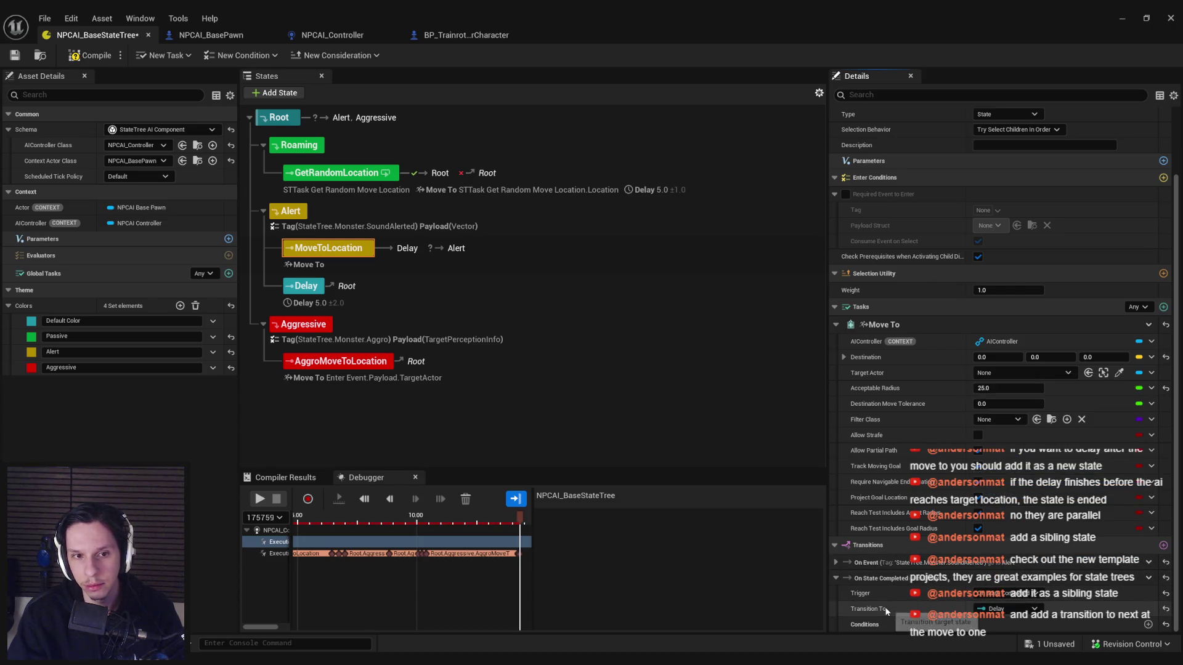
left_click(325, 172)
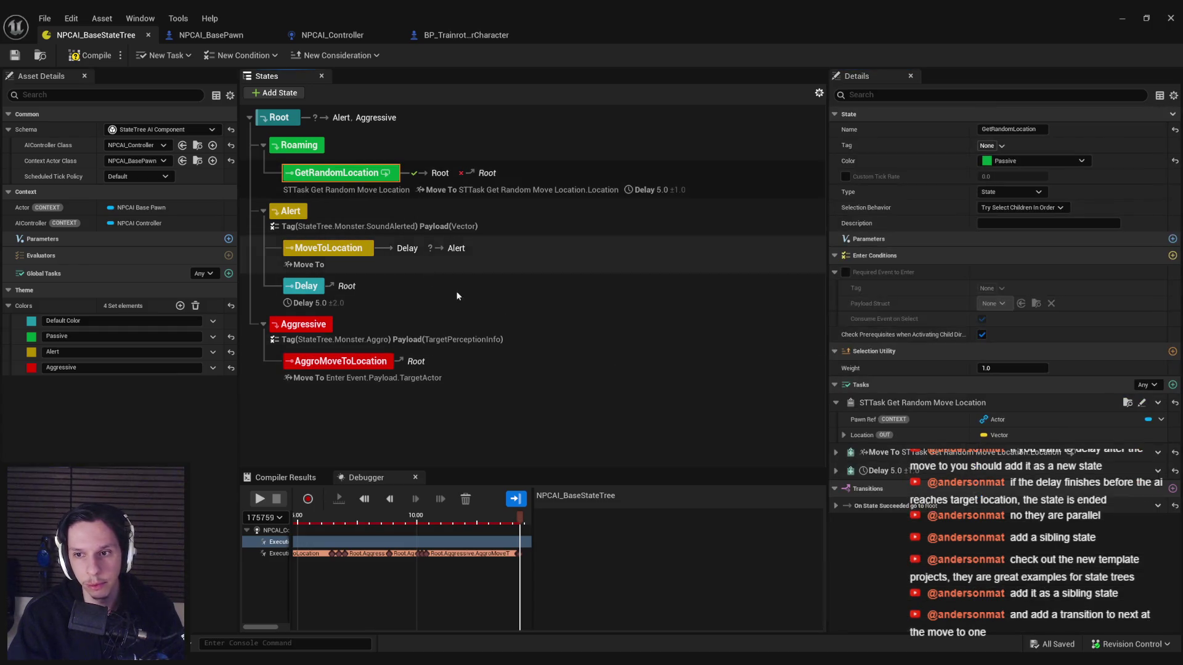
left_click(1158, 470)
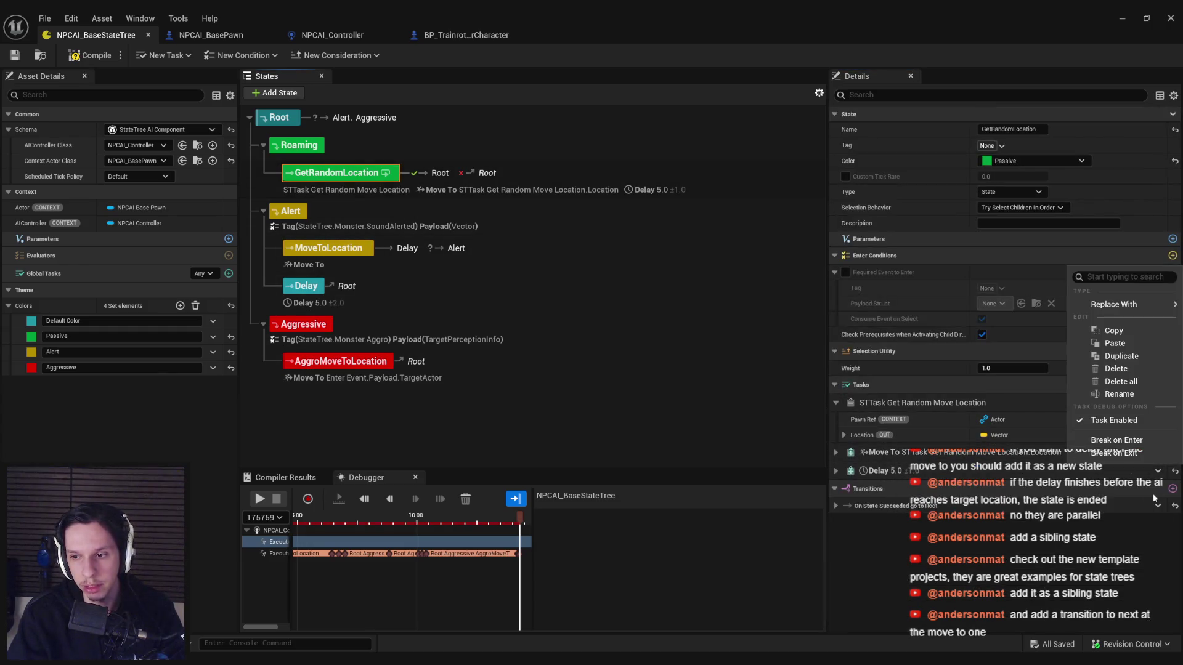
left_click(509, 400)
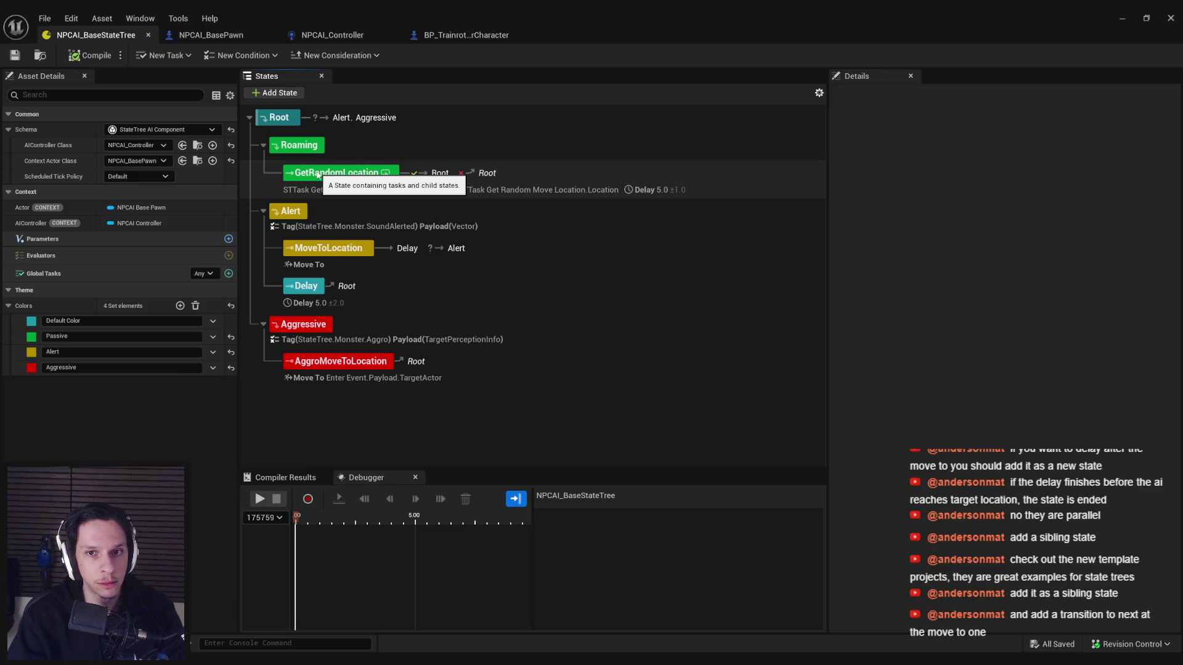
left_click(318, 176)
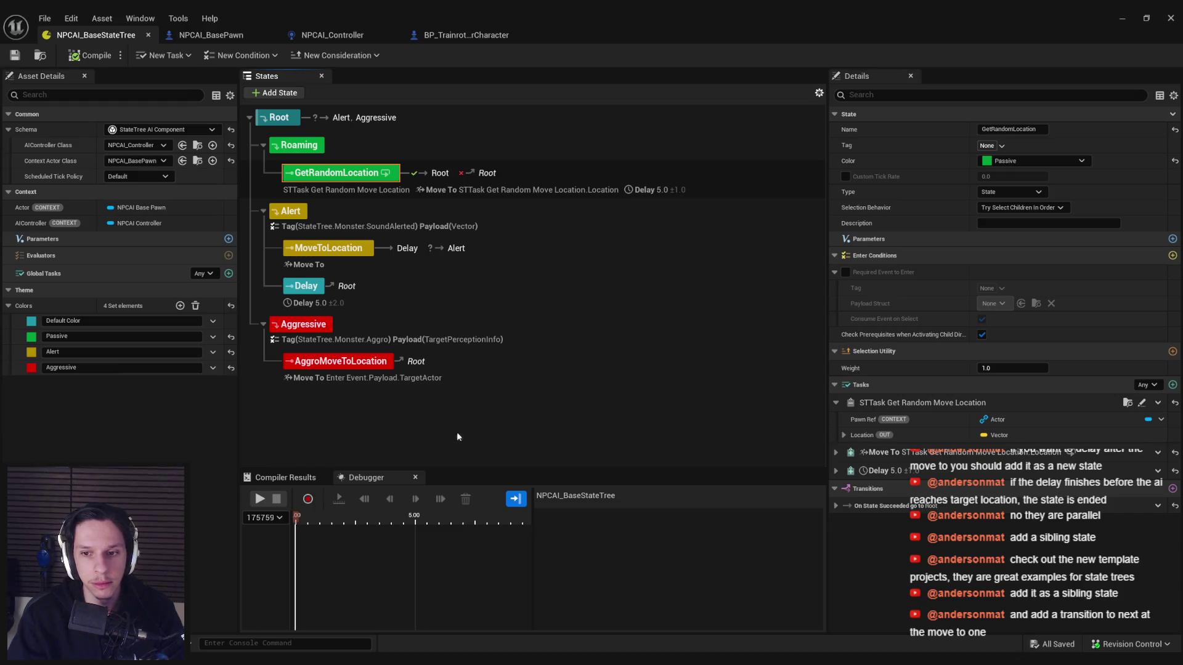
left_click(1158, 387)
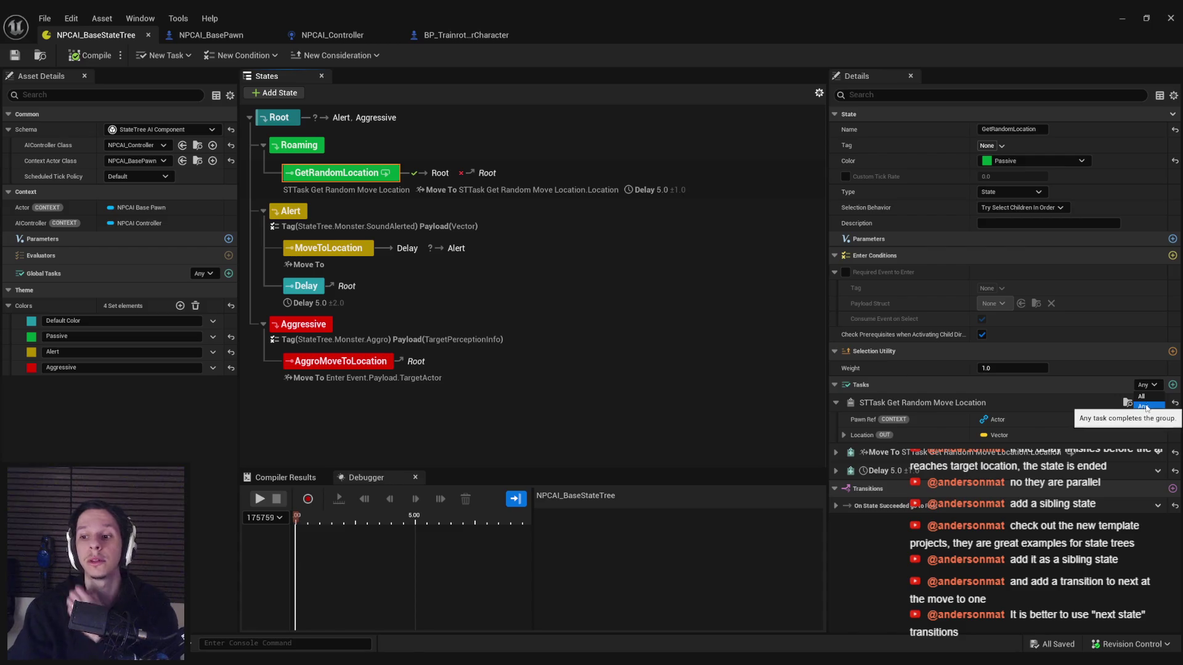
left_click(1145, 407)
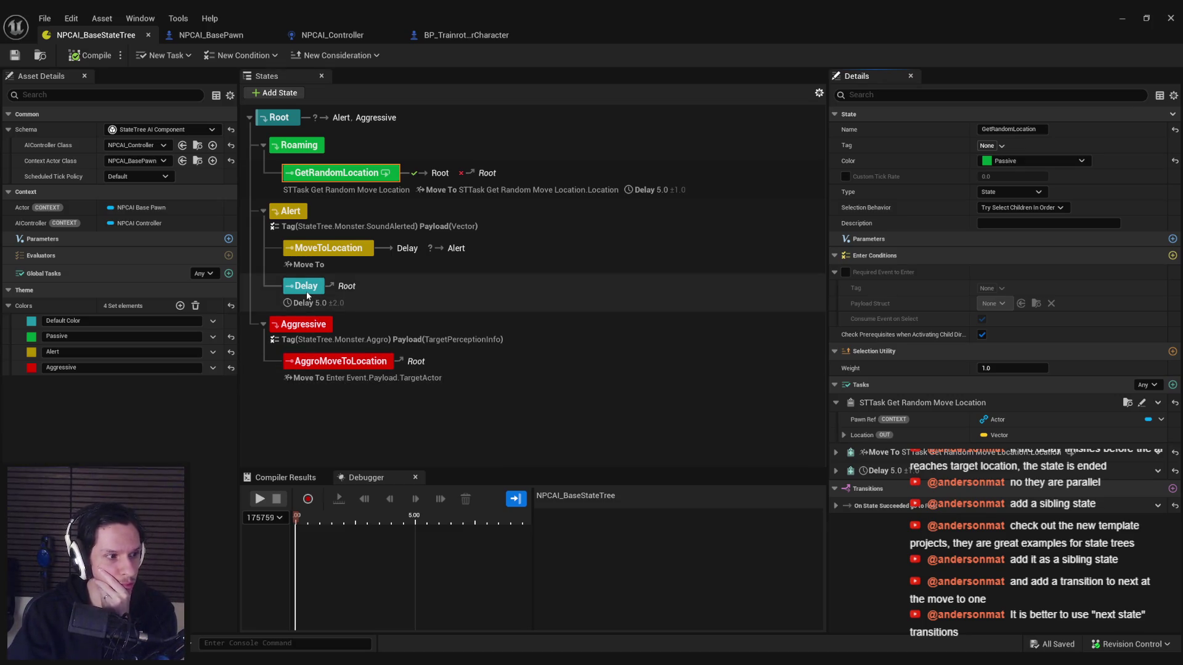
Step: Retarget MoveToLocation's On State Completed transition from Delay to Next State
left_click(322, 251)
left_click(836, 625)
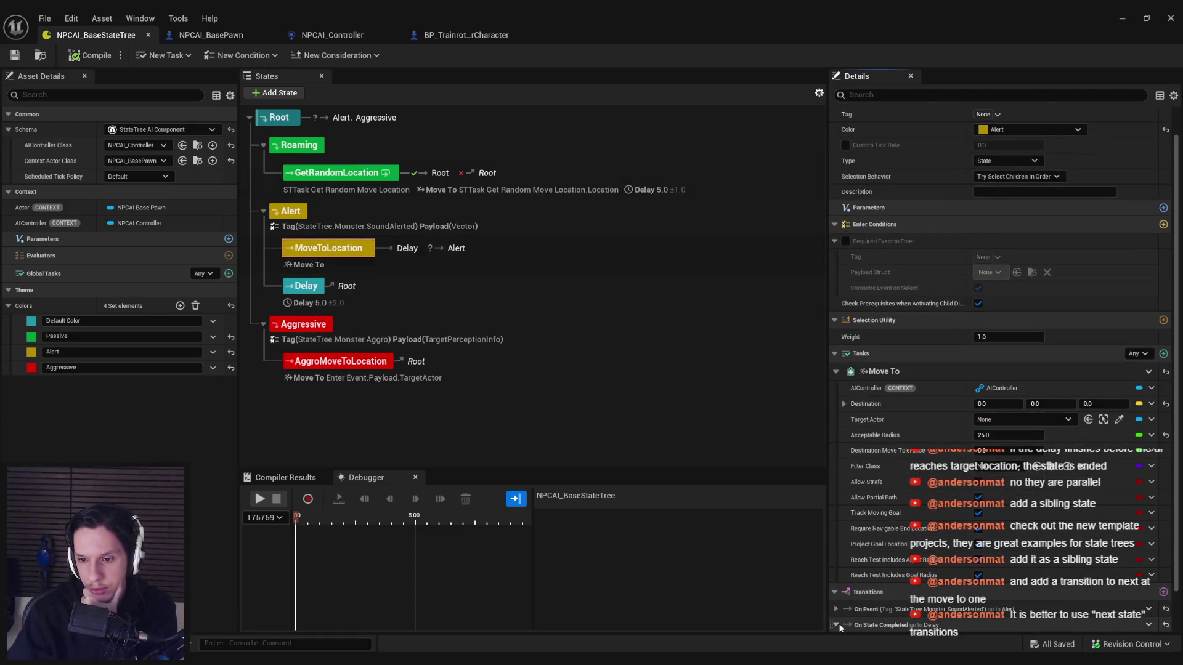
scroll(836, 619, "down", 2)
left_click(1011, 594)
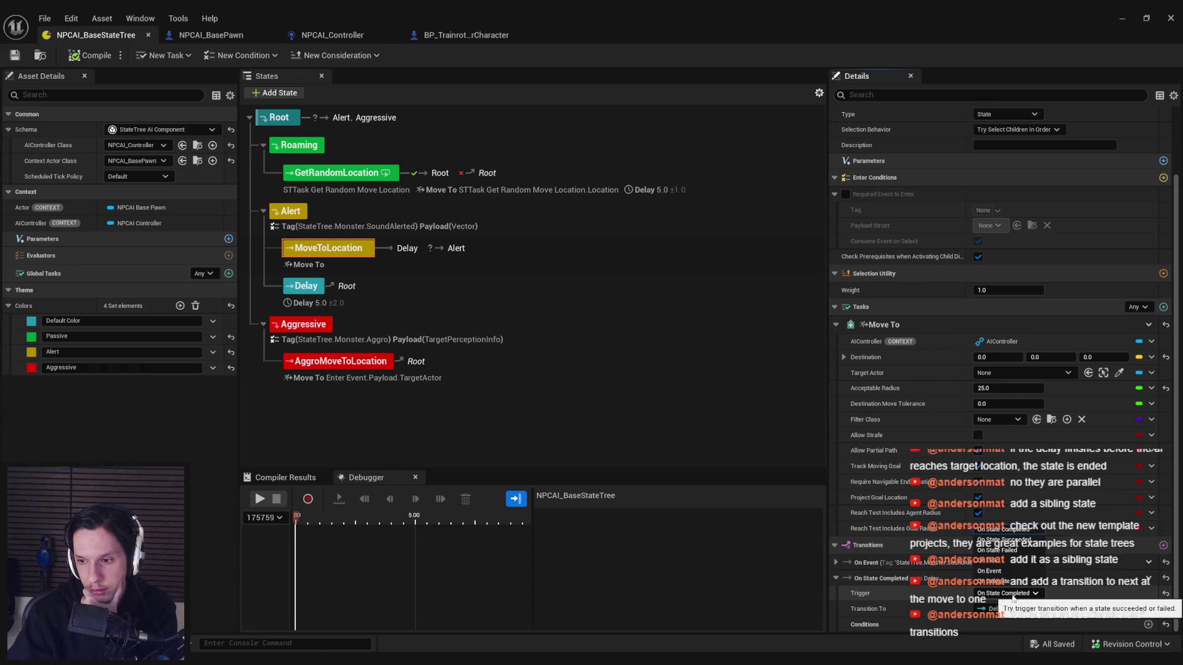
left_click(1013, 597)
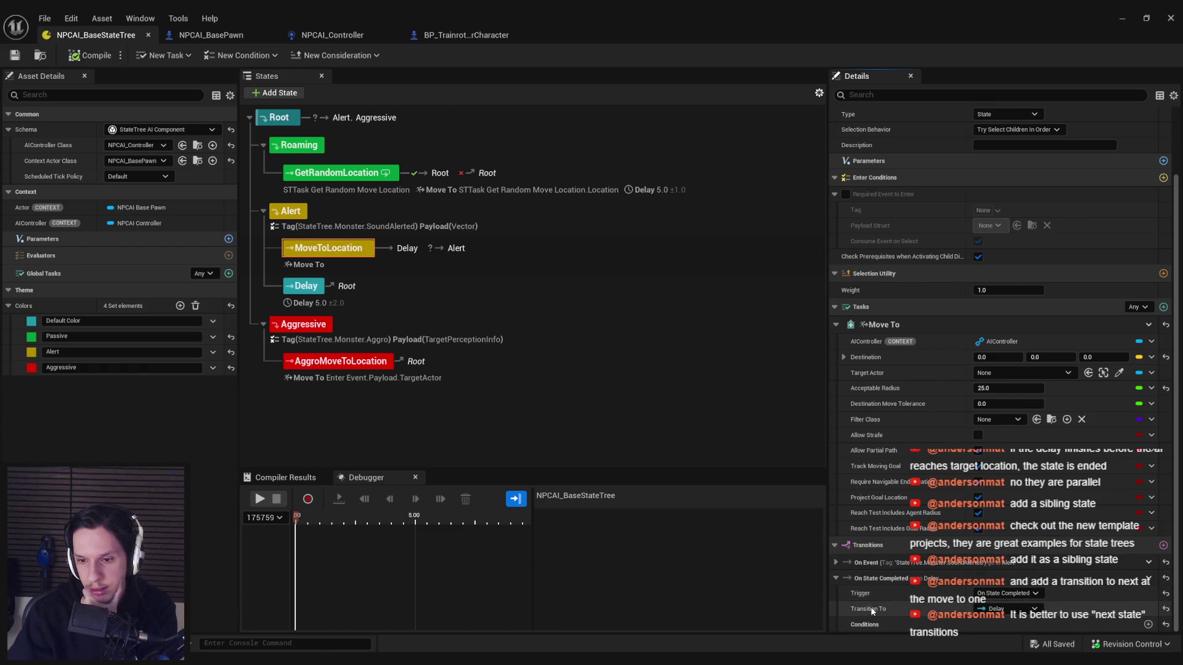
left_click(998, 611)
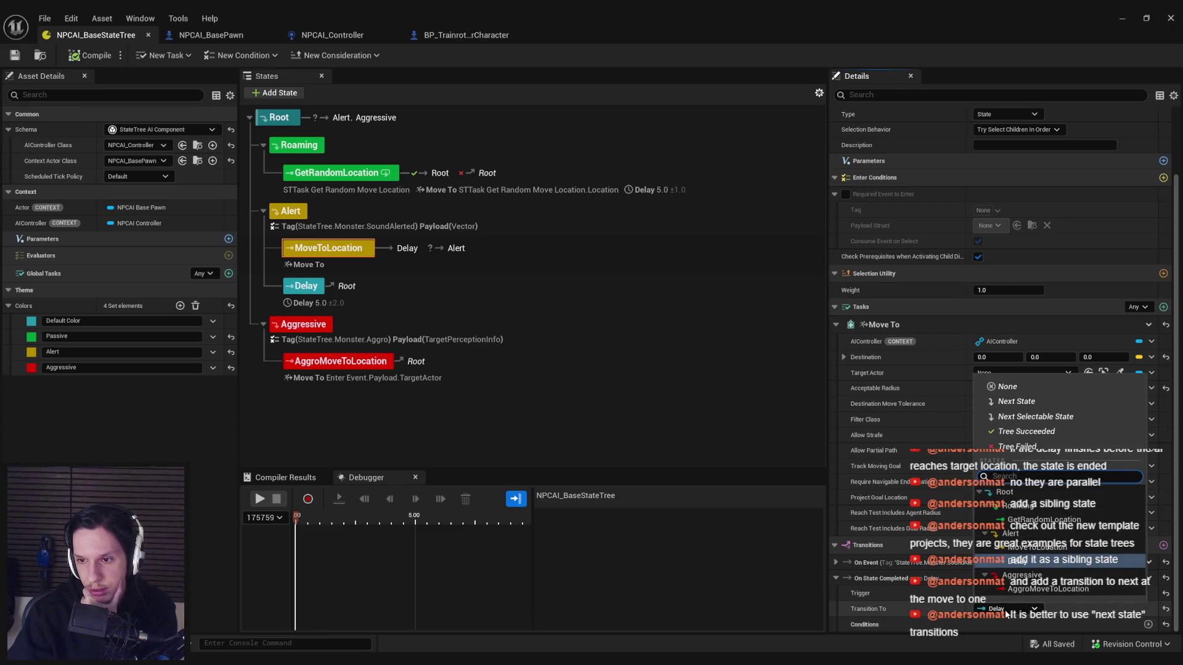
left_click(1022, 406)
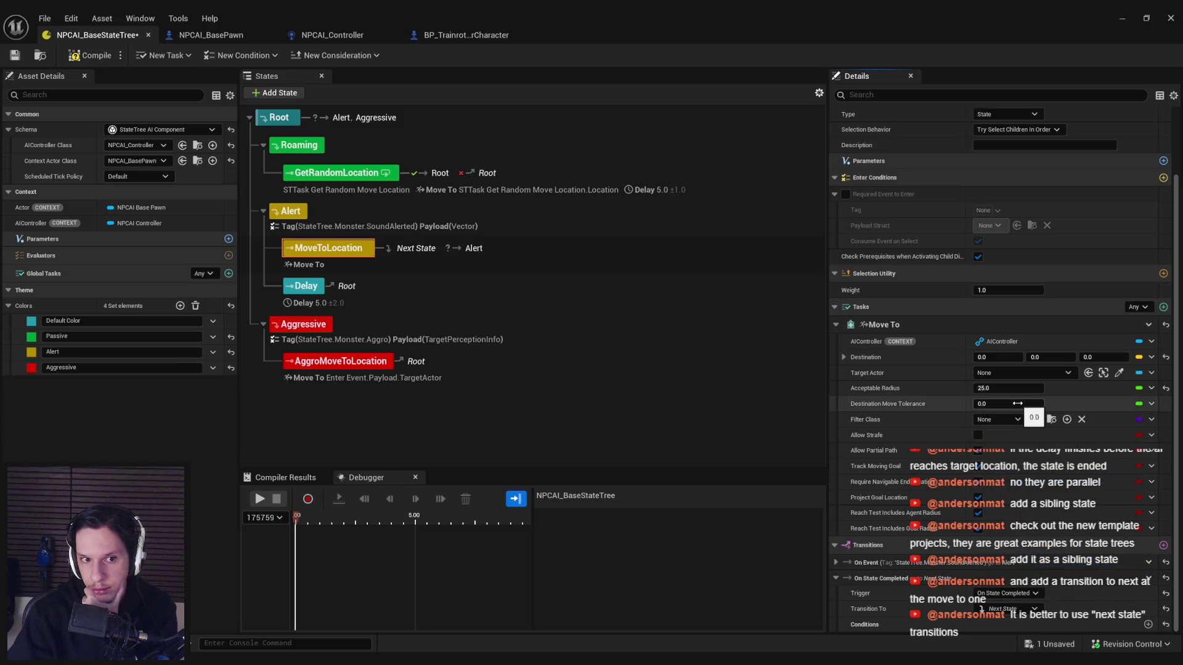
Step: Compile the StateTree, keep Next State as the target, and minimize the editor
left_click(86, 55)
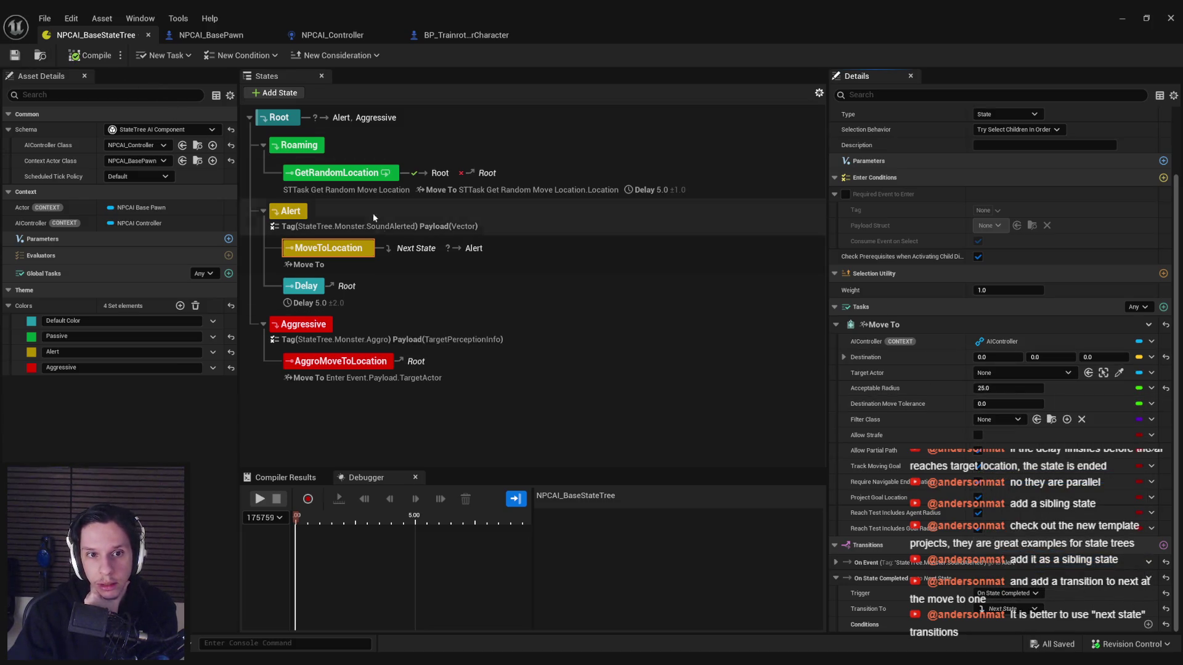
left_click(1010, 608)
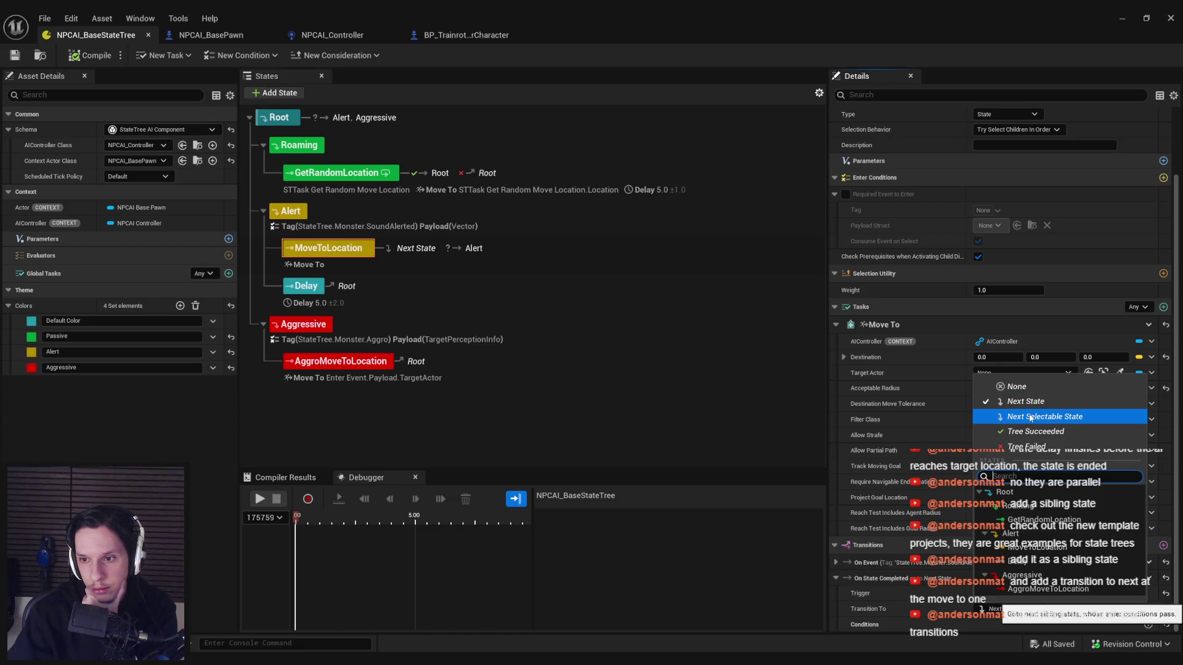
left_click(875, 612)
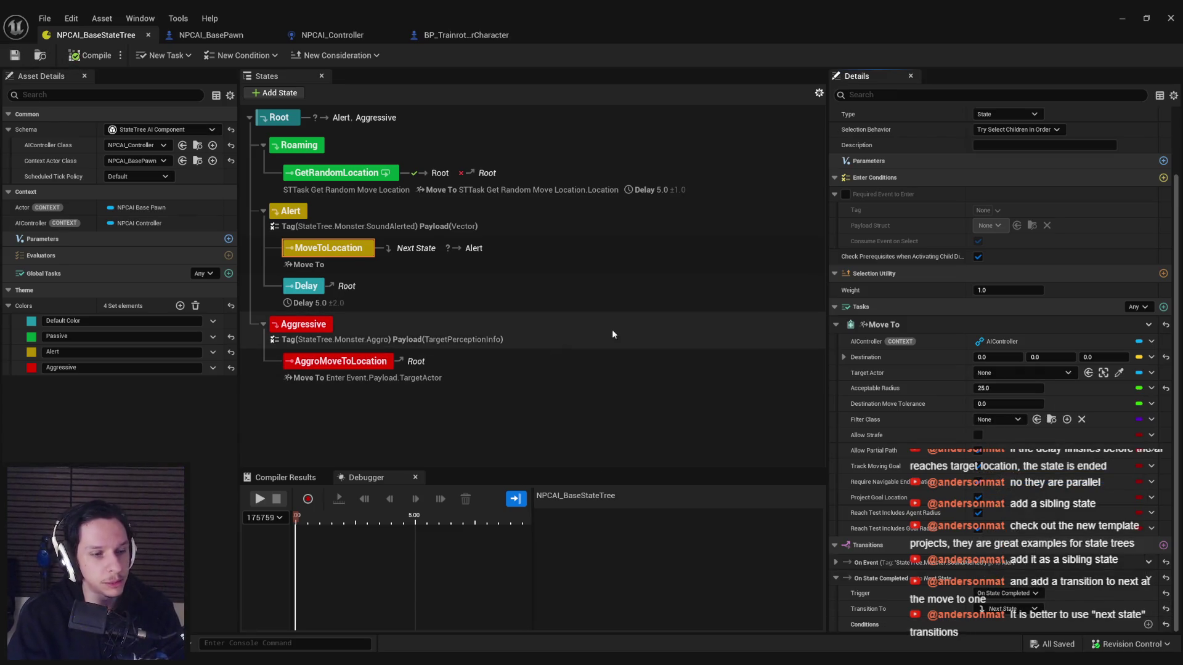
left_click(1123, 19)
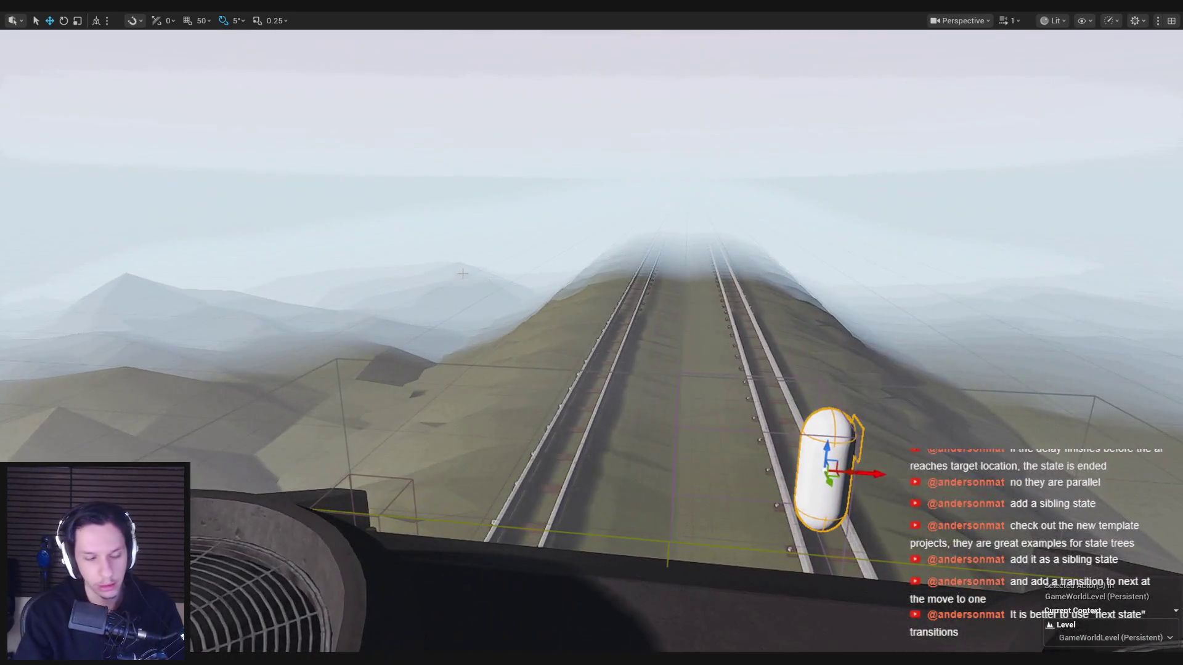
Step: Run a first quick play test toward the NPC, then stop and frame the NPC capsule
key("alt+p")
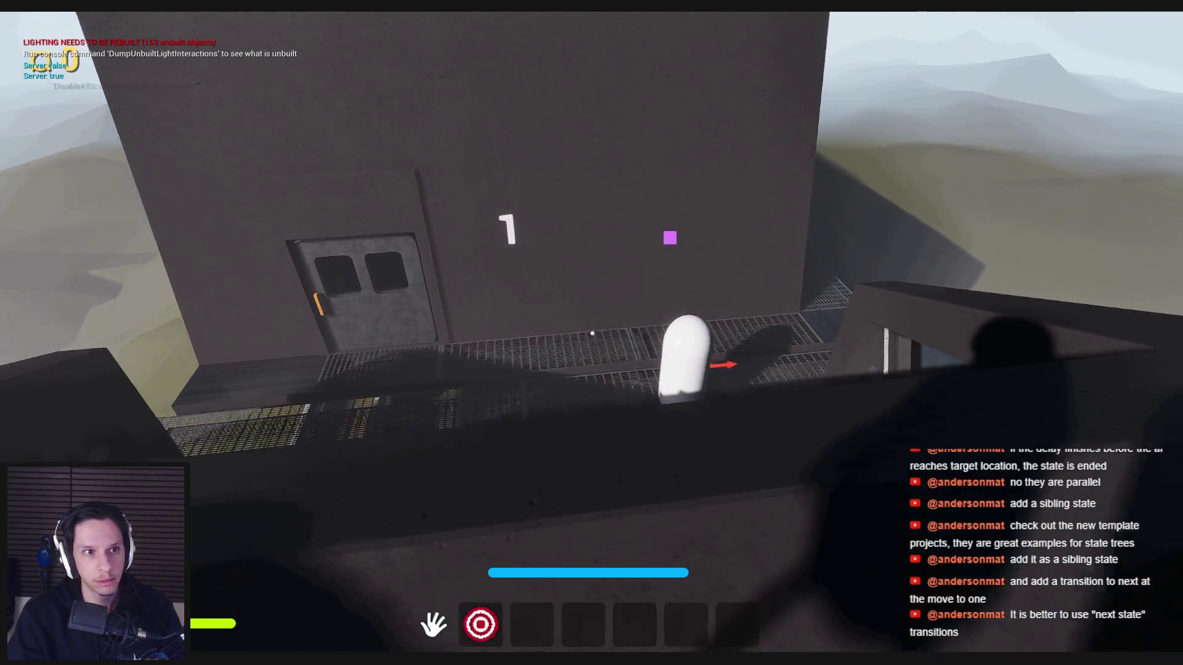
key("w")
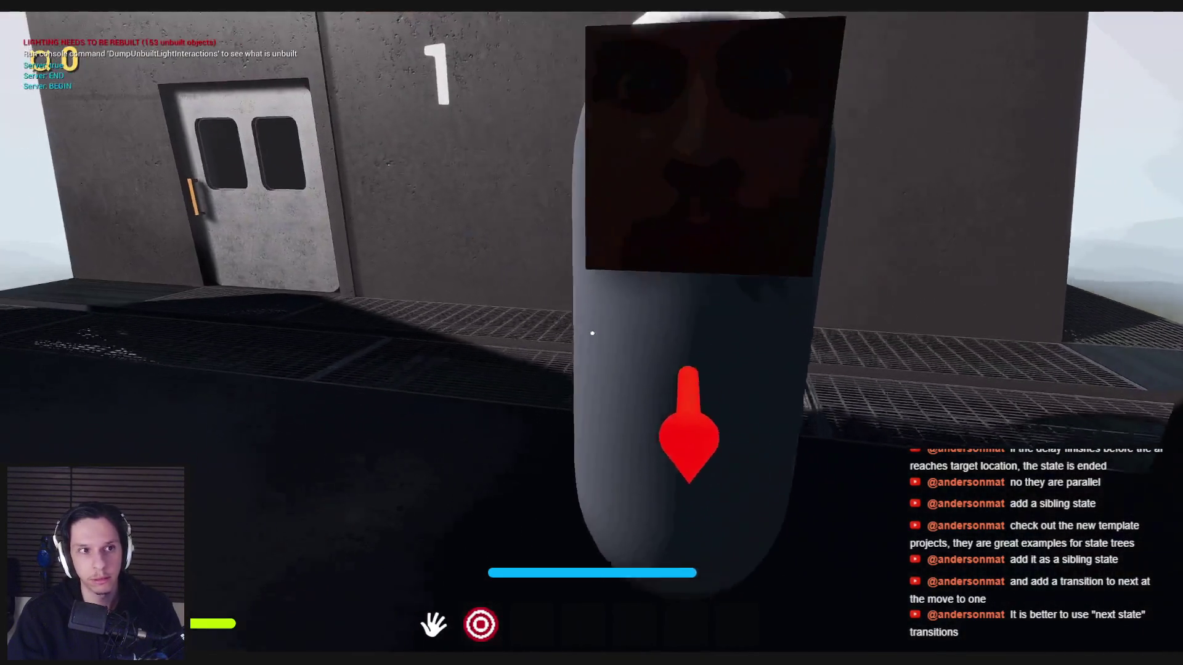
key("Escape")
key("f")
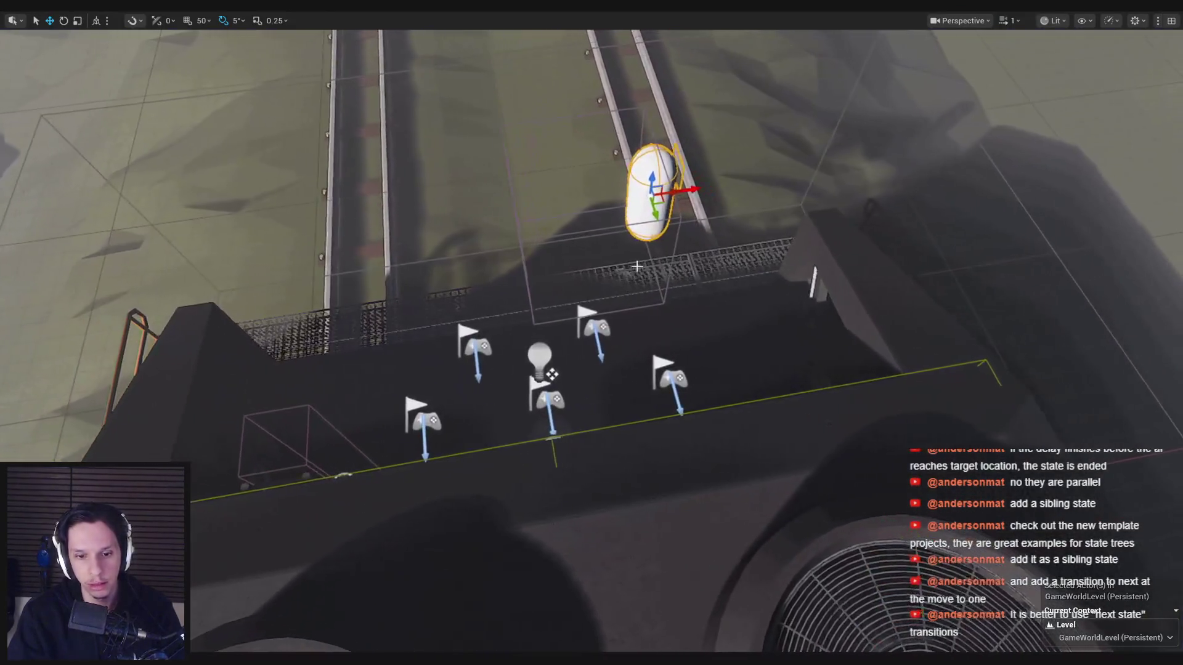
Step: Play again, walk up to the NPC with StateTree debug info shown, then return to the StateTree editor
key("alt+p")
key("w")
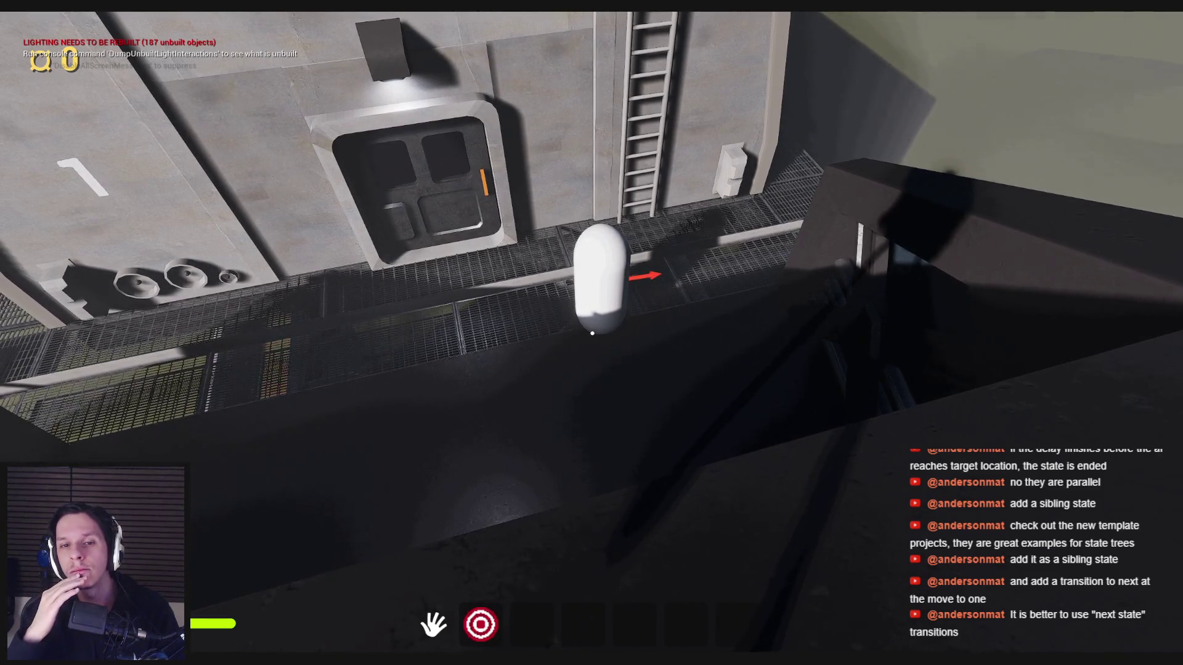
key("apostrophe")
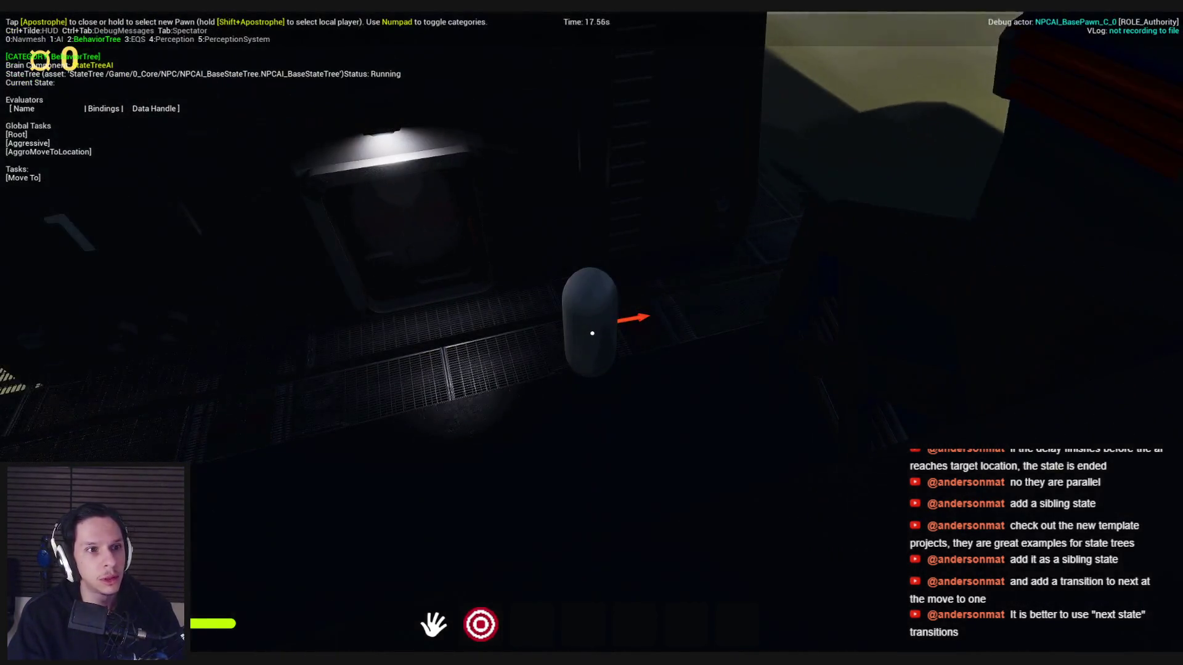
key("Escape")
mouse_move(421, 635)
left_click(431, 613)
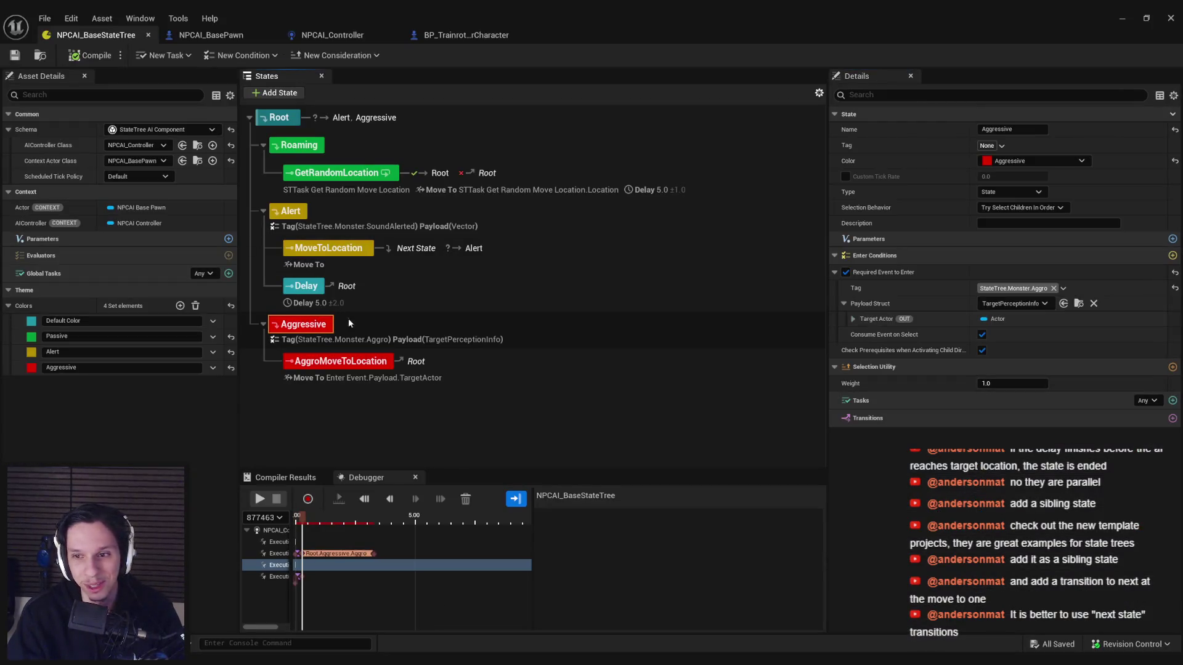
Step: Inspect Root's On Event Aggro transition and its Required Event, then switch to NPCAI_Controller
left_click(807, 118)
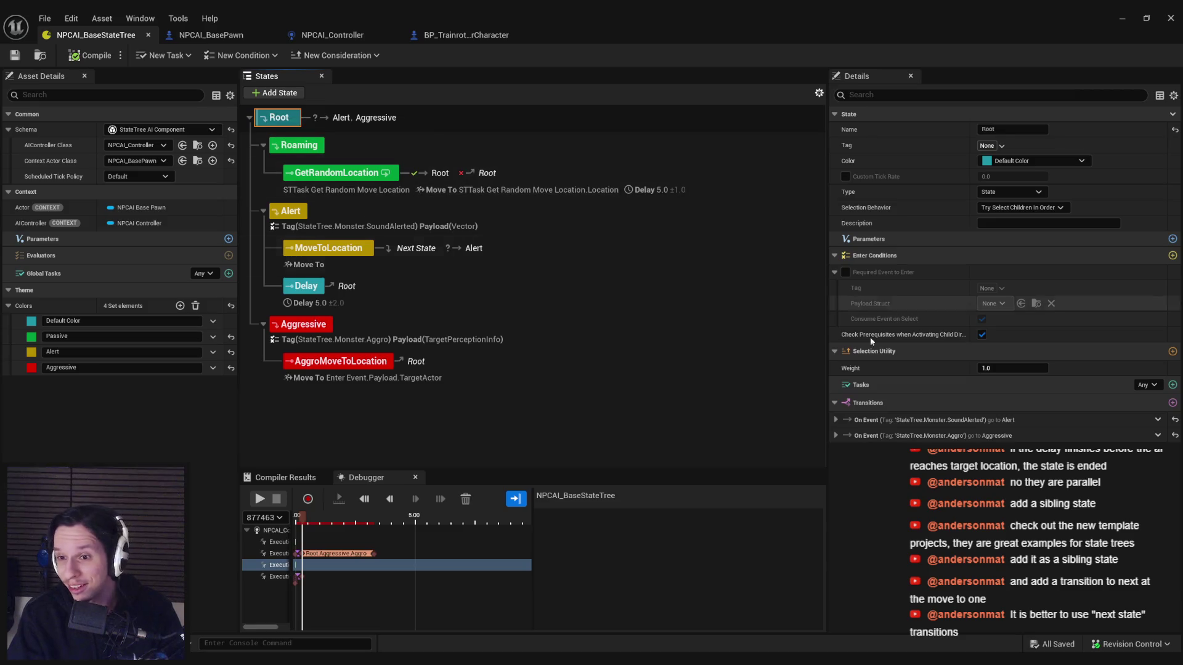
left_click(836, 436)
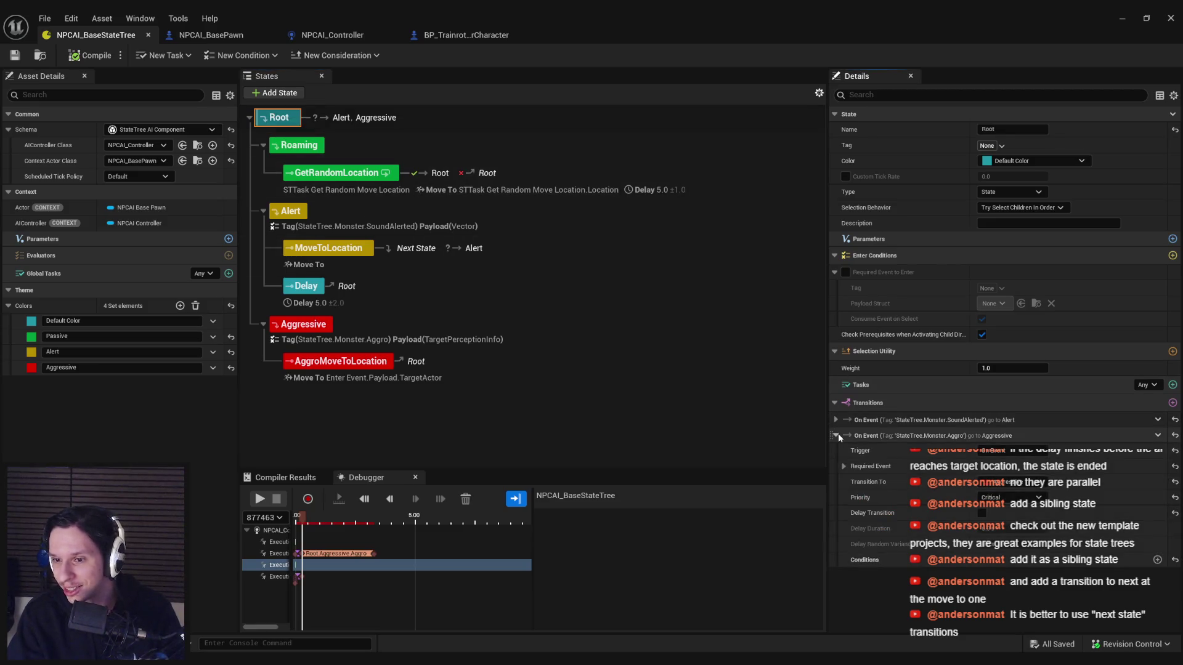
left_click(845, 467)
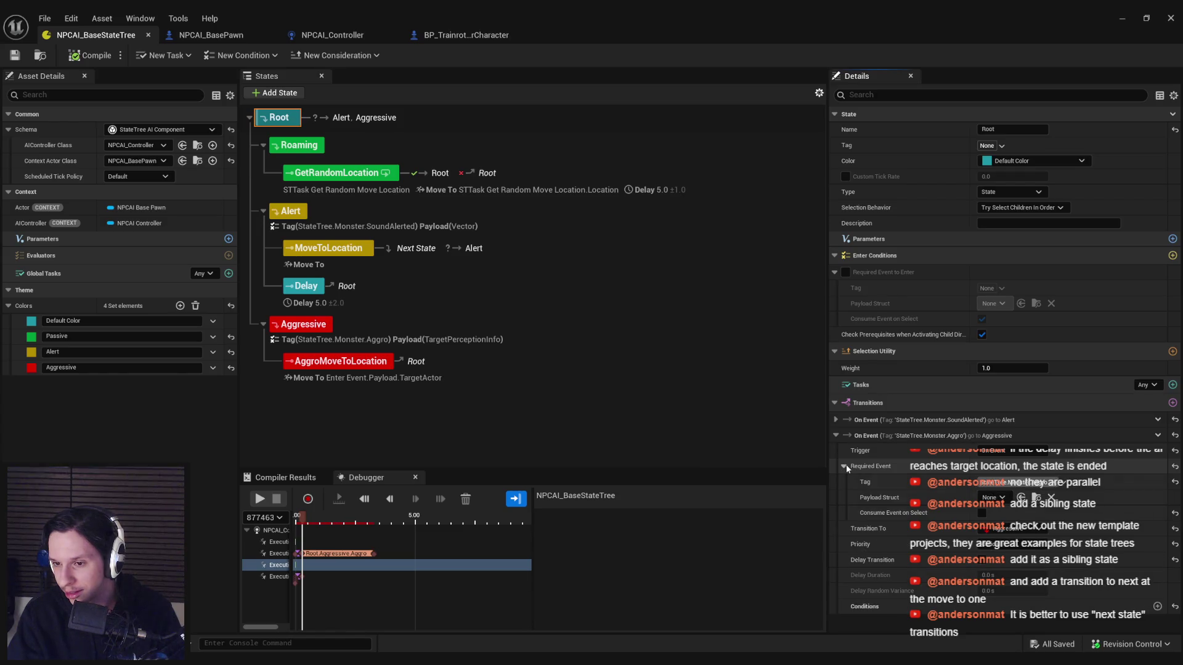
left_click(333, 35)
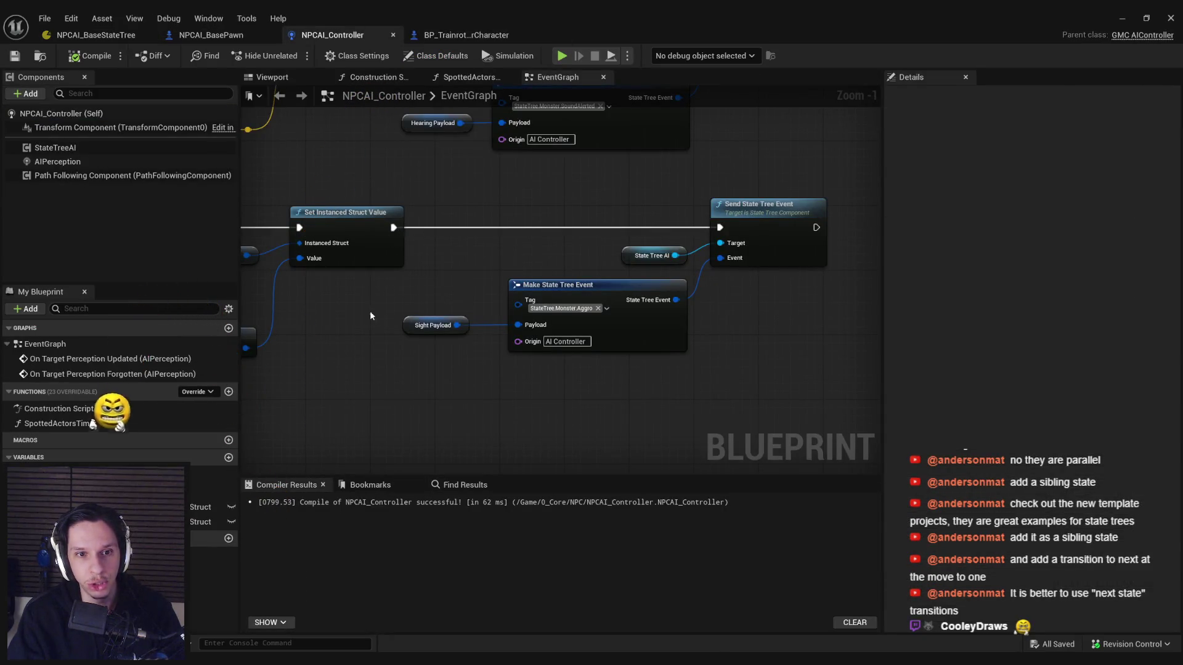
Step: Break the sight branch's link to the payload setter and run a quick play test
left_click_drag(307, 280, 614, 324)
scroll(614, 324, "down", 2)
left_click(468, 283, "alt")
key("alt+p")
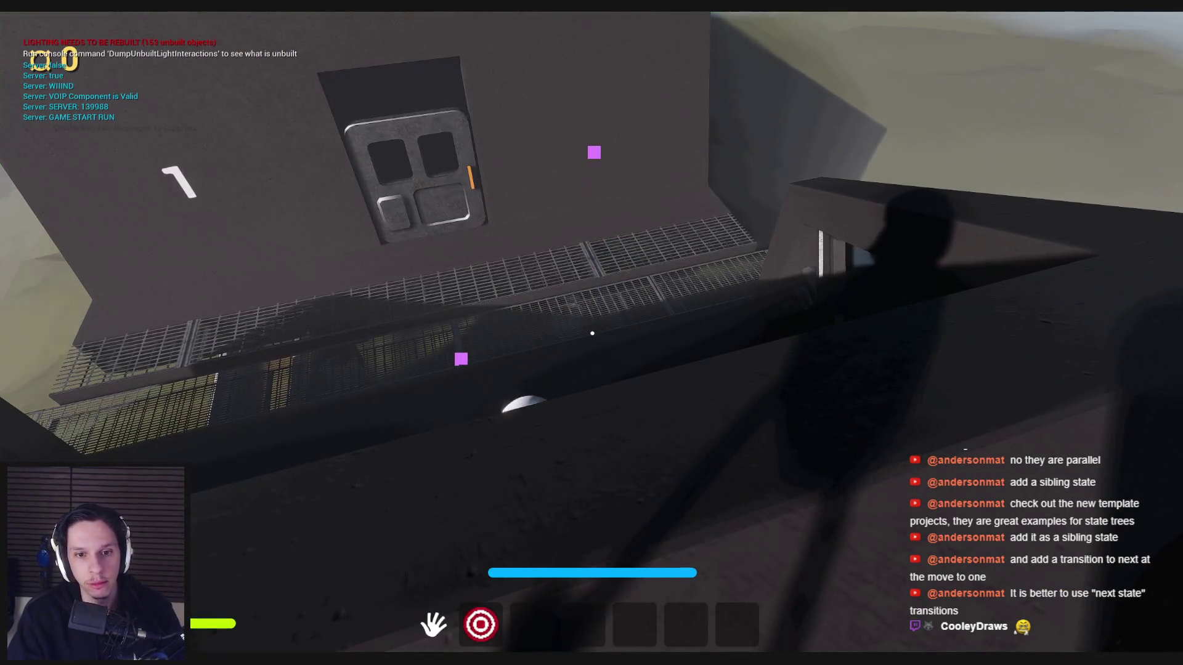
key("Escape")
mouse_move(376, 659)
left_click(456, 610)
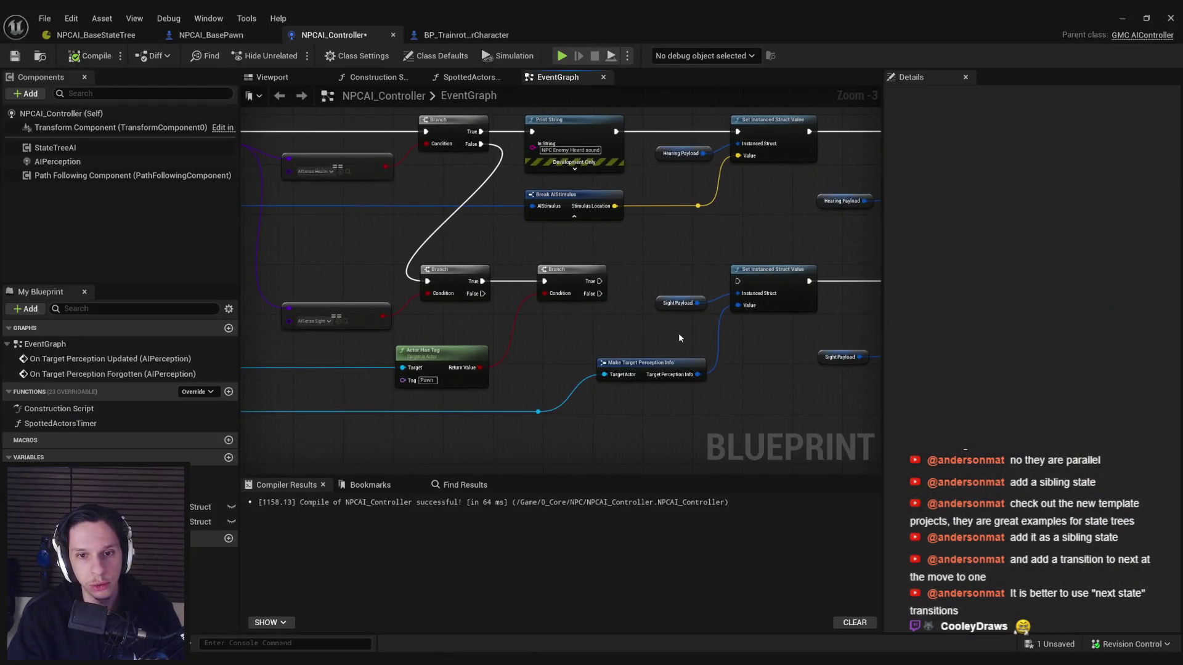
Step: Undo the broken pin link and recompile the NPCAI_Controller blueprint with F7
scroll(519, 334, "down", 1)
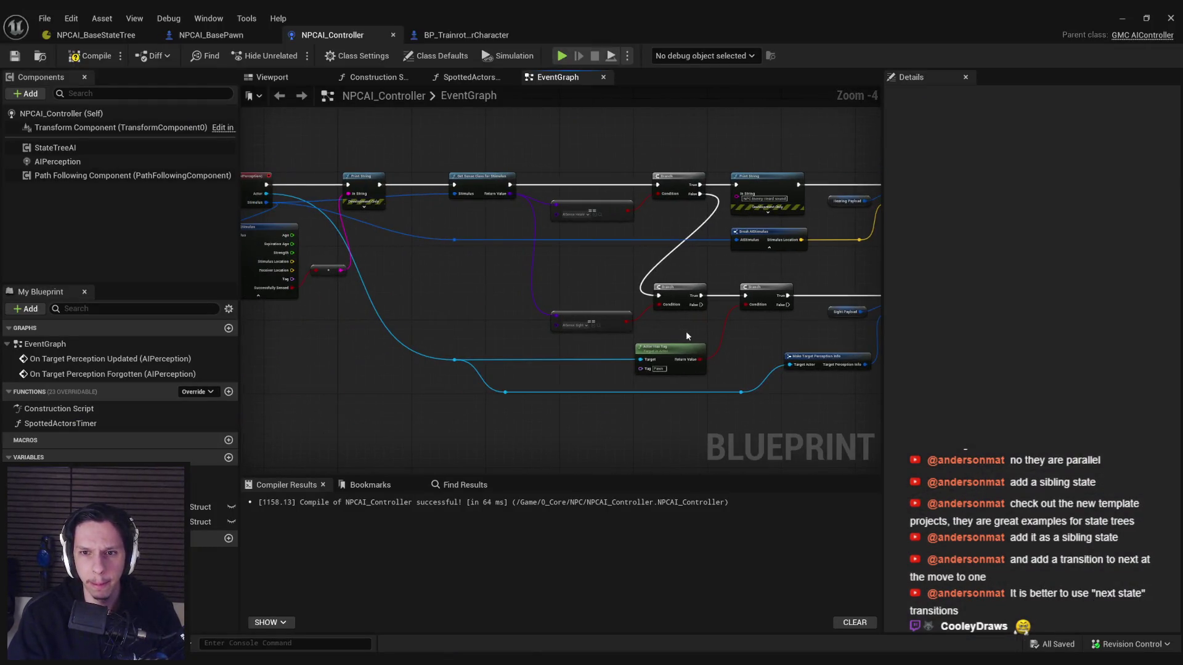
key("ctrl+z")
key("F7")
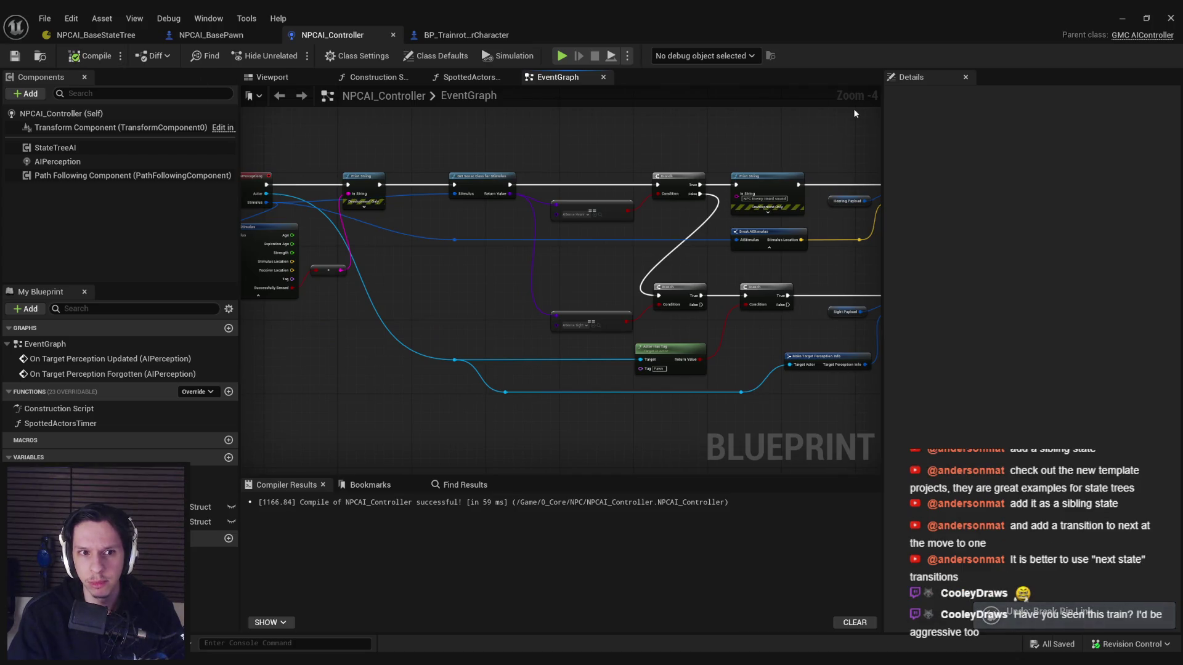
left_click(1120, 18)
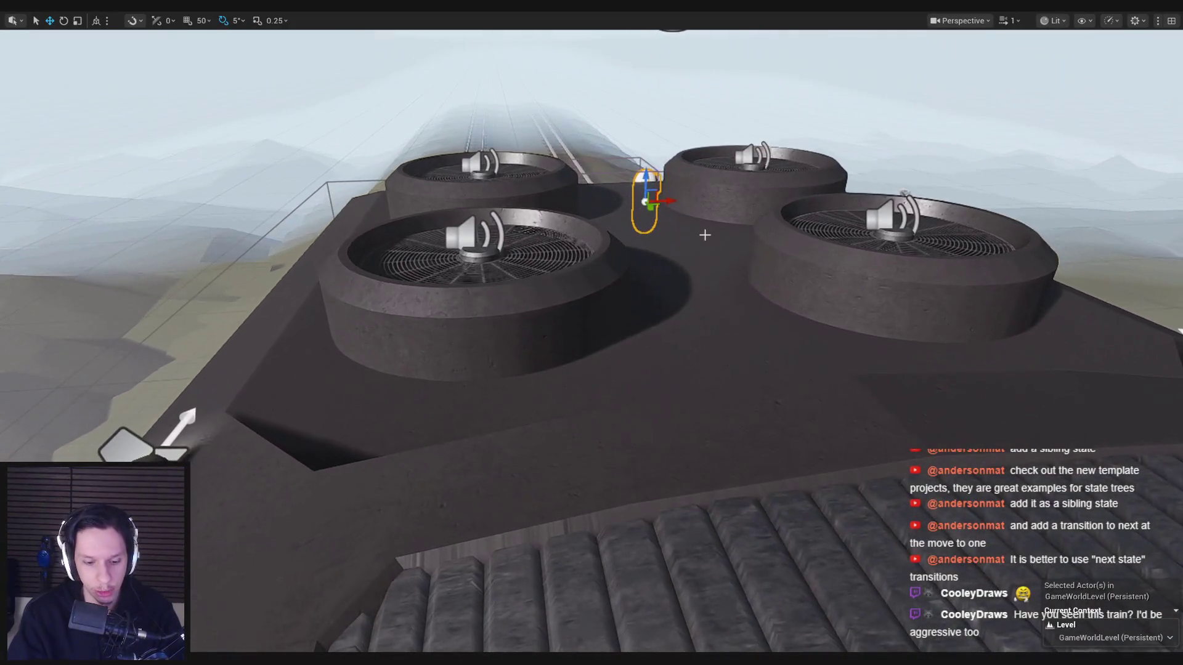
Step: Play-test again, toggling wireframe with F1 and F3, then return to the On Target Perception Updated event
key("alt+p")
key("F1")
key("F3")
key("Escape")
mouse_move(408, 639)
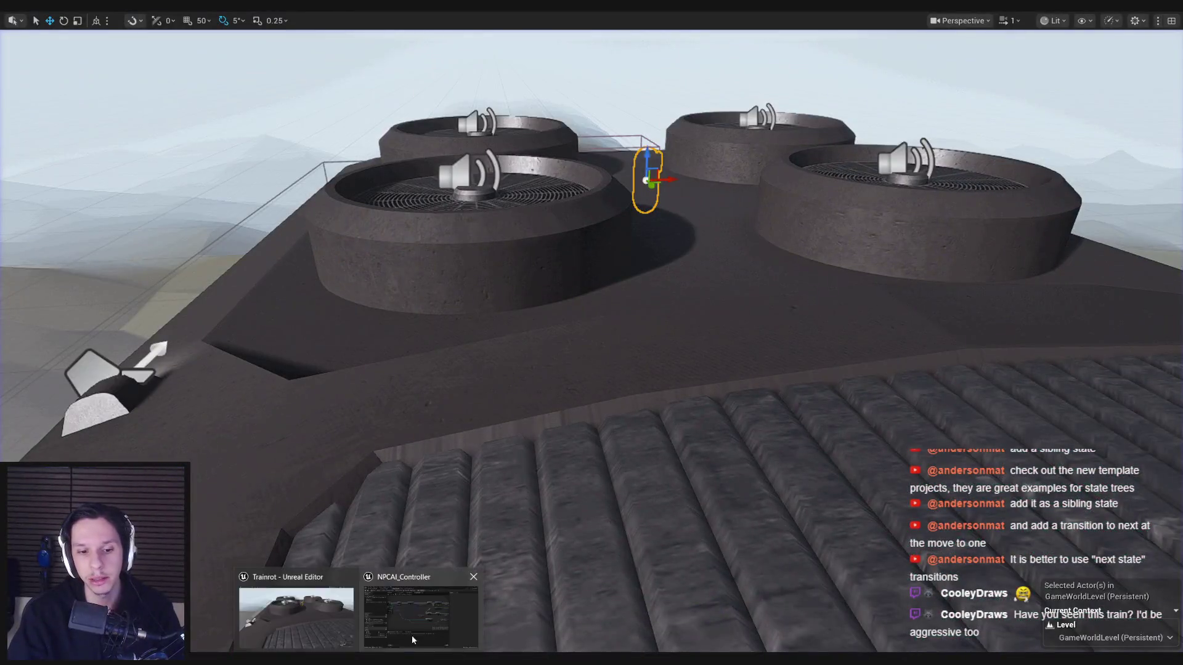
left_click(425, 607)
left_click_drag(652, 375, 636, 351)
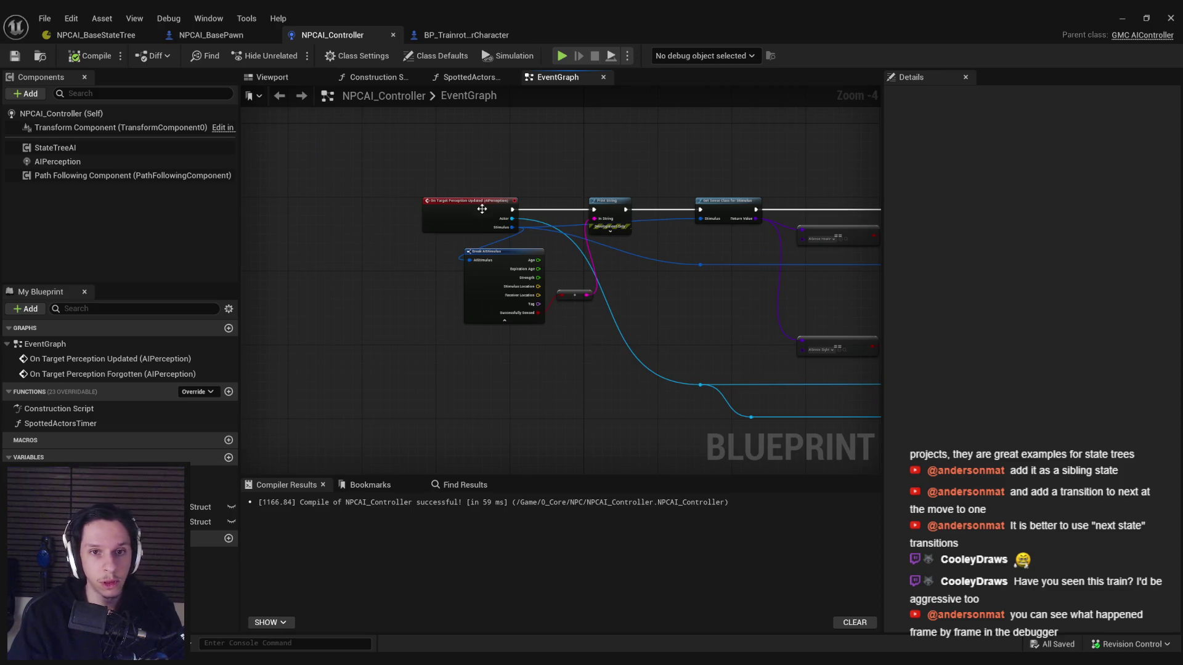
Step: Tidy the graph: delete the Print String debug nodes and reposition the perception and Break AIStimulus nodes
left_click_drag(481, 212, 328, 212)
left_click_drag(553, 188, 635, 319)
key("Delete")
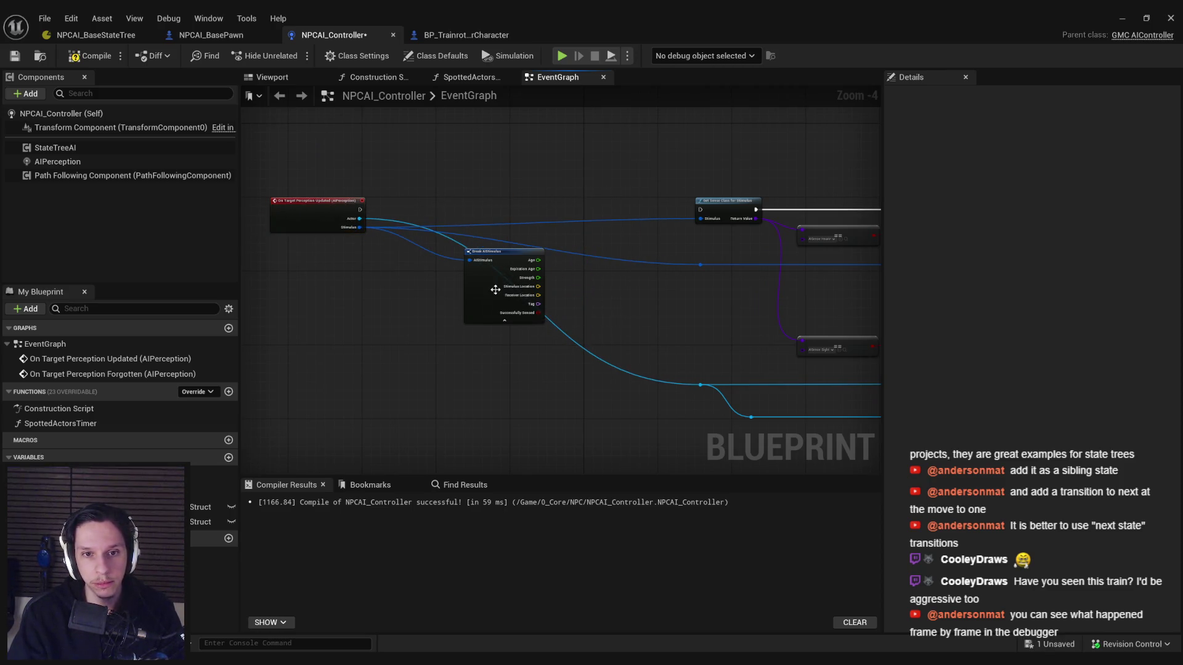
left_click_drag(489, 289, 401, 307)
scroll(401, 311, "up", 2)
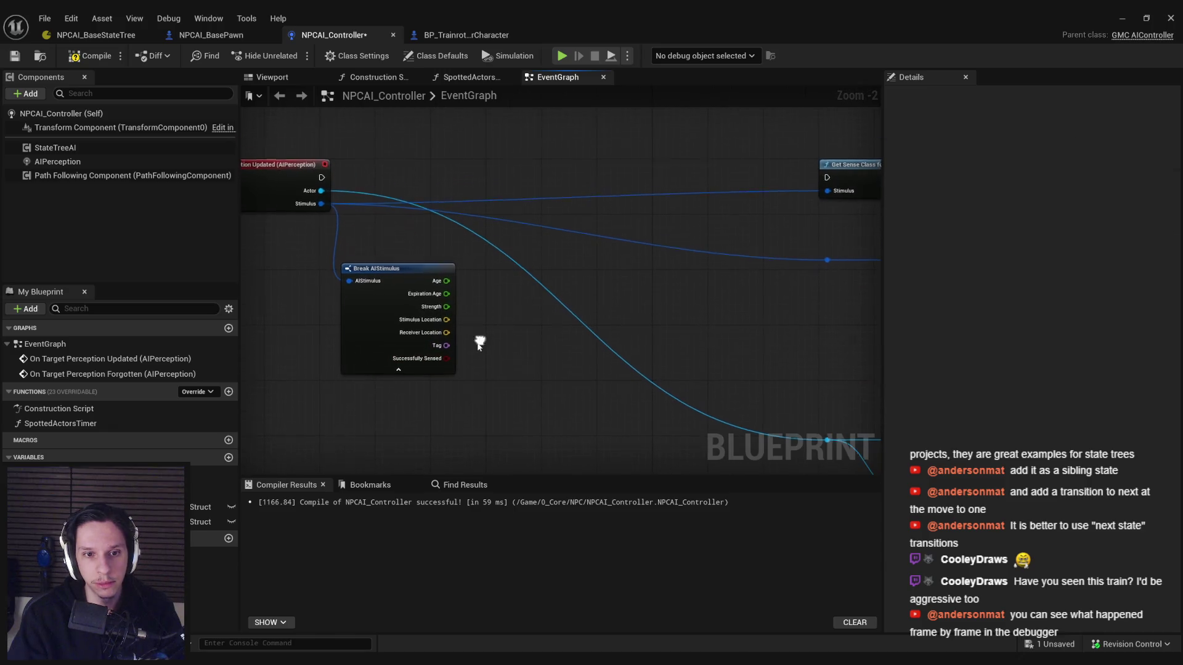
Step: Add a Branch driven by Successfully Sensed and wire On Target Perception Updated into it
mouse_move(447, 360)
left_mouse_down()
mouse_move(495, 189)
mouse_move(532, 165)
left_mouse_up()
type("branch")
left_click(546, 261)
left_click_drag(320, 179, 508, 178)
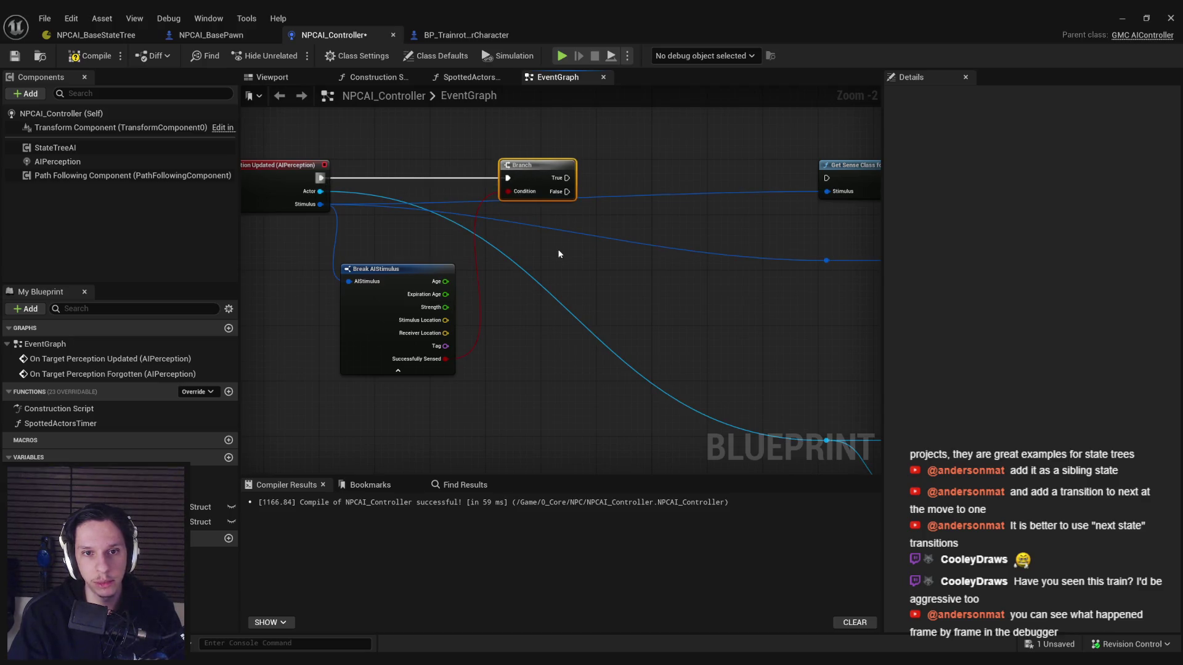
left_click(367, 287)
left_click(504, 272)
Step: Create a new StateTree.Monster.Deaggro tag and set it on the Make State Tree Event node
mouse_move(512, 234)
left_mouse_down()
mouse_move(456, 240)
mouse_move(281, 413)
left_mouse_up()
left_click(511, 235)
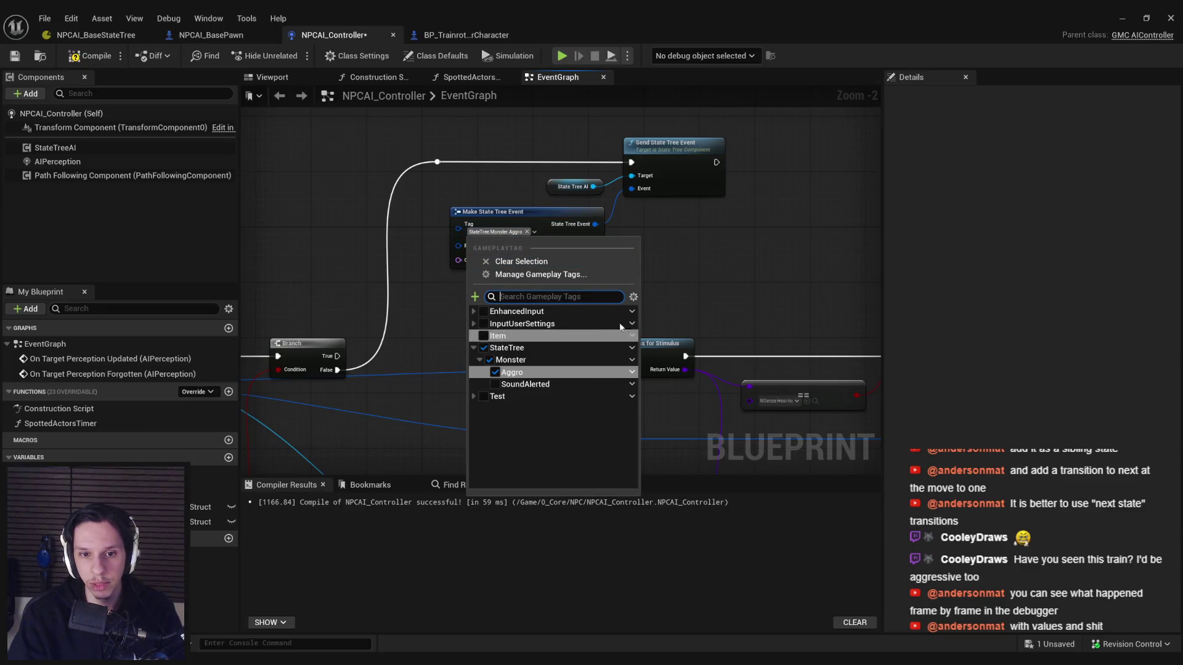
left_click(631, 373)
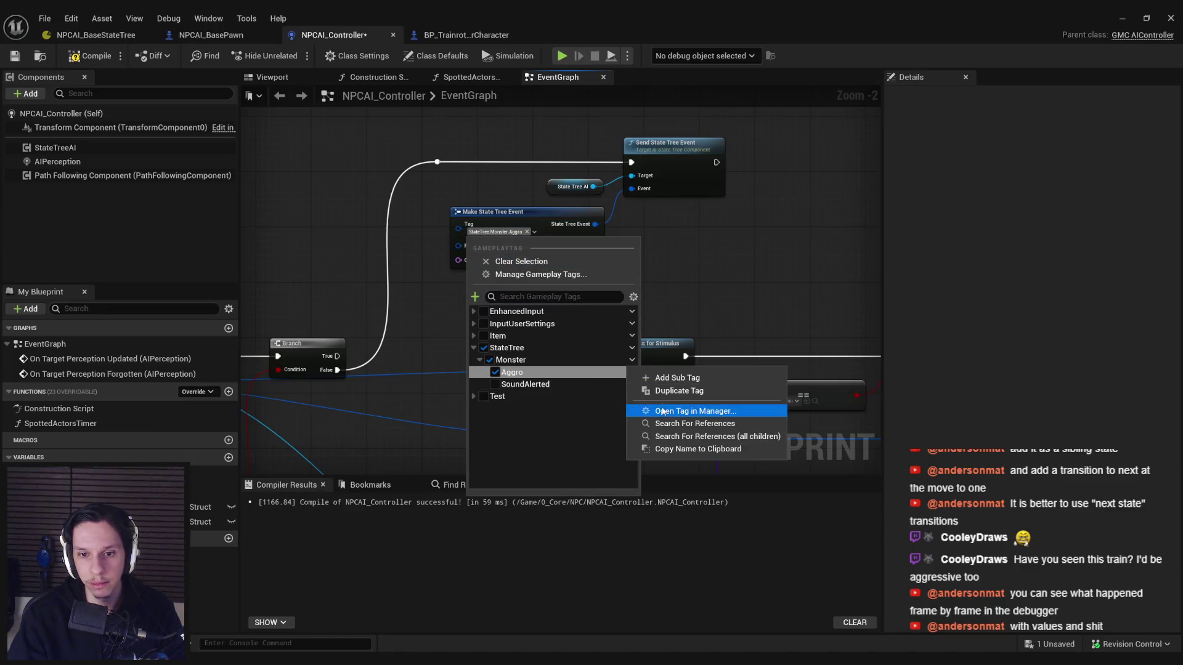
left_click(665, 379)
type("aggro")
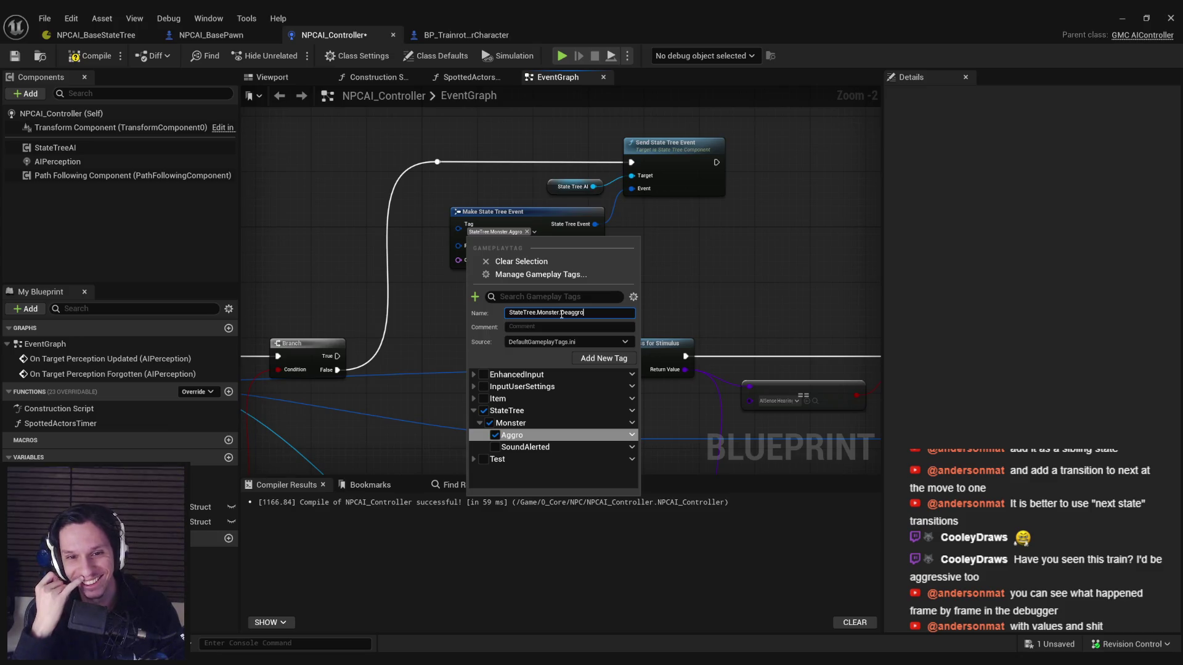
left_click(593, 356)
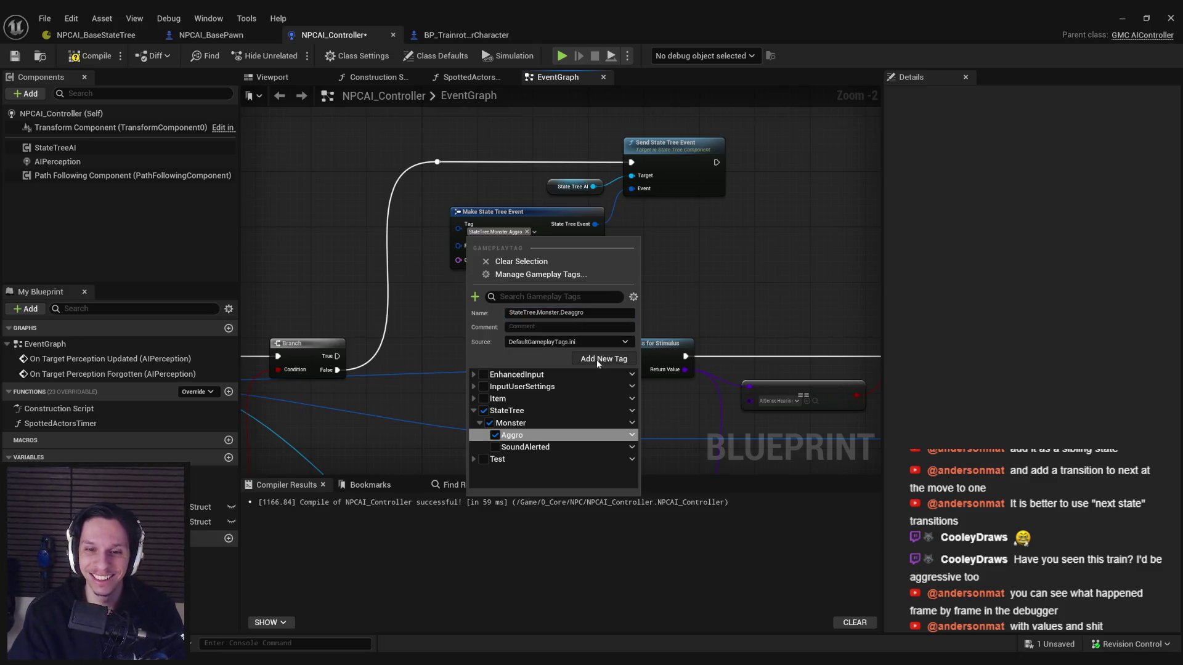
left_click(495, 447)
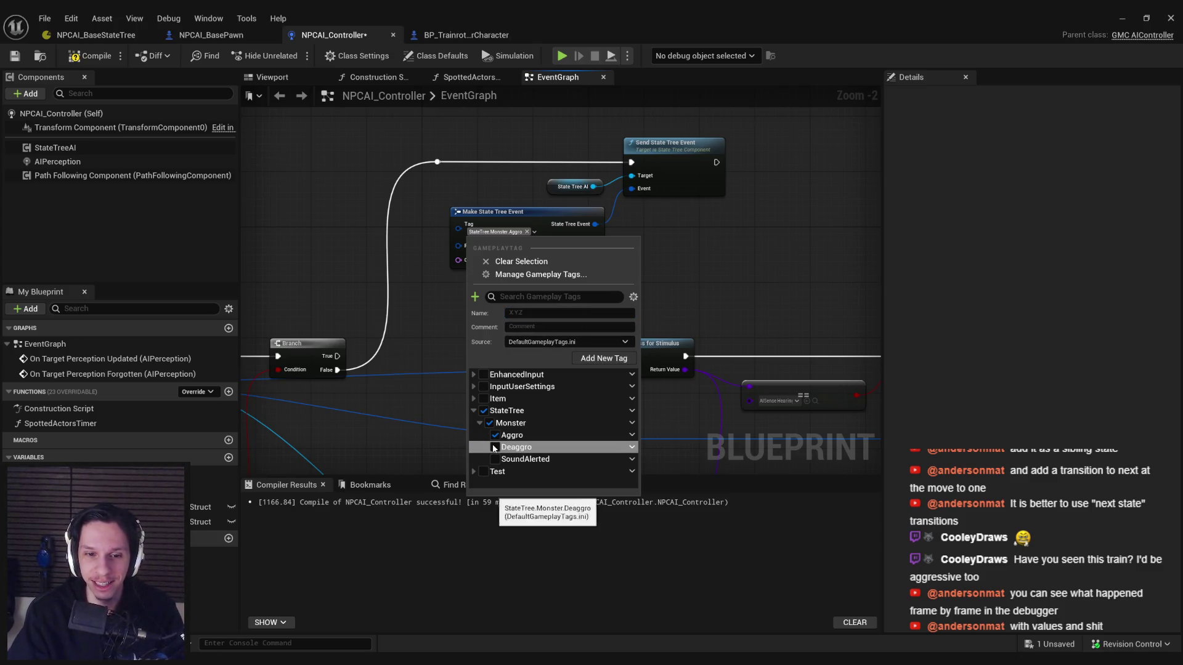
left_click(427, 331)
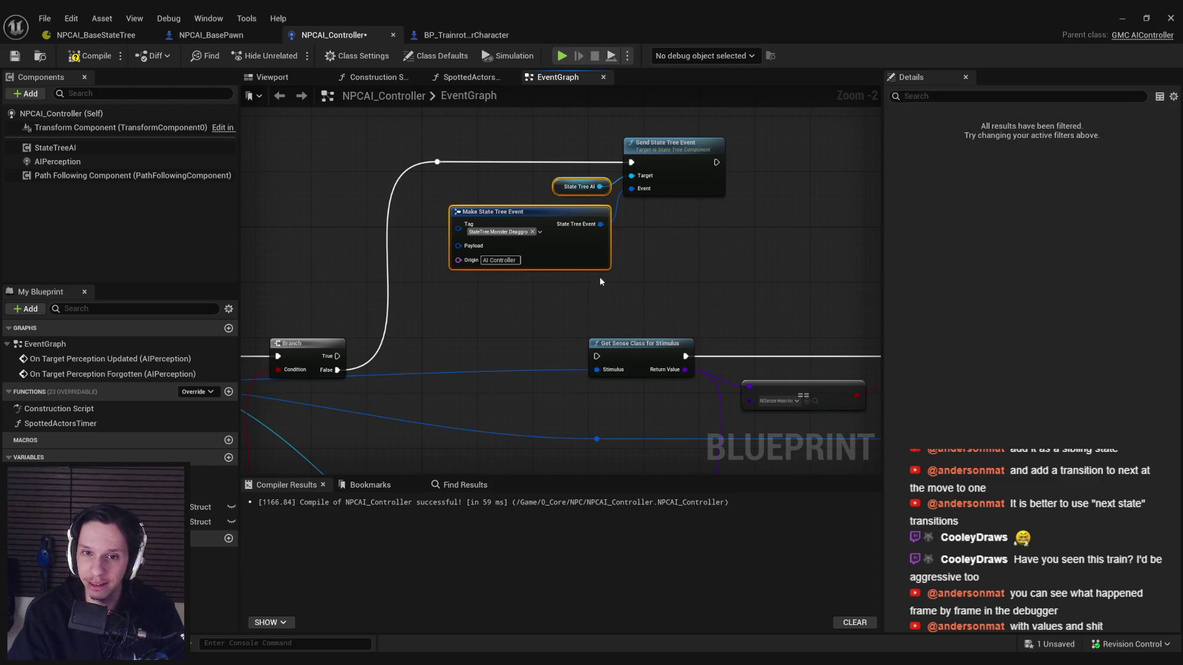
Step: Compile and save NPCAI_Controller, wire Branch True into Get Sense Class for Stimulus, then return to the StateTree
left_click_drag(604, 268, 597, 258)
left_click(630, 219)
key("F7")
key("ctrl+s")
left_click_drag(376, 294, 636, 294)
scroll(555, 301, "down", 2)
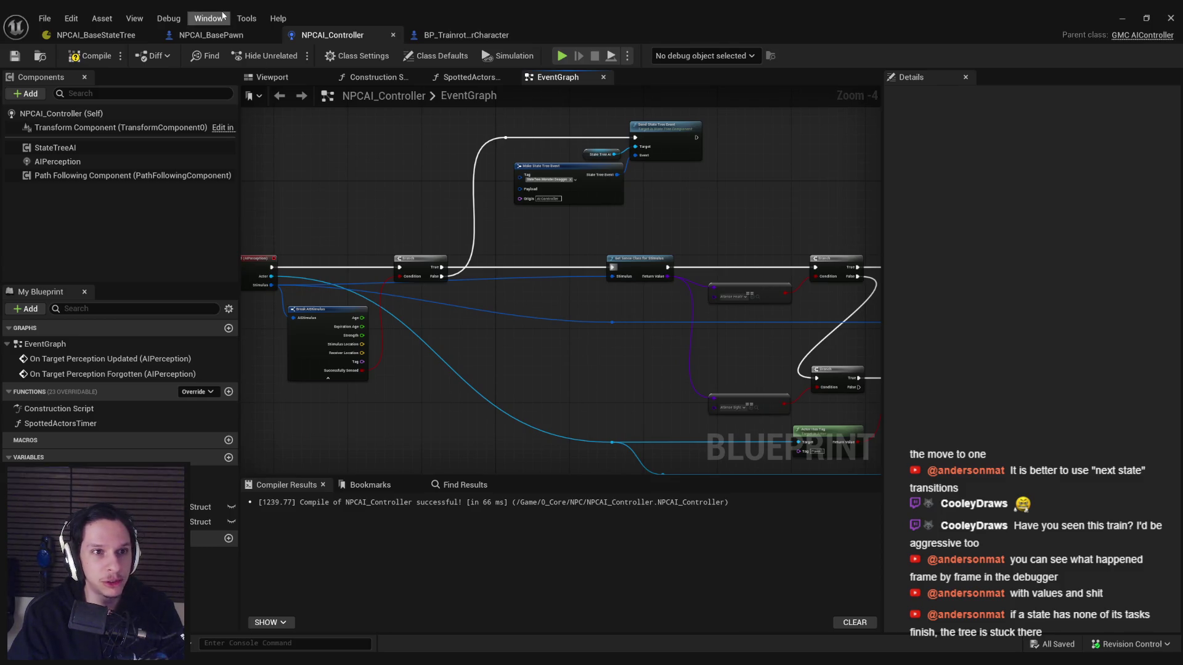
left_click(95, 34)
left_click(340, 361)
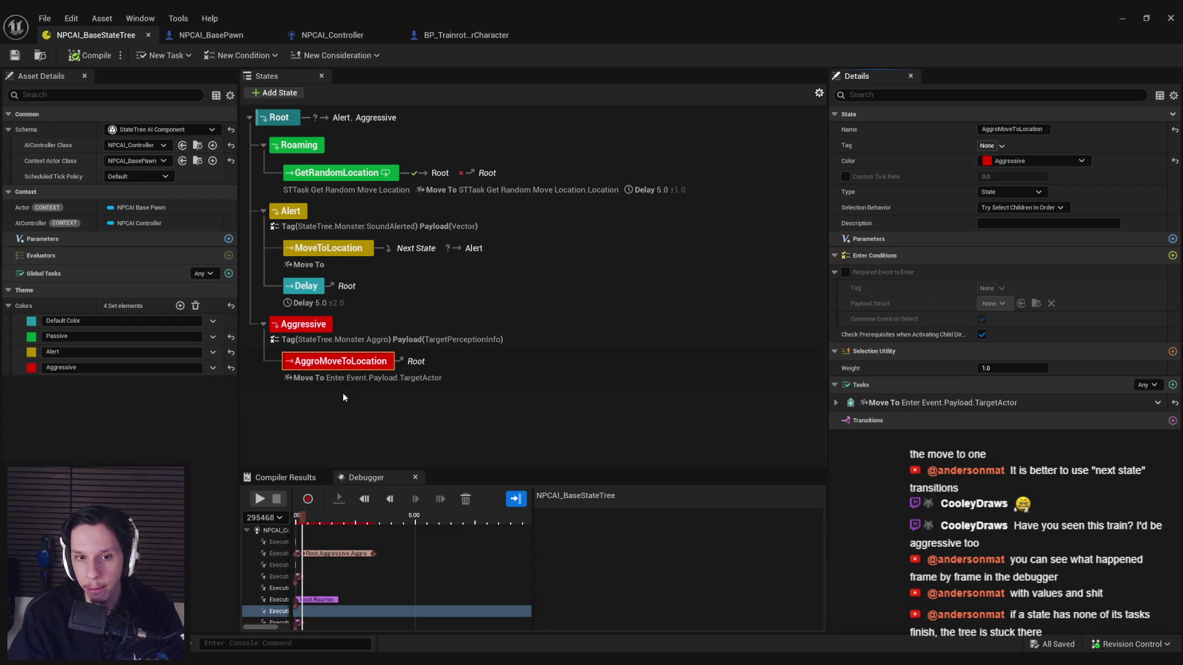
Step: Add an On Event transition to Aggressive requiring the StateTree.Monster.Deaggro tag
left_click(310, 327)
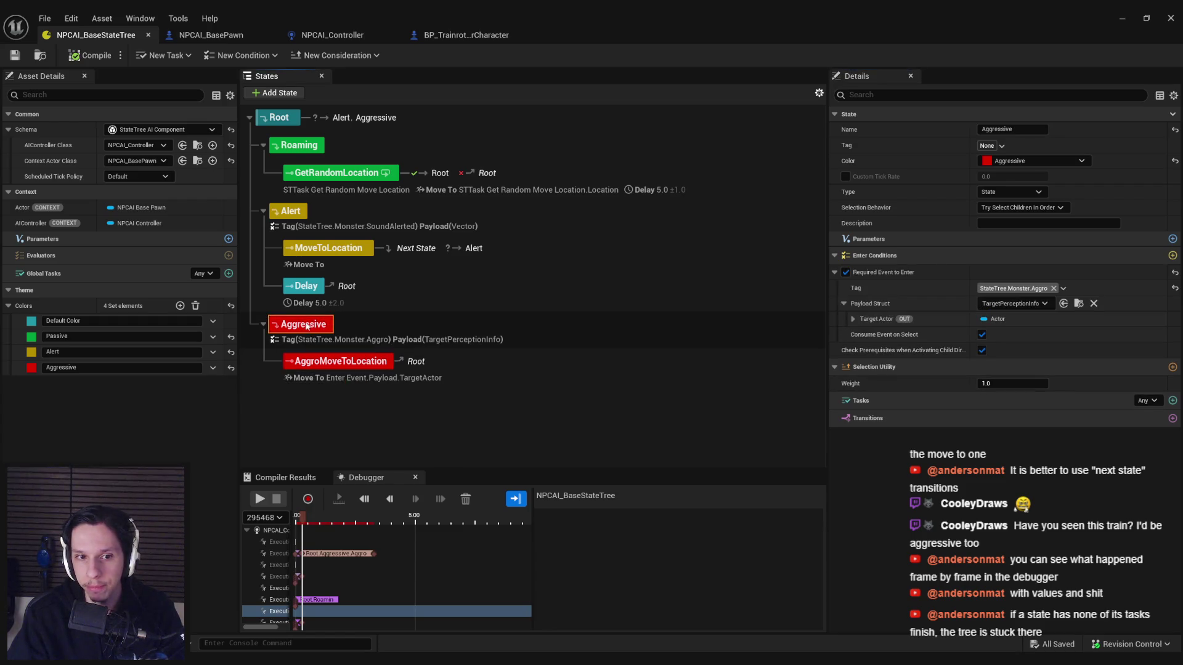
left_click(1172, 418)
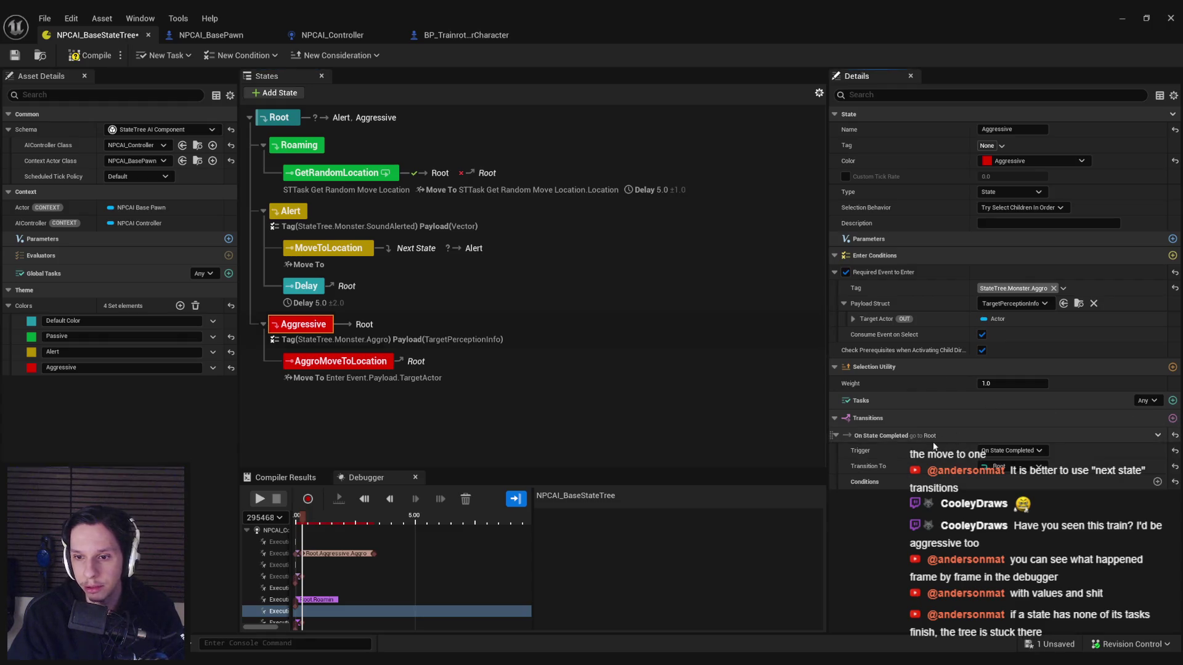
left_click(1011, 450)
left_click(1003, 504)
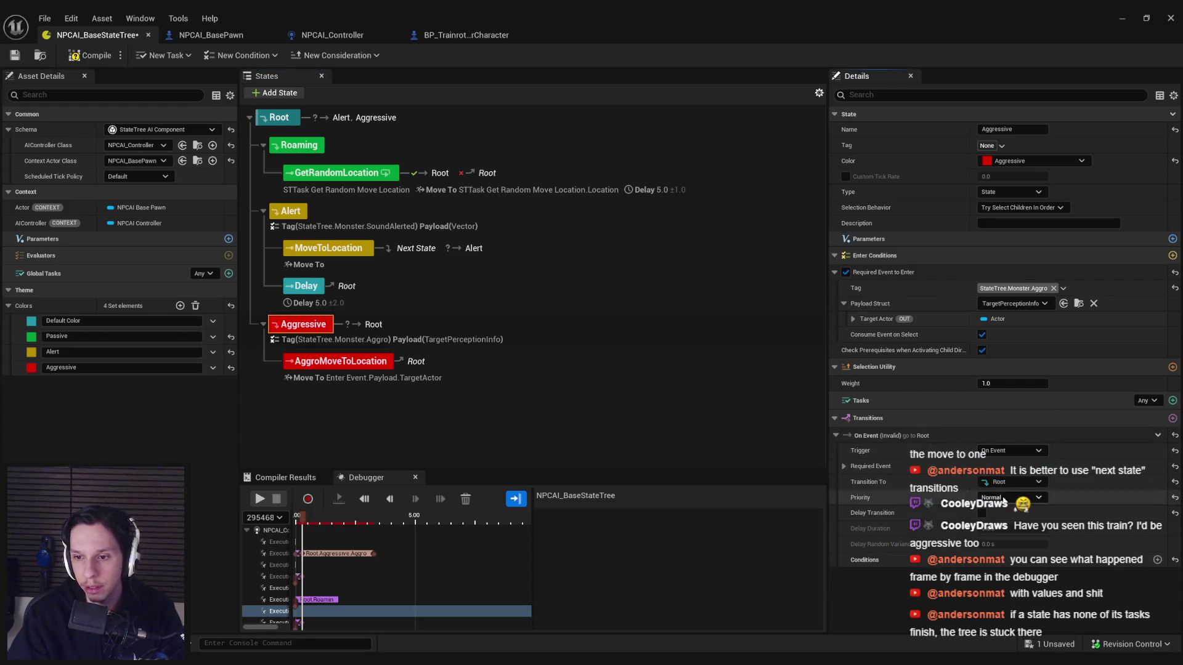
left_click(996, 485)
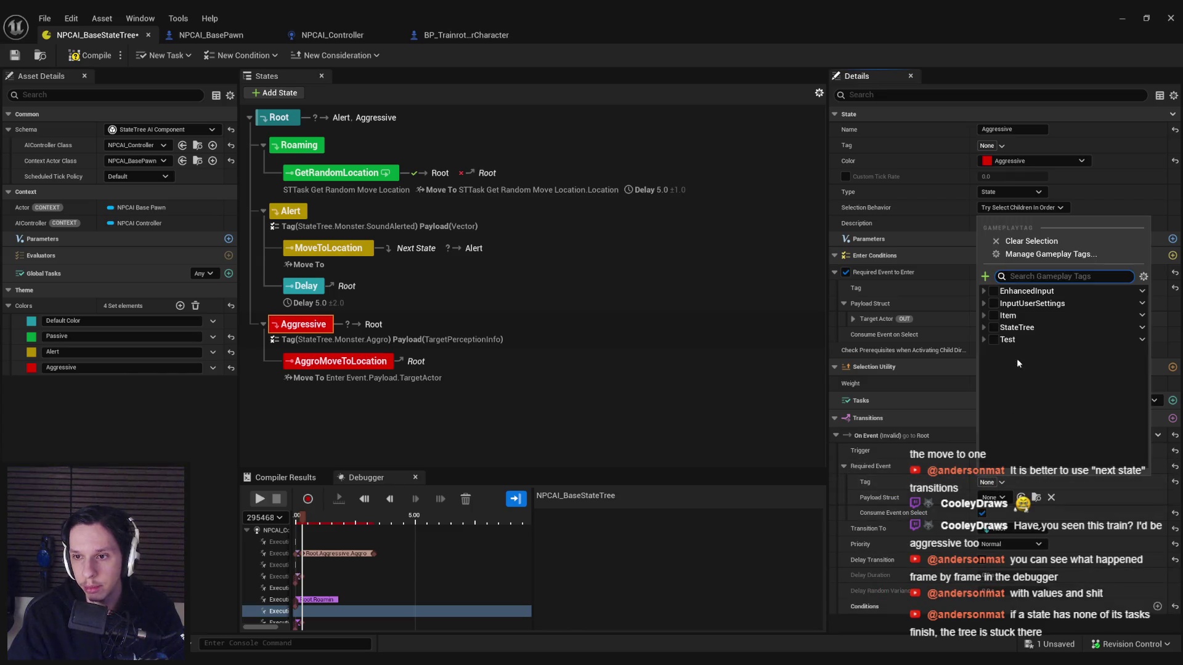
left_click(984, 328)
left_click(989, 340)
left_click(1006, 365)
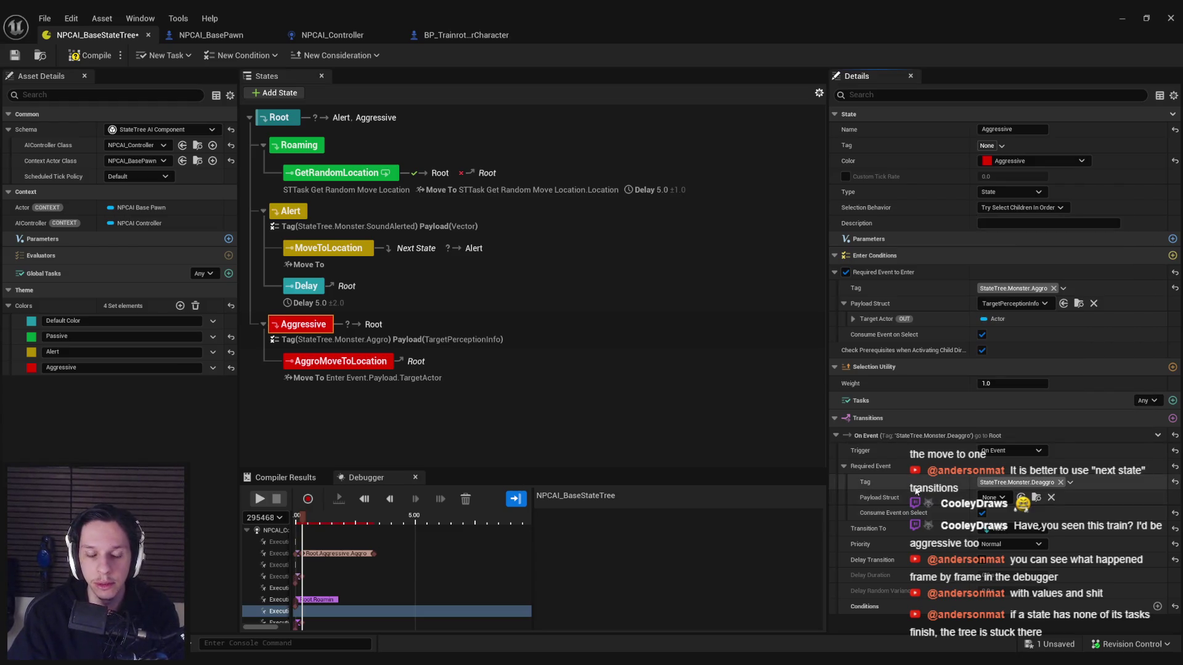
Step: Compile and save the state tree, then minimize the editor to reveal the level
left_click(89, 55)
left_click(15, 55)
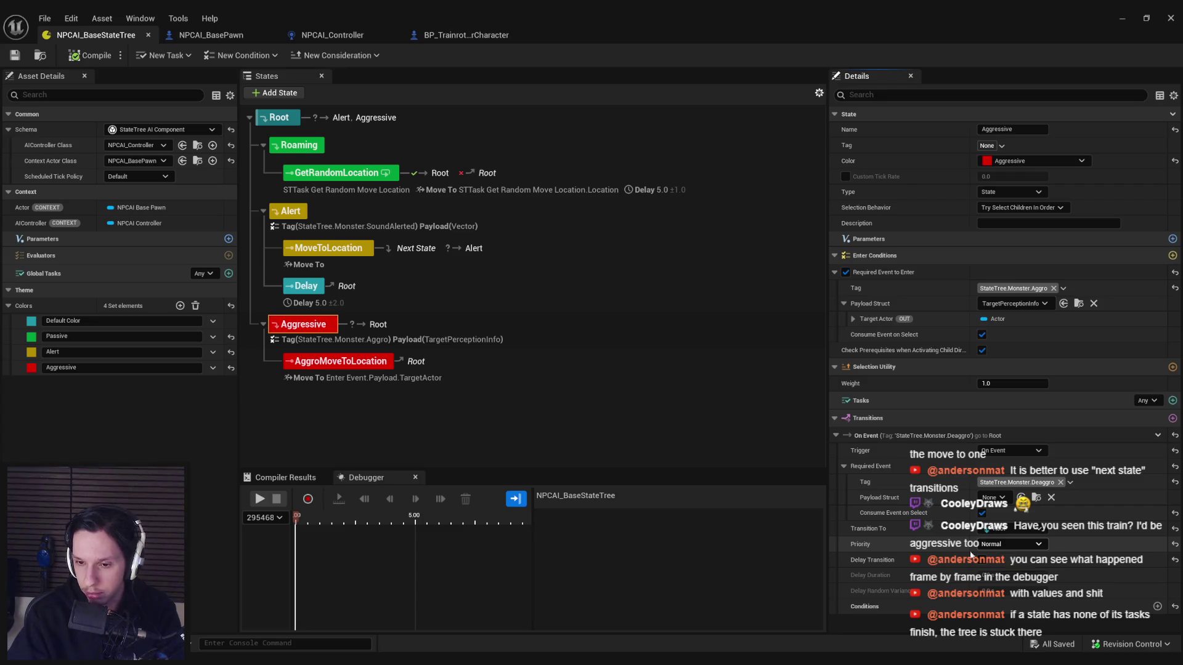
left_click(226, 37)
left_click(95, 34)
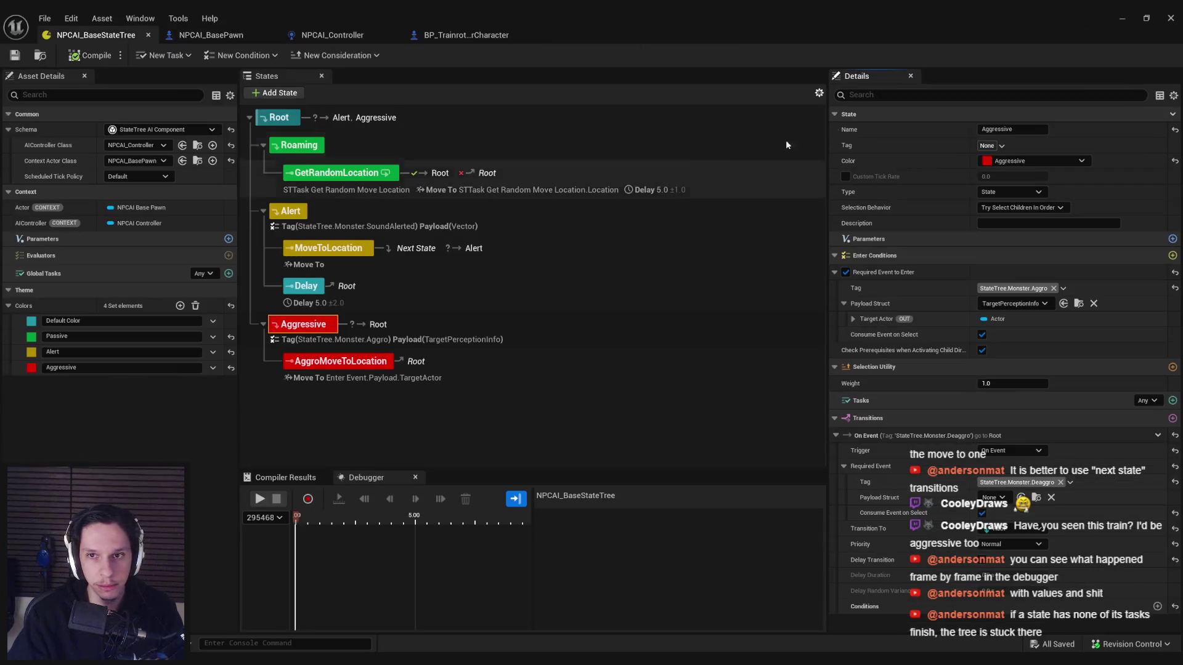
left_click(1122, 18)
Step: Play the level with the gameplay debugger shown, approaching the NPC then backing away to lose it
key("alt+p")
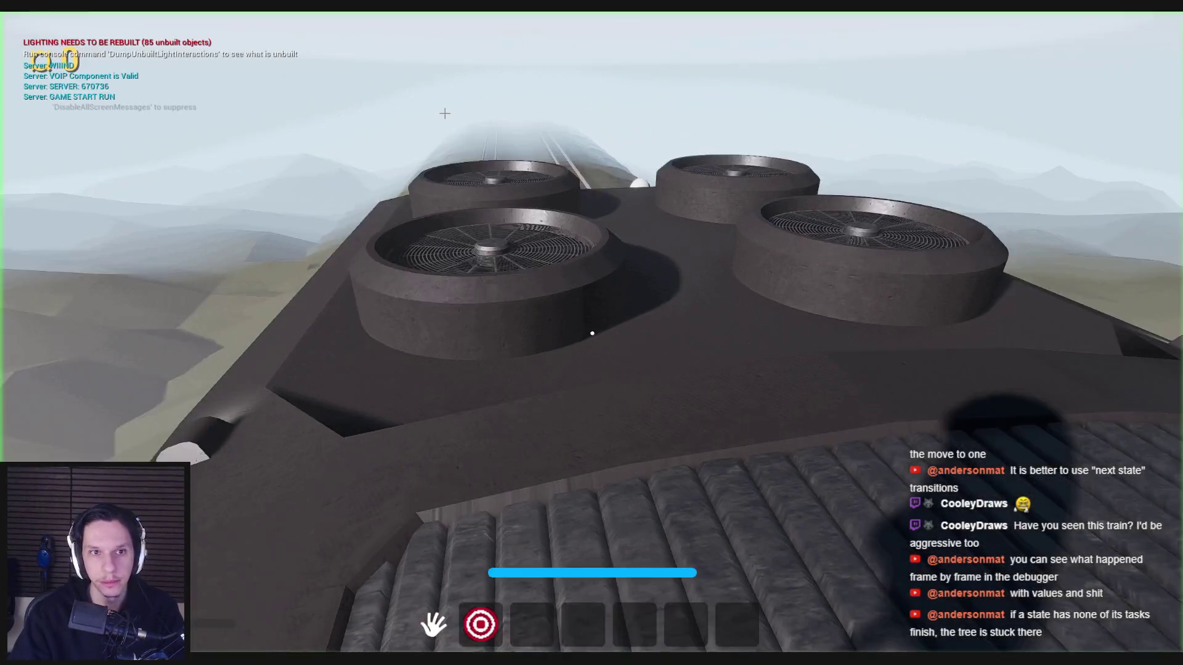
key("F1")
key("F3")
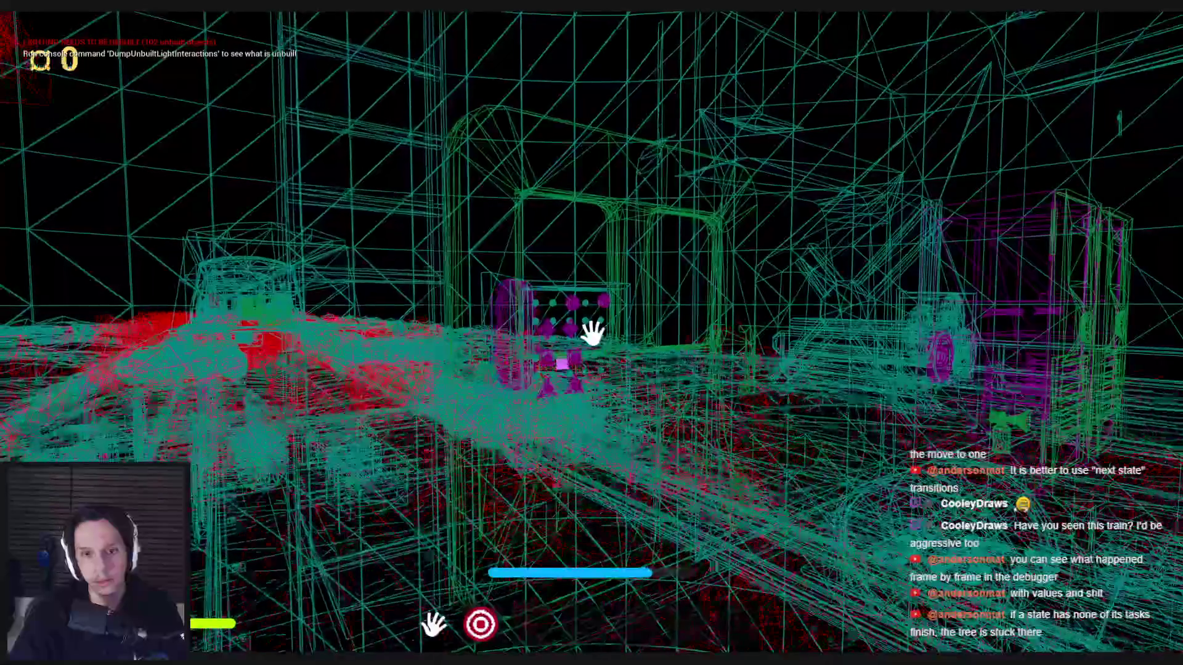
key("apostrophe")
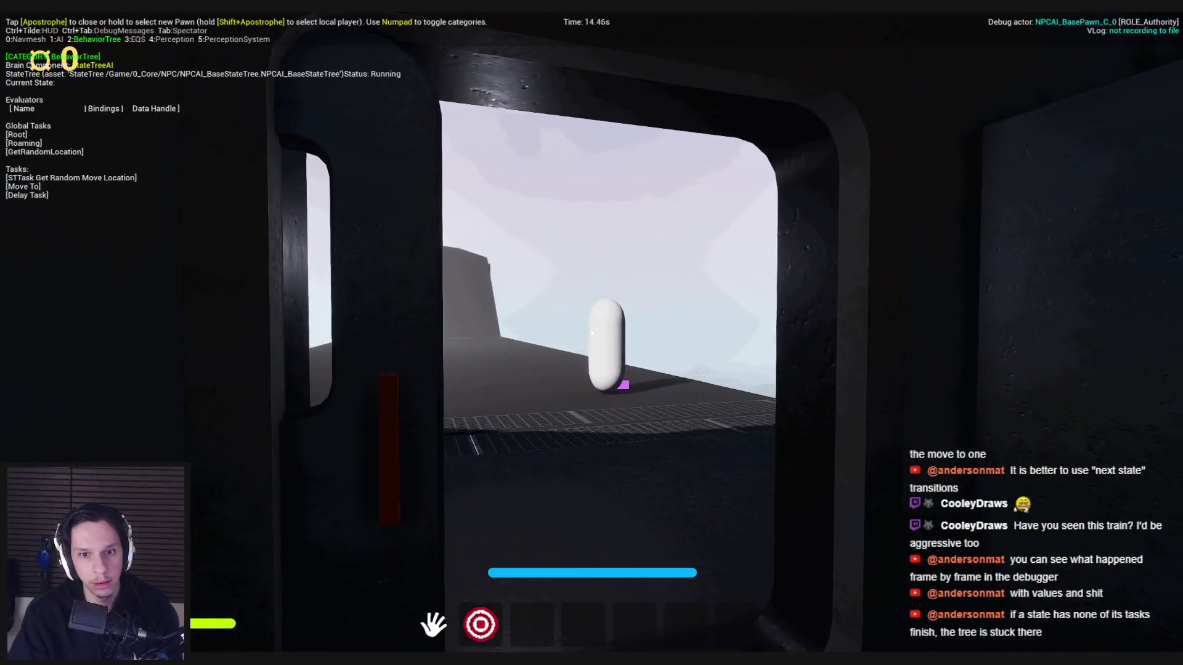
key("w")
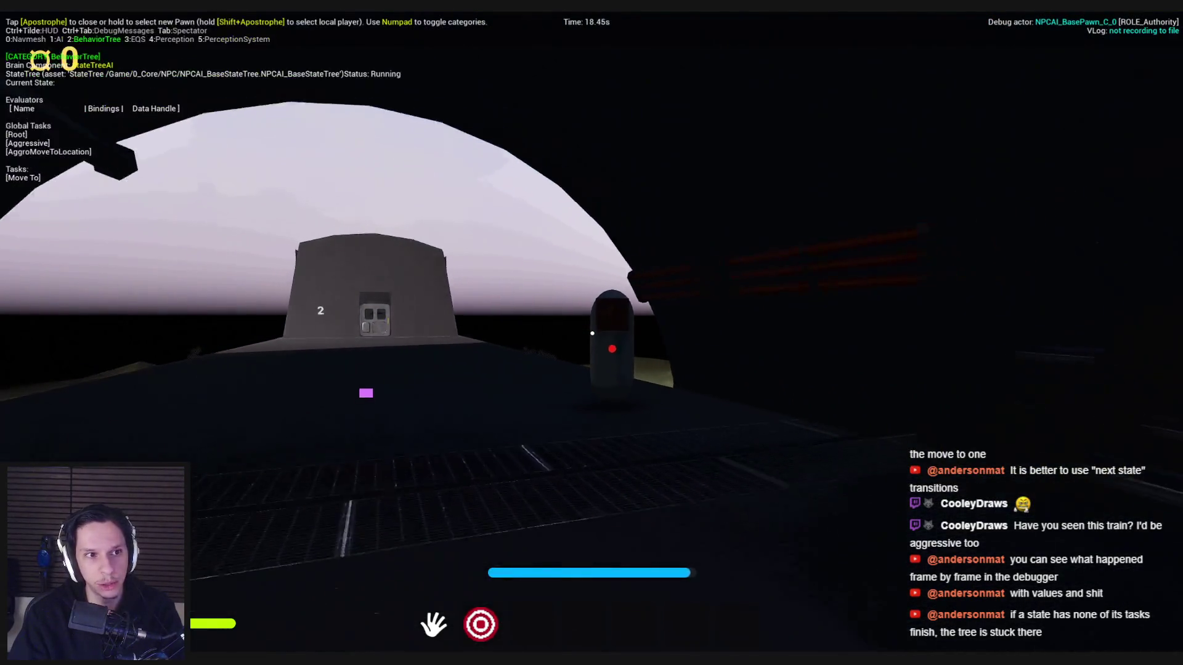
key("s")
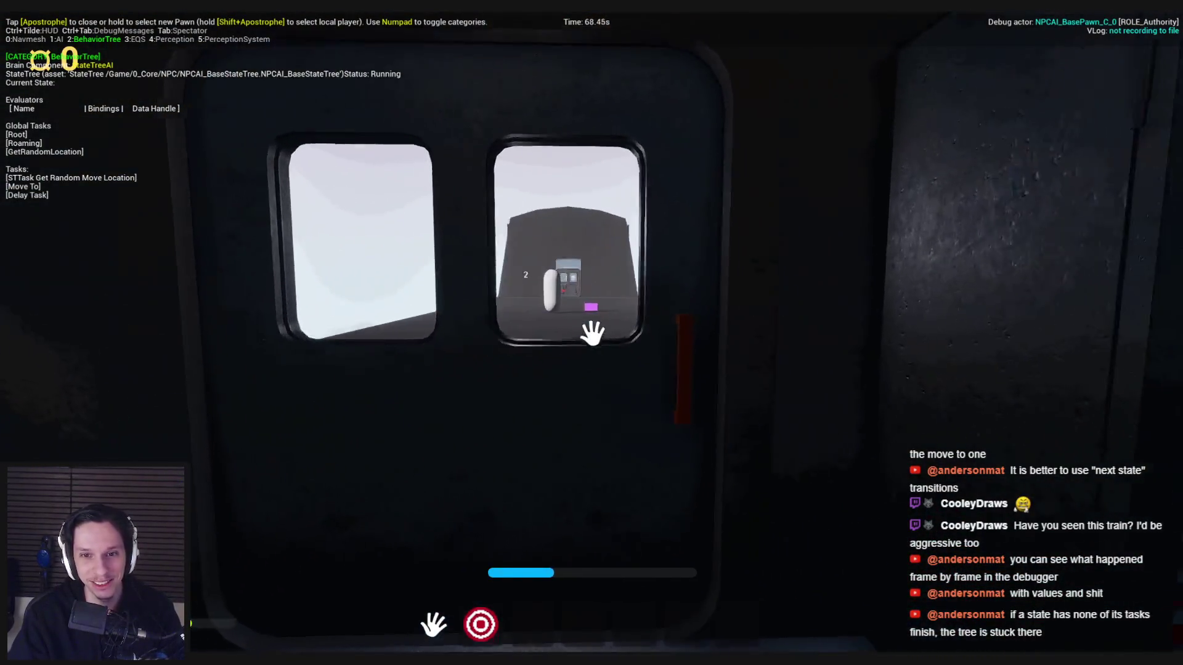
Step: Eject and stop the play session, briefly checking the AI perception forum page
key("F8")
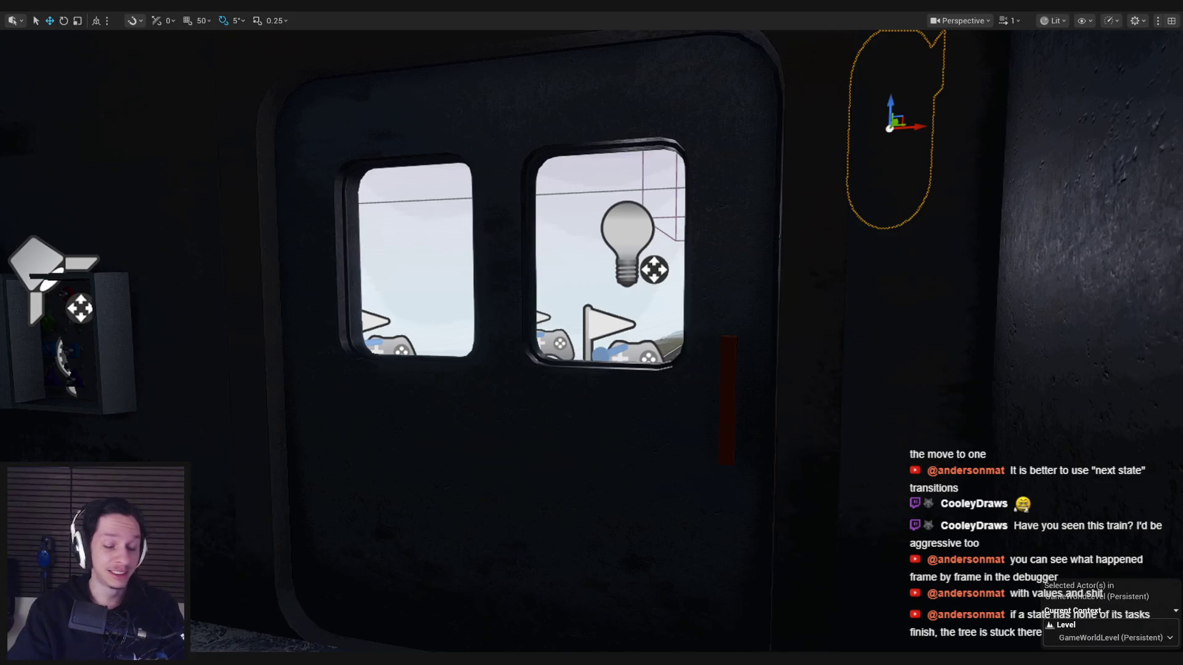
key("Escape")
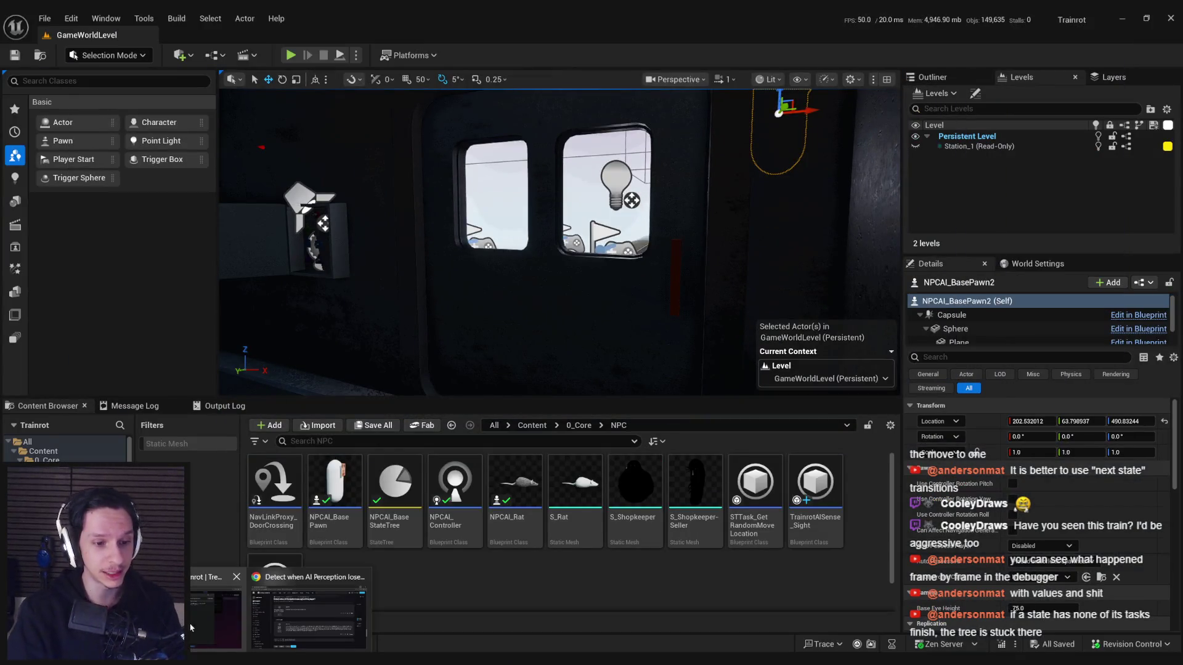
key("alt+Tab")
key("alt+Tab")
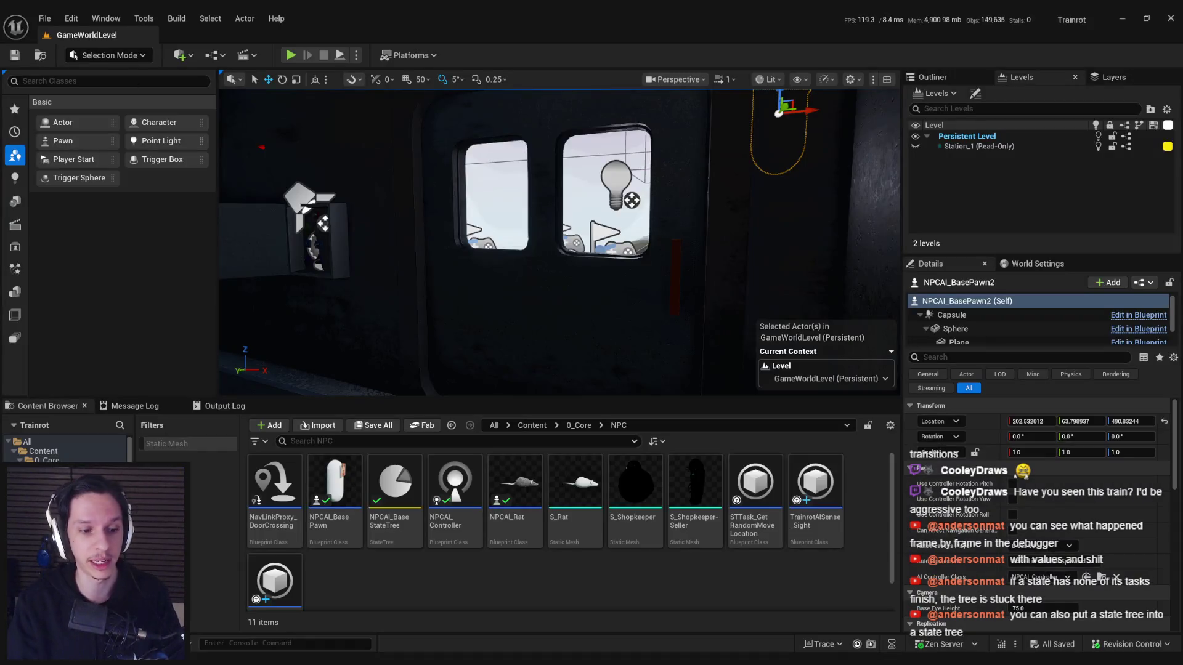
key("alt+Tab")
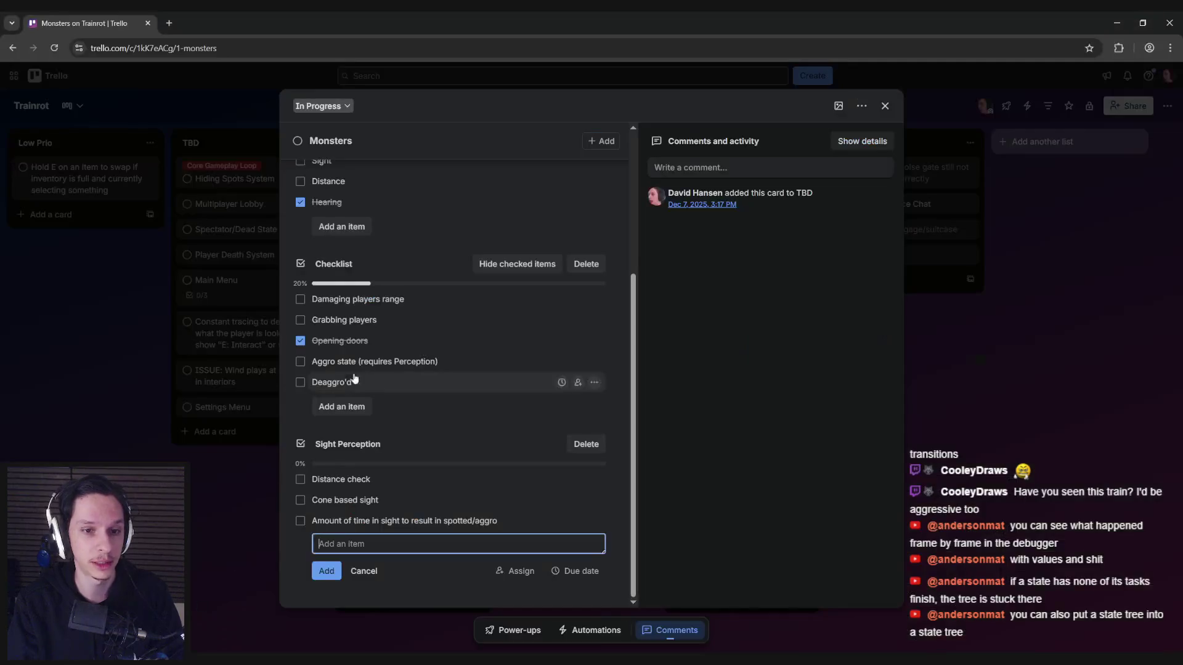
Step: Cancel the empty checklist item and delete Distance check and Cone based sight from Sight Perception
left_click(289, 543)
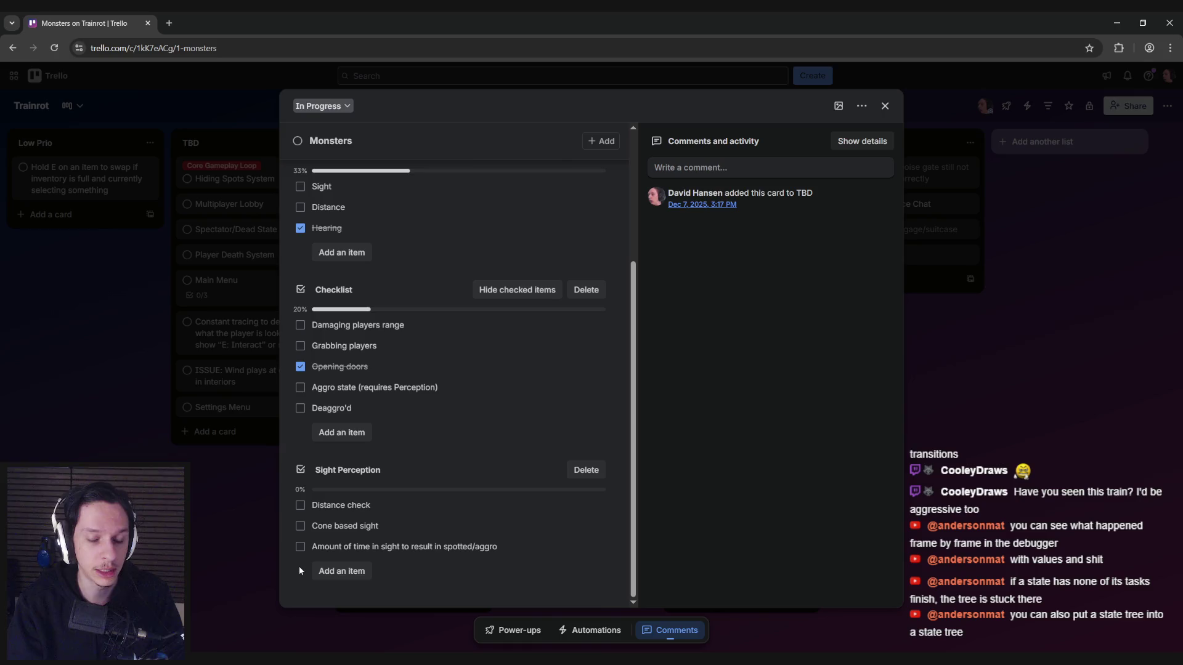
left_click(594, 505)
left_click(607, 573)
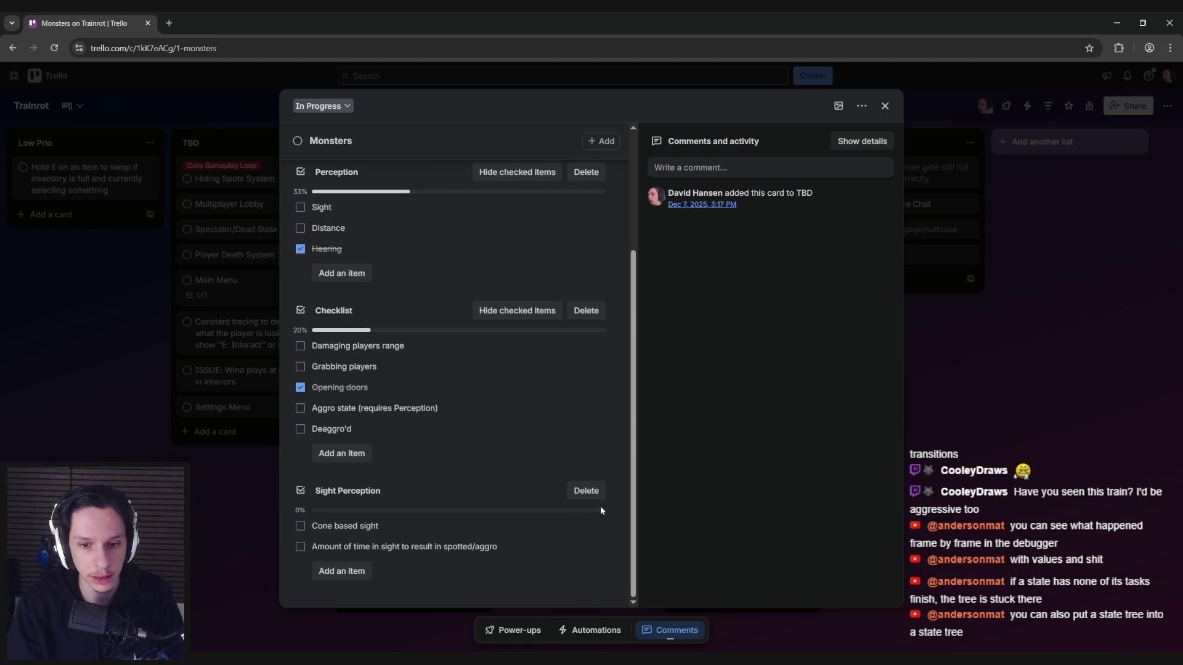
left_click(594, 526)
left_click(607, 593)
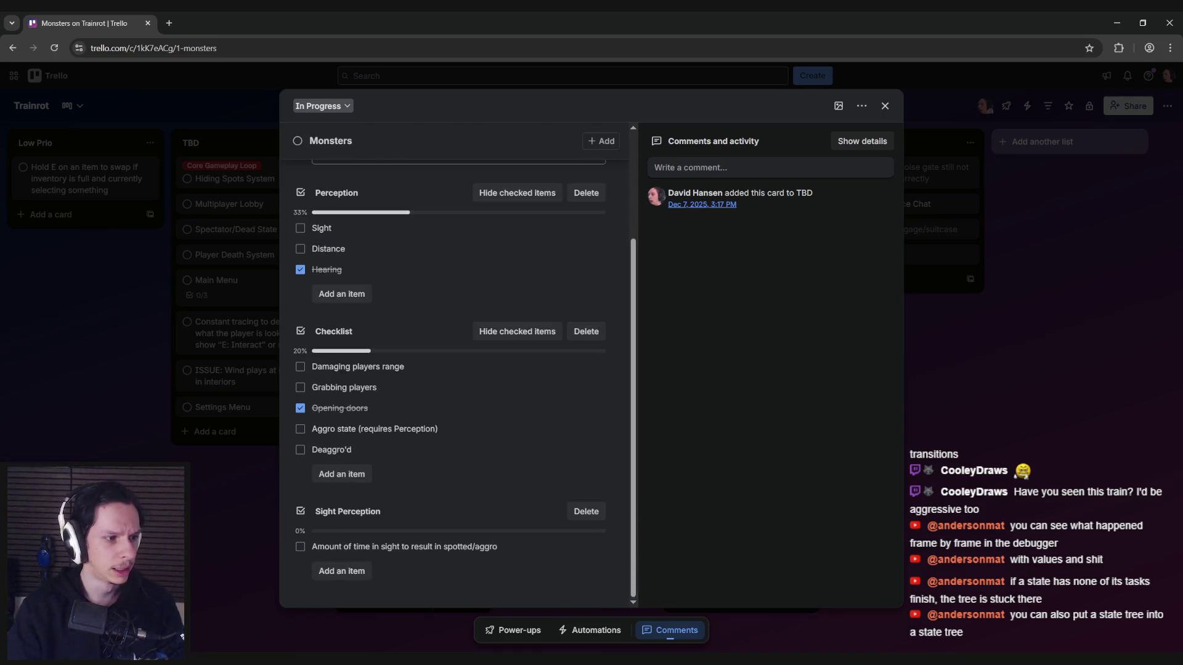
left_click(422, 607)
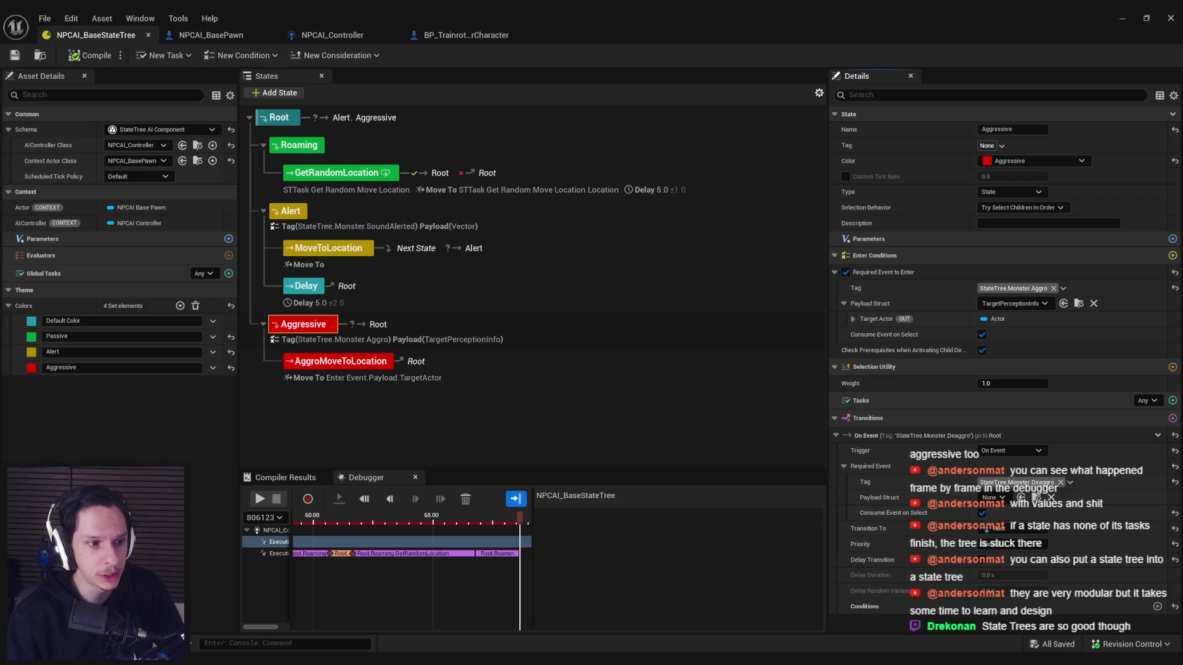
Step: Bring the browser showing Trello's Monsters card back to the front
left_click(183, 637)
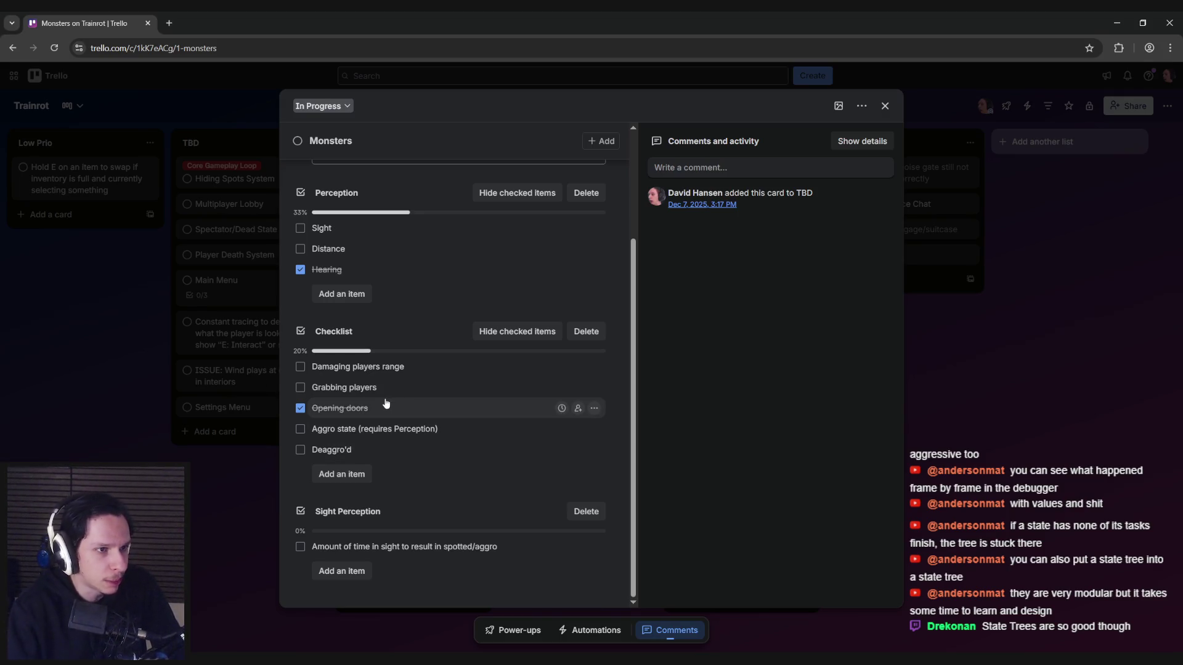
scroll(391, 292, "up", 2)
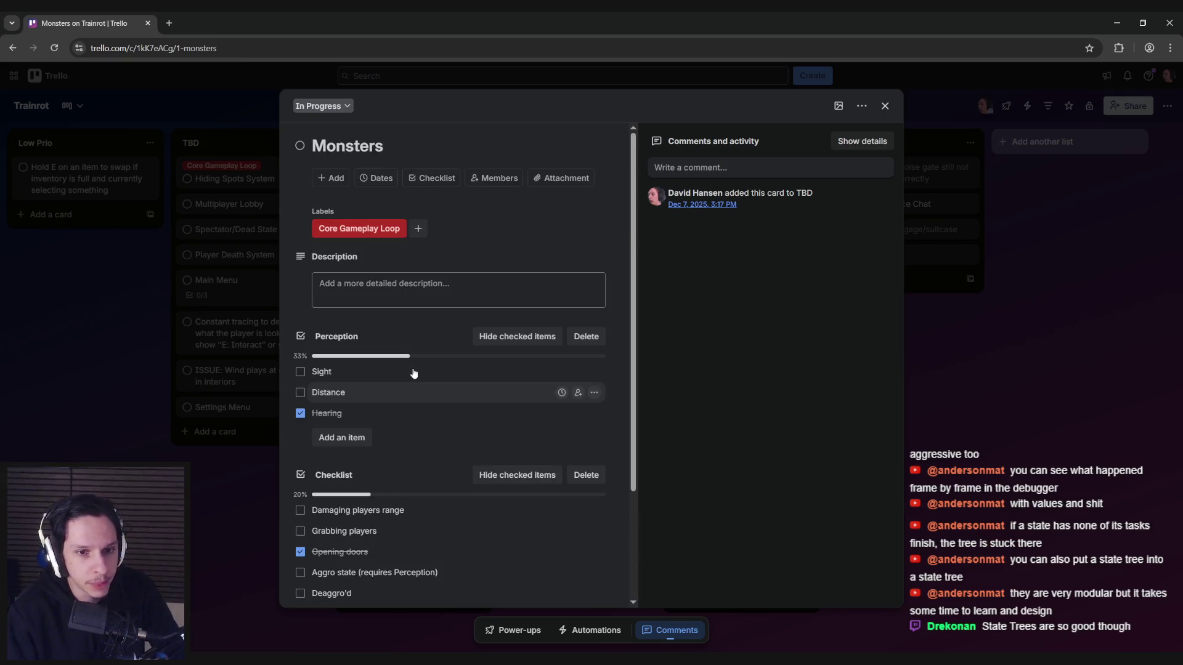
scroll(395, 296, "down", 2)
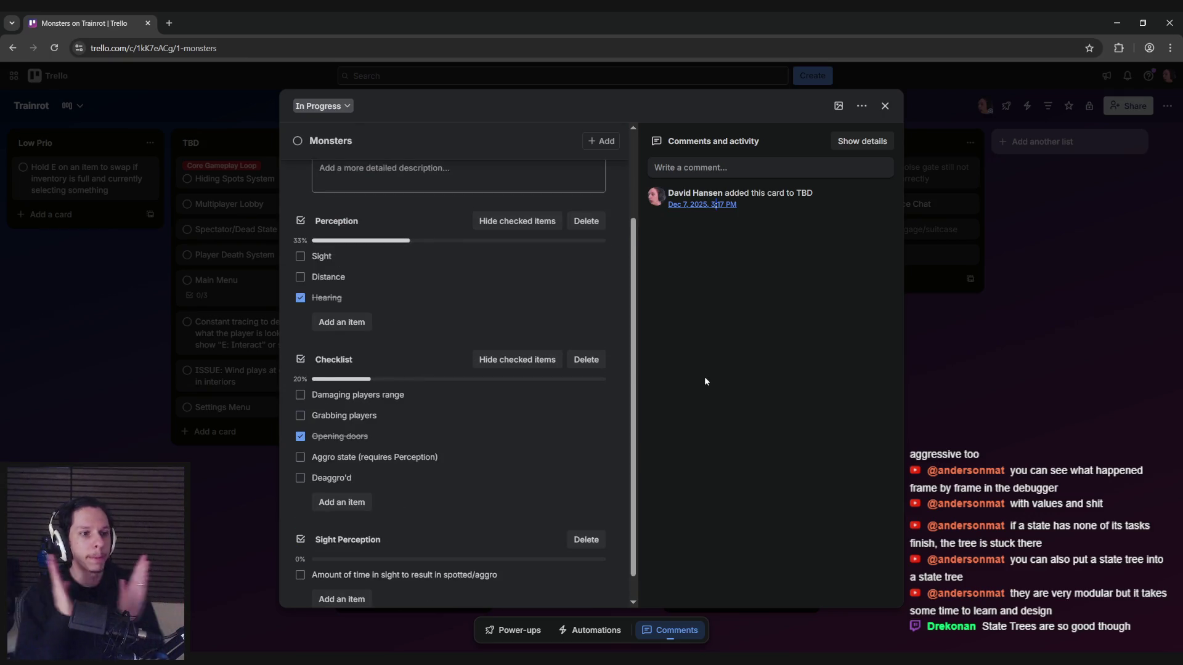